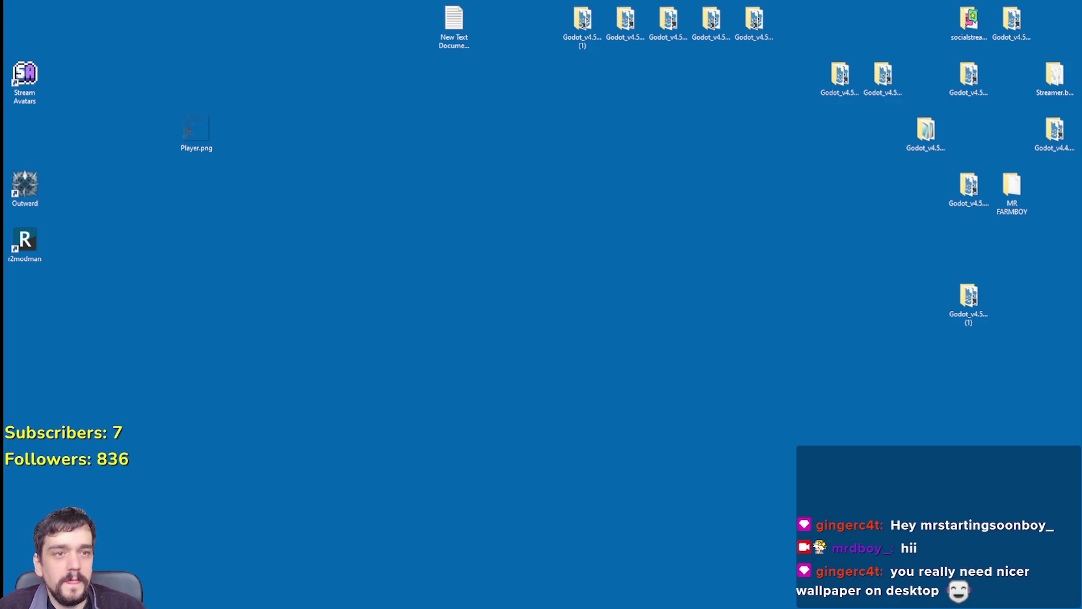
# Open and refresh the Godot_v4.5.1-stable_win64.exe desktop folder, then launch Godot 4.5.1.
pyautogui.click(969, 192)
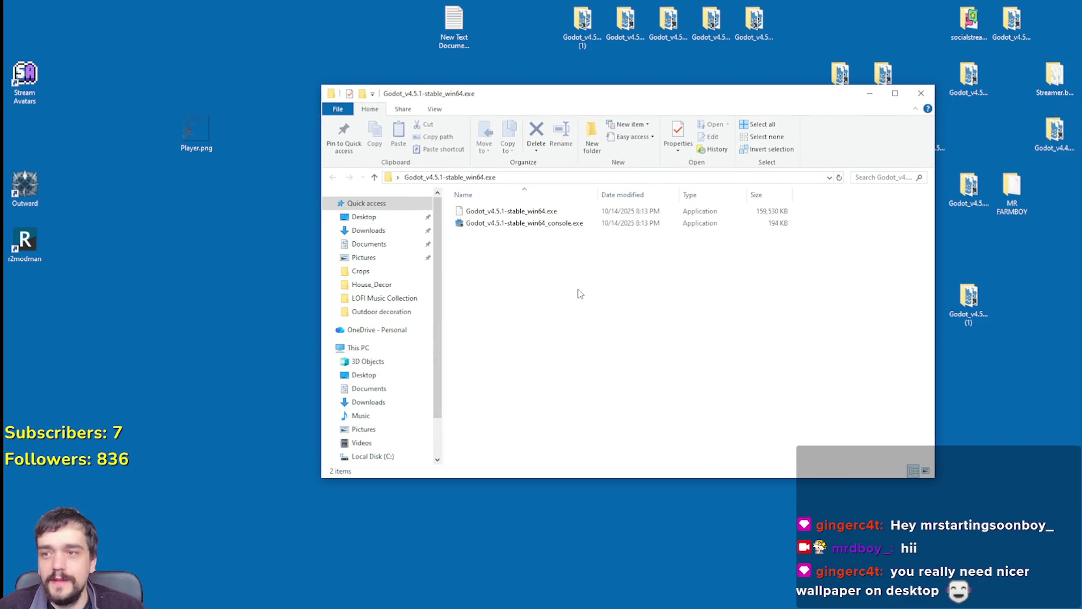
pyautogui.rightClick(576, 288)
pyautogui.click(603, 332)
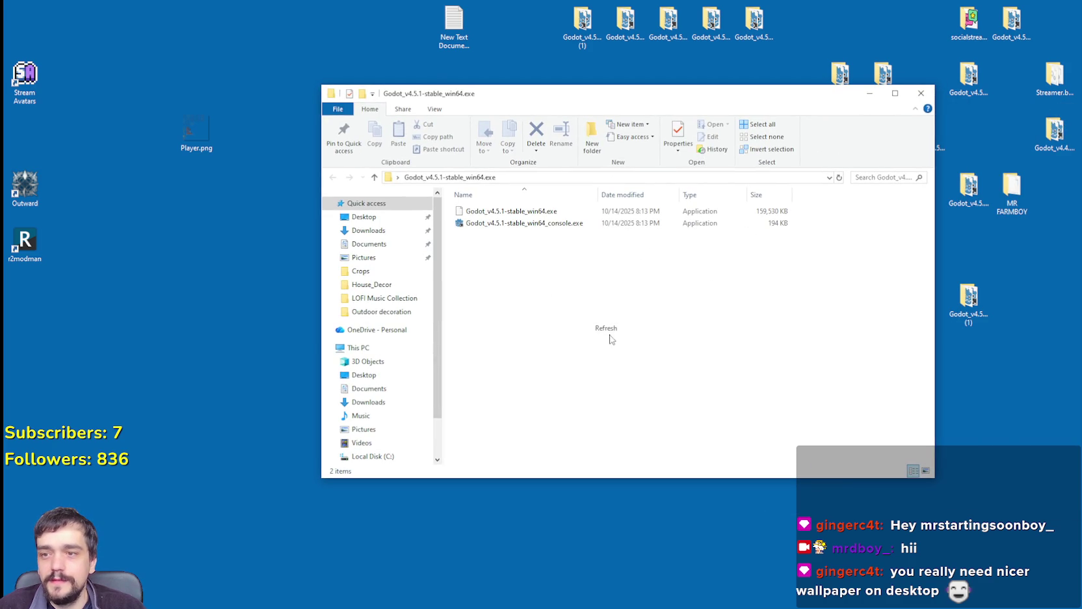
pyautogui.press('Down')
pyautogui.press('Return')
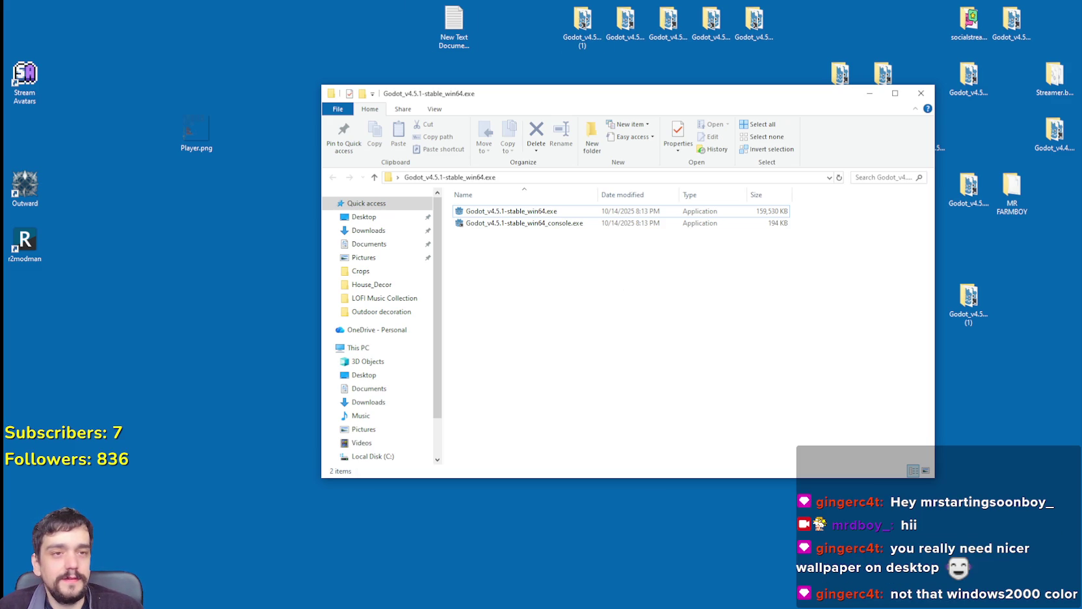
pyautogui.doubleClick(511, 210)
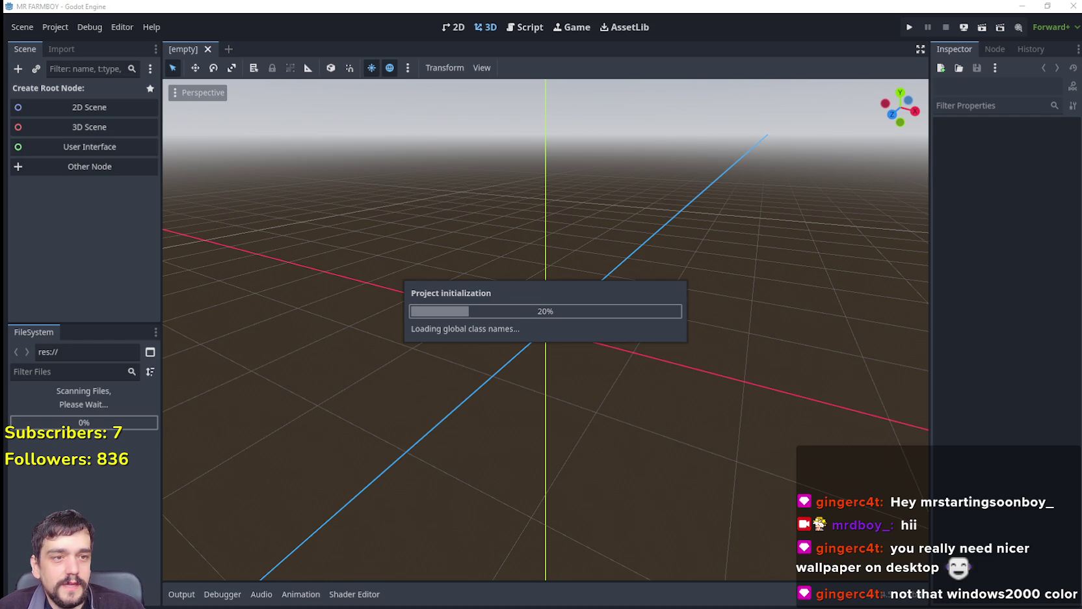
# Bring the Downloads window forward, then minimize it to reveal the loaded MR FARMBOY editor.
pyautogui.hotkey('alt', 'Tab')
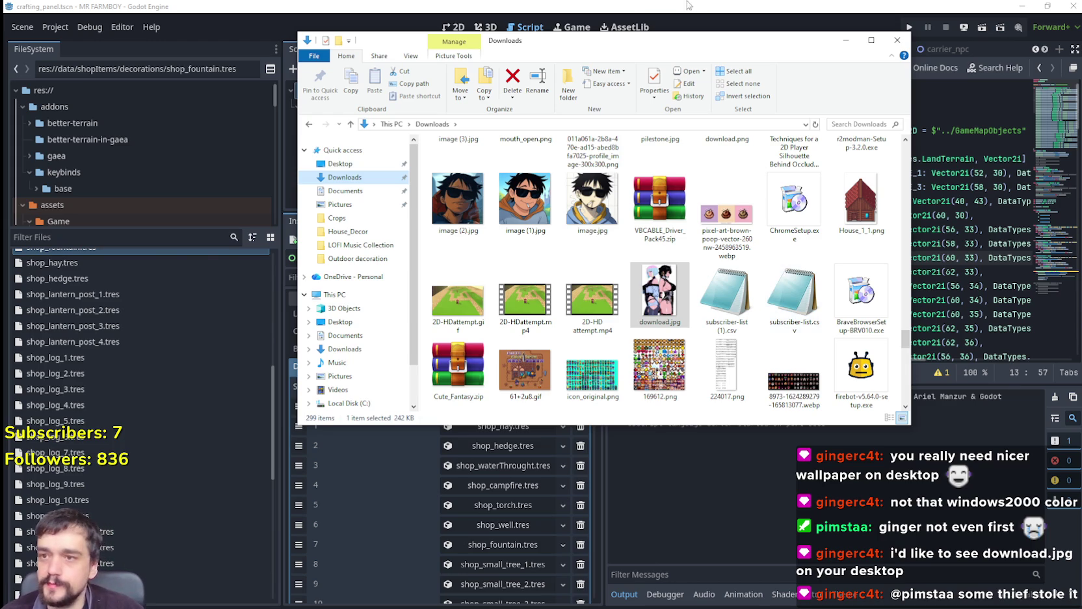
pyautogui.click(845, 40)
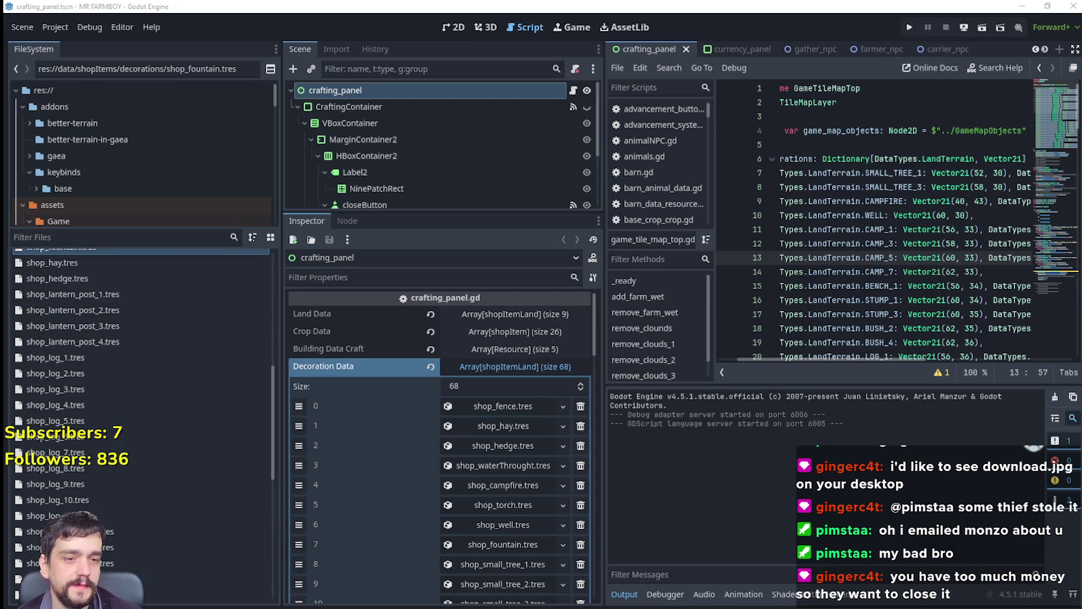
# Place the caret on the BENCH_1 line of the tile map script.
pyautogui.click(912, 285)
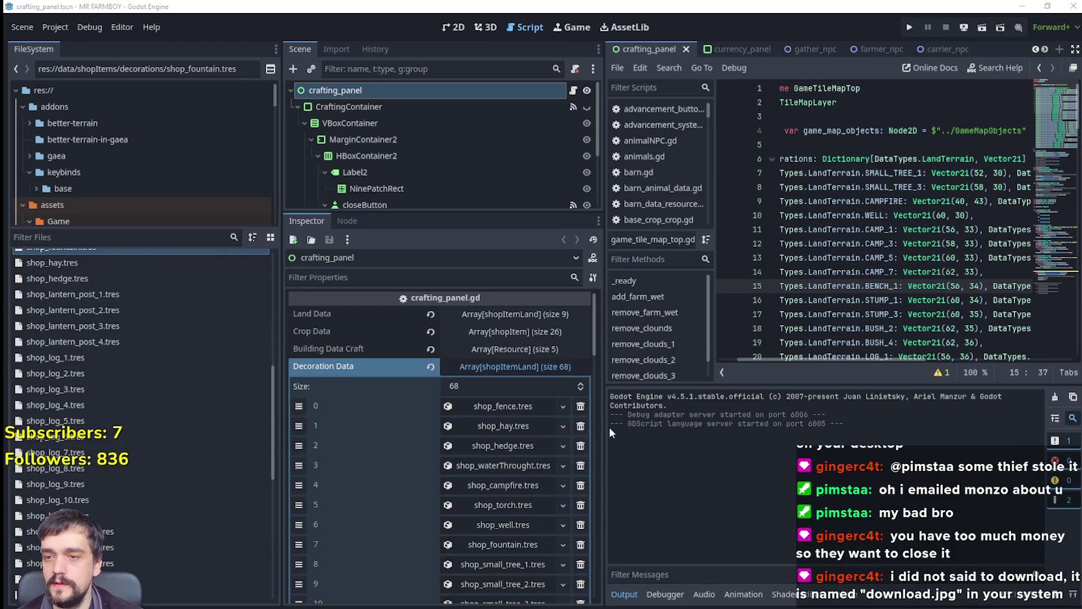
# Narrow the Scene and FileSystem docks to widen the script editor, then switch to Downloads.
pyautogui.click(842, 215)
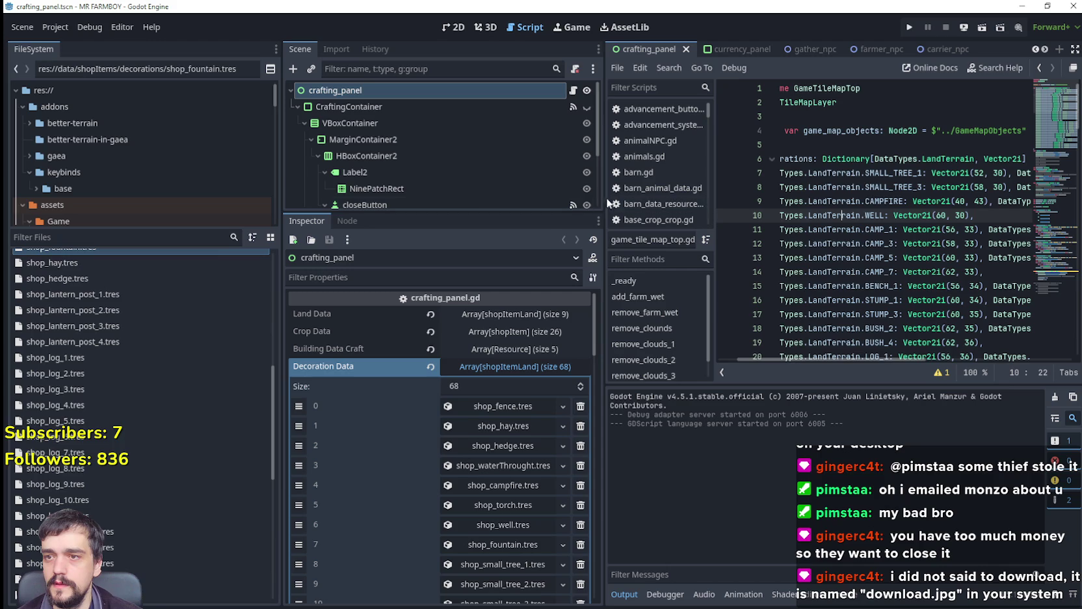
pyautogui.moveTo(595, 205); pyautogui.dragTo(467, 208)
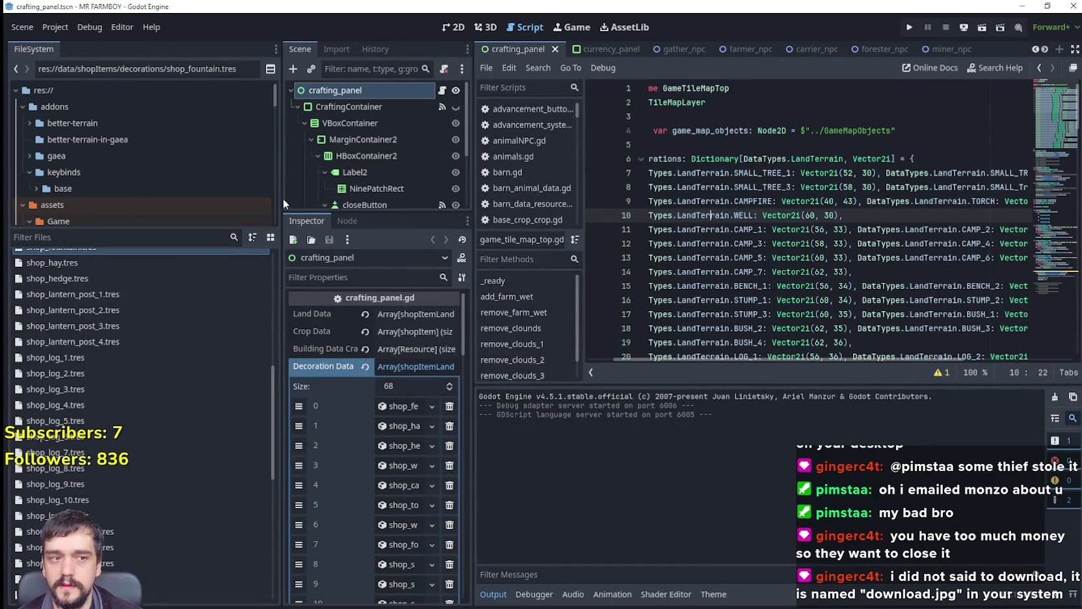
pyautogui.moveTo(281, 200); pyautogui.dragTo(160, 200)
pyautogui.hotkey('alt', 'Tab')
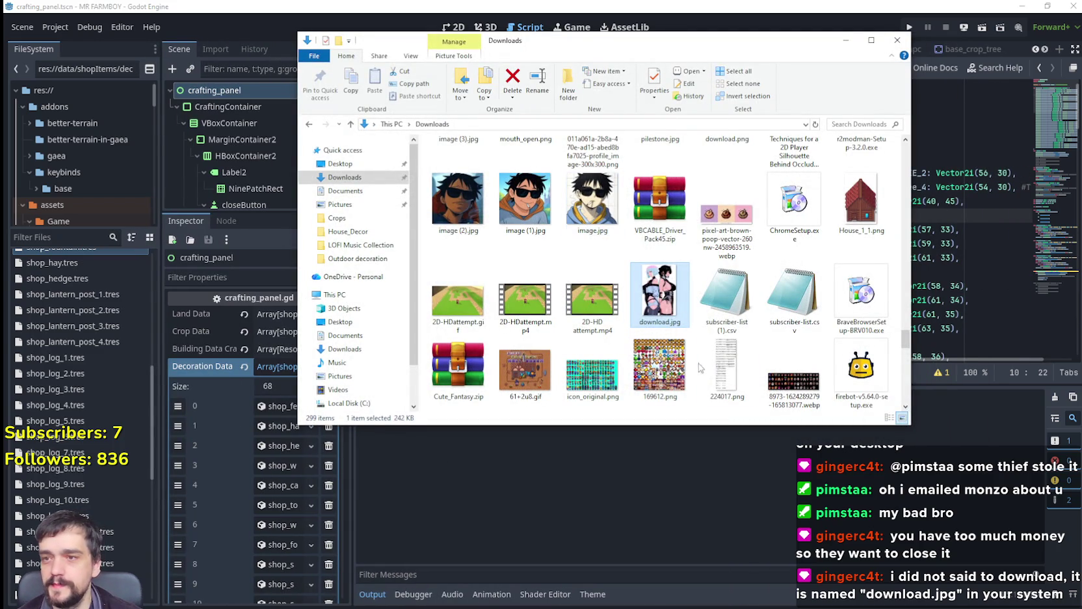
# Select download.jpg, move and minimize the Downloads window, and place the caret after CAMP_7.
pyautogui.click(707, 304)
pyautogui.click(676, 300)
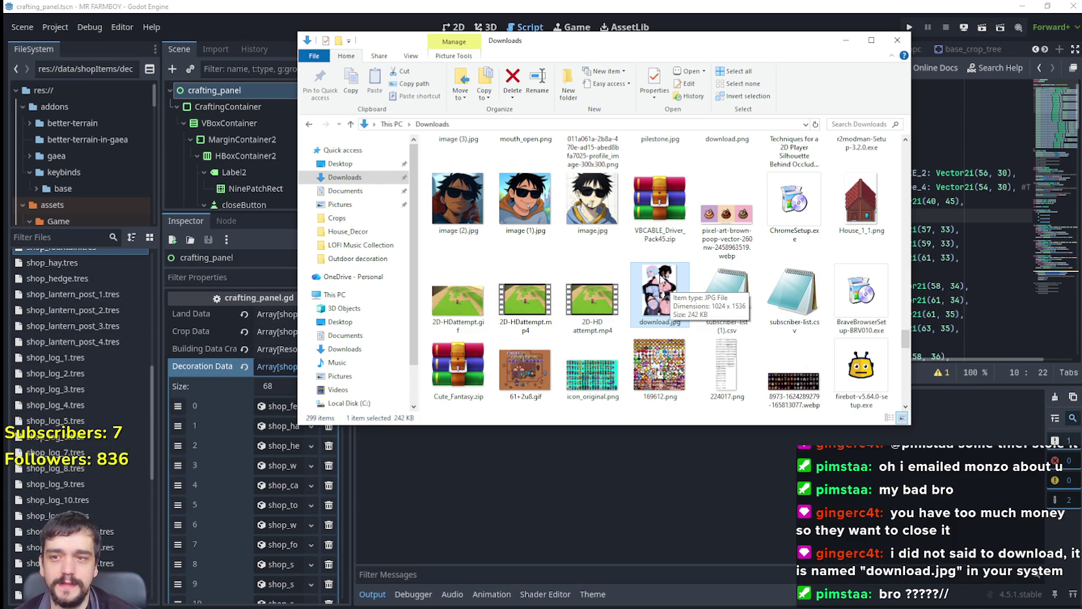
pyautogui.moveTo(800, 36)
pyautogui.mouseDown()
pyautogui.moveTo(805, 51)
pyautogui.moveTo(859, 65)
pyautogui.mouseUp()
pyautogui.scroll(-3, 839, 338)
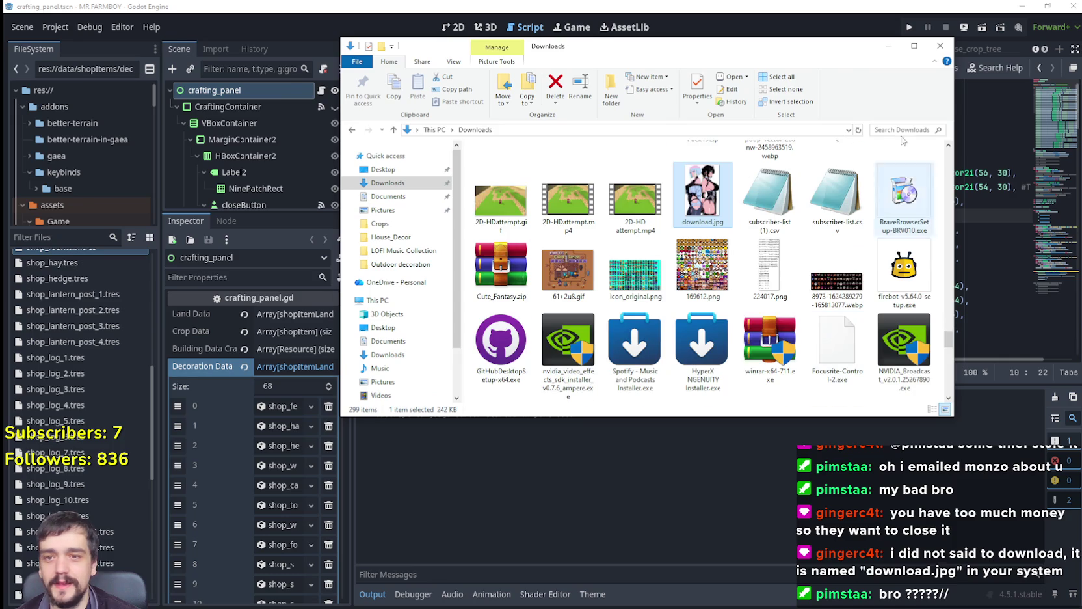
pyautogui.click(888, 47)
pyautogui.click(732, 271)
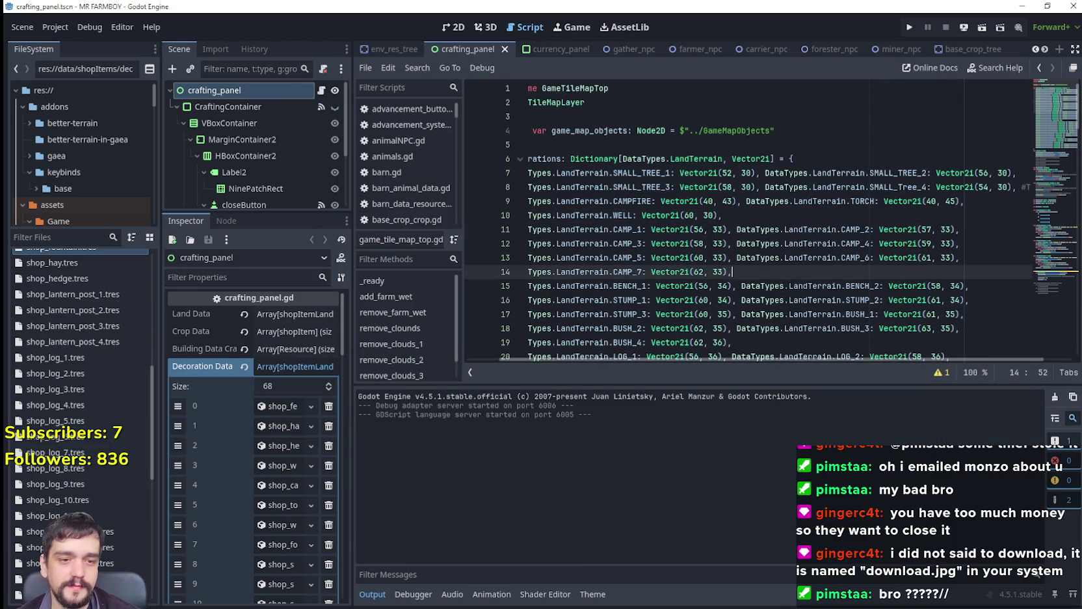
# Hide the Downloads window again and place the caret after the BUSH_4 entry.
pyautogui.hotkey('alt', 'Tab')
pyautogui.click(904, 46)
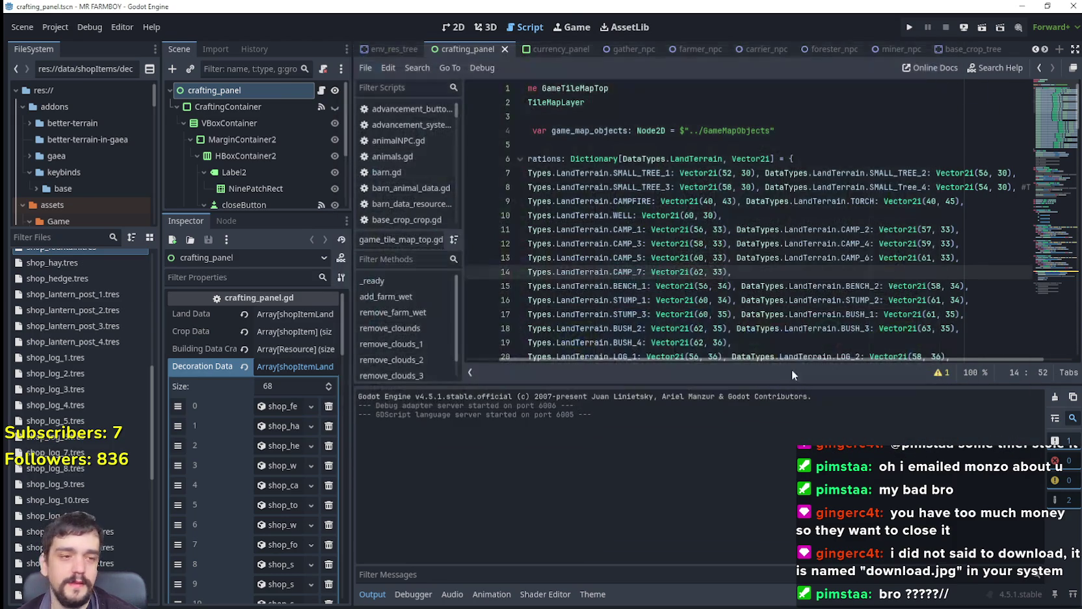
pyautogui.click(794, 342)
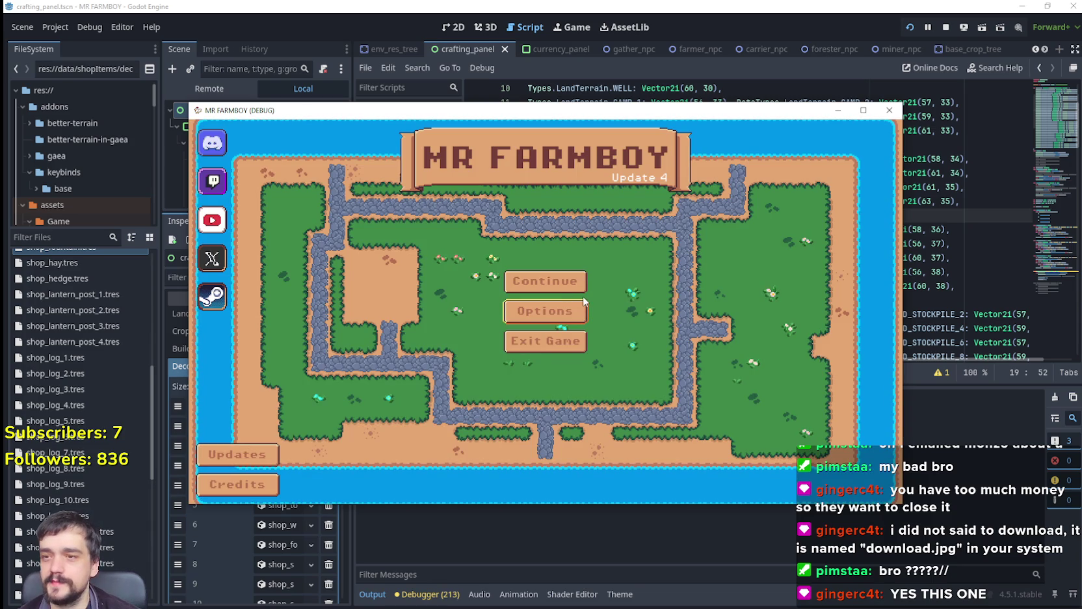
# In the running game, continue from the main menu, maximize the window, and load Save 5.
pyautogui.click(557, 313)
pyautogui.click(425, 444)
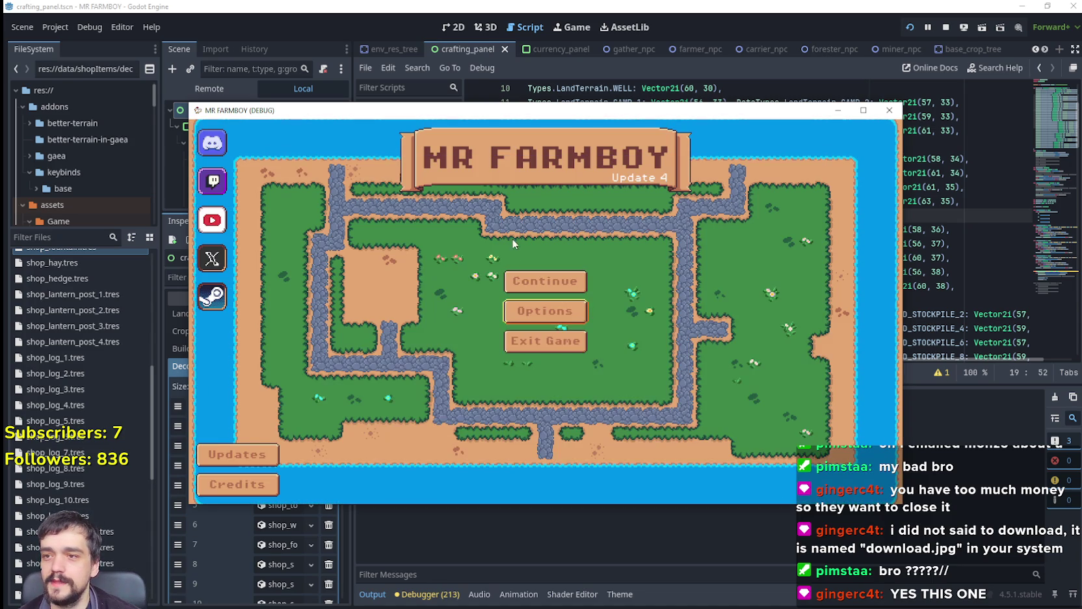
pyautogui.click(528, 281)
pyautogui.click(856, 115)
pyautogui.scroll(-2, 580, 379)
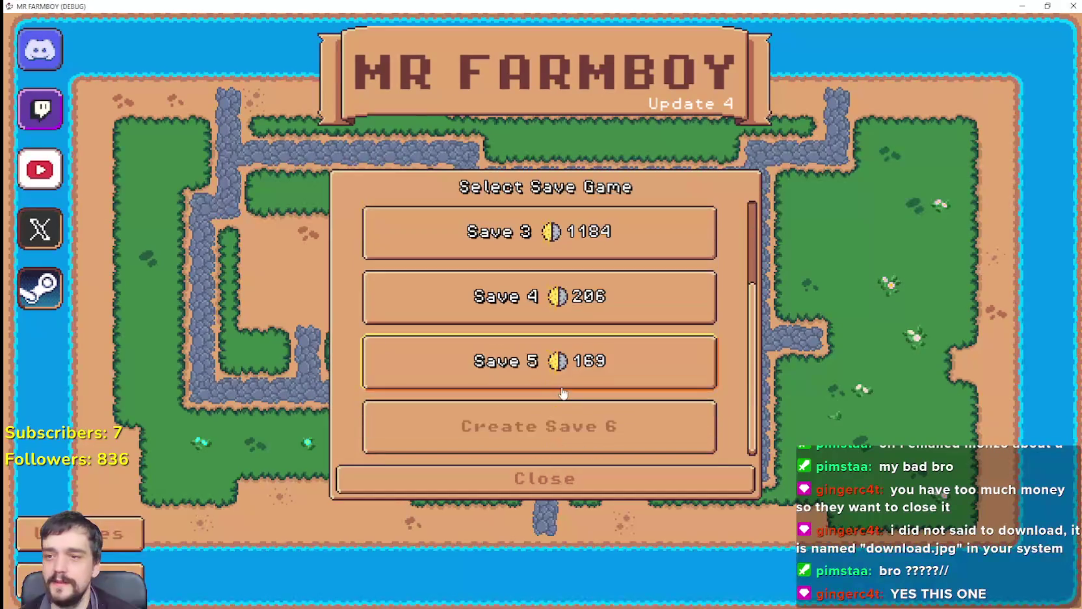
pyautogui.click(561, 381)
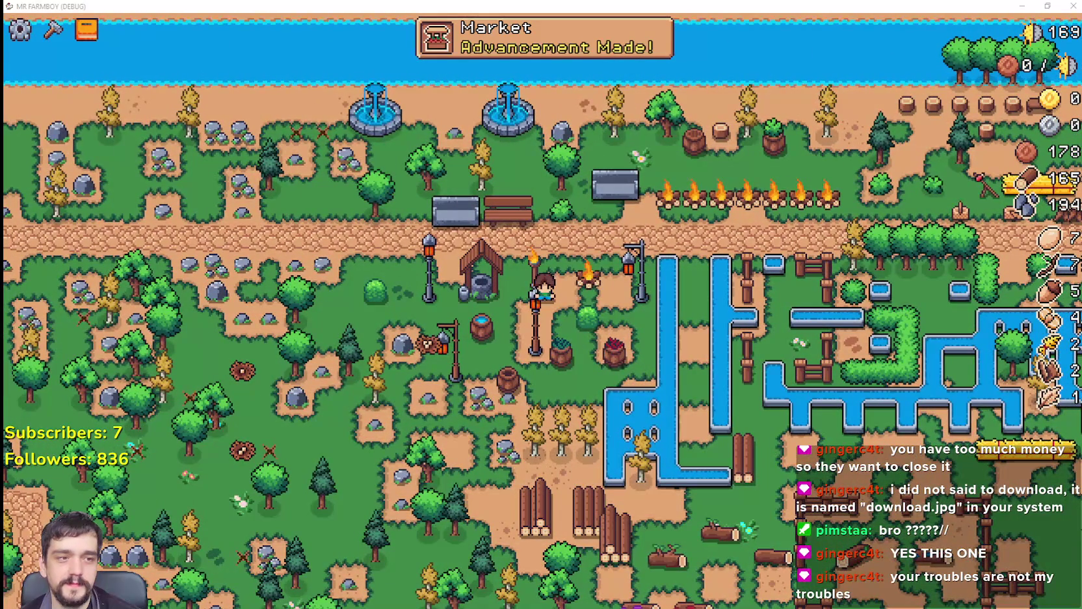
# Walk the farmer around the road, fenced pond area, rocks and logs to test collisions.
pyautogui.scroll(2, 539, 293)
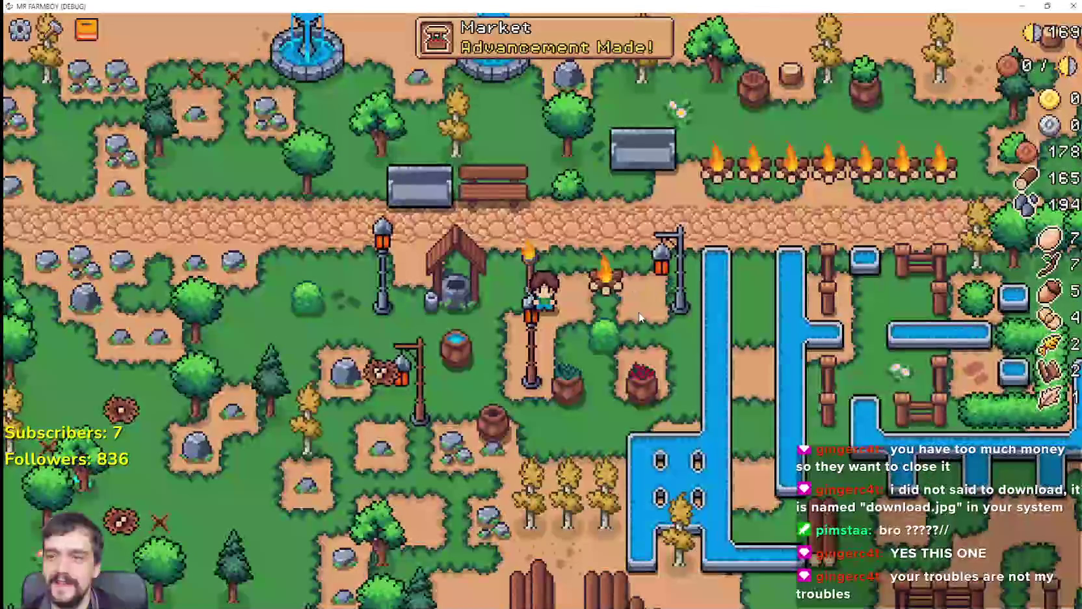
pyautogui.scroll(-2, 641, 317)
pyautogui.press('w')
pyautogui.press('d')
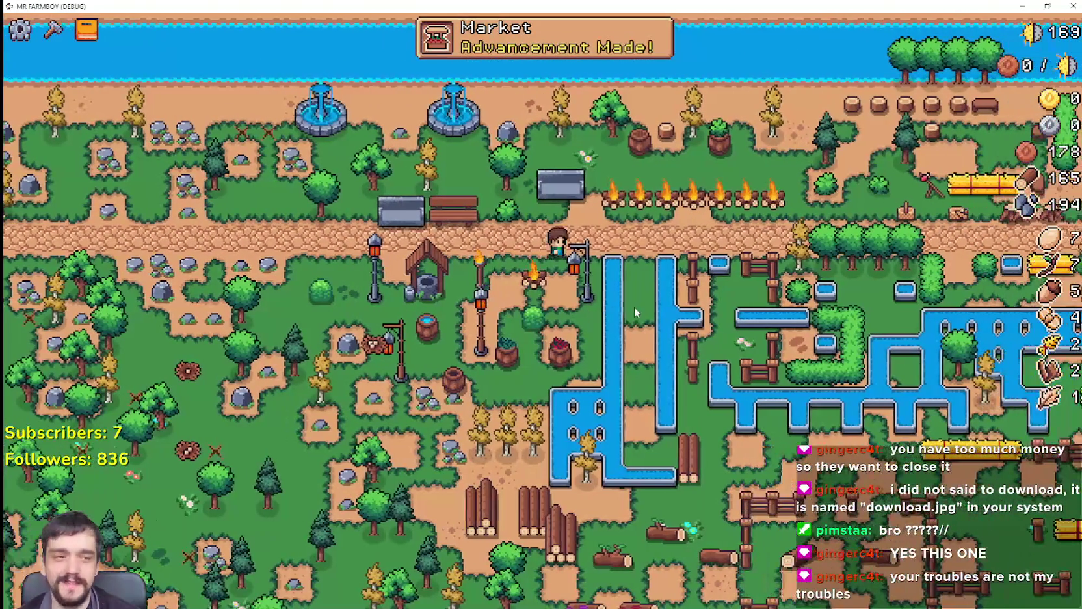
pyautogui.scroll(2, 706, 436)
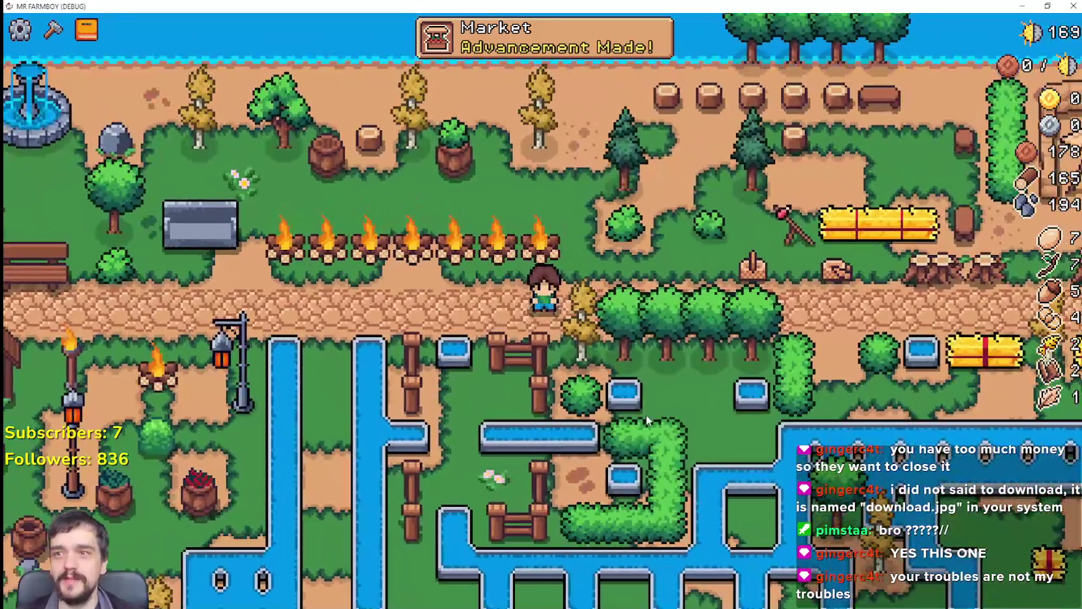
pyautogui.scroll(-2, 662, 441)
pyautogui.press('s')
pyautogui.scroll(2, 649, 404)
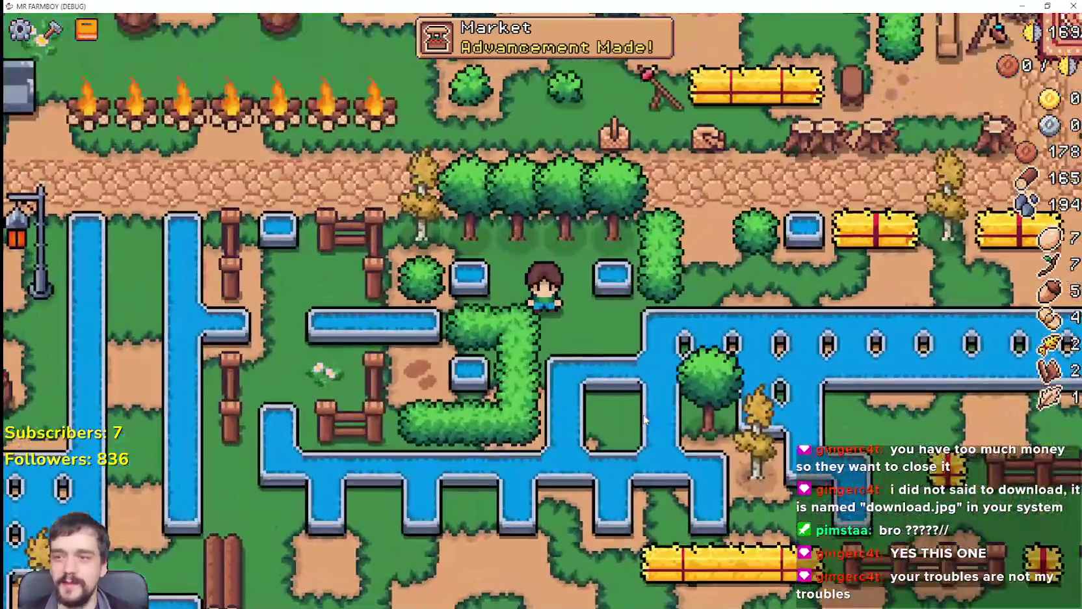
pyautogui.press('w')
pyautogui.press('a')
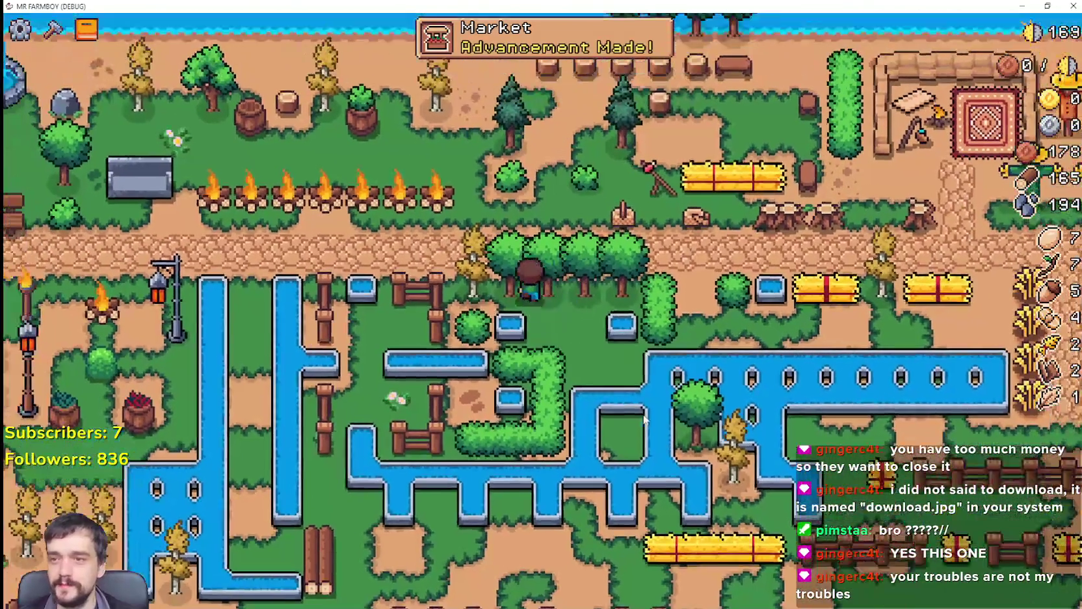
pyautogui.press('a')
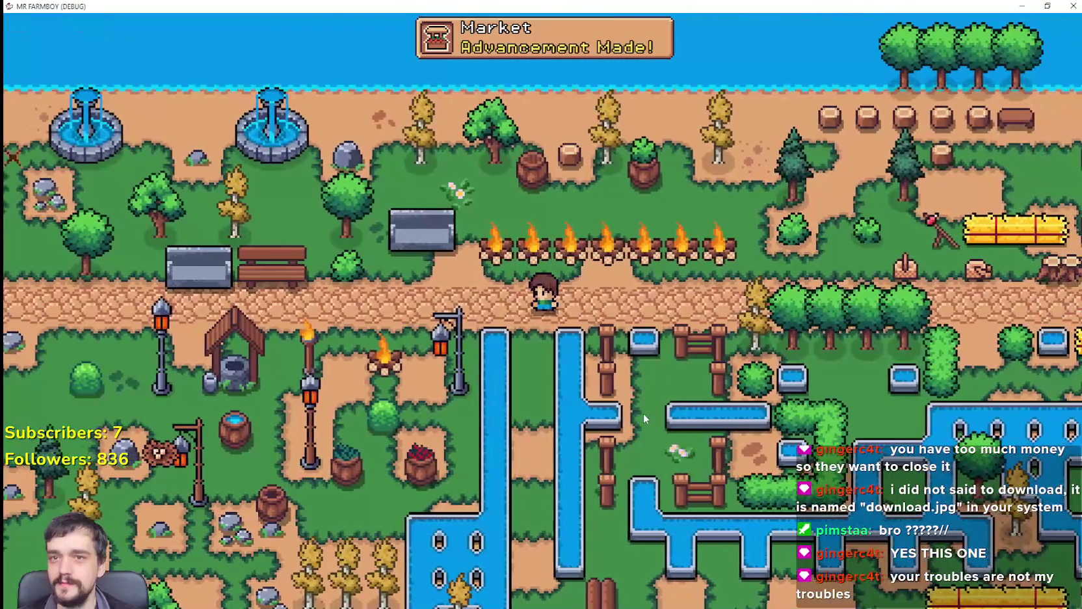
pyautogui.press('s')
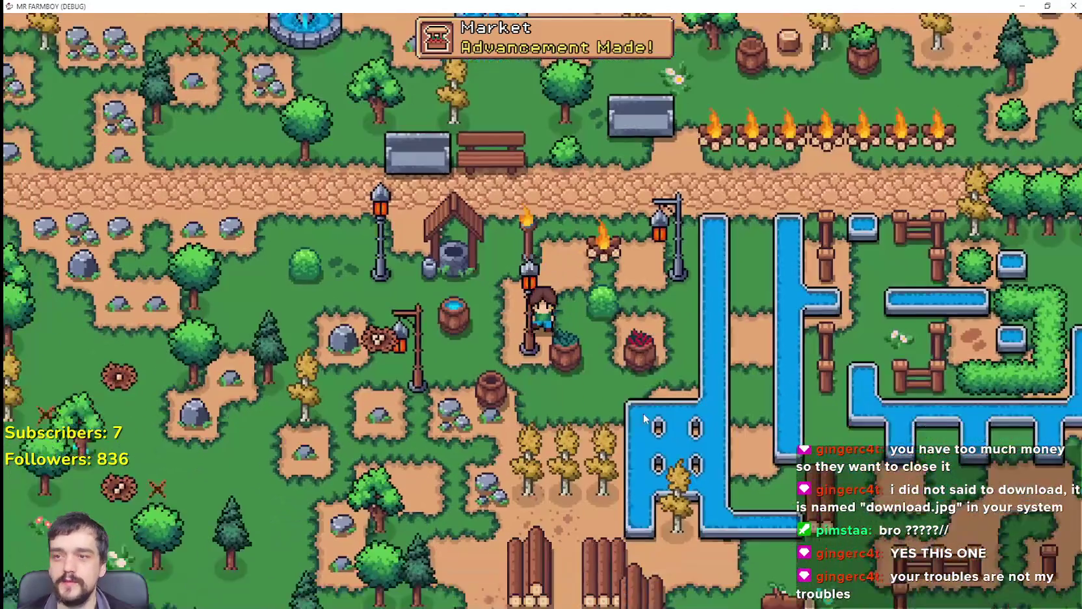
pyautogui.press('s')
pyautogui.press('d')
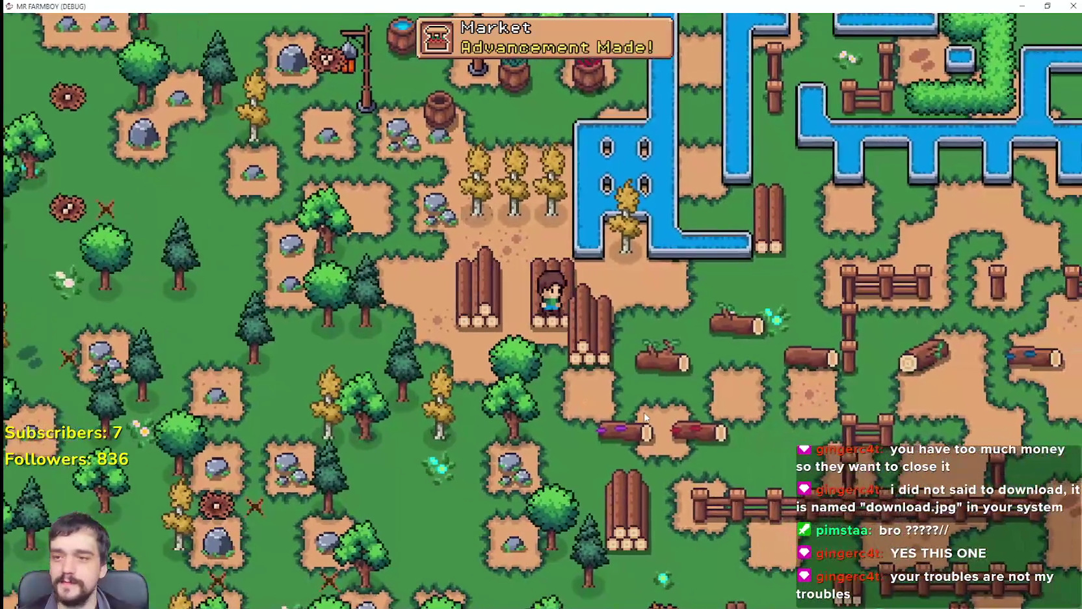
pyautogui.press('d')
pyautogui.press('w')
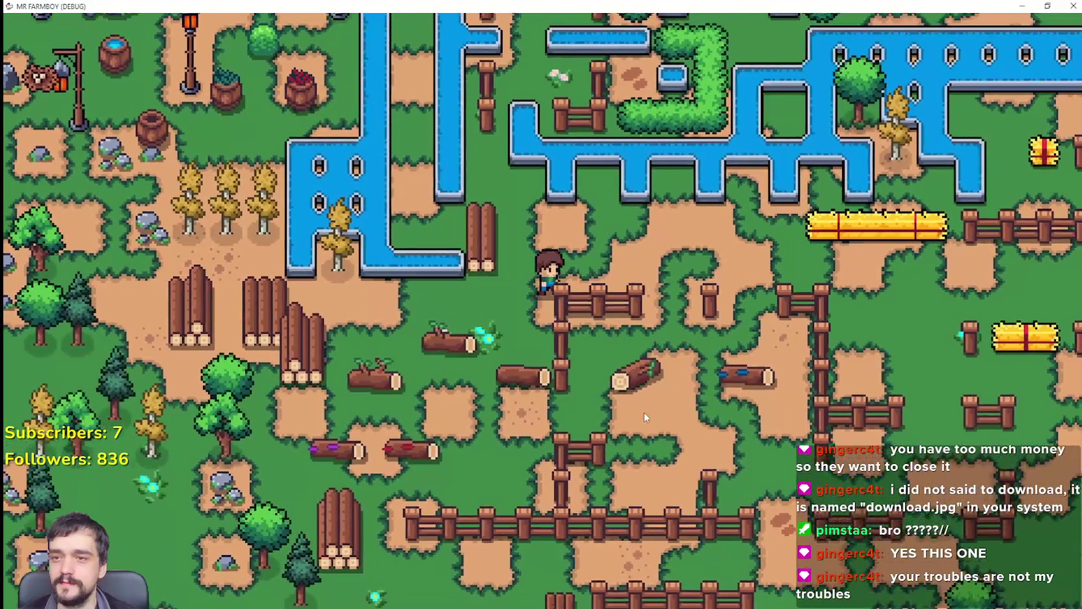
pyautogui.press('s')
pyautogui.press('d')
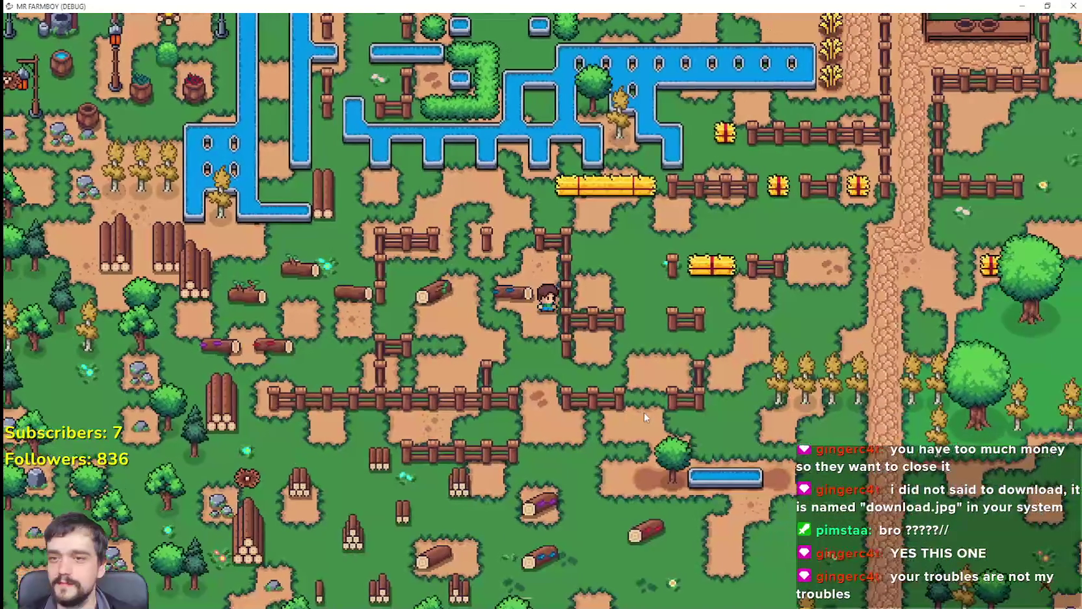
pyautogui.press('a')
pyautogui.press('w')
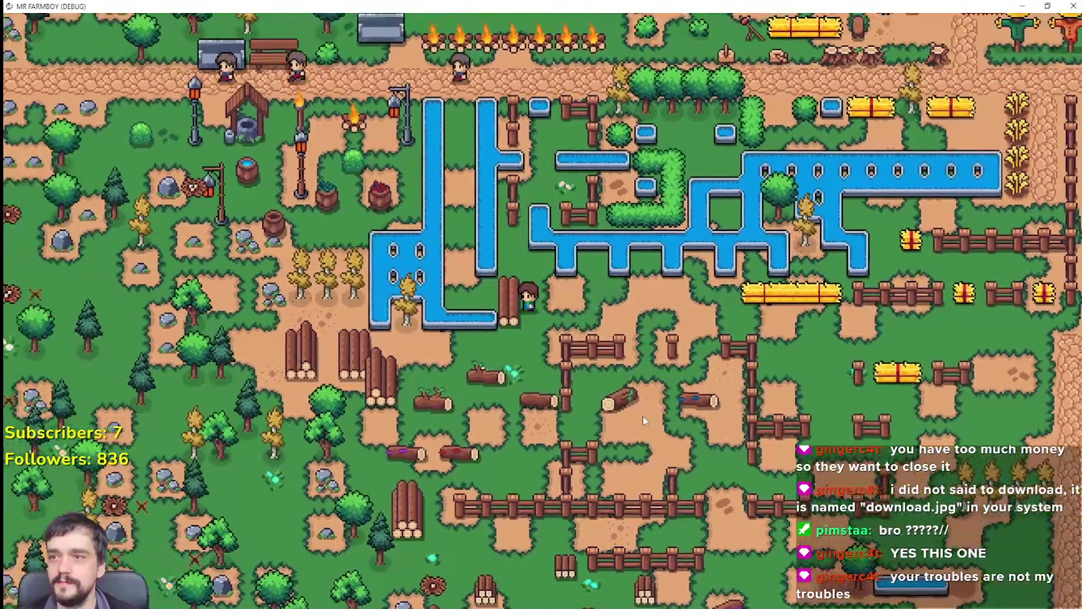
pyautogui.press('w')
pyautogui.press('a')
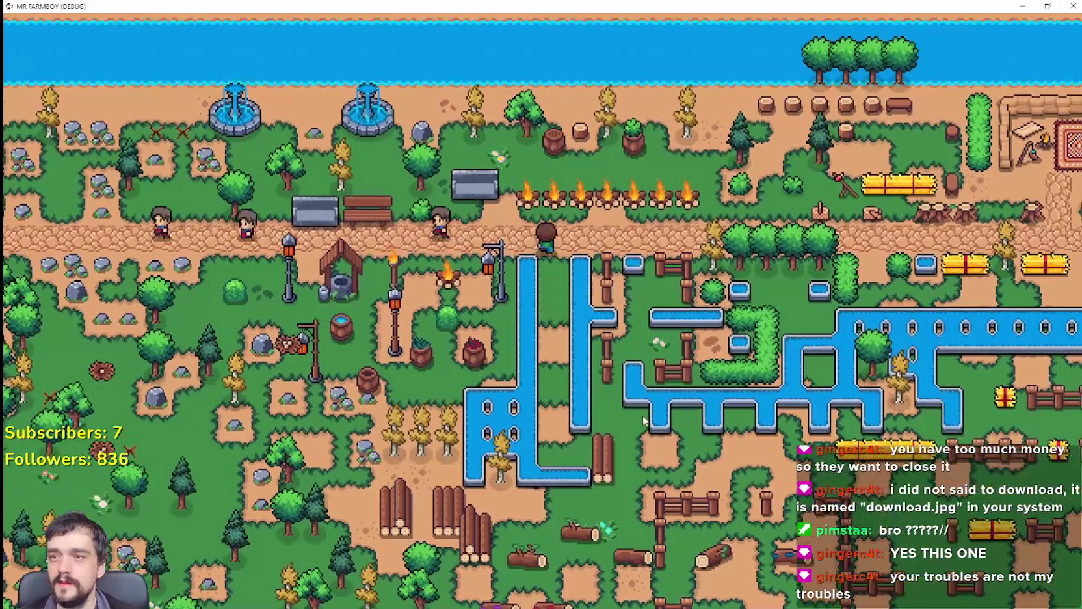
# Walk the farmer right along the road past the tree stumps toward the scarecrows.
pyautogui.scroll(2, 642, 415)
pyautogui.press('a')
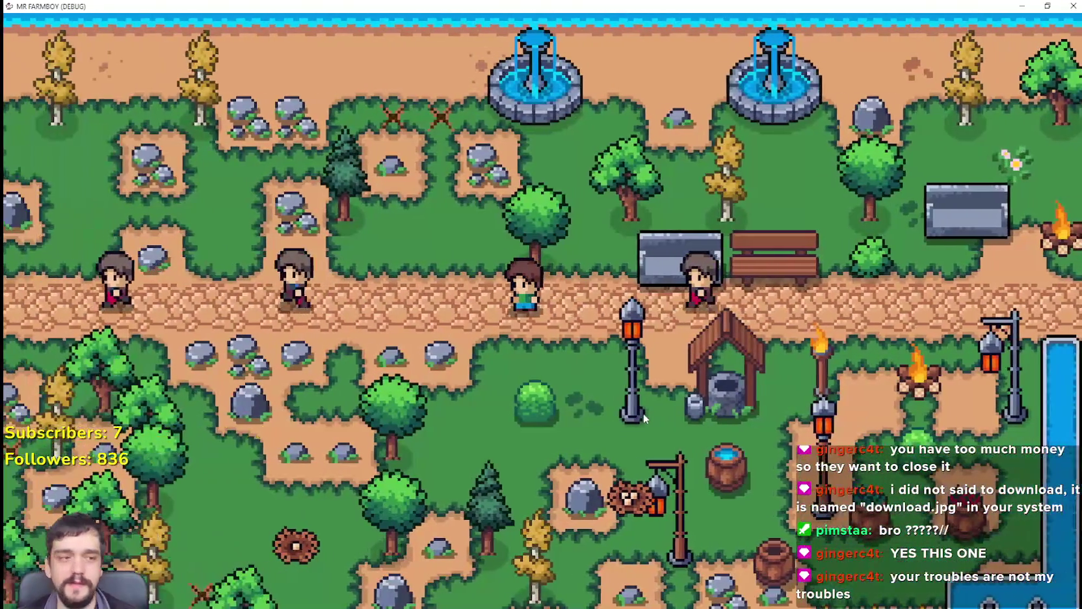
pyautogui.scroll(-1, 591, 328)
pyautogui.press('d')
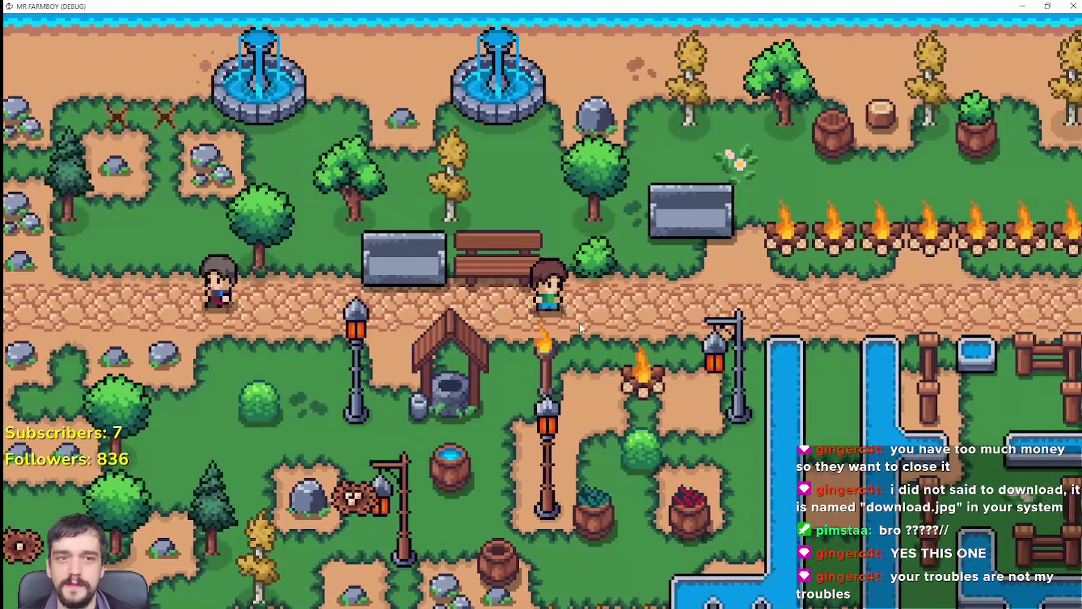
pyautogui.press('d')
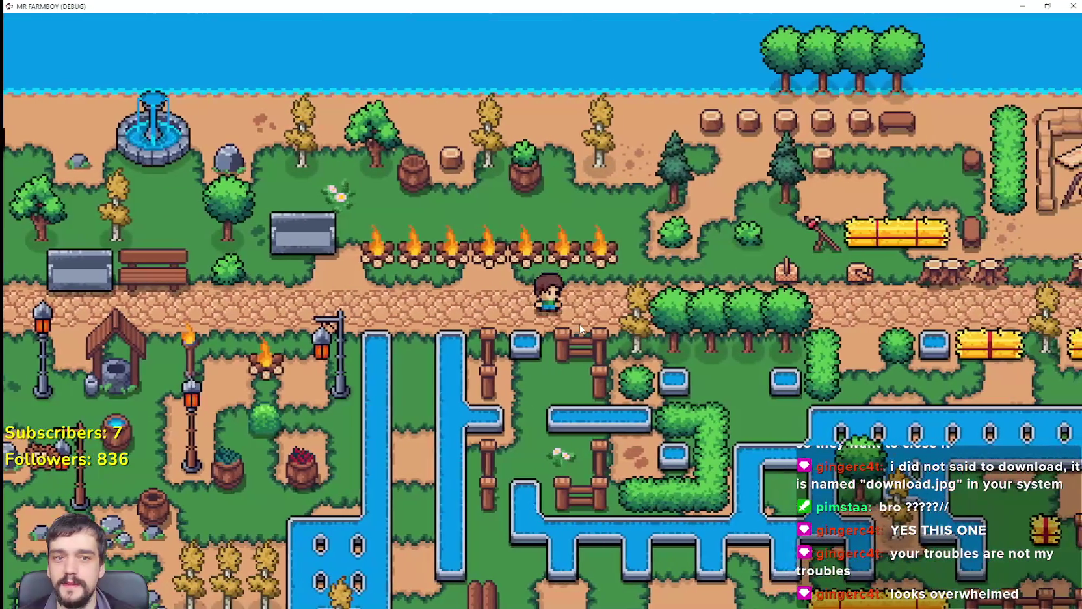
pyautogui.scroll(-1, 580, 330)
pyautogui.press('d')
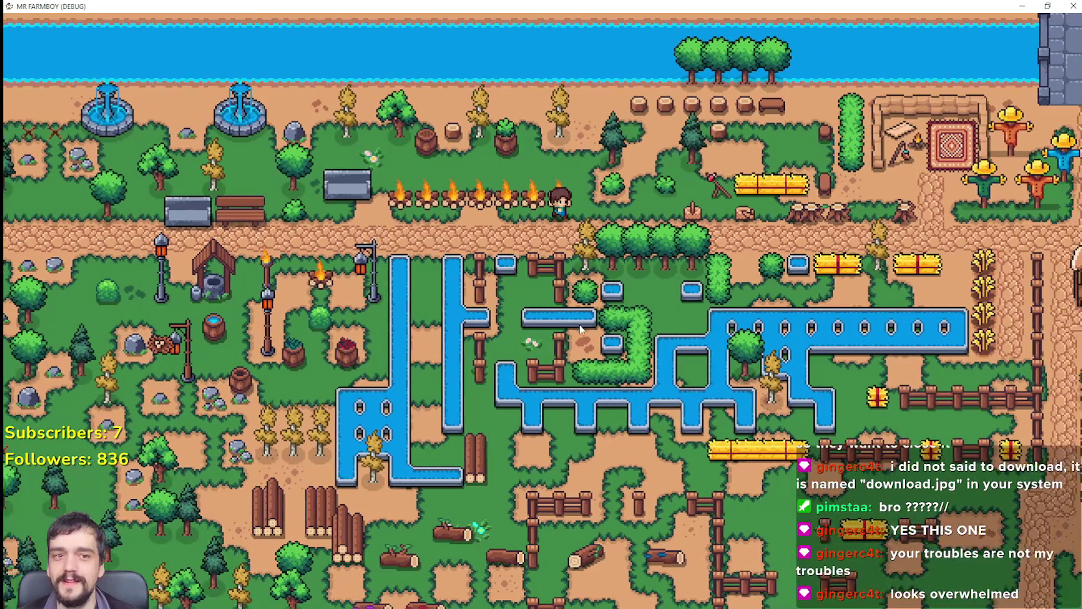
pyautogui.scroll(1, 581, 329)
pyautogui.scroll(4, 579, 324)
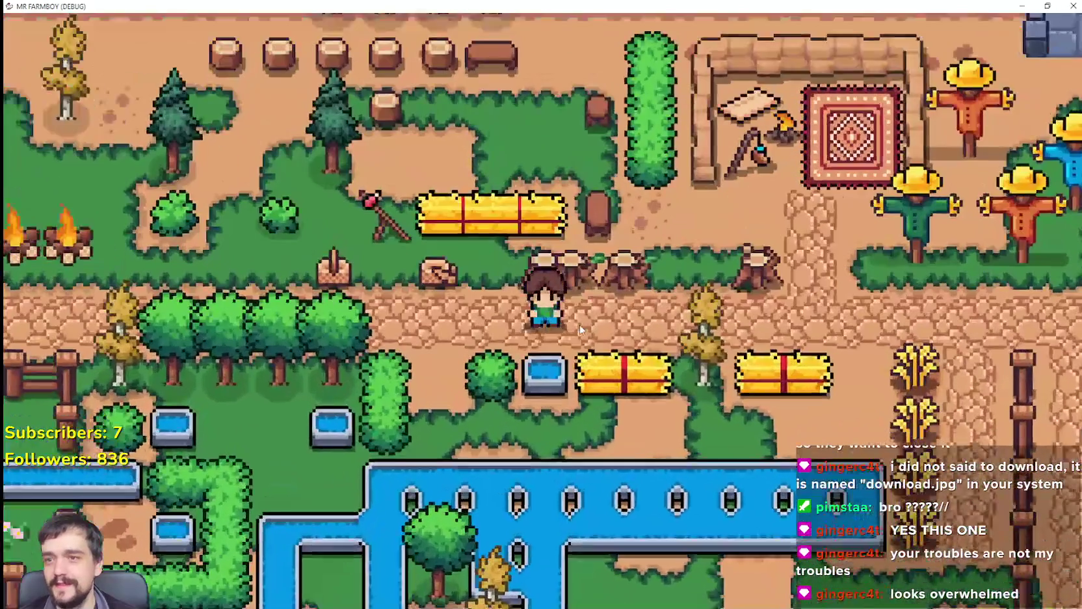
pyautogui.press('d')
pyautogui.scroll(-8, 581, 330)
pyautogui.press('d')
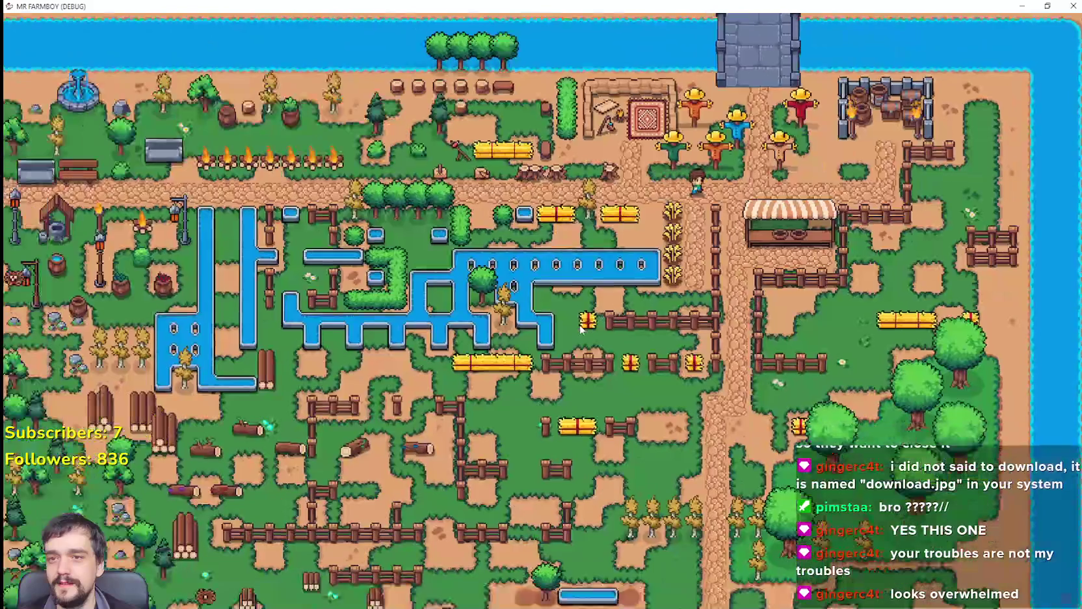
pyautogui.scroll(9, 581, 329)
# Walk among the scarecrows, open Crafting, and browse the Decorations list.
pyautogui.press('w')
pyautogui.press('s')
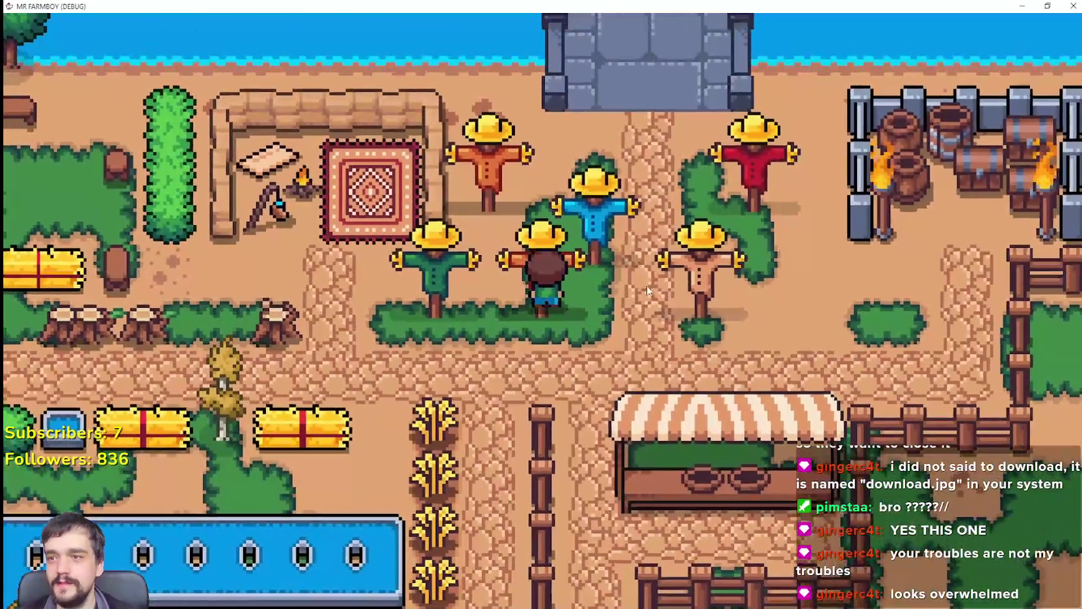
pyautogui.press('a')
pyautogui.press('c')
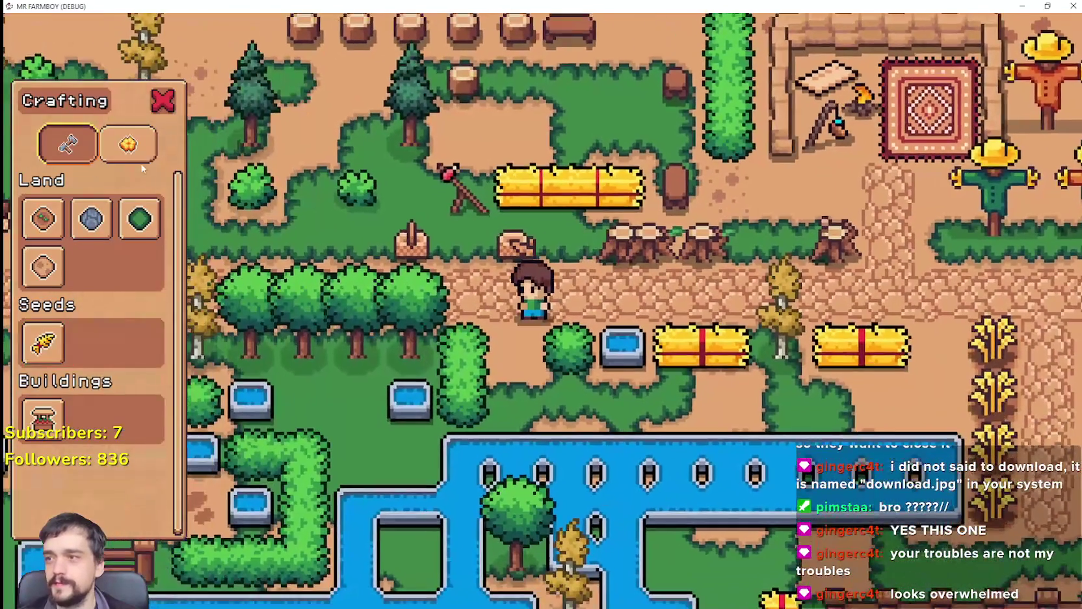
pyautogui.click(127, 144)
pyautogui.scroll(3, 175, 224)
pyautogui.scroll(-1, 185, 215)
pyautogui.scroll(-4, 205, 266)
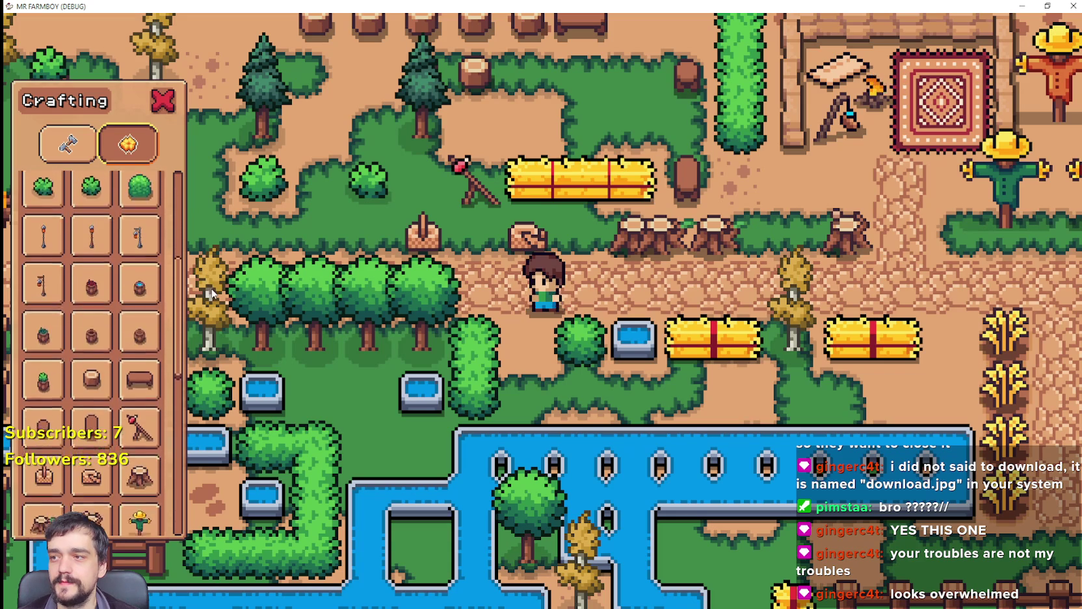
pyautogui.scroll(-10, 219, 318)
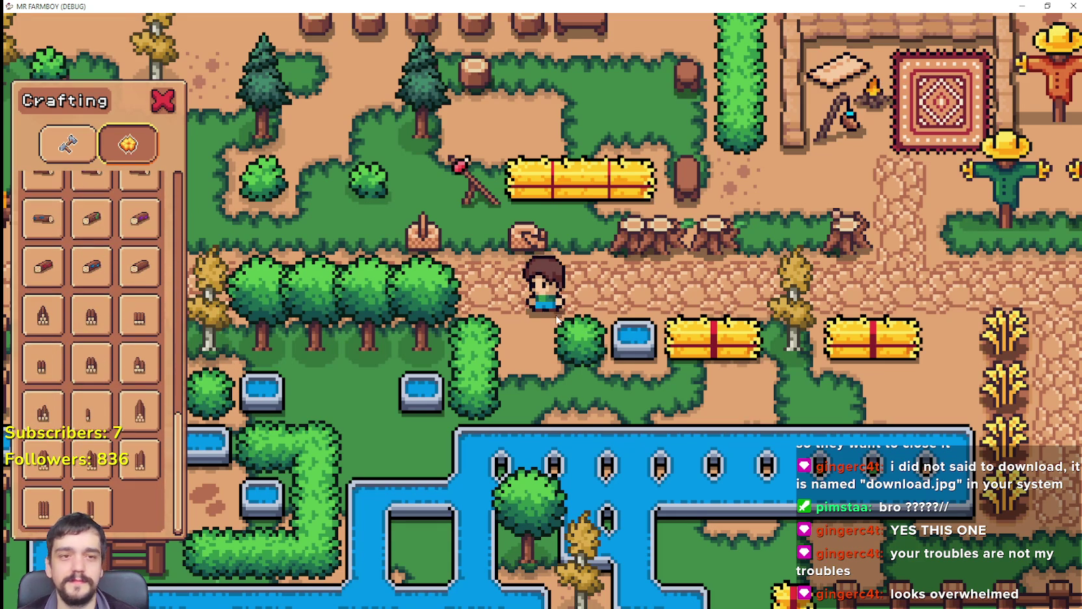
# Close Crafting and walk past the lamp post and well to pick up the egg.
pyautogui.press('a')
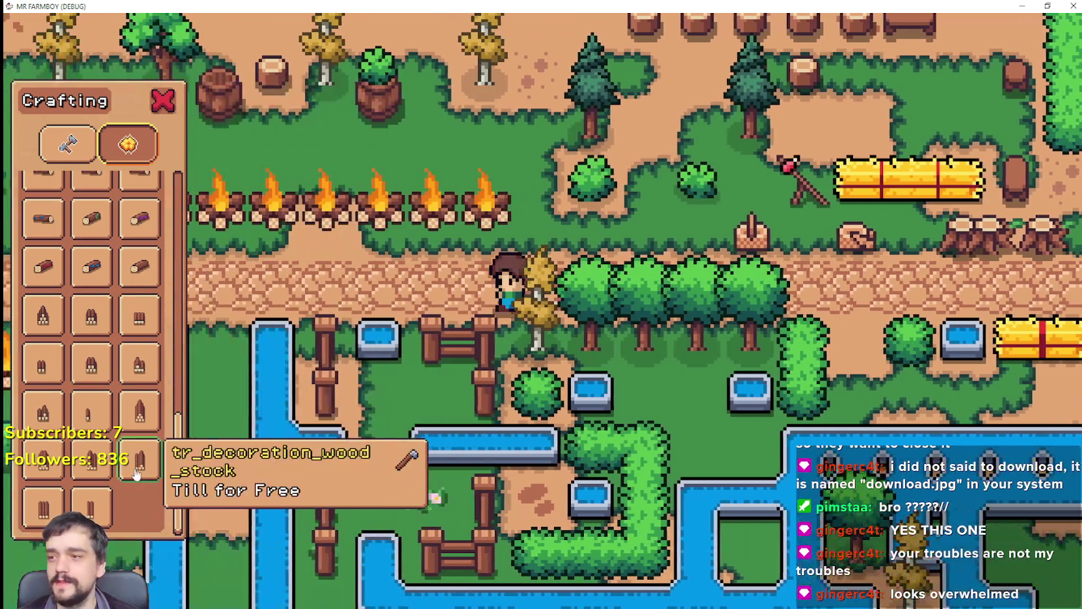
pyautogui.scroll(4, 137, 477)
pyautogui.scroll(5, 138, 476)
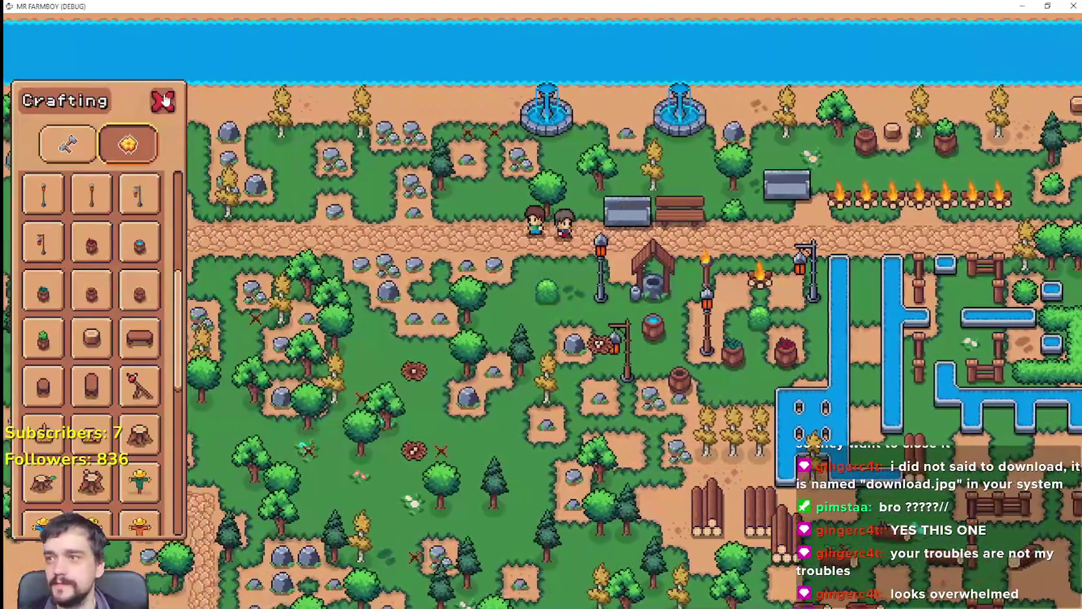
pyautogui.press('Escape')
pyautogui.press('s')
pyautogui.scroll(3, 575, 343)
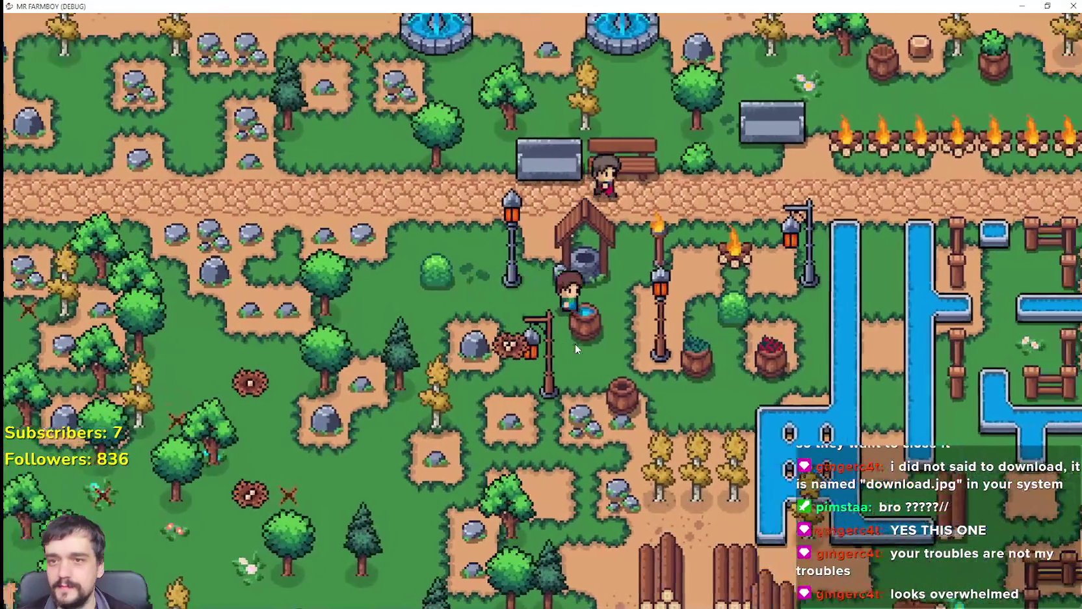
pyautogui.press('d')
pyautogui.scroll(2, 575, 344)
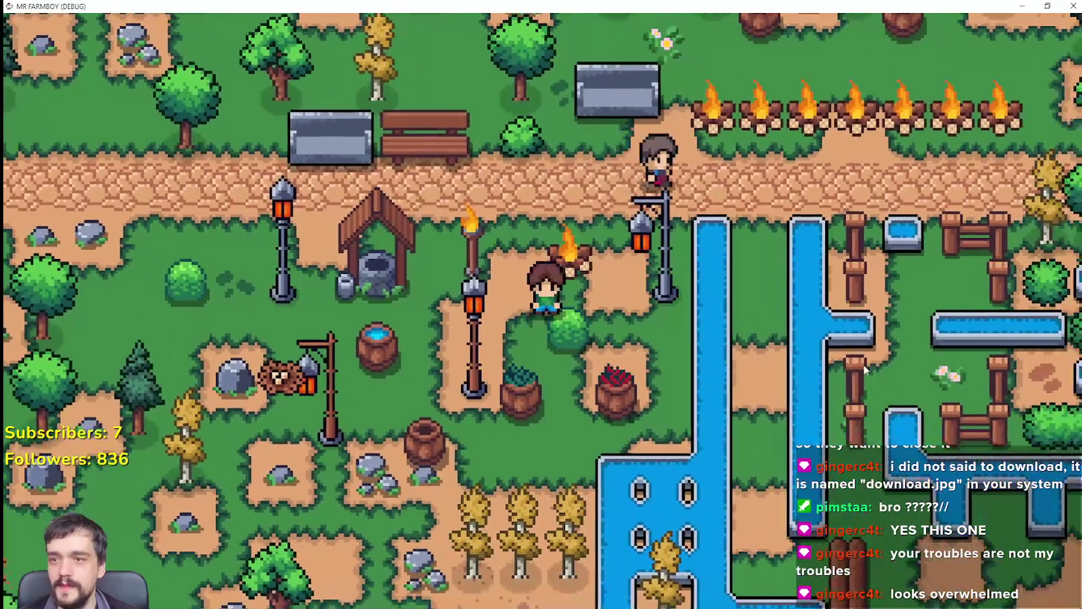
pyautogui.press('a')
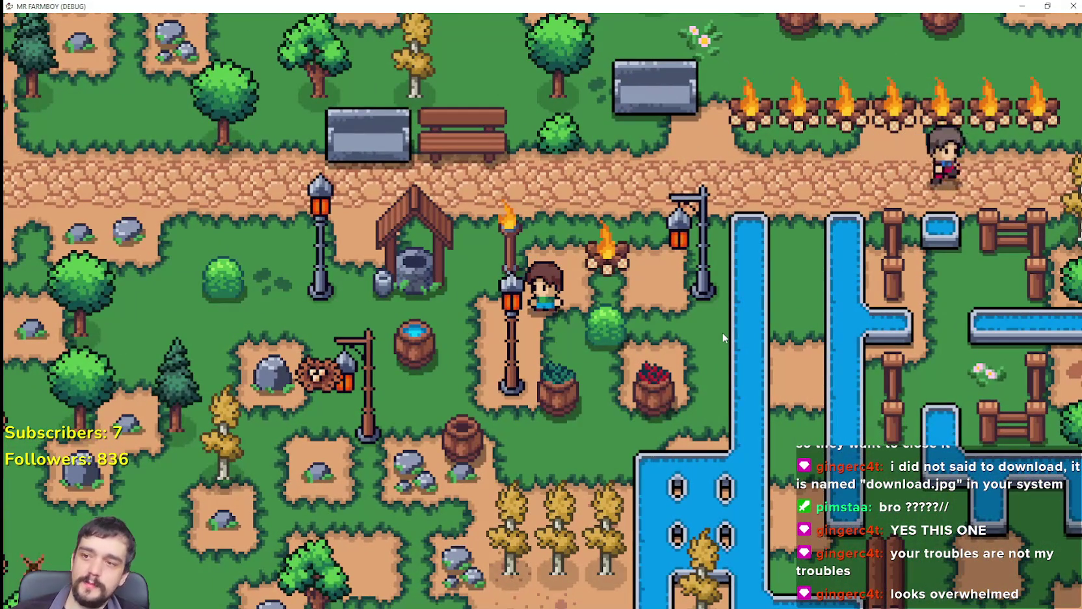
pyautogui.press('a')
pyautogui.press('s')
pyautogui.press('d')
pyautogui.press('w')
pyautogui.scroll(-2, 735, 314)
# Toggle between Advancements and Crafting, walk east along the path, then open Advancements.
pyautogui.press('k')
pyautogui.press('c')
pyautogui.scroll(2, 190, 259)
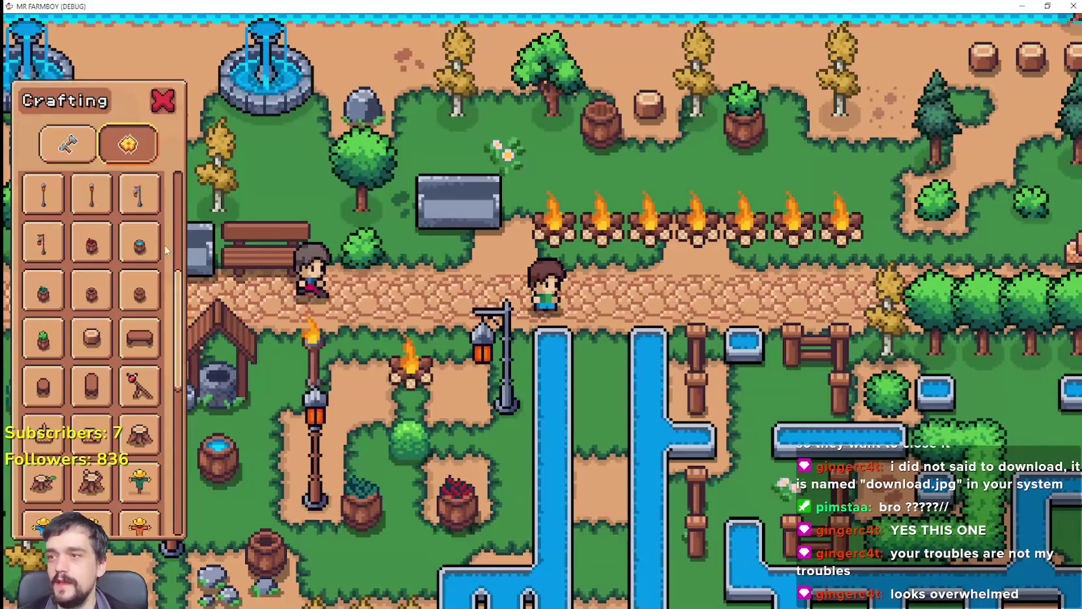
pyautogui.moveTo(183, 326); pyautogui.dragTo(204, 434)
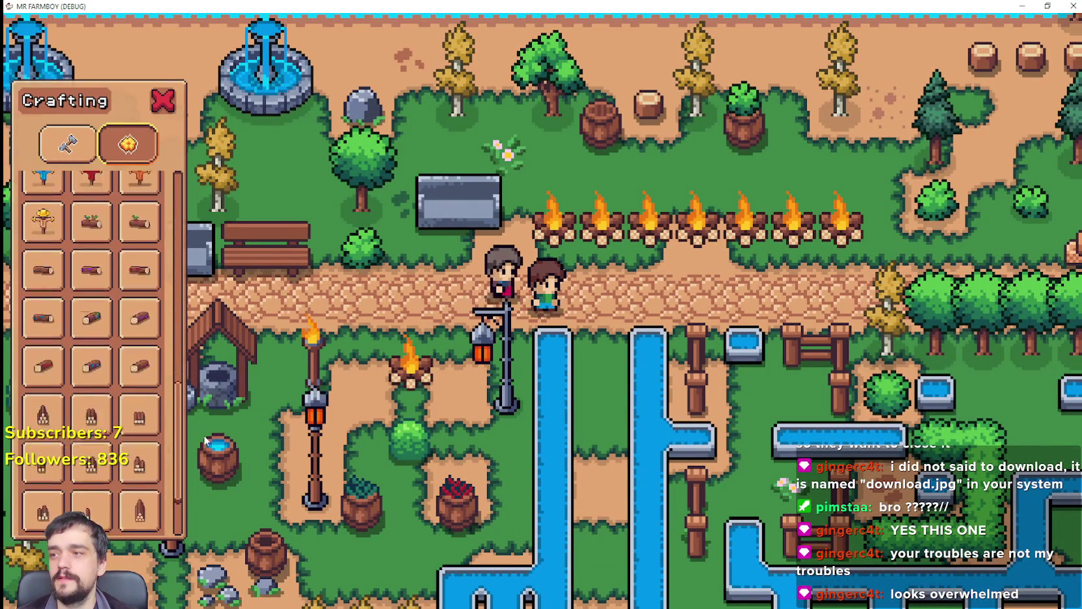
pyautogui.moveTo(202, 516); pyautogui.dragTo(191, 168)
pyautogui.press('d')
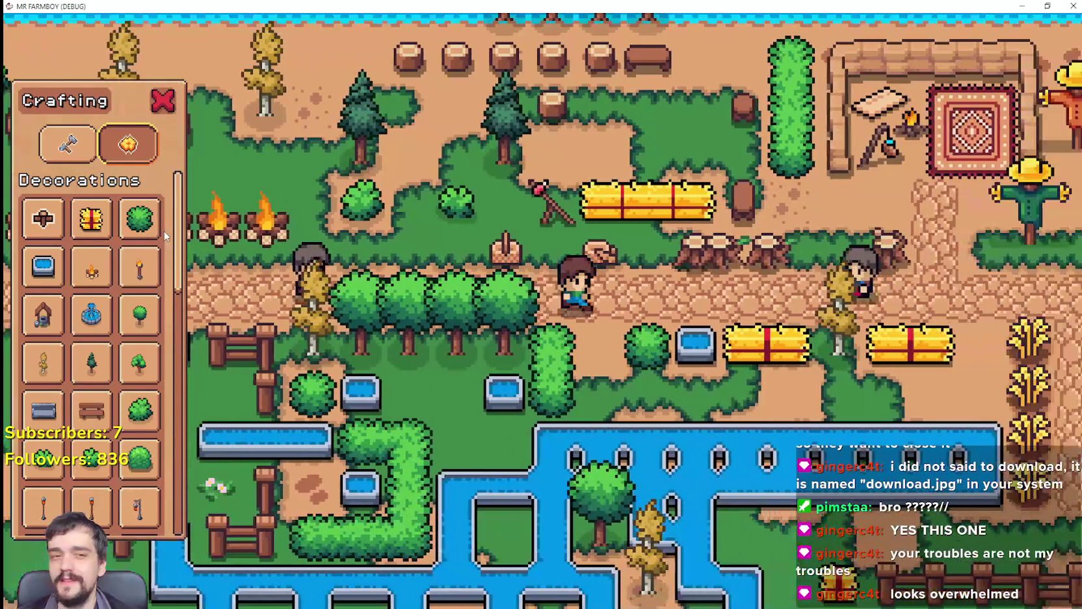
pyautogui.scroll(-8, 130, 377)
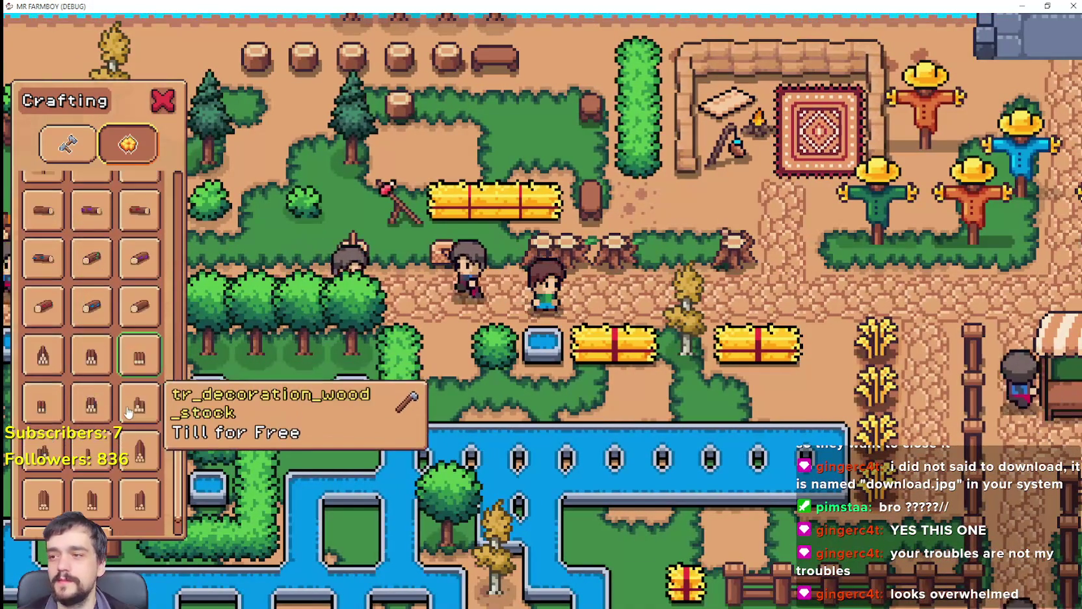
pyautogui.press('t')
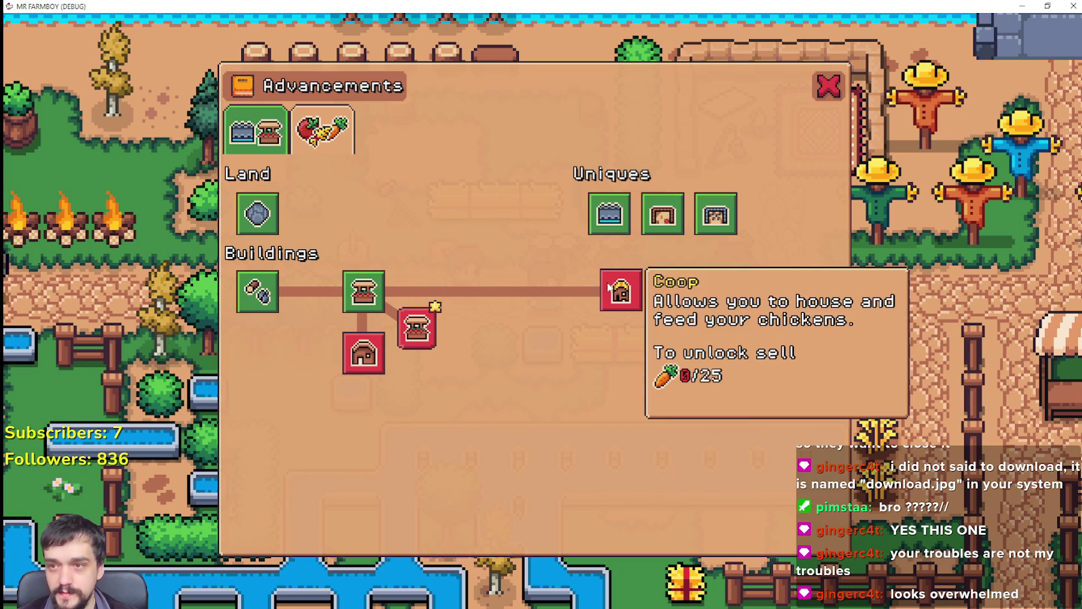
# Check the Advancements crops page—Wheat plants for 2 and sells for 4—then close it.
pyautogui.click(297, 148)
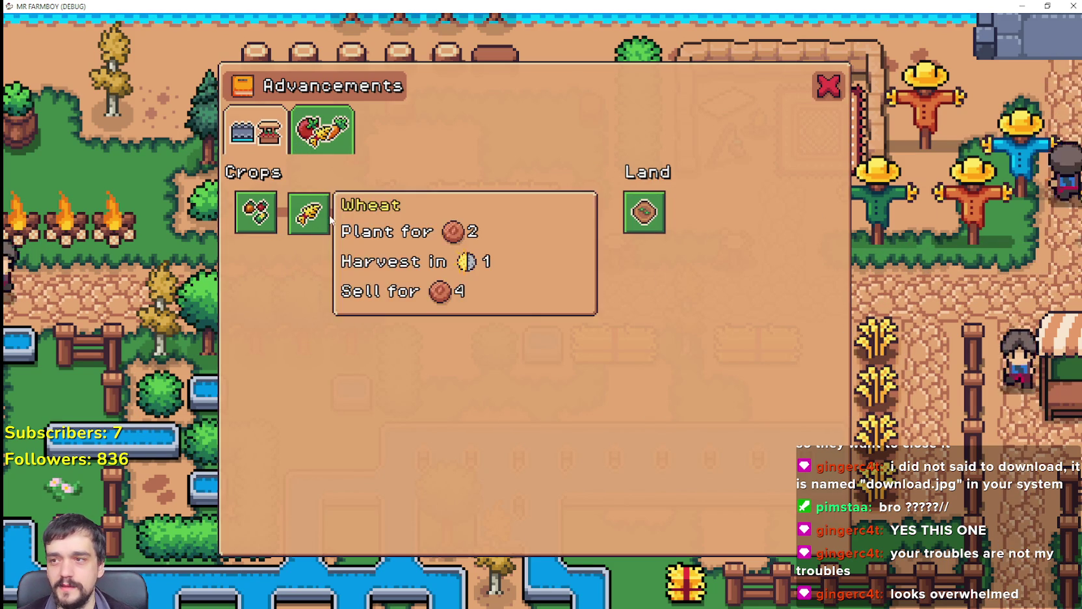
pyautogui.moveTo(313, 218)
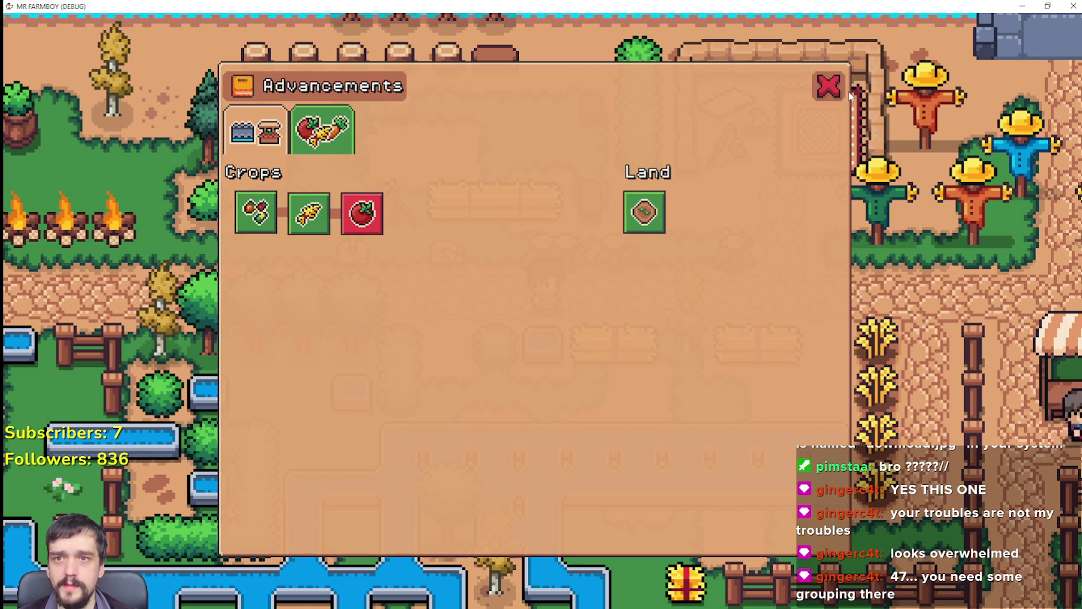
pyautogui.click(830, 86)
# Open Crafting and start building the tr_decoration_wood_stock decoration.
pyautogui.press('d')
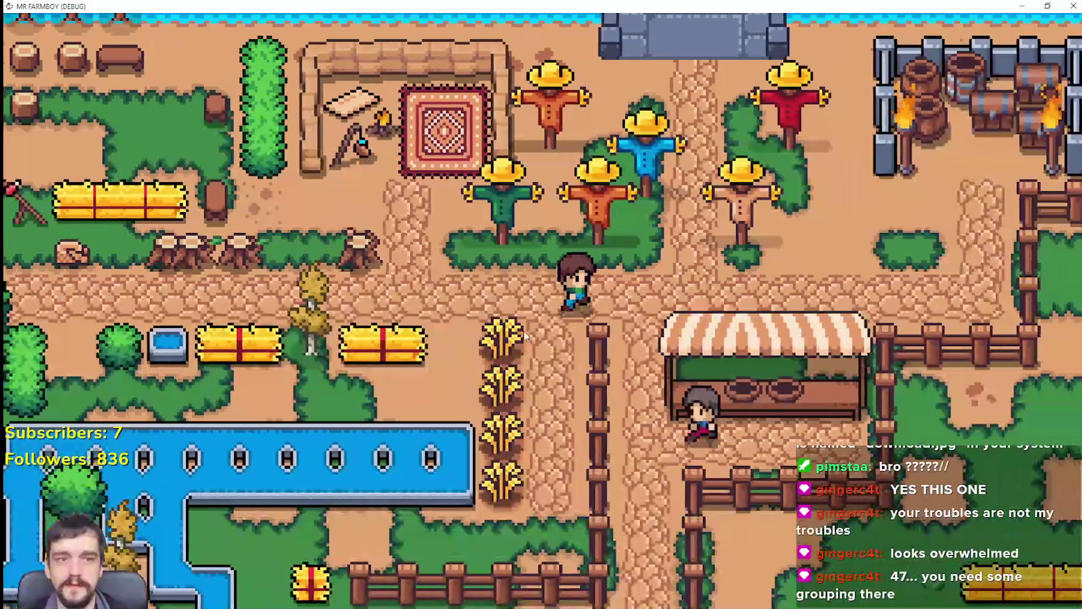
pyautogui.press('c')
pyautogui.scroll(-2, 161, 477)
pyautogui.press('d')
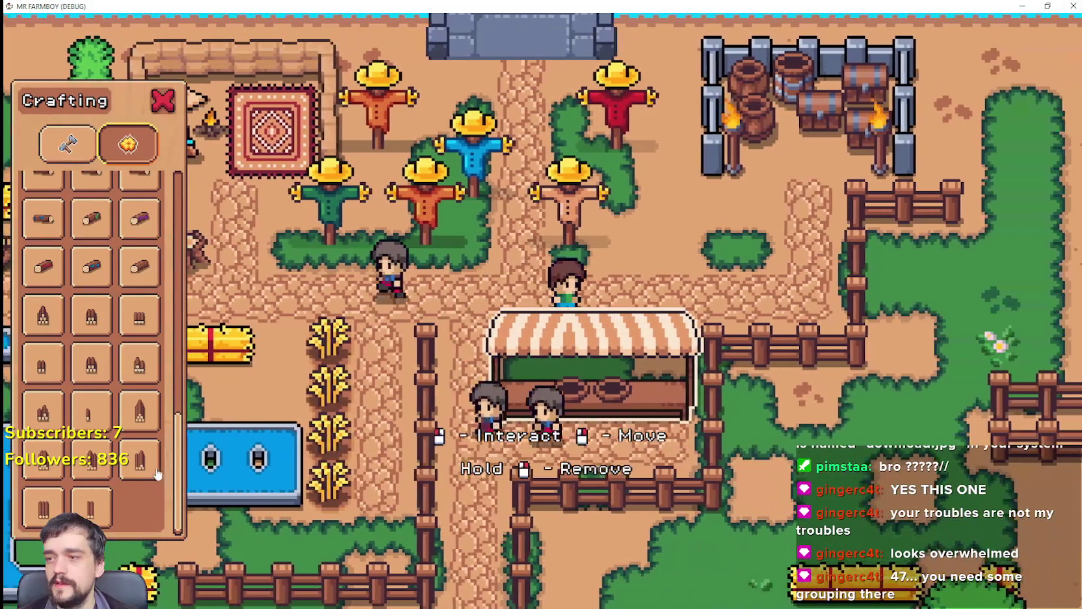
pyautogui.press('a')
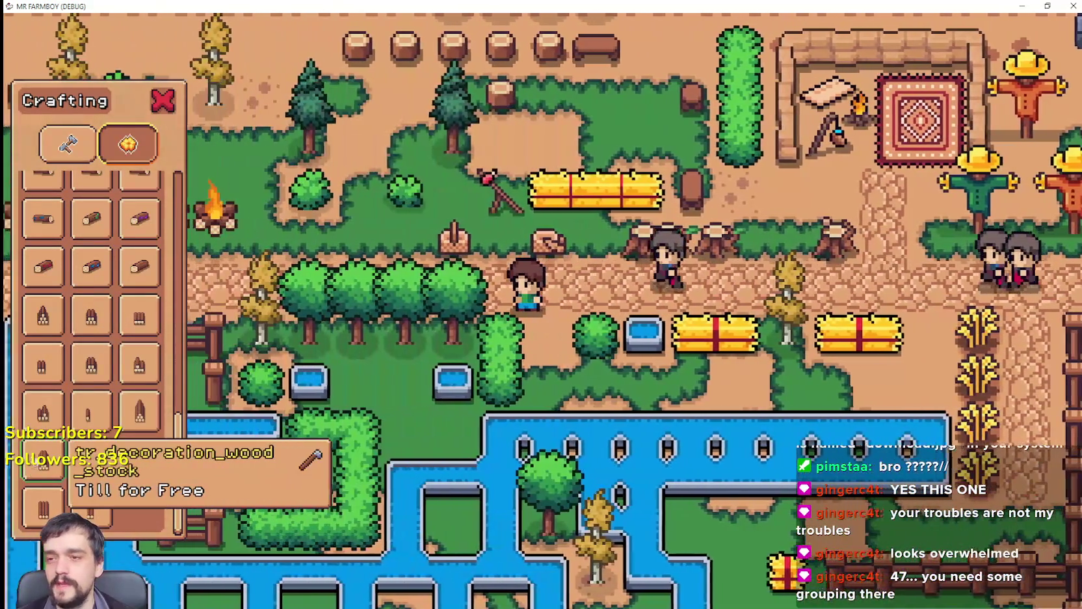
pyautogui.click(134, 466)
# Carry the wood-stock build preview across the map to the barrel pen by the scarecrows.
pyautogui.press('a')
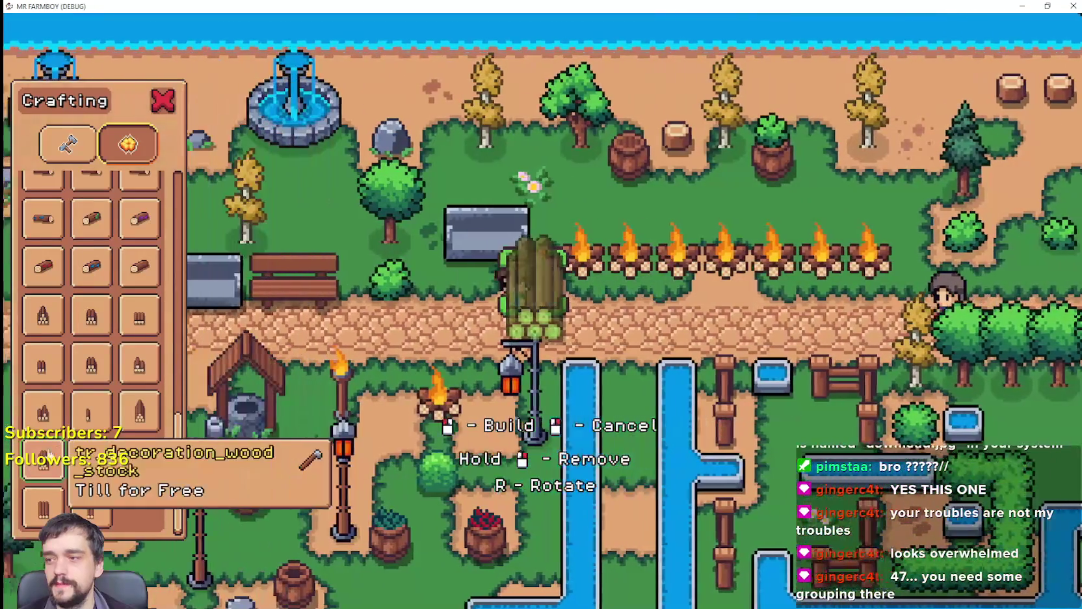
pyautogui.press('a')
pyautogui.press('s')
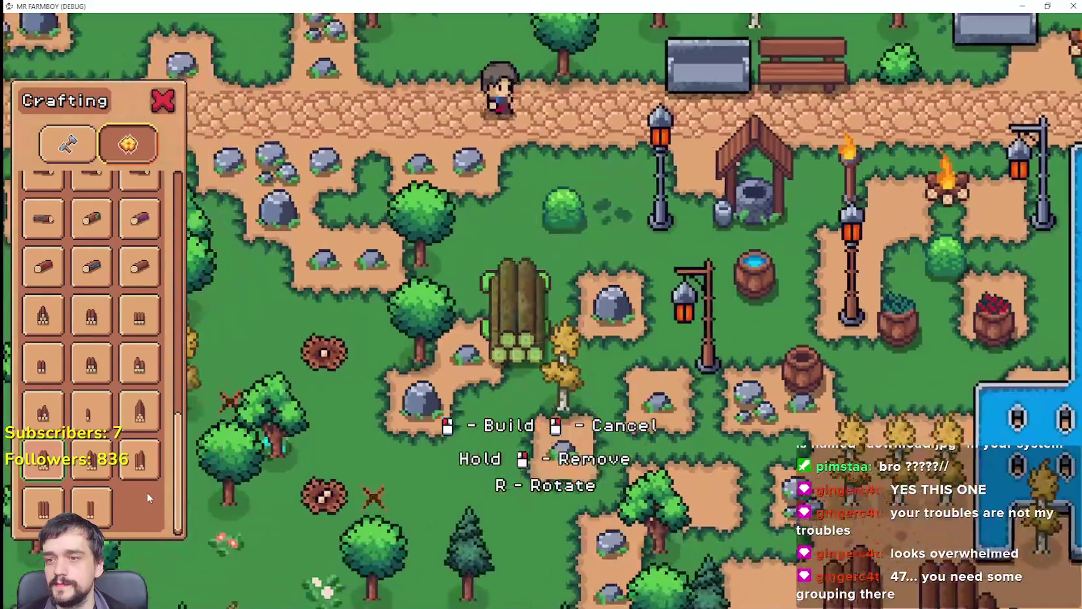
pyautogui.press('s')
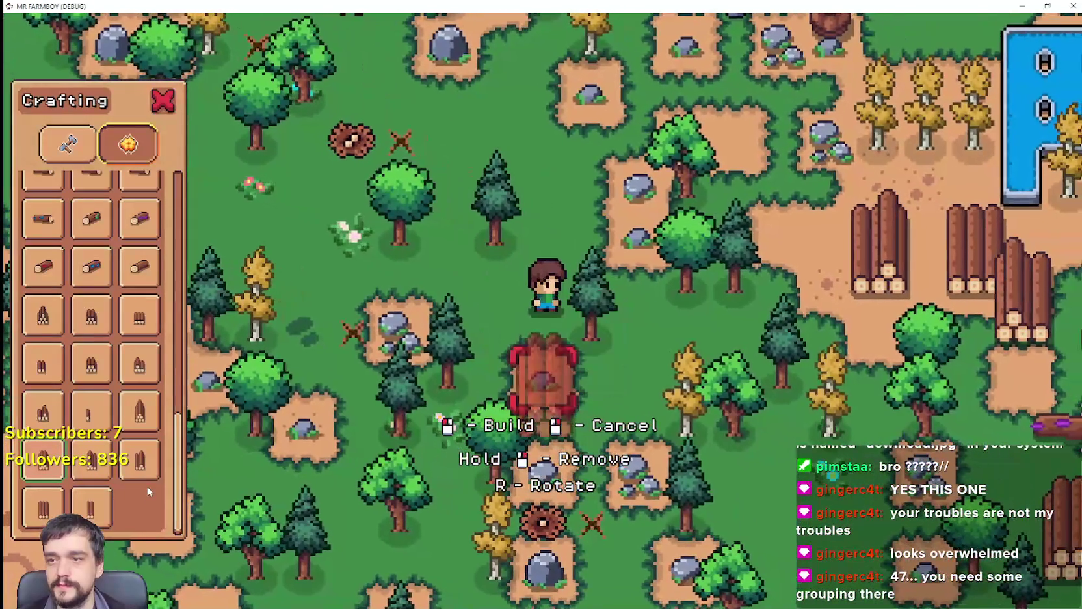
pyautogui.press('a')
pyautogui.press('s')
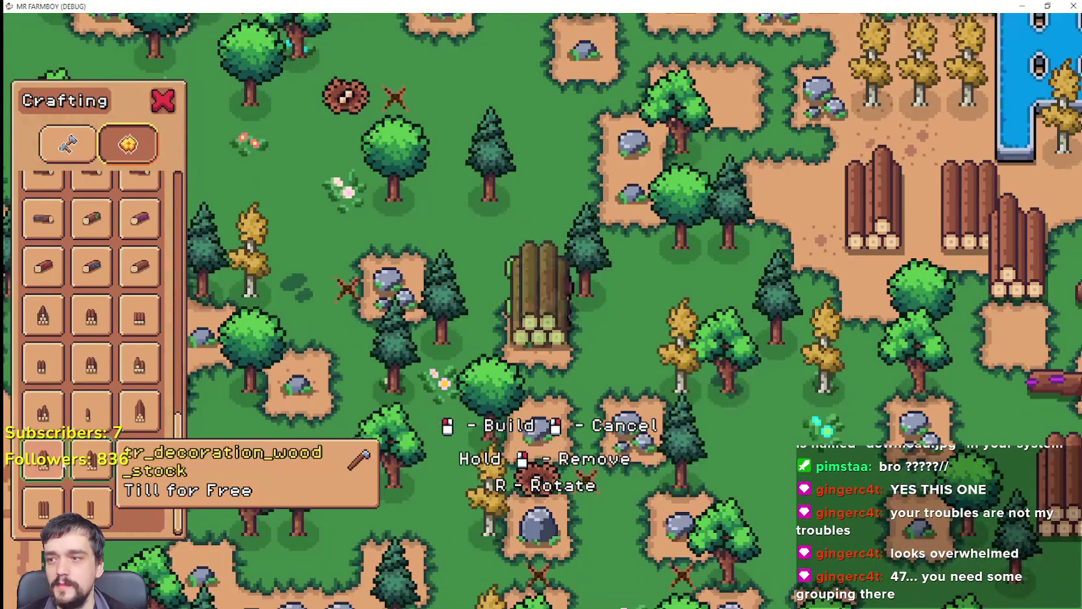
pyautogui.press('d')
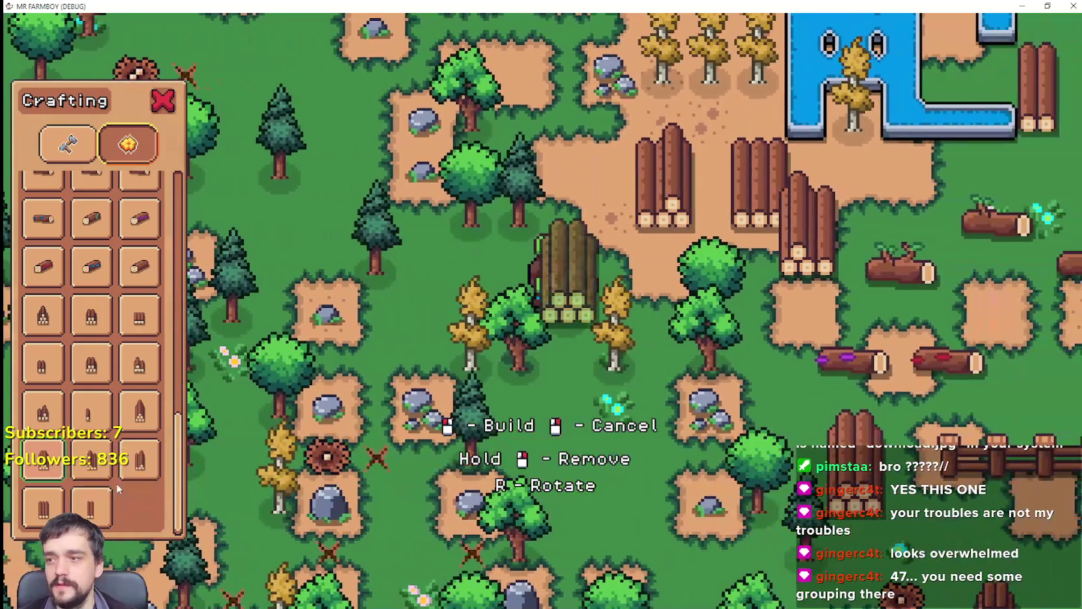
pyautogui.press('s')
pyautogui.press('d')
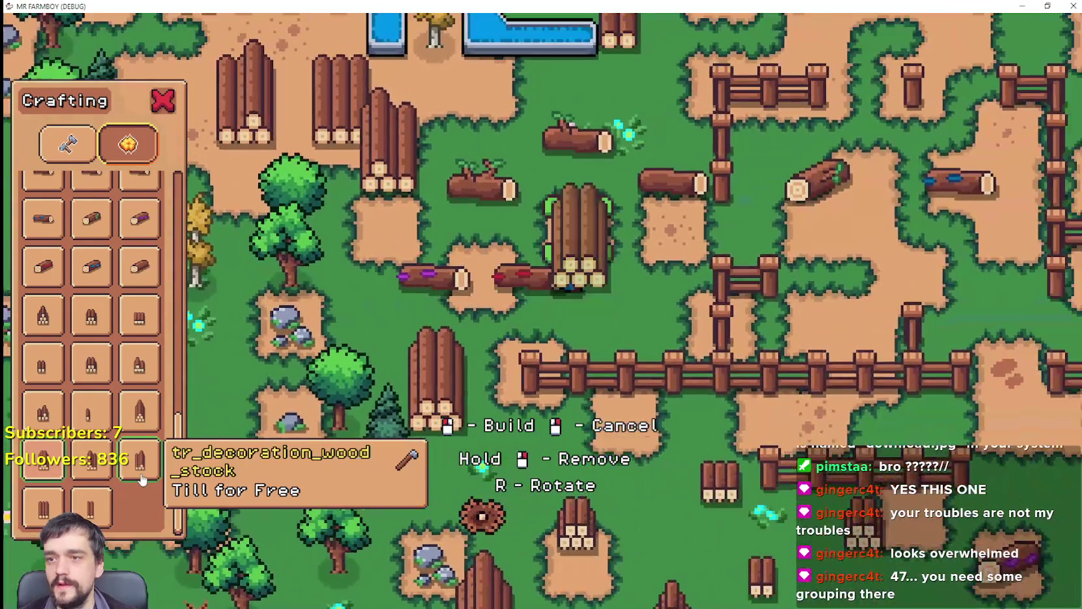
pyautogui.press('w')
pyautogui.press('d')
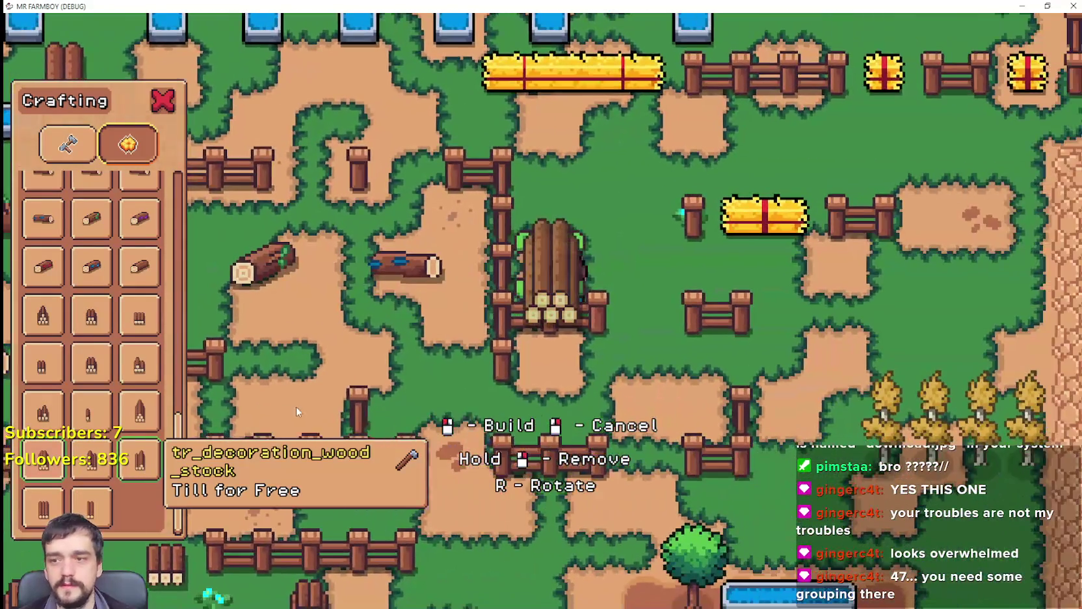
pyautogui.press('d')
pyautogui.press('w')
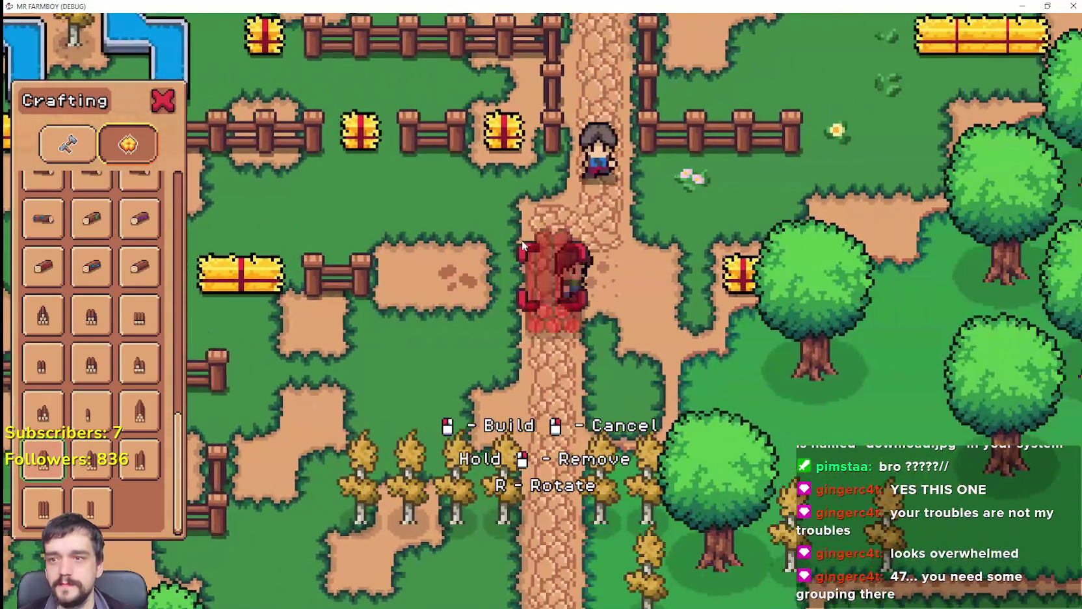
pyautogui.press('w')
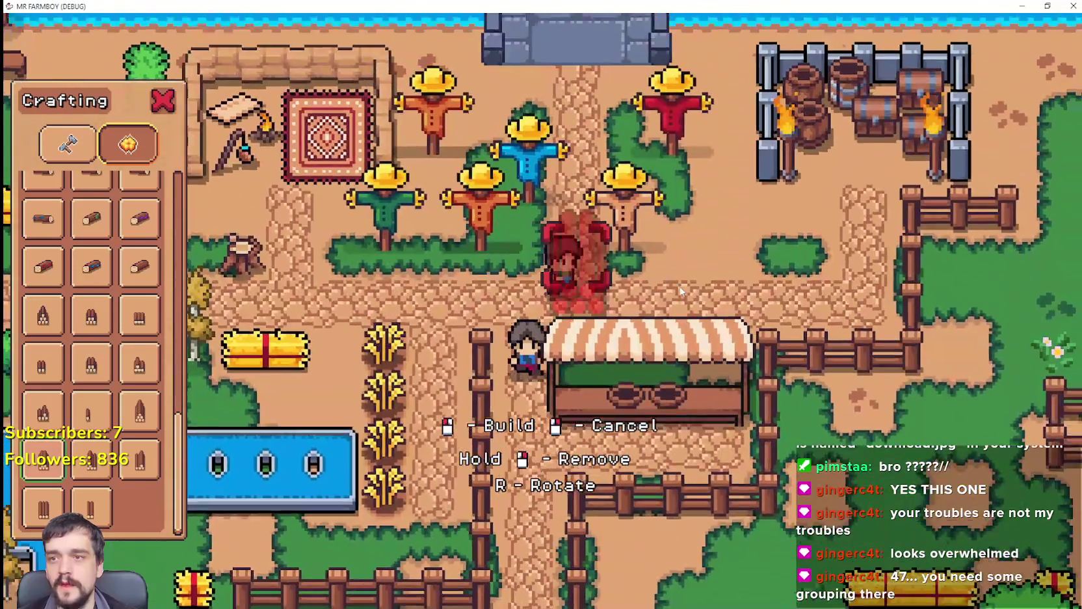
pyautogui.press('d')
pyautogui.press('w')
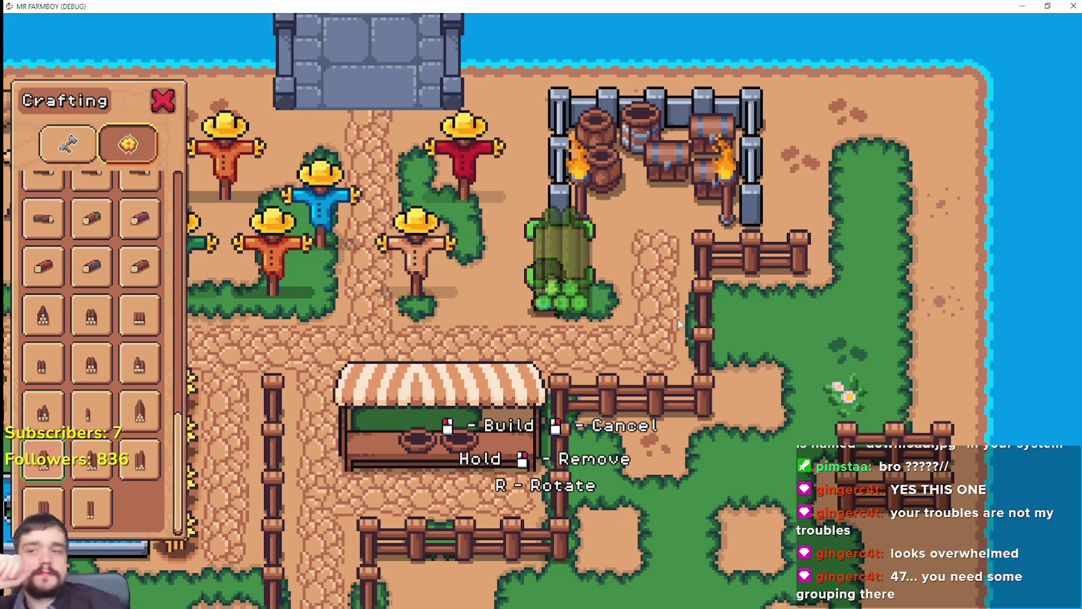
pyautogui.scroll(5, 141, 363)
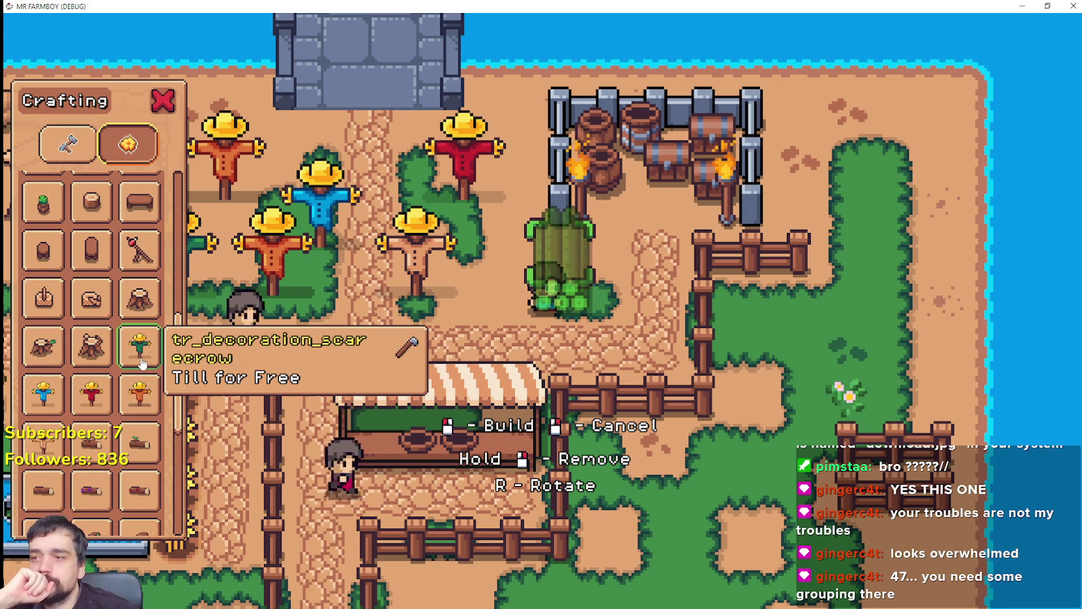
pyautogui.scroll(3, 488, 321)
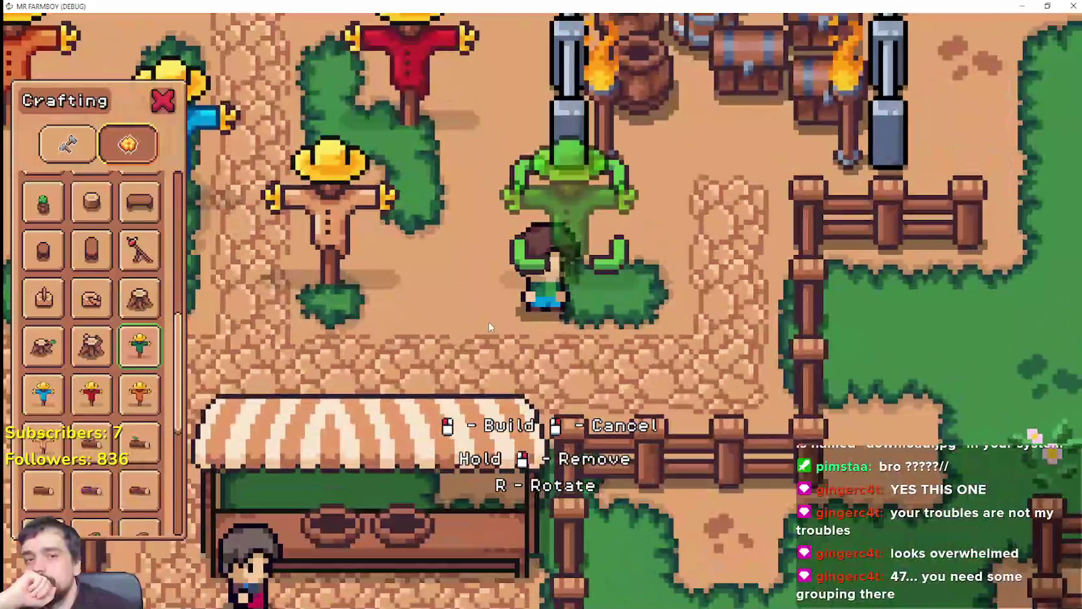
pyautogui.scroll(-3, 481, 288)
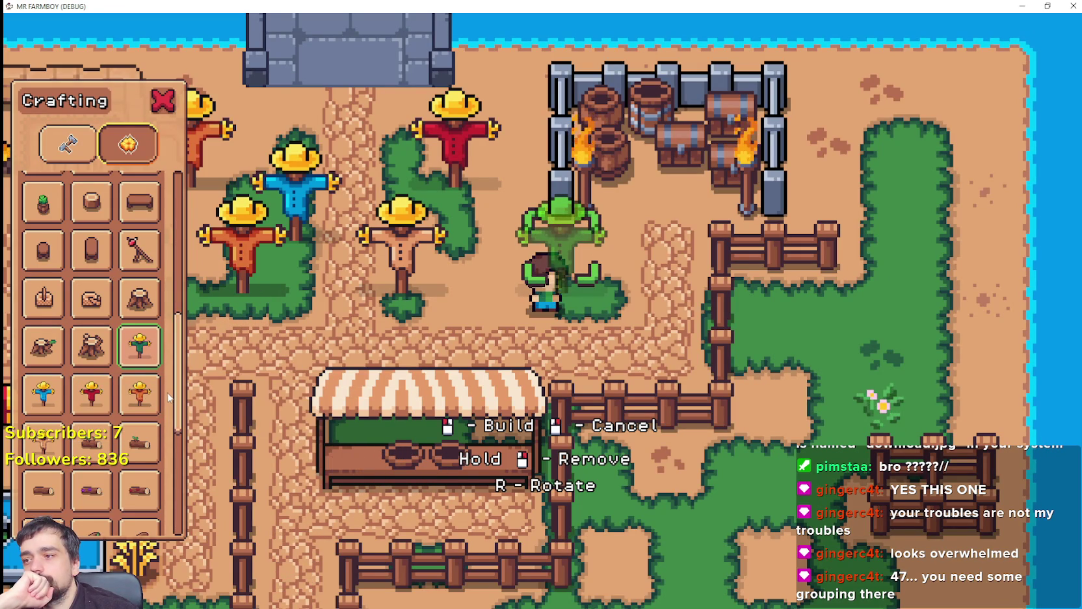
pyautogui.scroll(-4, 168, 398)
pyautogui.scroll(8, 168, 398)
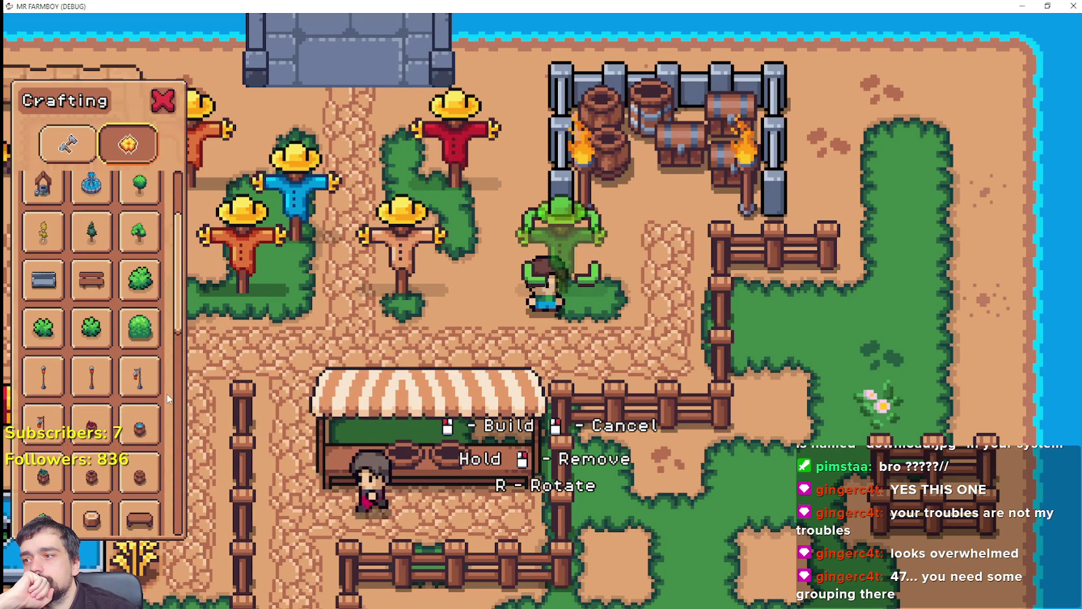
pyautogui.scroll(-6, 167, 399)
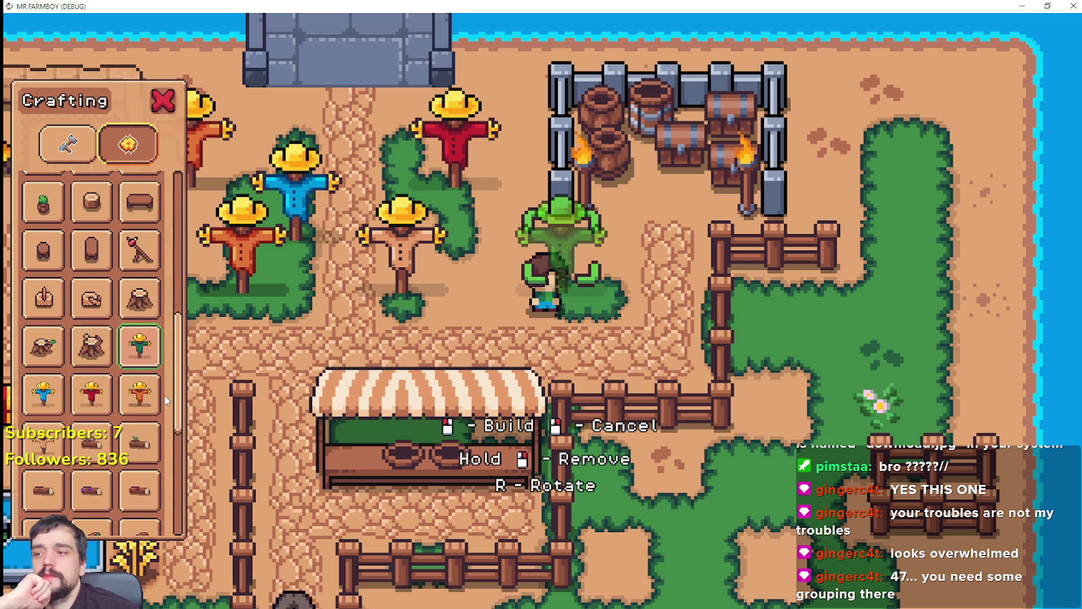
pyautogui.scroll(-3, 167, 400)
pyautogui.scroll(2, 491, 311)
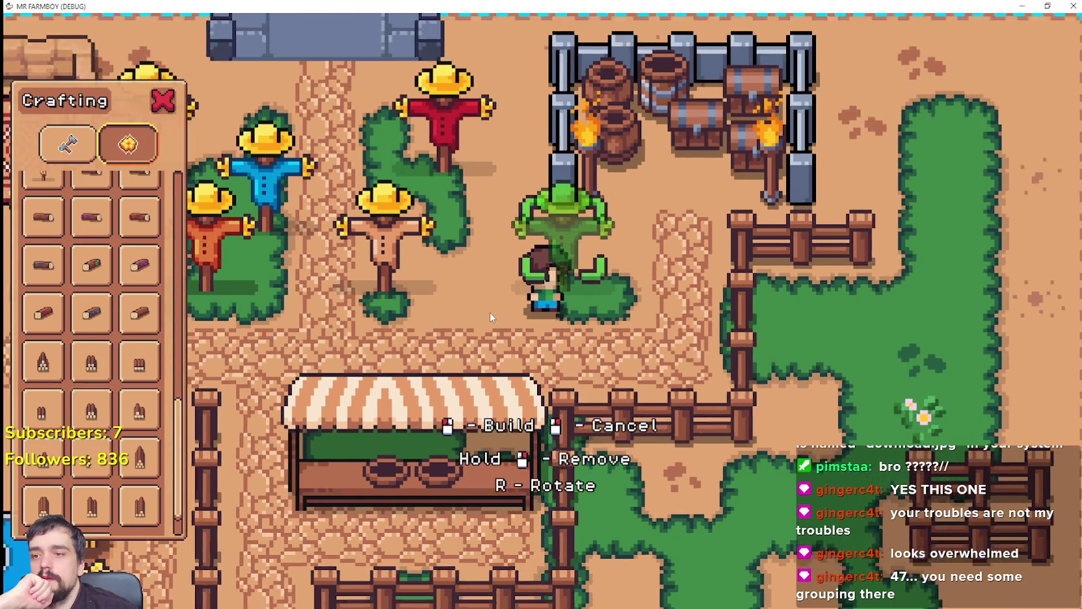
pyautogui.scroll(-2, 481, 320)
pyautogui.scroll(4, 173, 423)
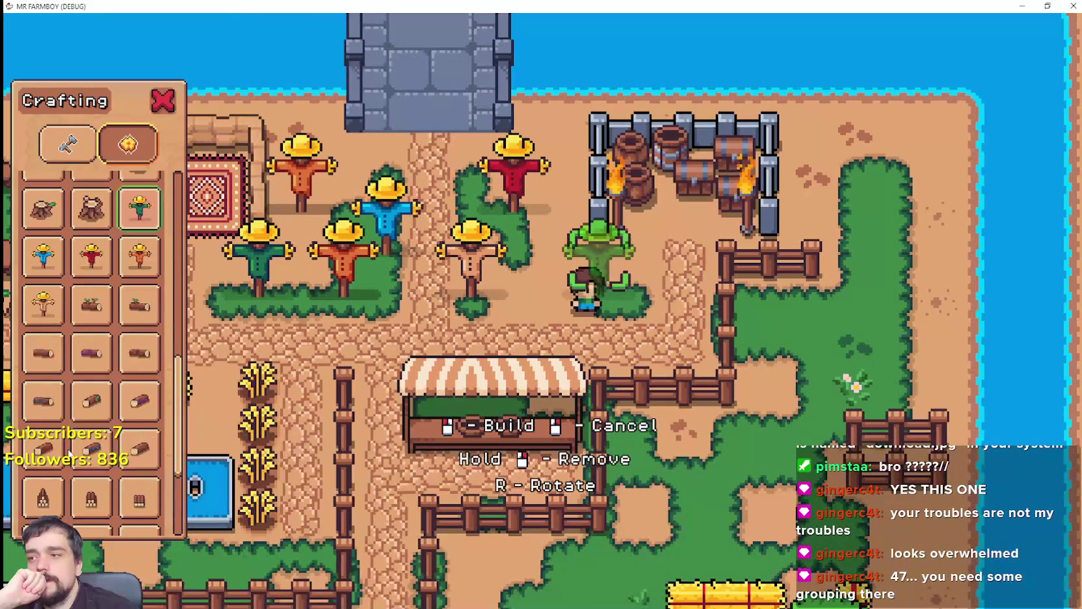
pyautogui.scroll(-5, 172, 458)
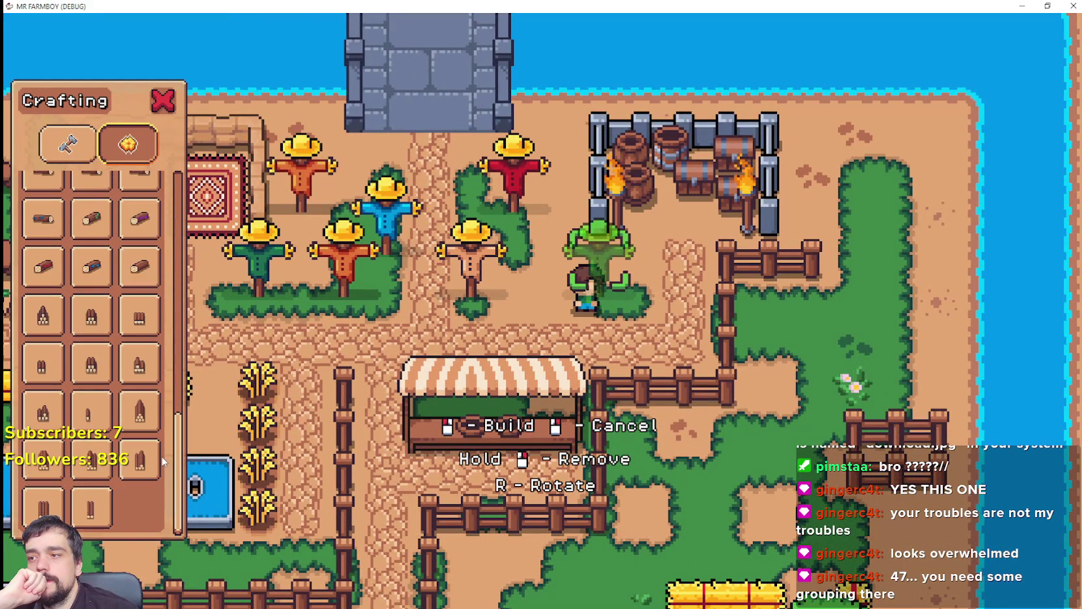
pyautogui.scroll(3, 592, 321)
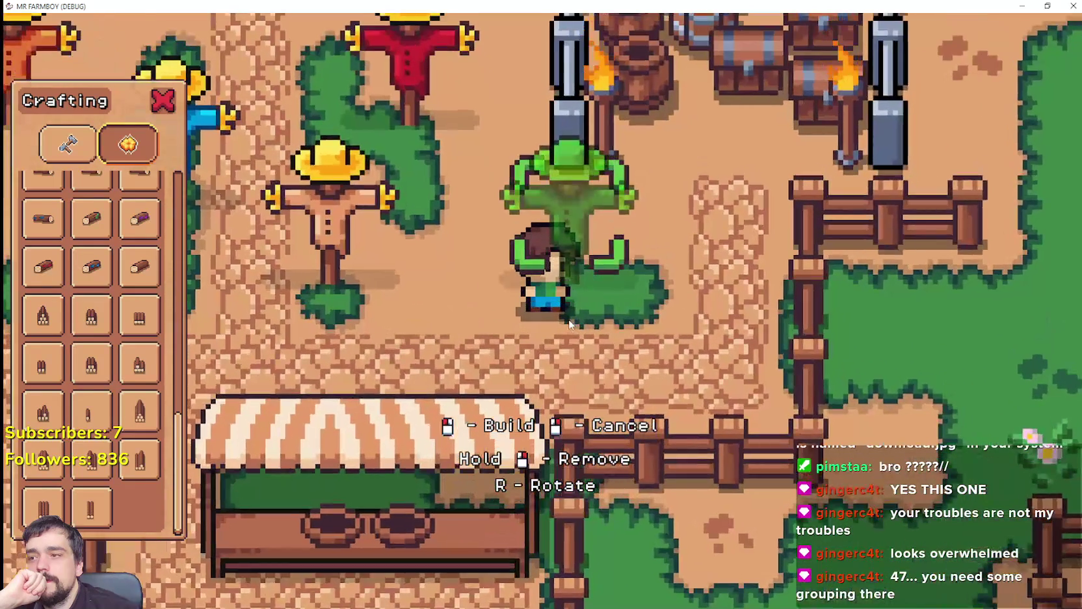
pyautogui.scroll(-2, 569, 323)
pyautogui.scroll(3, 135, 390)
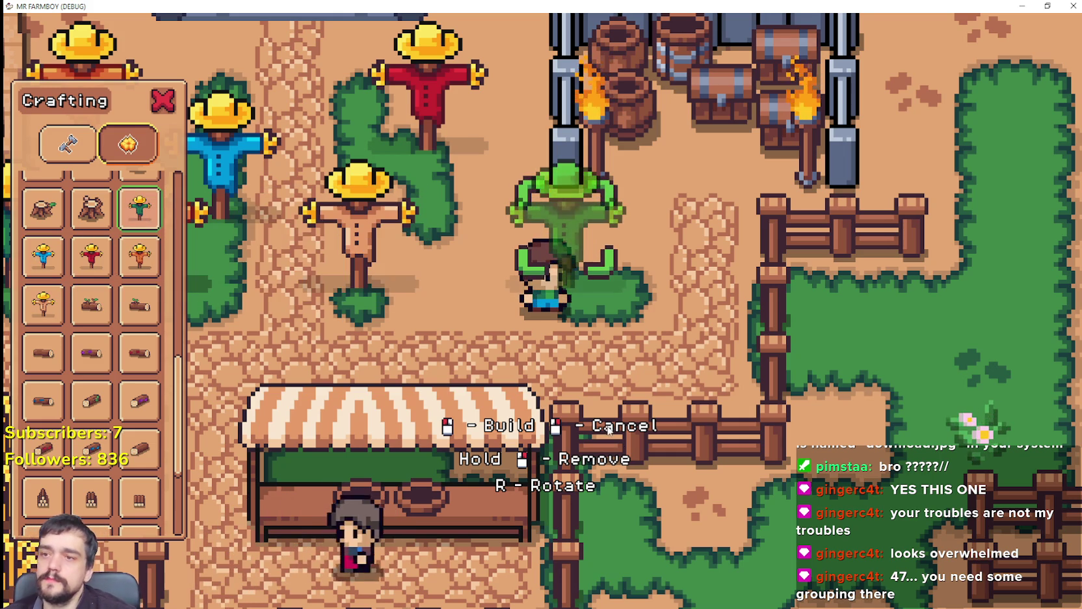
# Walk the farmer around the farm with WASD, heading left, then up past the scarecrows.
pyautogui.press('a')
pyautogui.press('a')
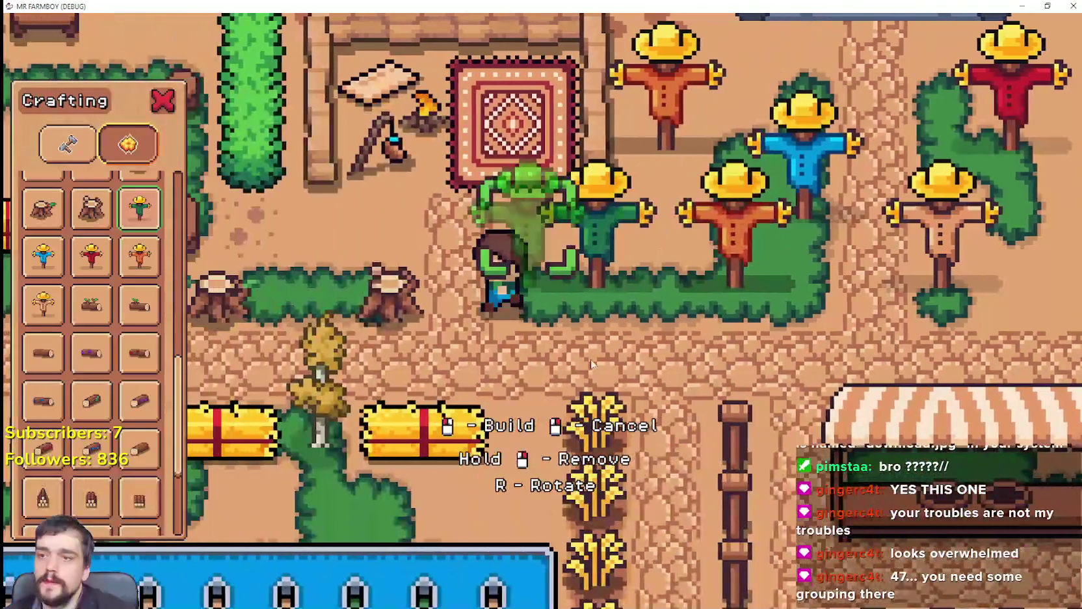
pyautogui.press('s')
pyautogui.press('a')
pyautogui.press('w')
pyautogui.press('d')
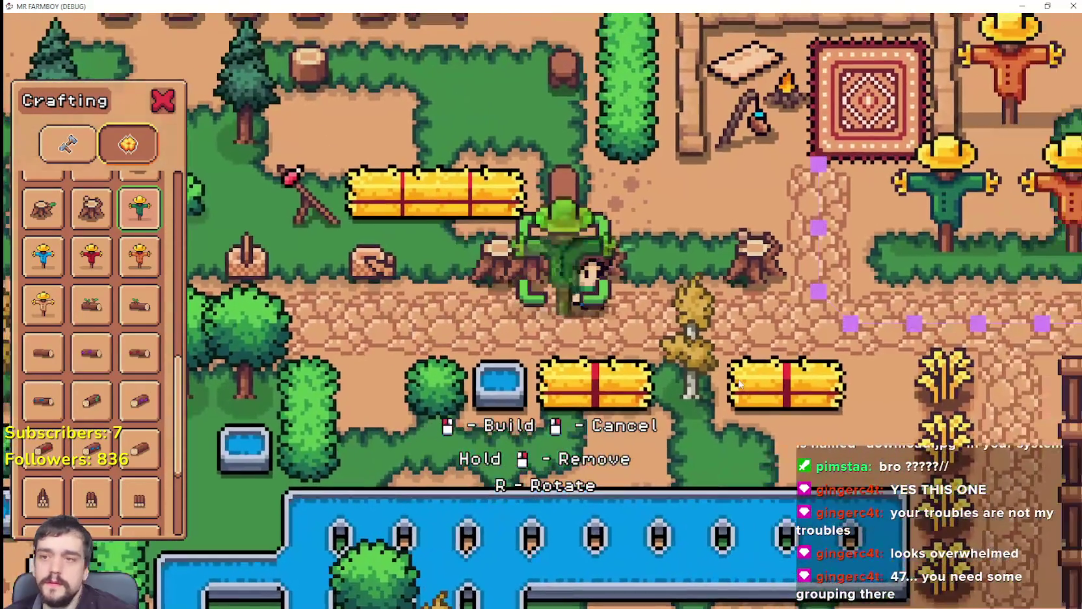
pyautogui.press('d')
pyautogui.press('w')
pyautogui.press('a')
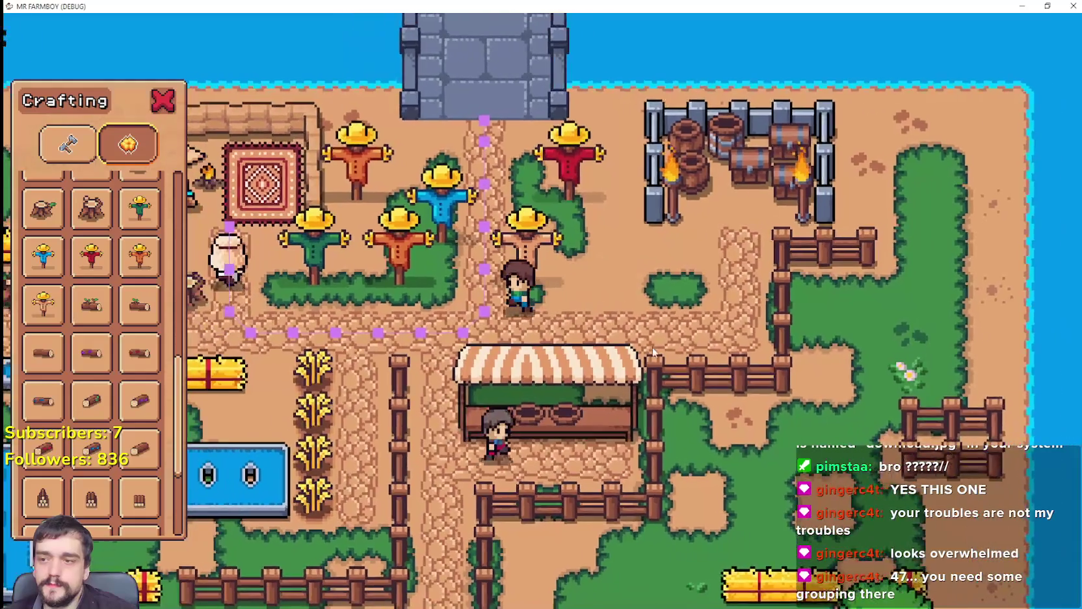
pyautogui.press('a')
pyautogui.press('s')
pyautogui.press('s')
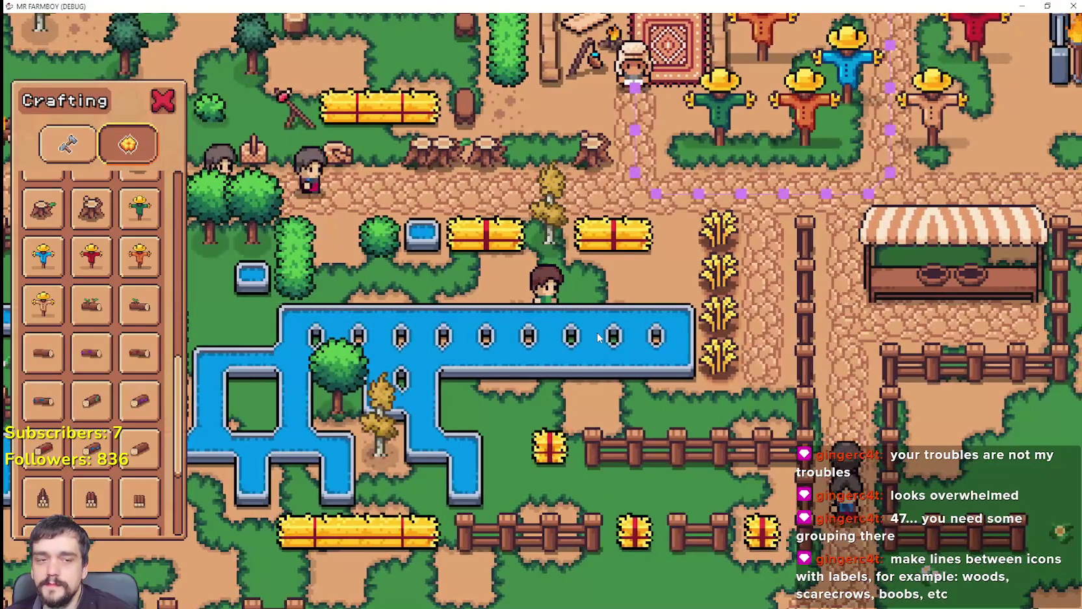
pyautogui.press('d')
pyautogui.press('w')
pyautogui.press('s')
pyautogui.press('d')
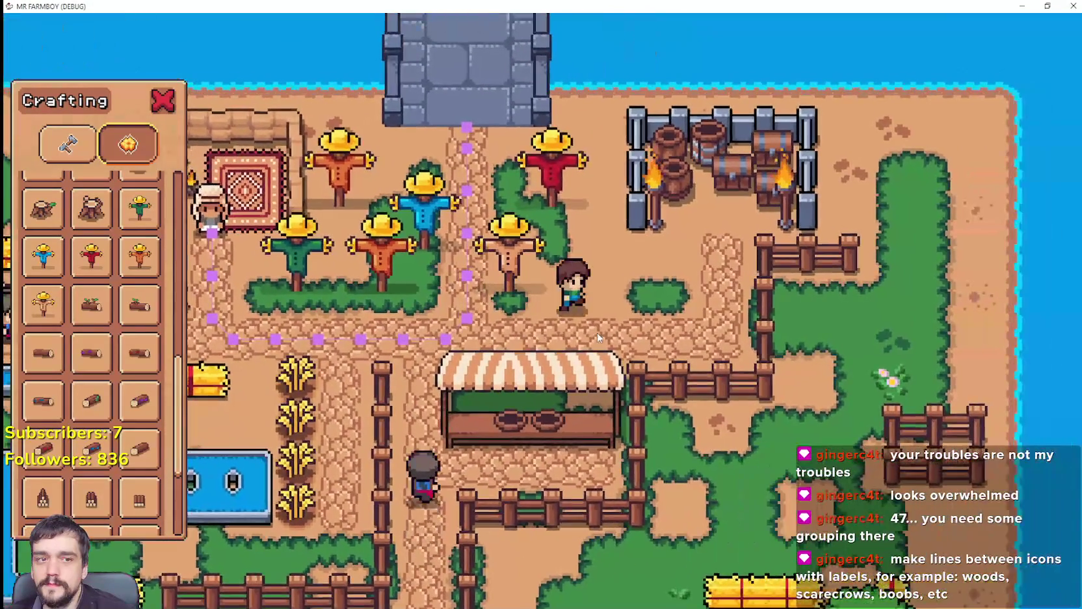
pyautogui.press('a')
# Walk left while browsing the Land, Seeds and Buildings crafting items, then return to Decorations.
pyautogui.scroll(3, 110, 422)
pyautogui.press('a')
pyautogui.press('s')
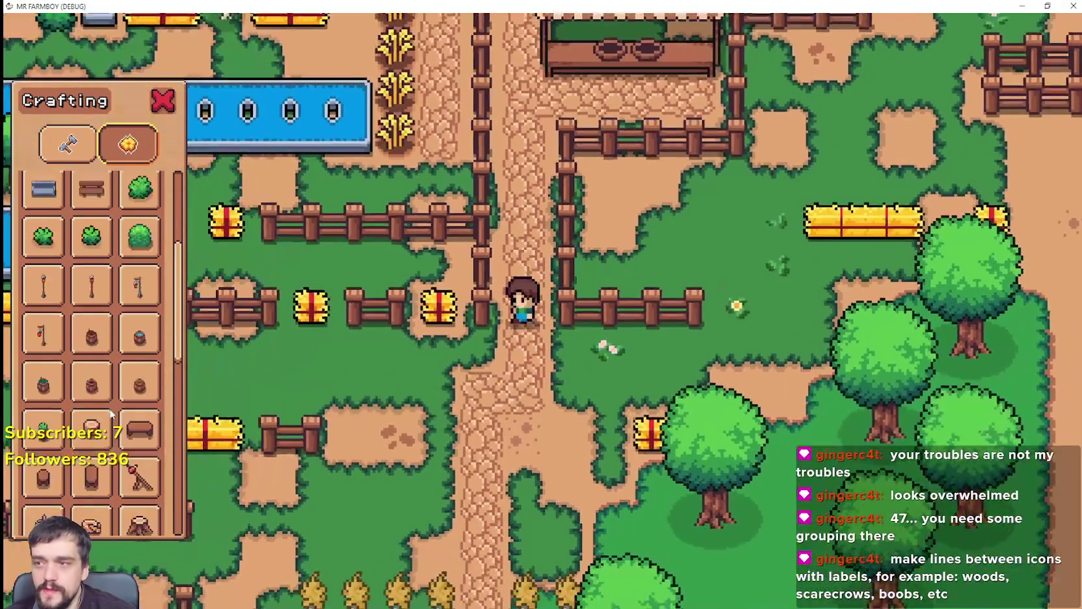
pyautogui.scroll(-3, 110, 421)
pyautogui.press('a')
pyautogui.press('w')
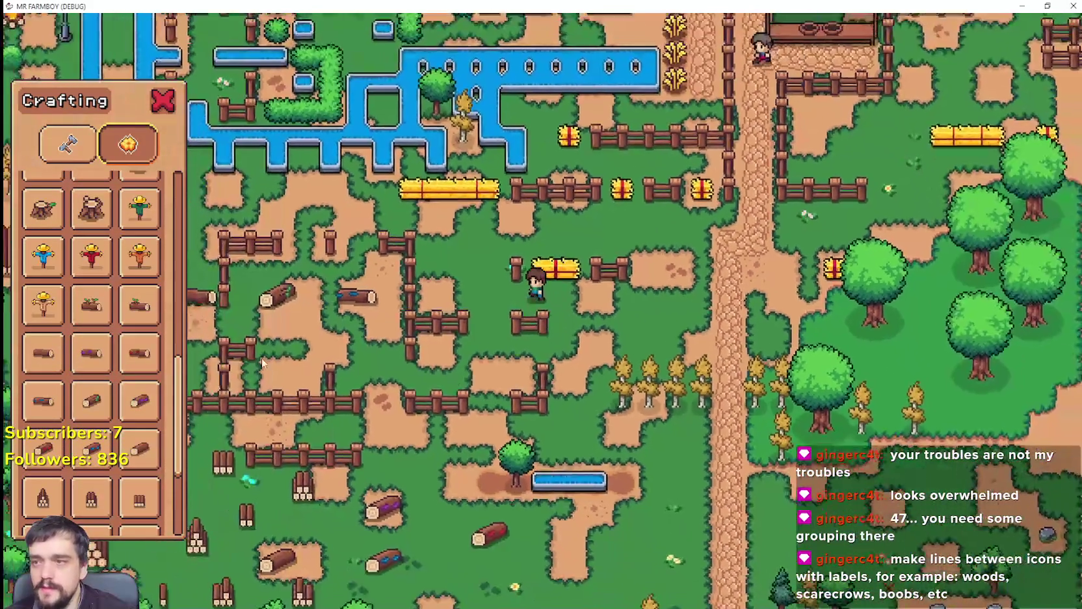
pyautogui.scroll(-4, 124, 444)
pyautogui.press('a')
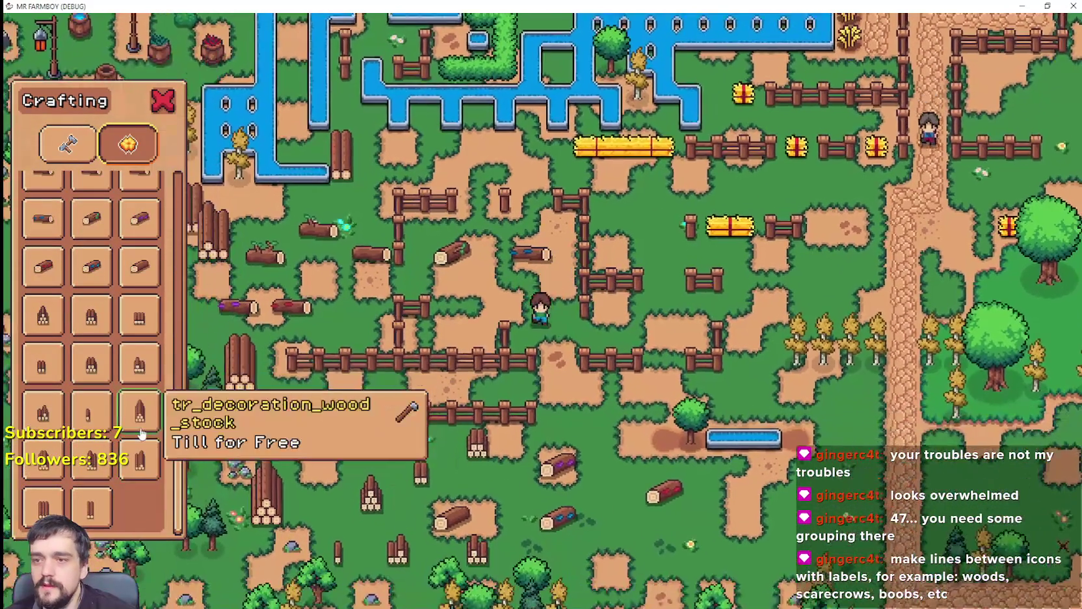
pyautogui.scroll(5, 120, 403)
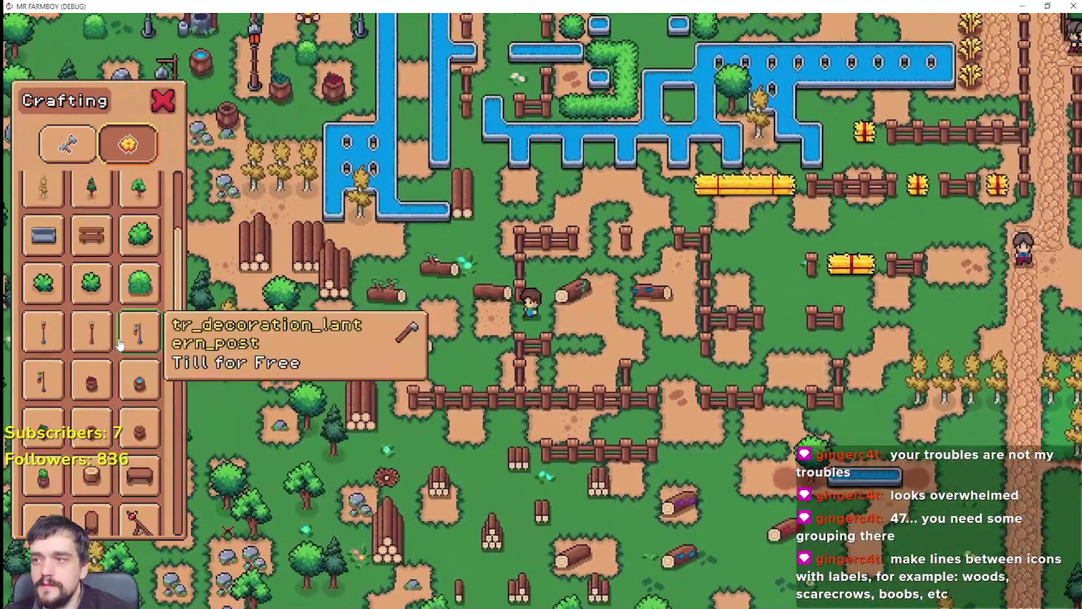
pyautogui.press('a')
pyautogui.scroll(2, 121, 344)
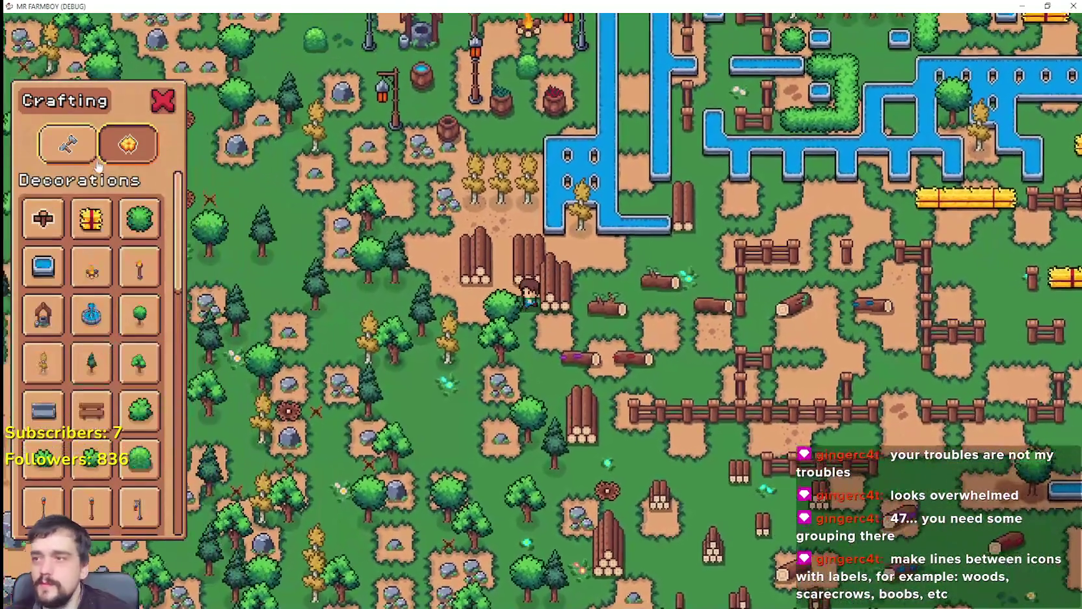
pyautogui.click(78, 159)
pyautogui.press('a')
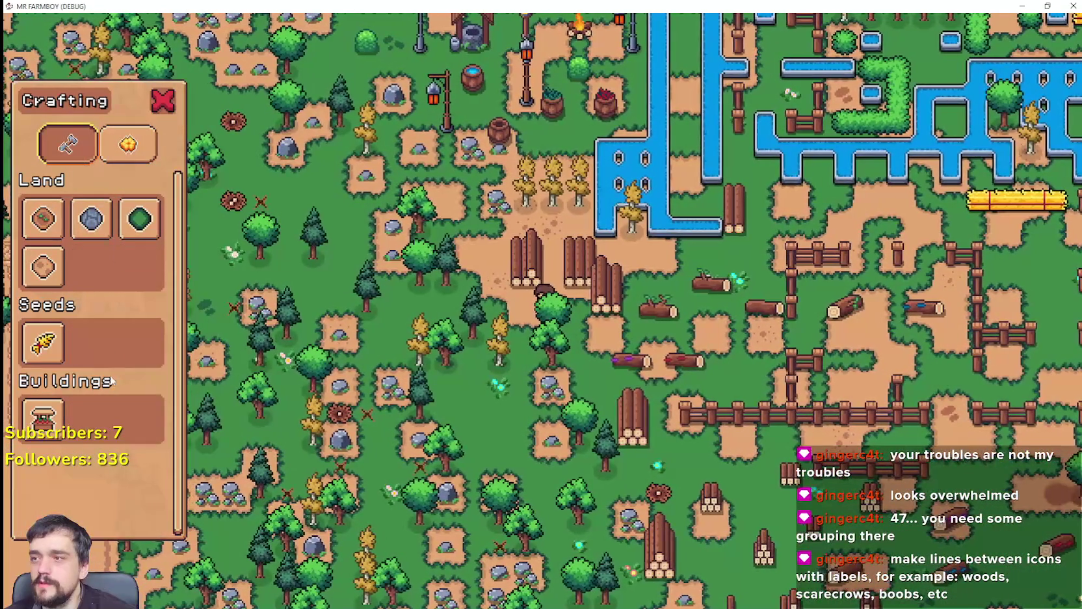
pyautogui.press('s')
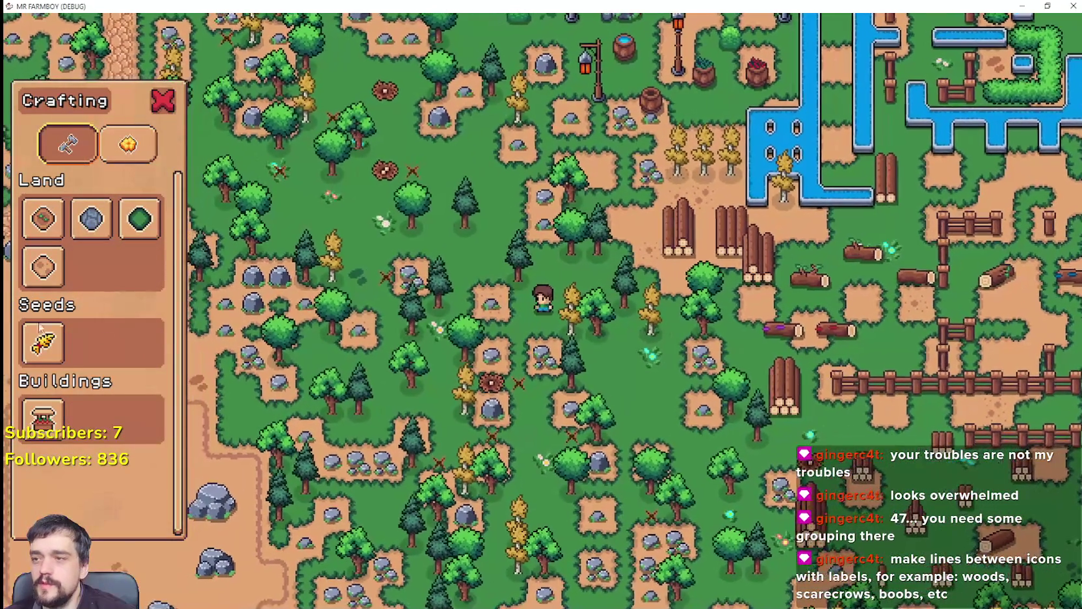
pyautogui.press('d')
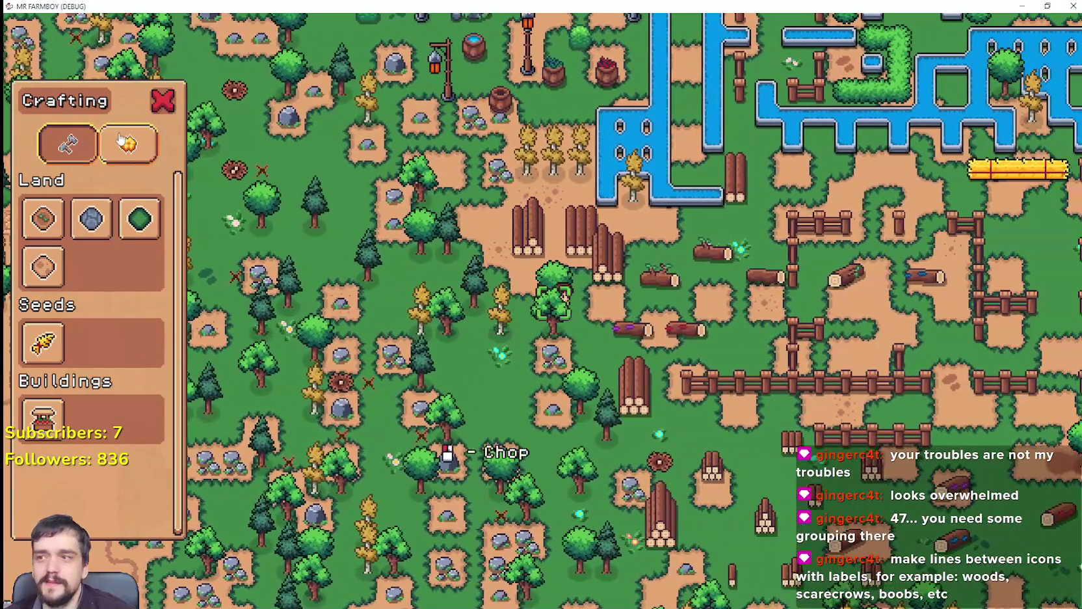
pyautogui.click(121, 141)
# Walk the farmer right and up, then back left and down past the long hay bale.
pyautogui.press('d')
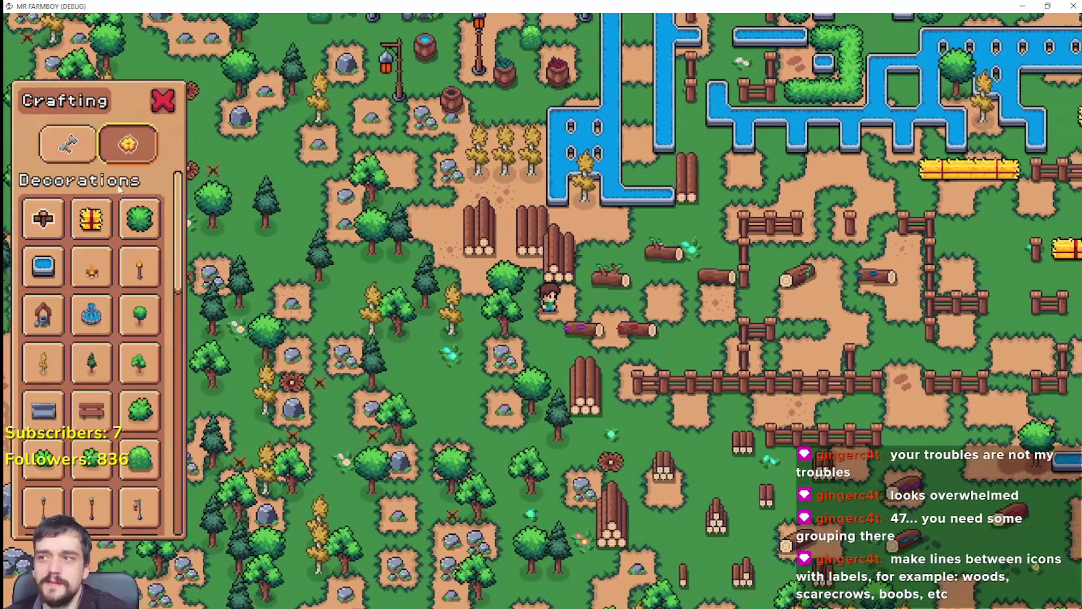
pyautogui.scroll(-3, 98, 312)
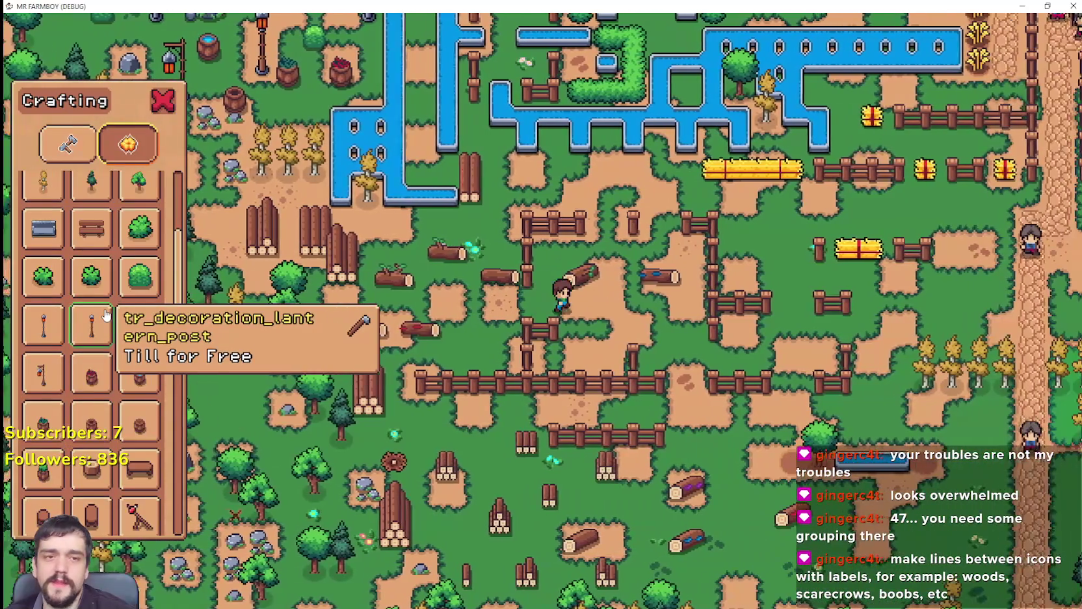
pyautogui.scroll(-5, 106, 315)
pyautogui.press('d')
pyautogui.press('w')
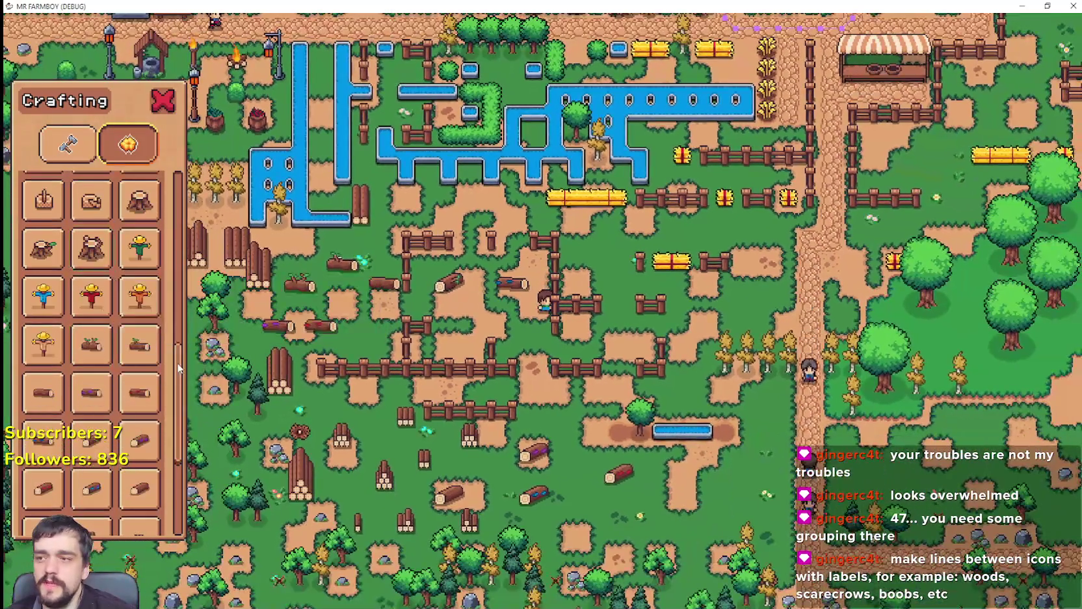
pyautogui.moveTo(179, 368); pyautogui.dragTo(187, 604)
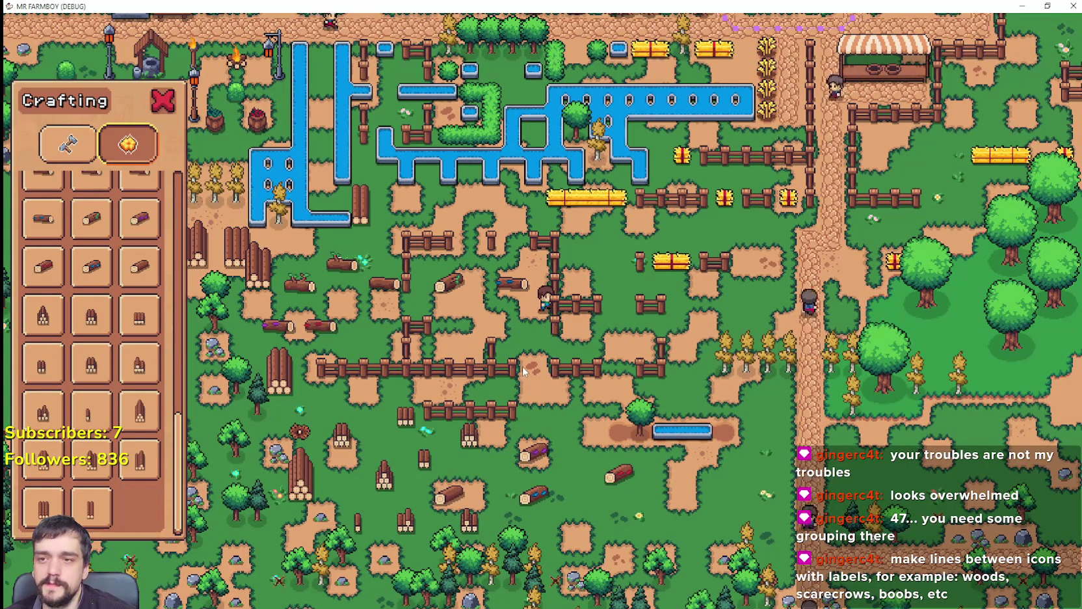
pyautogui.scroll(3, 520, 364)
pyautogui.scroll(1, 98, 462)
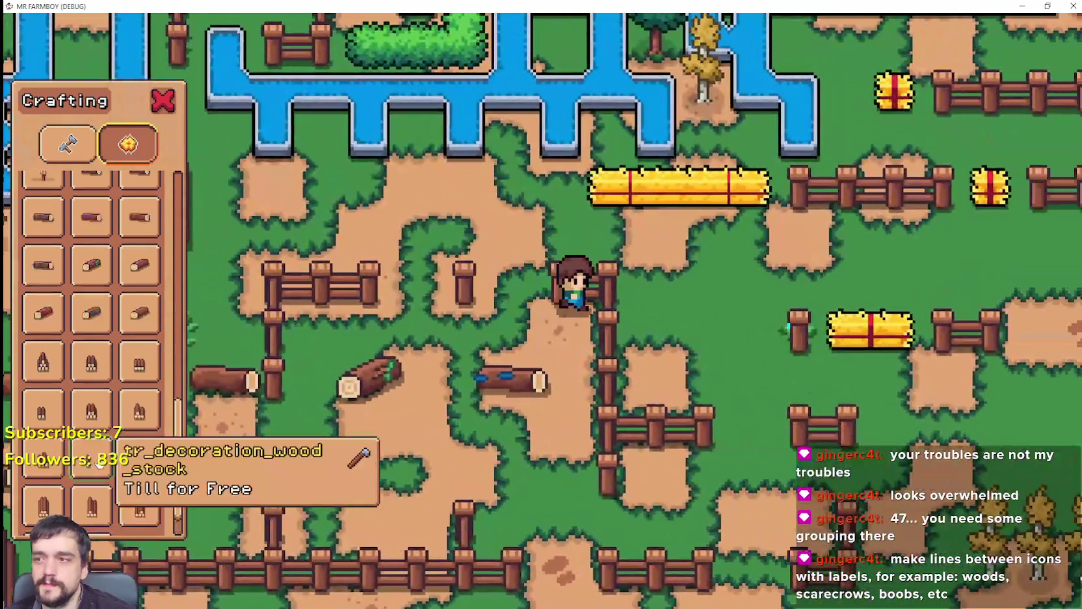
pyautogui.press('w')
pyautogui.scroll(5, 104, 400)
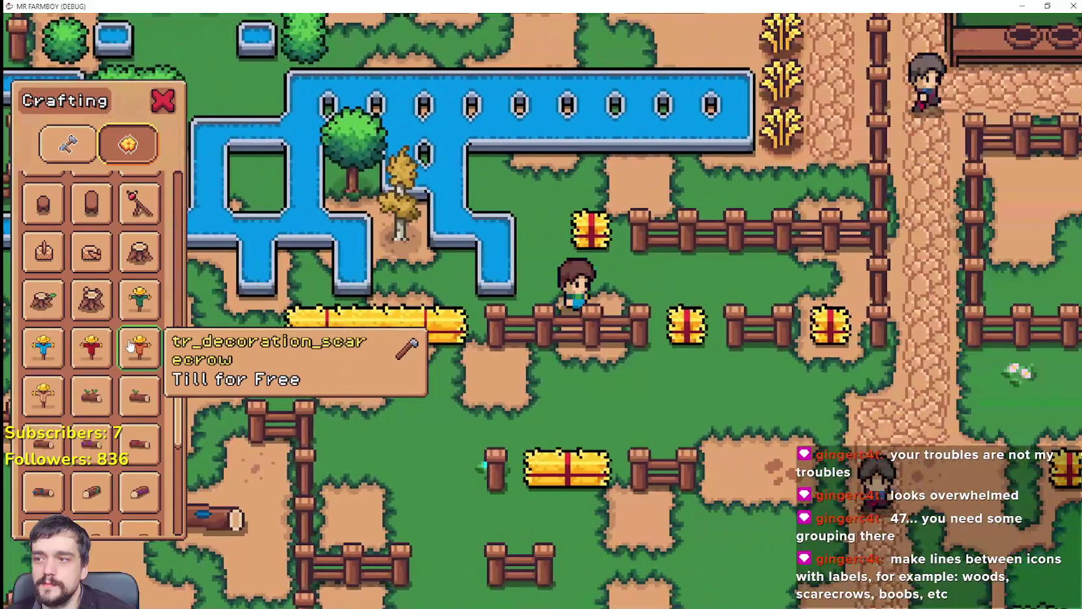
pyautogui.press('d')
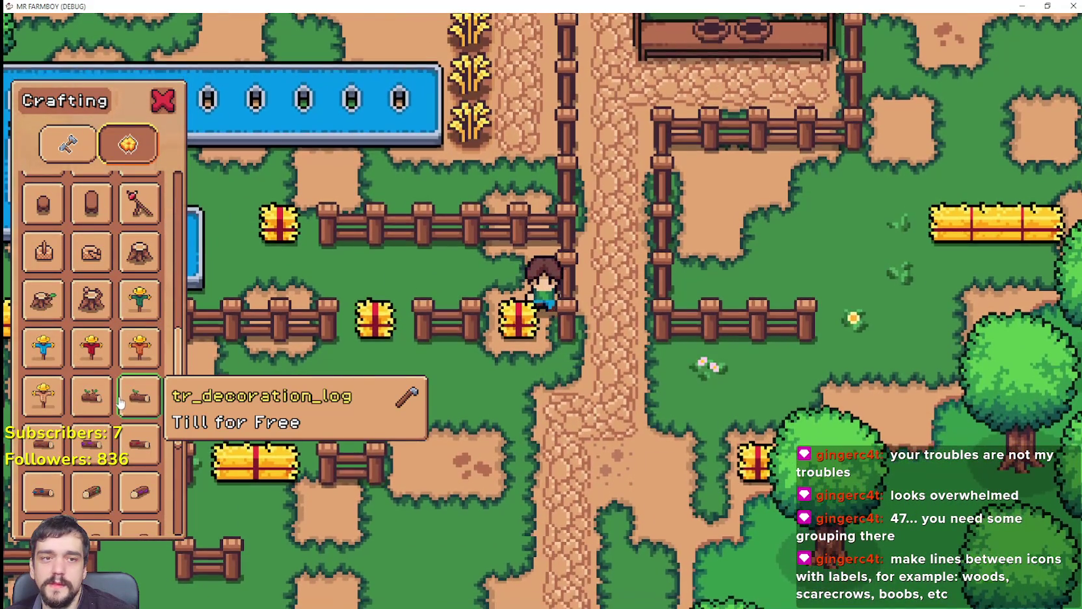
pyautogui.press('a')
pyautogui.scroll(5, 122, 398)
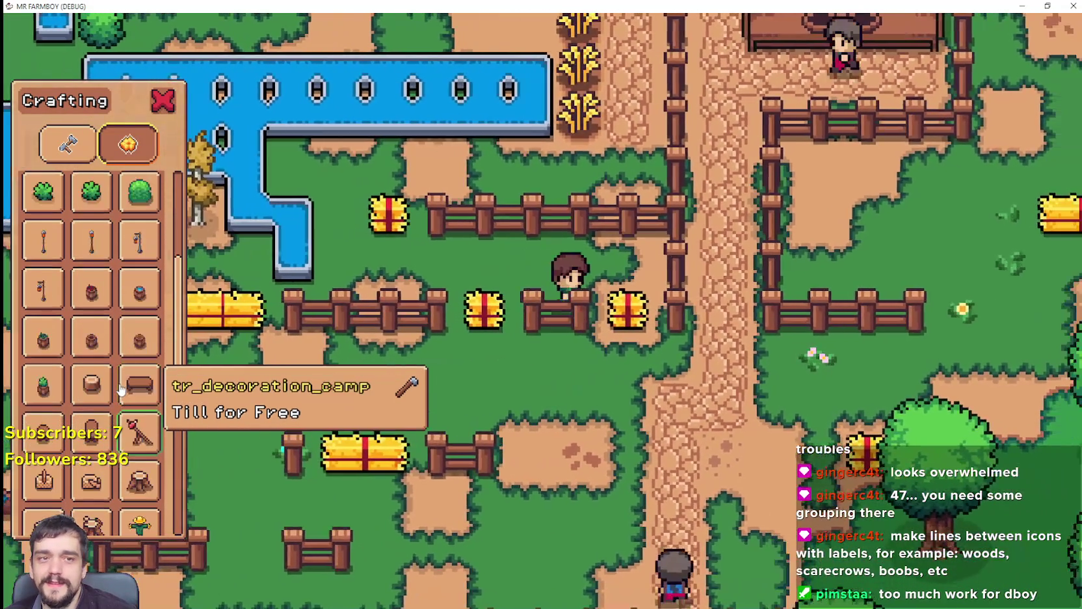
pyautogui.press('a')
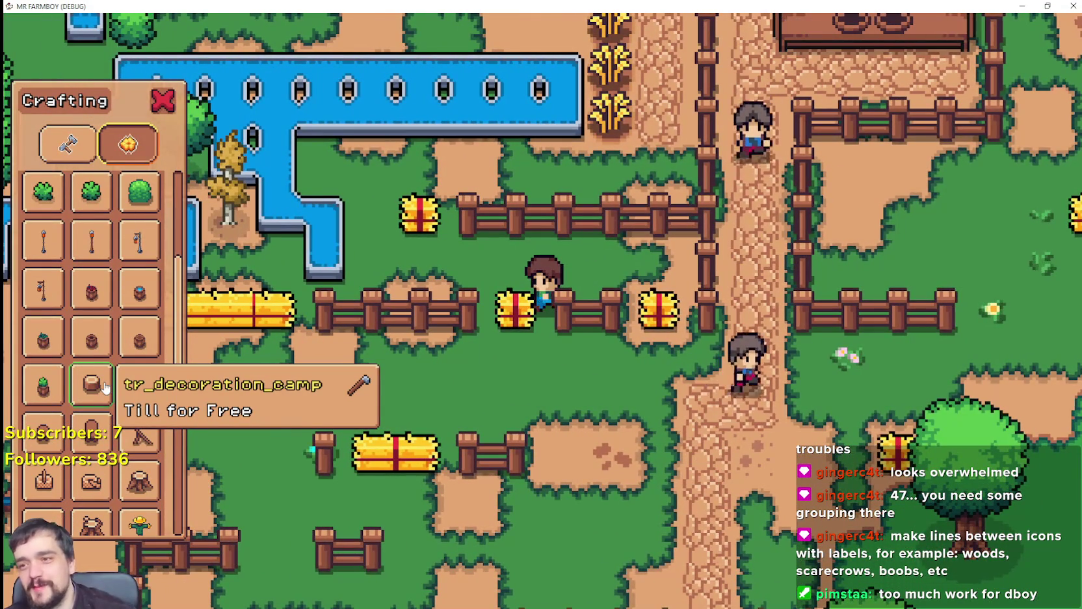
pyautogui.press('a')
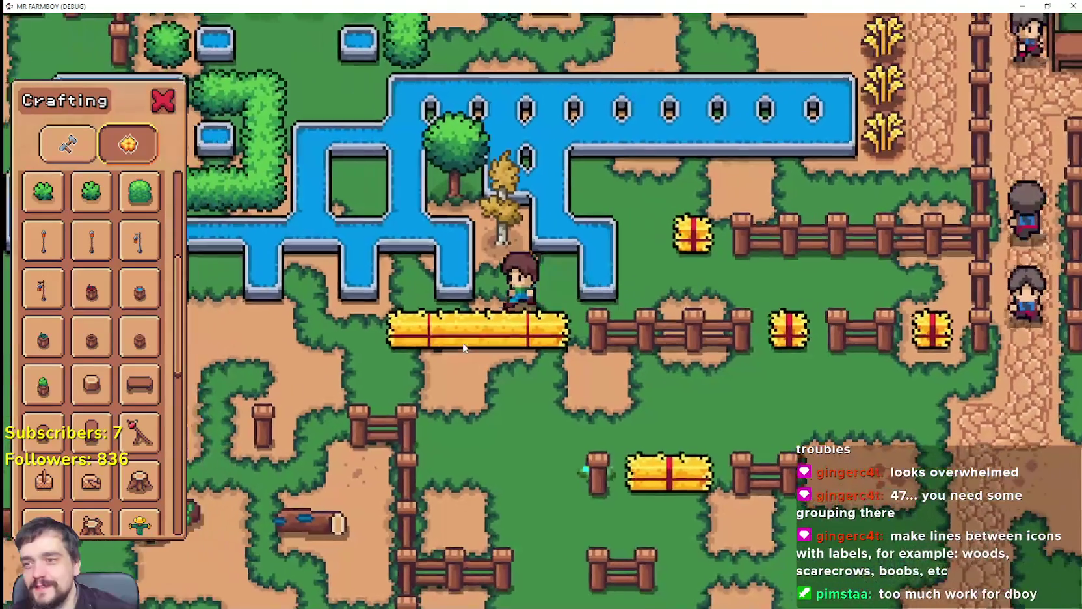
# Walk the farmer along the fence and back around to the scarecrows.
pyautogui.press('a')
pyautogui.press('s')
pyautogui.press('d')
pyautogui.press('d')
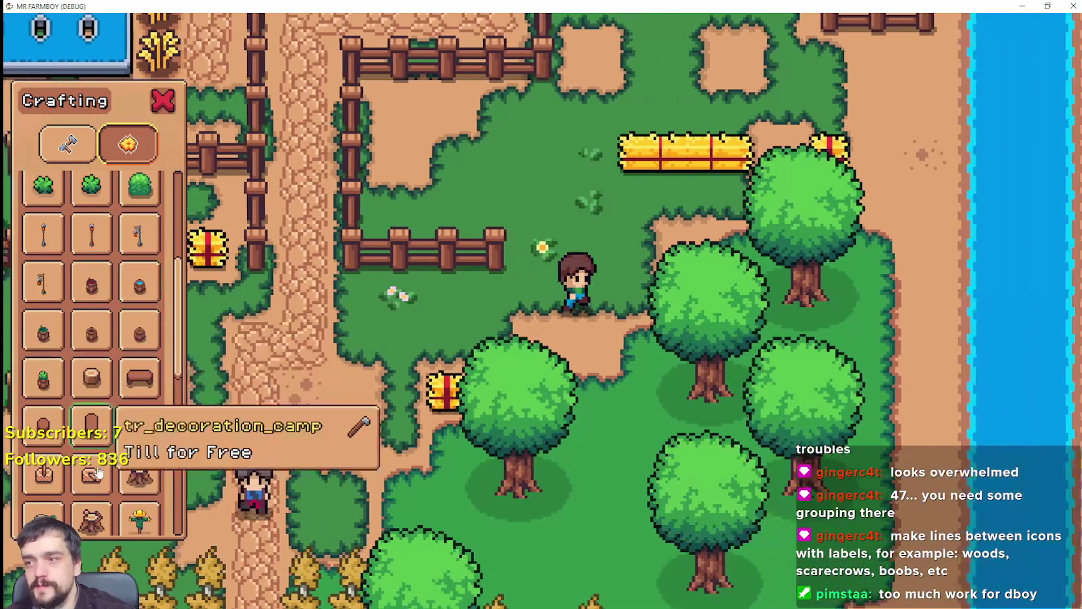
pyautogui.scroll(-3, 97, 472)
pyautogui.press('w')
pyautogui.press('a')
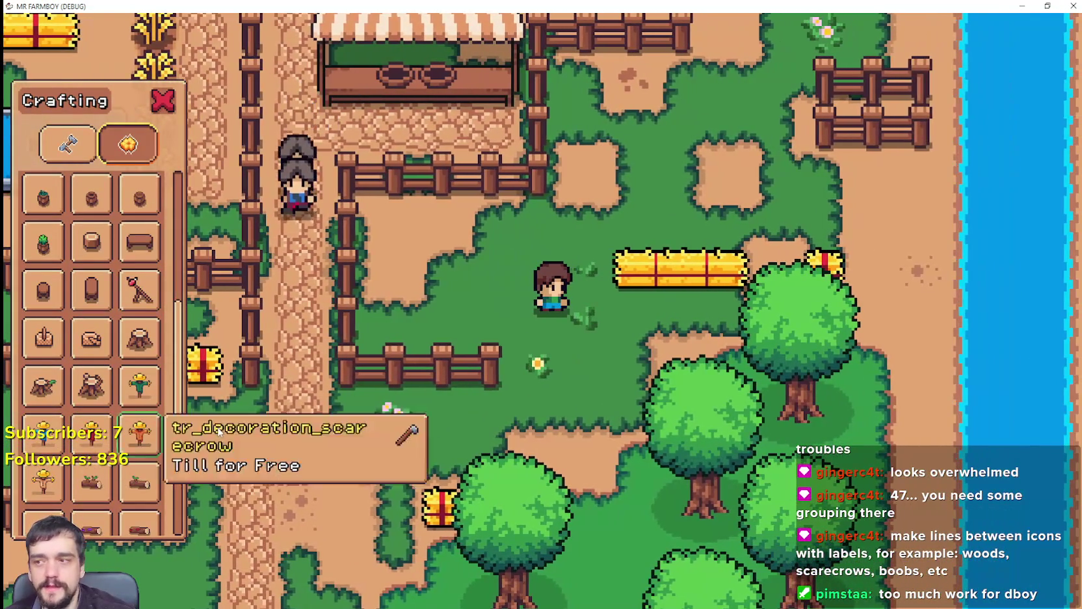
pyautogui.scroll(-3, 130, 429)
pyautogui.press('w')
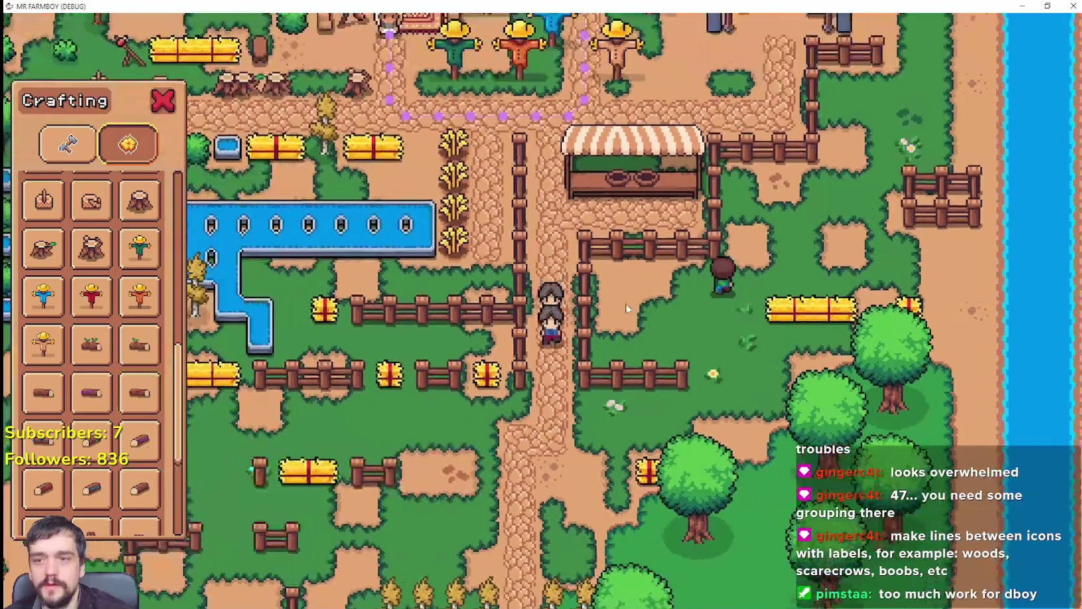
pyautogui.press('d')
pyautogui.press('w')
pyautogui.scroll(-4, 156, 391)
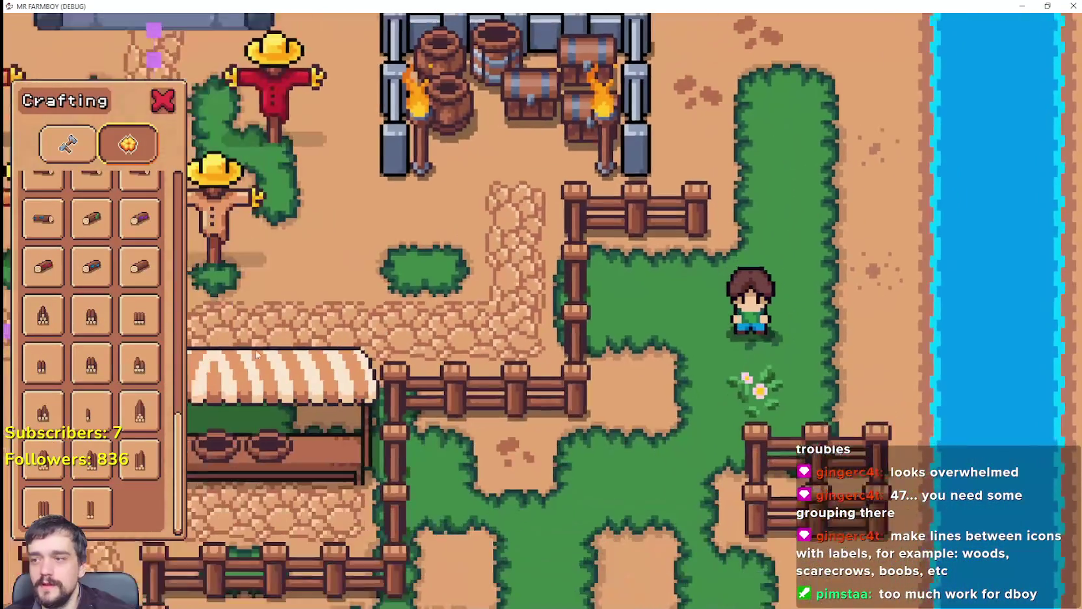
pyautogui.press('w')
pyautogui.press('a')
pyautogui.scroll(10, 130, 293)
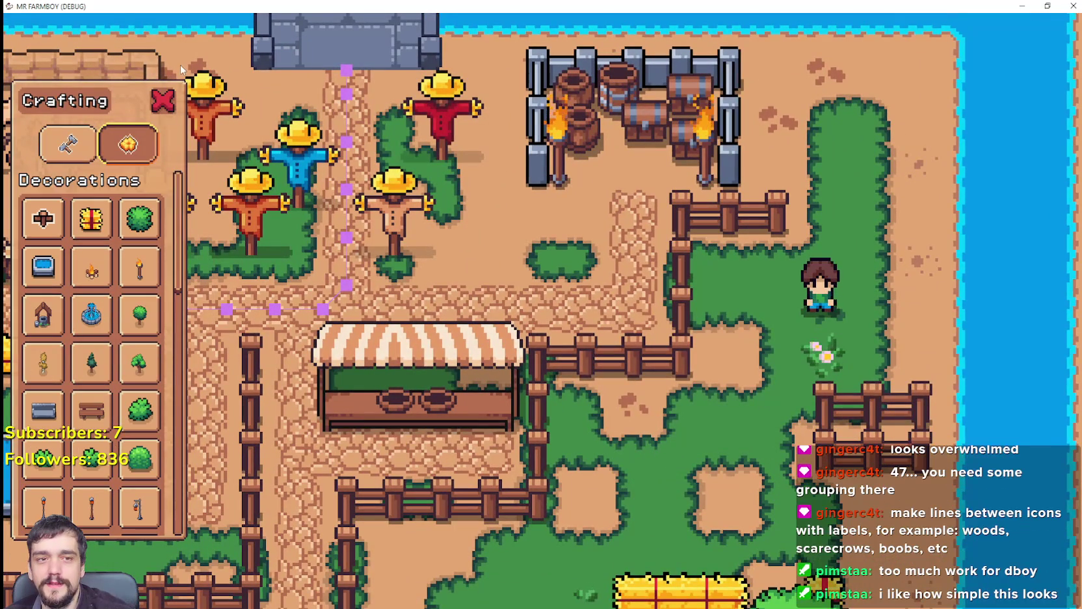
pyautogui.press('w')
pyautogui.press('d')
pyautogui.press('s')
pyautogui.press('a')
pyautogui.press('s')
pyautogui.press('a')
pyautogui.scroll(-5, 130, 416)
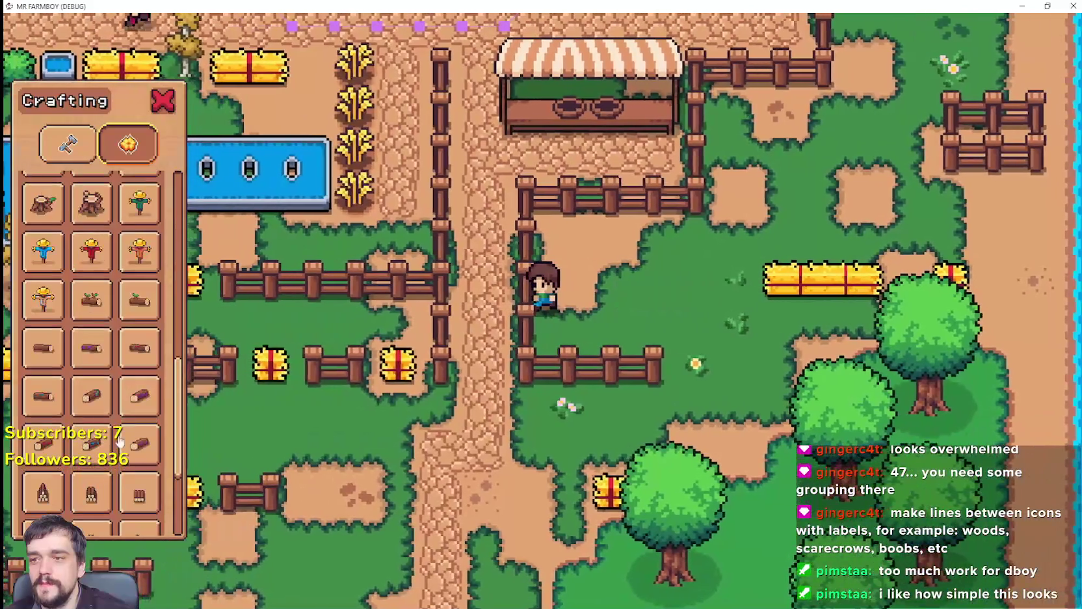
pyautogui.press('s')
pyautogui.scroll(-3, 130, 357)
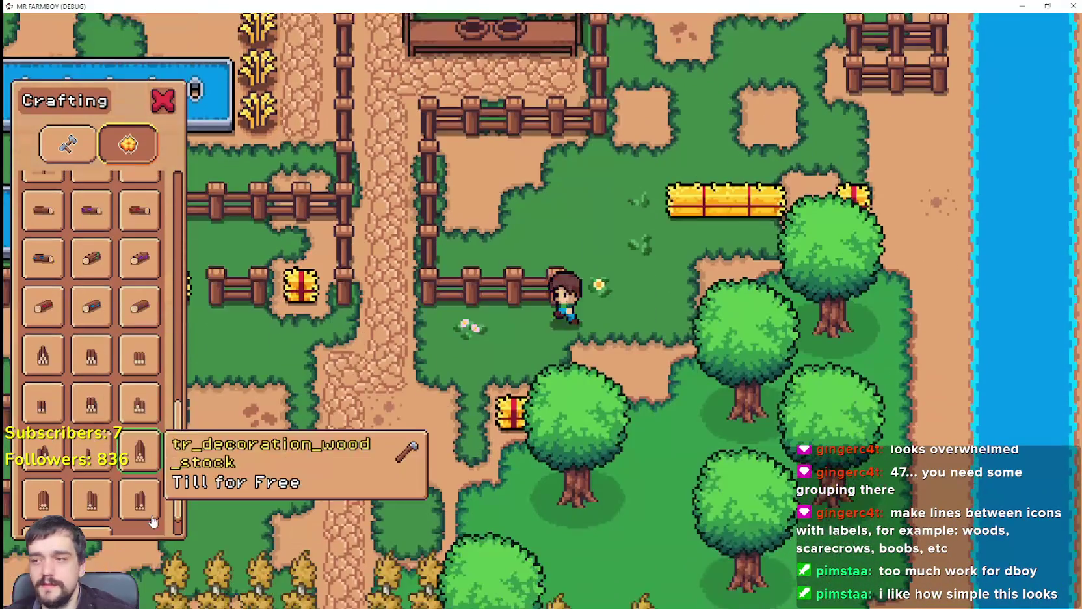
pyautogui.press('a')
pyautogui.press('w')
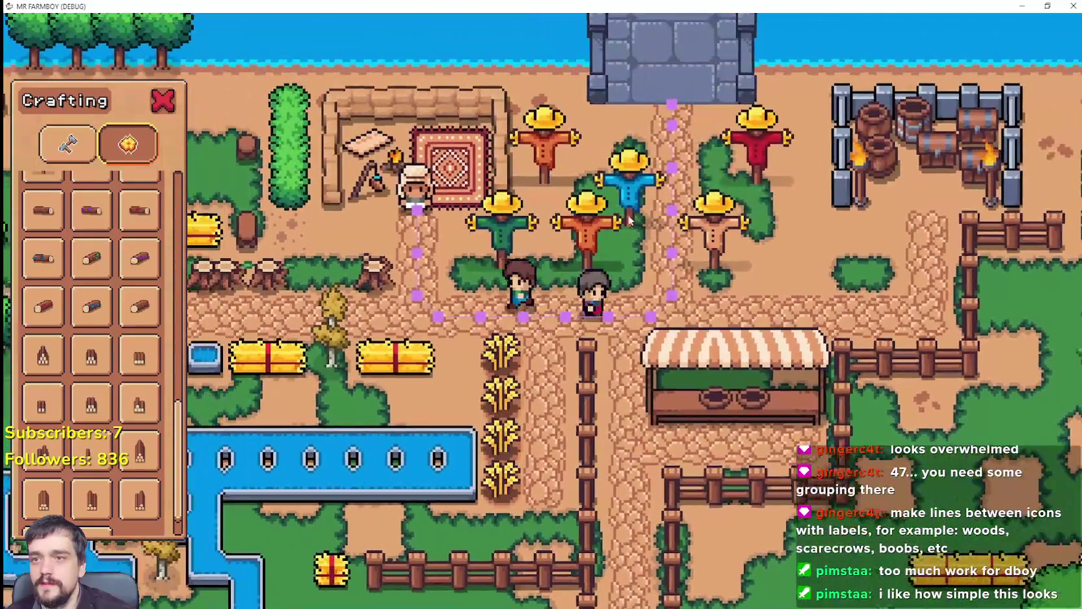
pyautogui.press('d')
pyautogui.press('s')
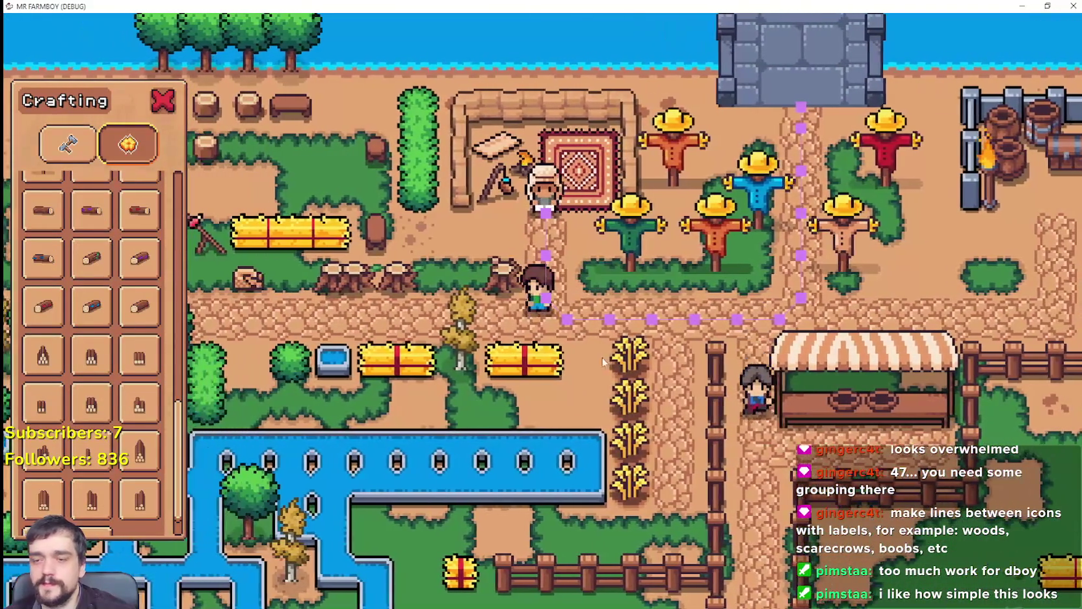
# View the Advancements overview, then return to the editor at line 25 of the LandTerrain script.
pyautogui.press('k')
pyautogui.press('k')
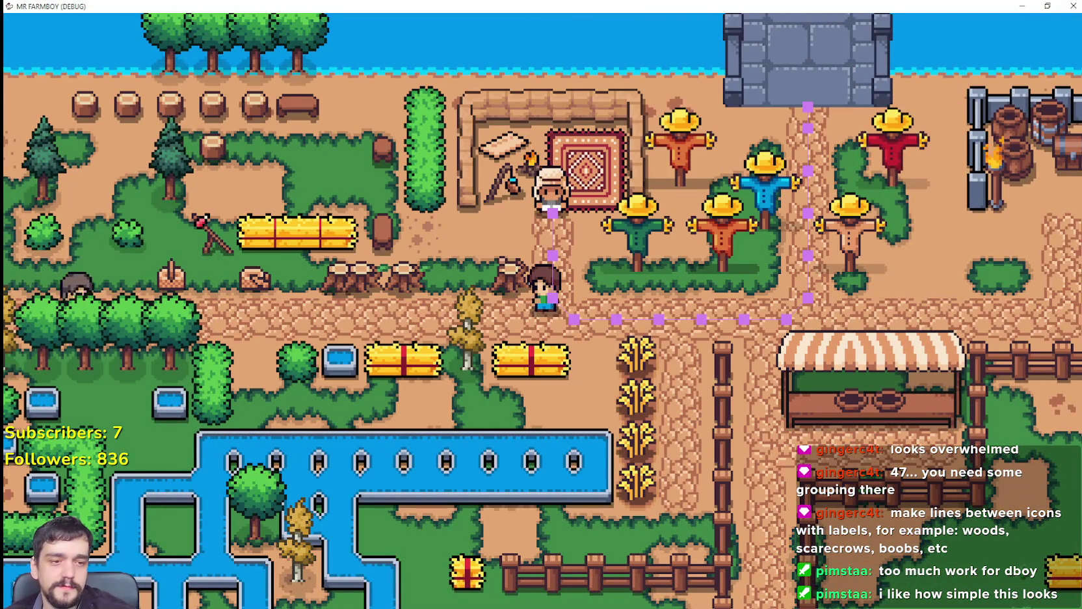
pyautogui.hotkey('alt', 'Tab')
pyautogui.click(728, 319)
pyautogui.click(751, 301)
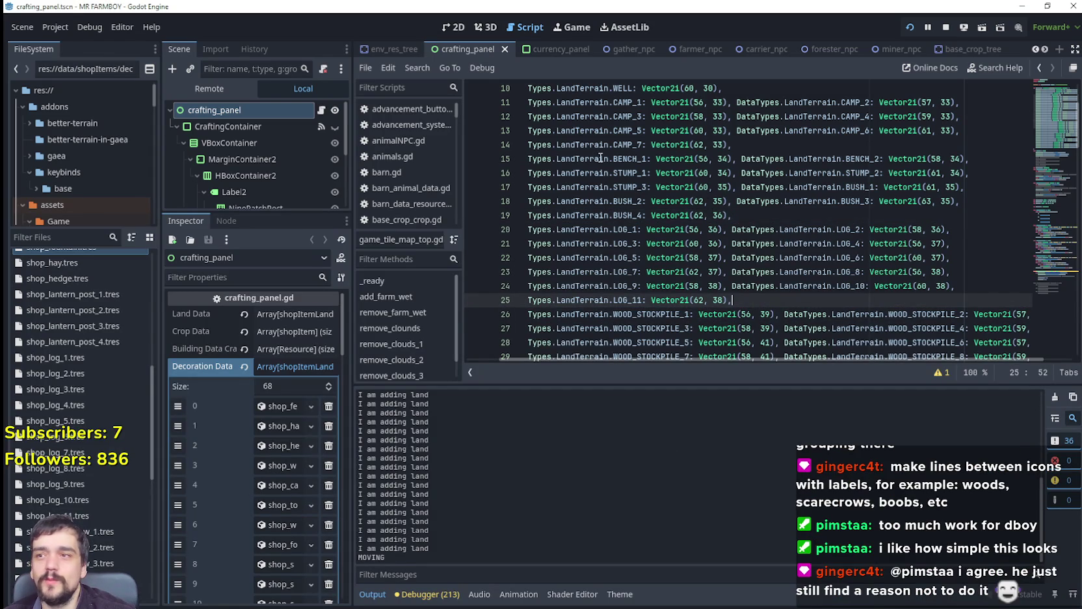
# Filter the FileSystem for 'test', open test_scene_everything.tscn and select the GameTileMapTop layer.
pyautogui.click(1045, 50)
pyautogui.click(1044, 51)
pyautogui.click(1045, 50)
pyautogui.click(1044, 50)
pyautogui.click(1045, 51)
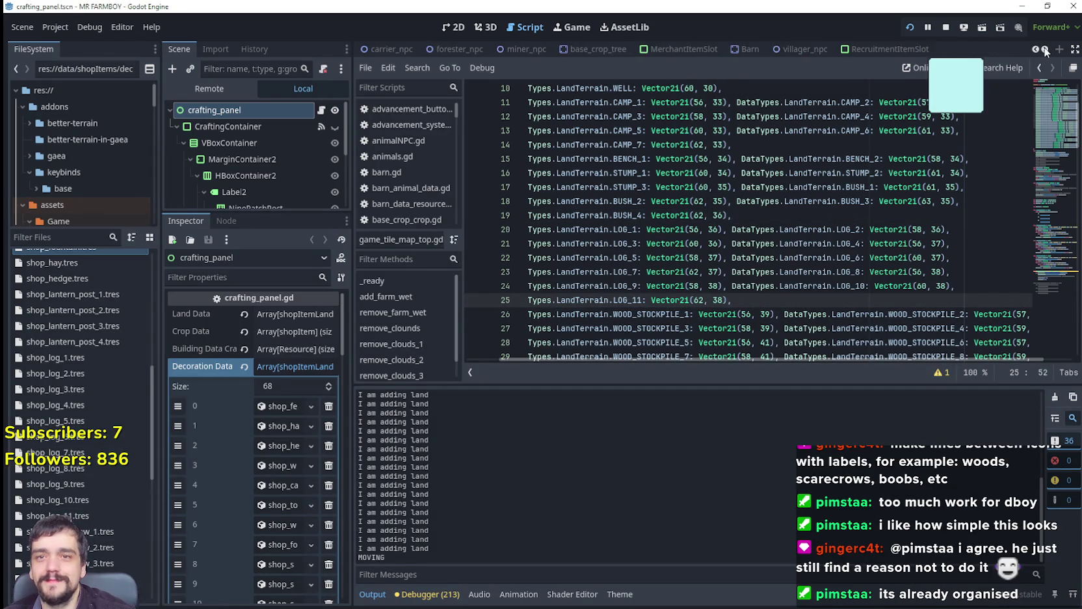
pyautogui.click(1044, 50)
pyautogui.click(1045, 50)
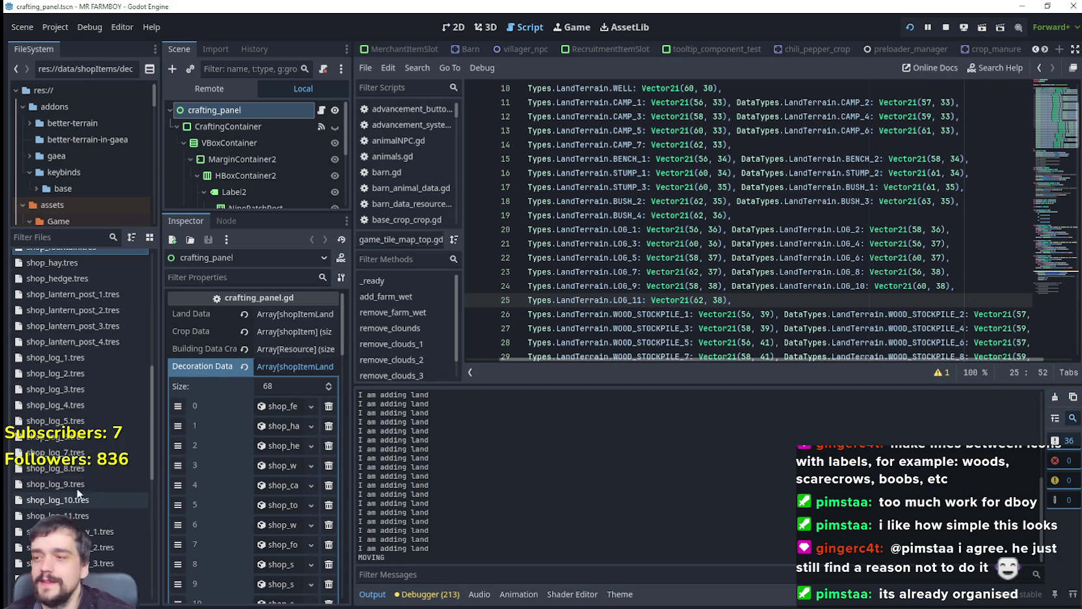
pyautogui.write('test')
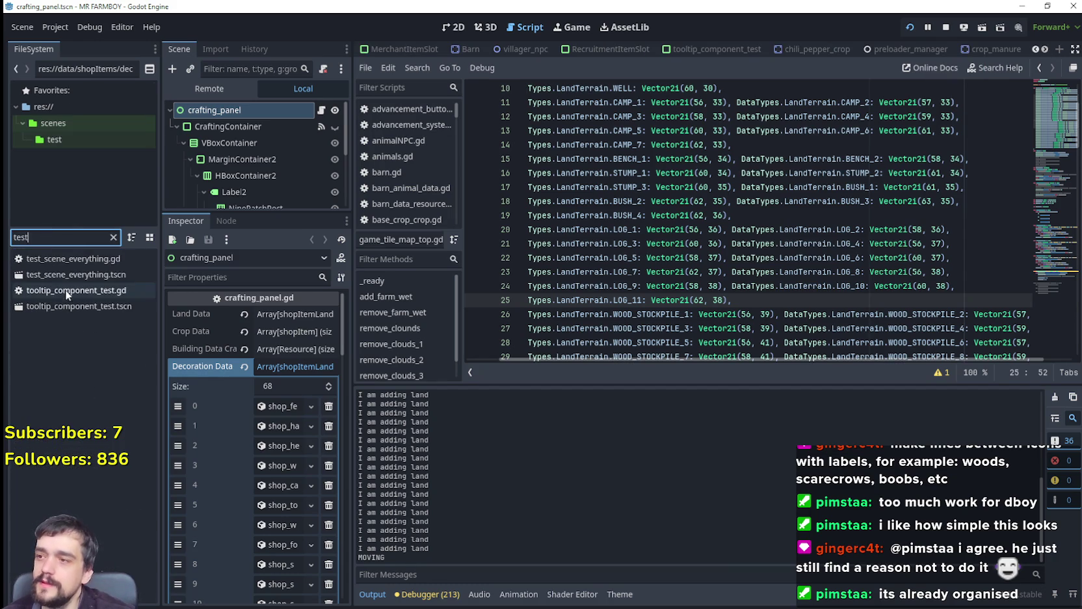
pyautogui.click(69, 274)
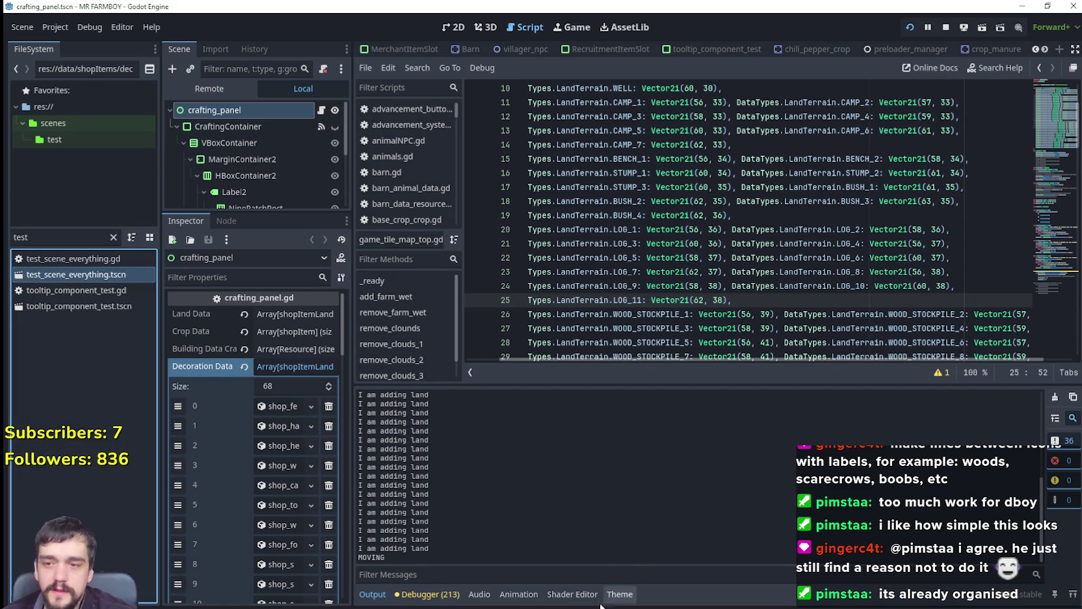
pyautogui.doubleClick(30, 273)
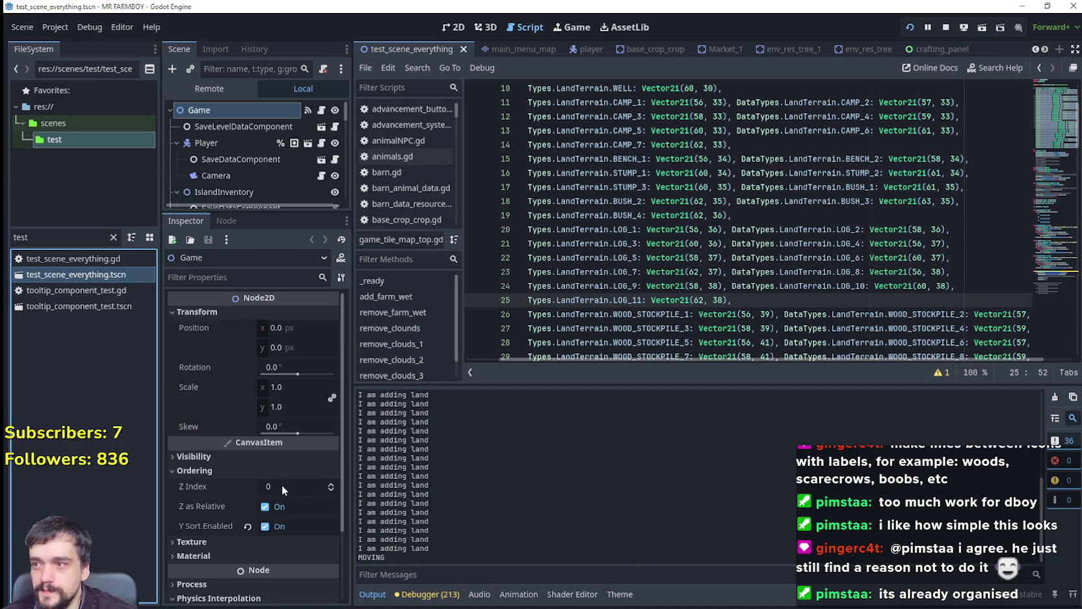
pyautogui.scroll(-5, 269, 161)
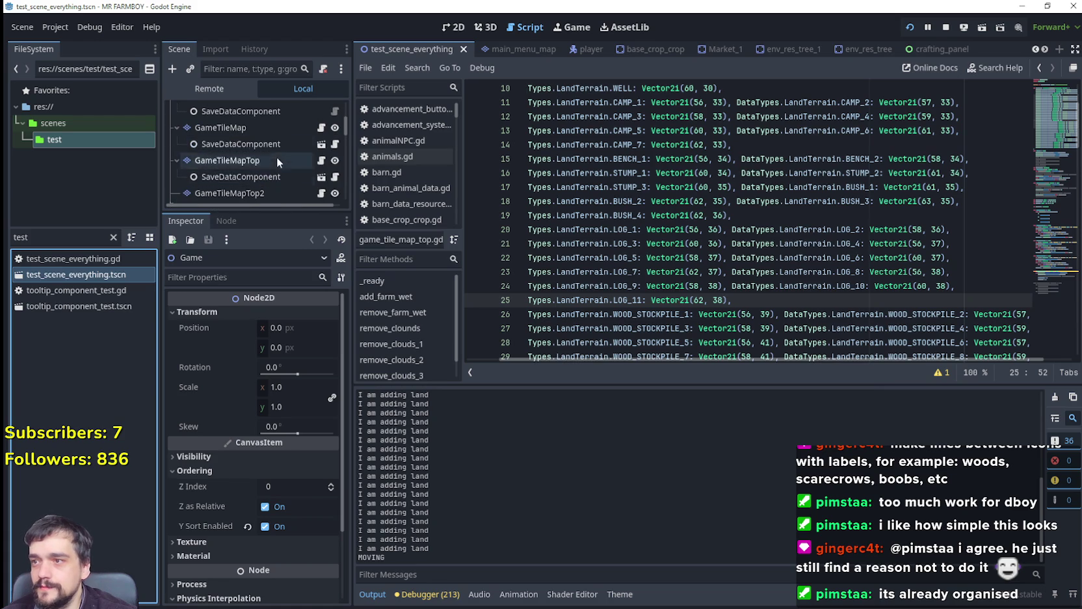
pyautogui.click(259, 157)
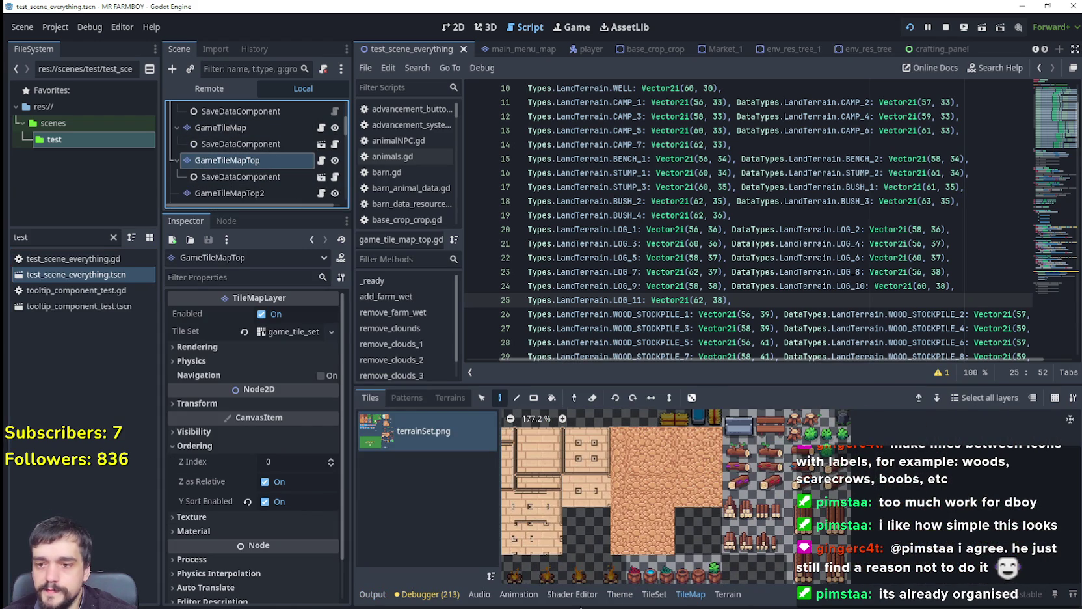
# Open GameTileMapTop's TileSet and select the 2x2 bench tile at atlas coordinates 56, 34.
pyautogui.click(654, 593)
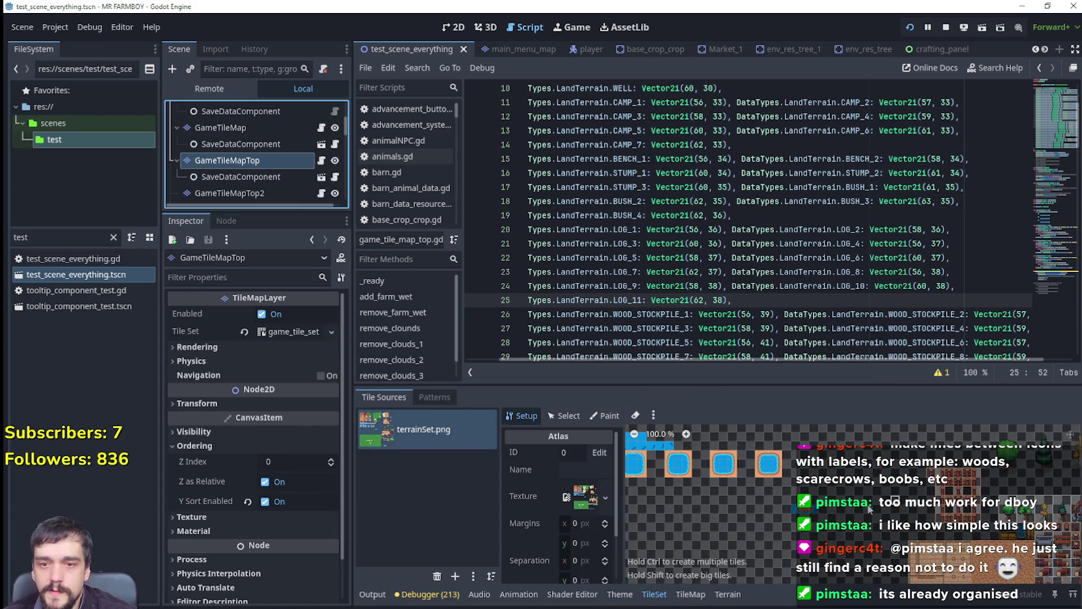
pyautogui.scroll(-3, 717, 469)
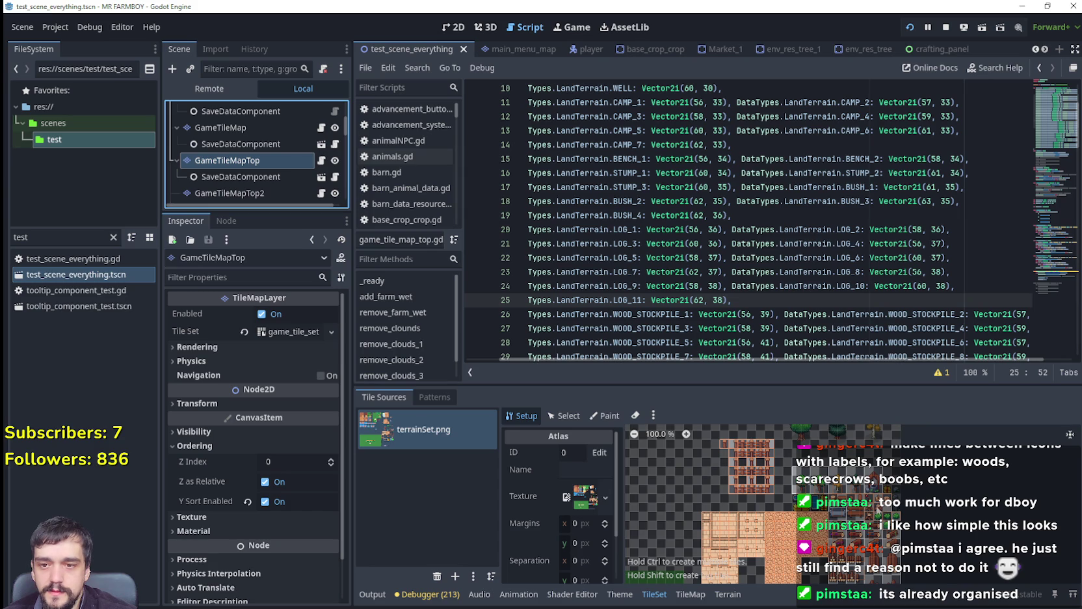
pyautogui.scroll(7, 715, 504)
pyautogui.scroll(9, 787, 507)
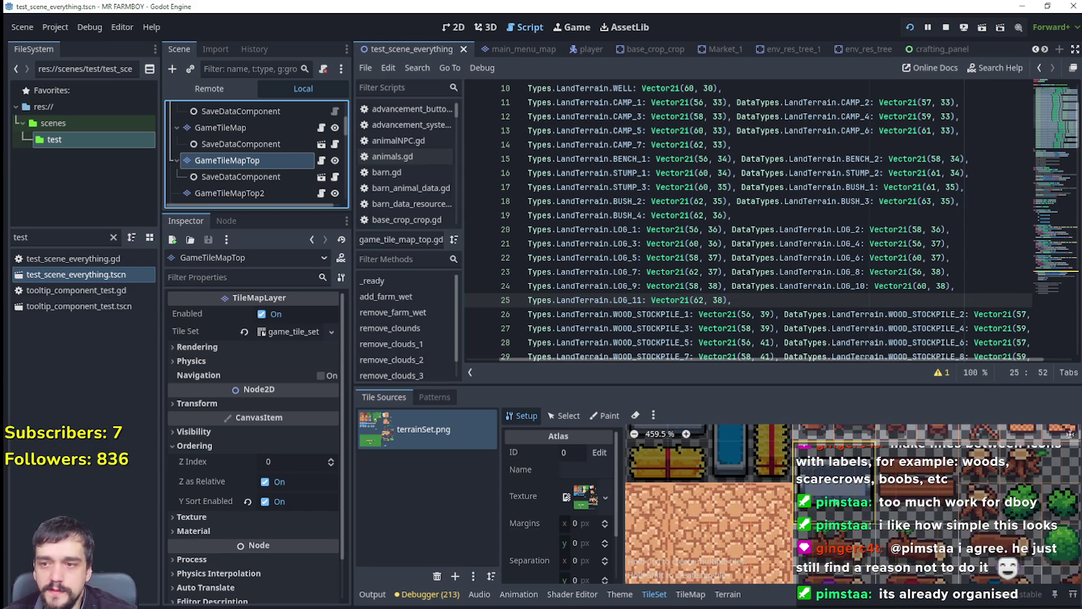
pyautogui.scroll(4, 839, 500)
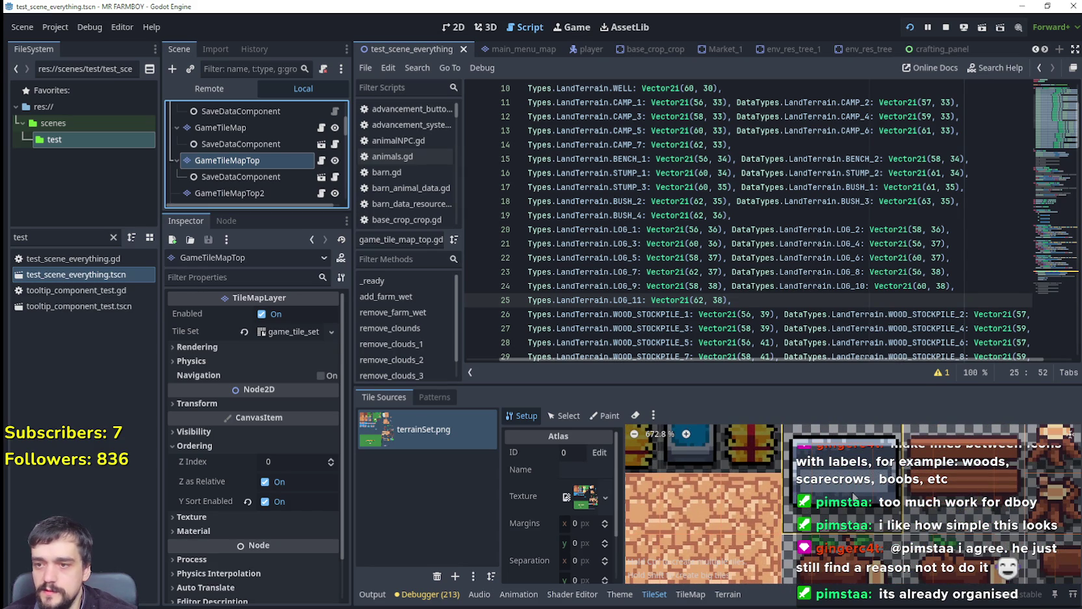
pyautogui.click(563, 416)
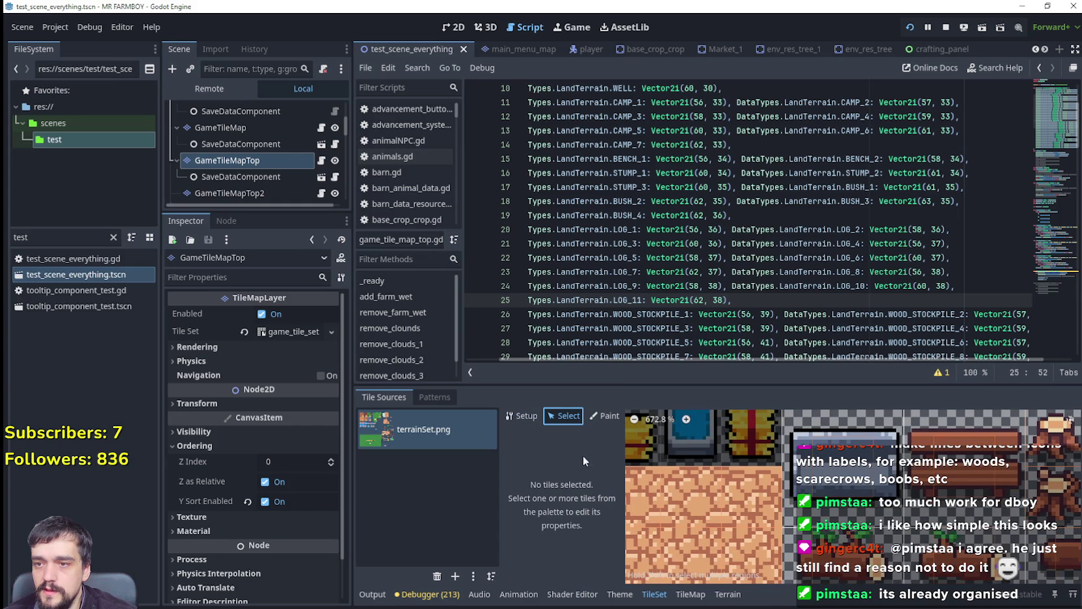
pyautogui.click(876, 478)
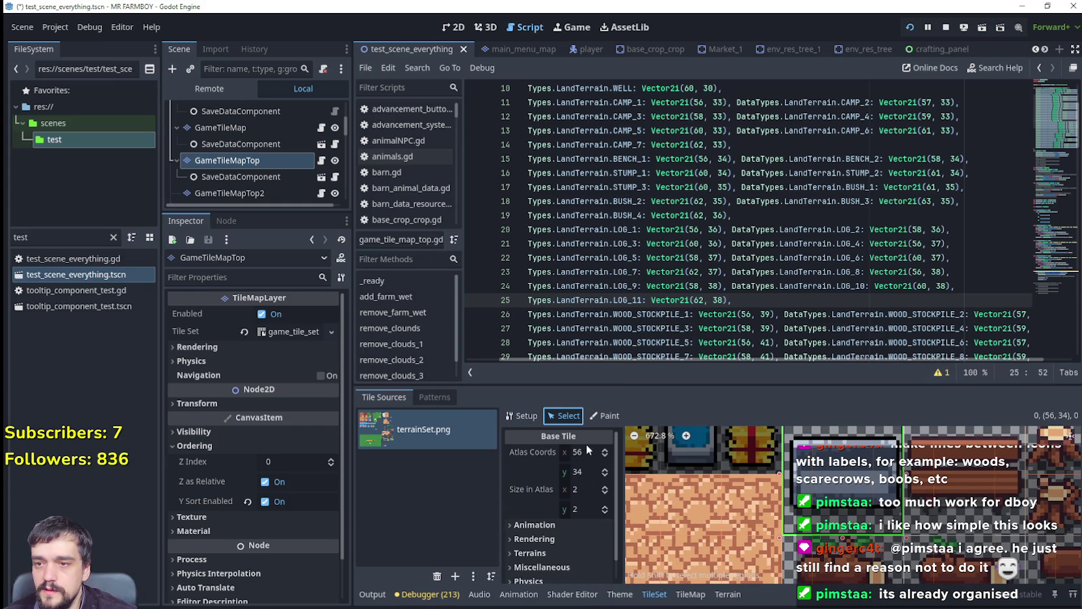
# Switch to Paint mode with Physics Layer 0 as the painted property.
pyautogui.click(597, 417)
pyautogui.click(567, 457)
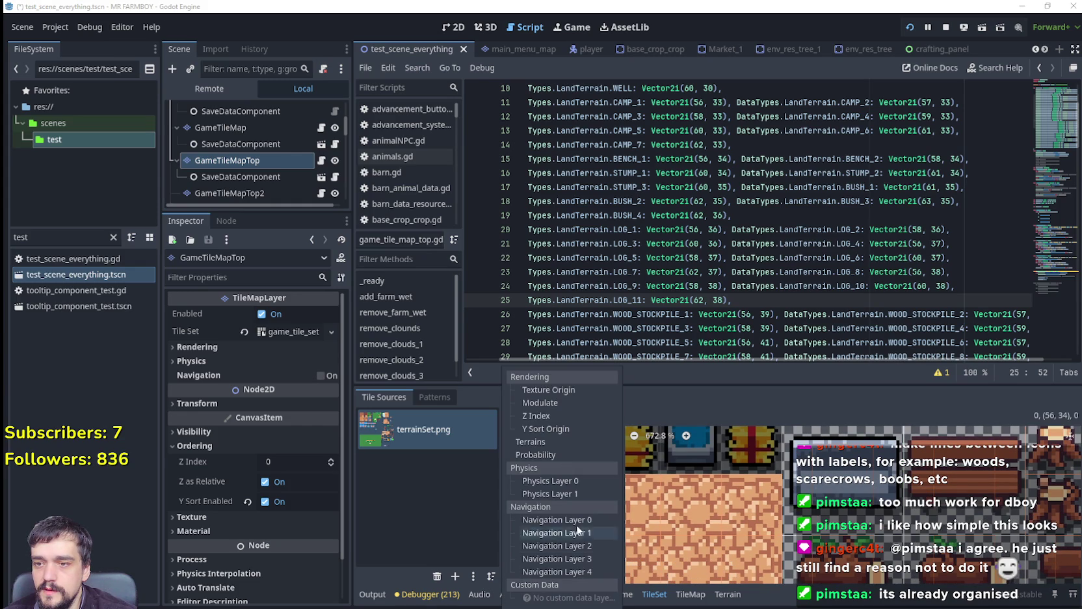
pyautogui.click(553, 481)
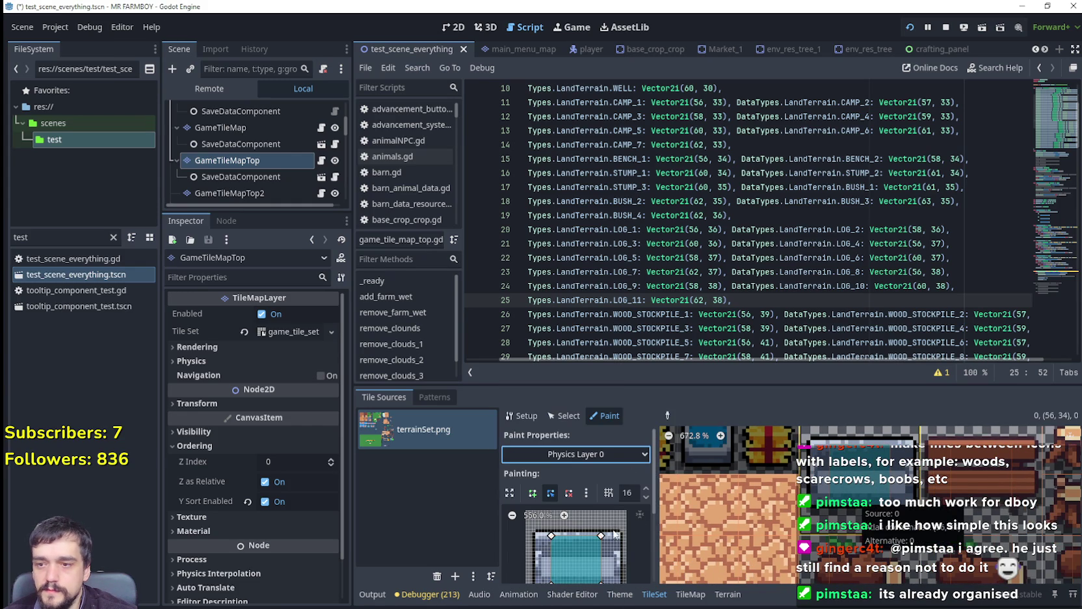
# Reshape the collision polygon to the bench's lower part by moving its top-right and bottom corners.
pyautogui.moveTo(627, 554)
pyautogui.mouseDown()
pyautogui.moveTo(619, 497)
pyautogui.moveTo(593, 541)
pyautogui.mouseUp()
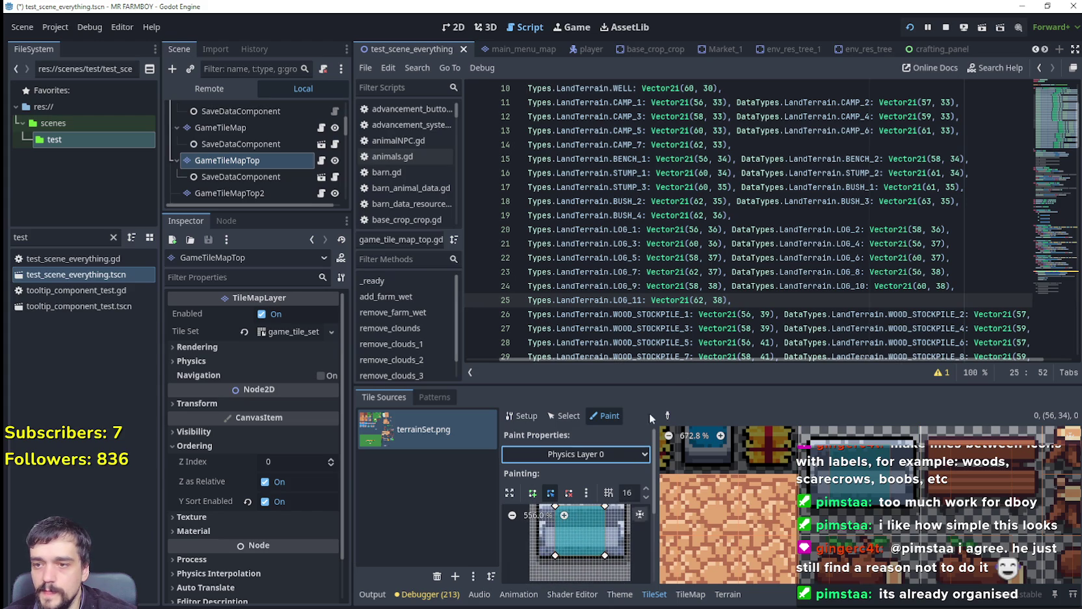
pyautogui.moveTo(667, 385)
pyautogui.mouseDown()
pyautogui.moveTo(656, 290)
pyautogui.moveTo(618, 214)
pyautogui.mouseUp()
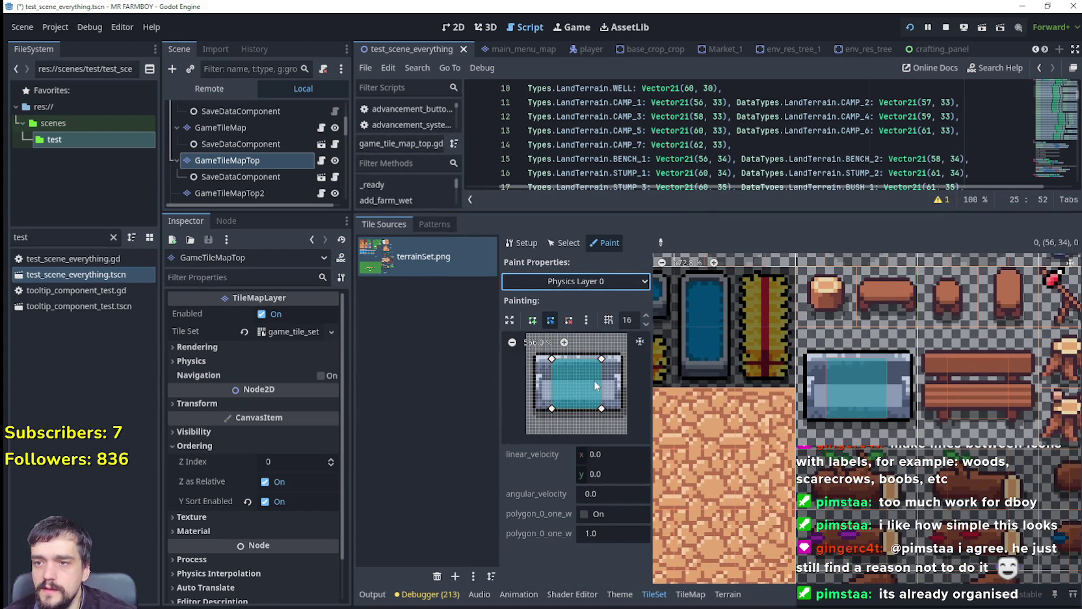
pyautogui.click(640, 342)
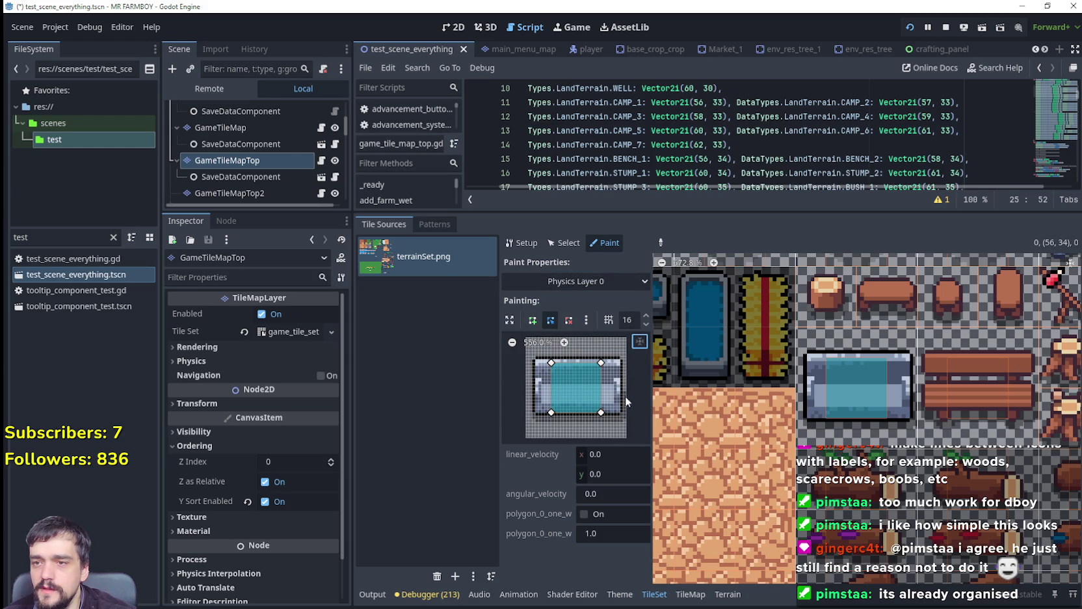
pyautogui.click(566, 342)
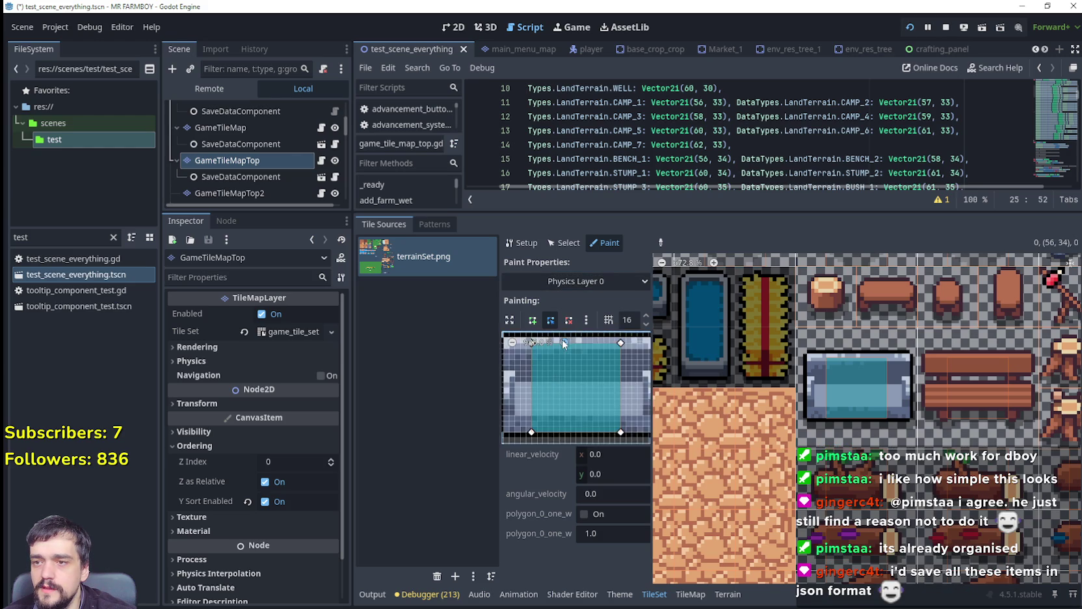
pyautogui.click(566, 342)
pyautogui.click(512, 343)
pyautogui.hscroll(2, 568, 414)
pyautogui.scroll(1, 535, 429)
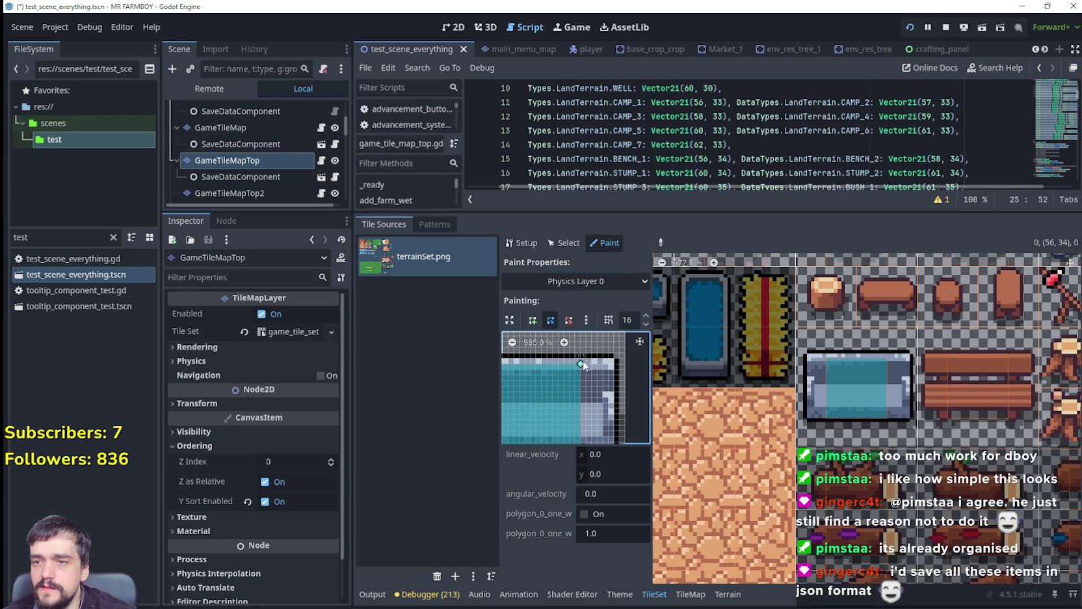
pyautogui.scroll(-2, 598, 372)
pyautogui.moveTo(580, 351); pyautogui.dragTo(607, 389)
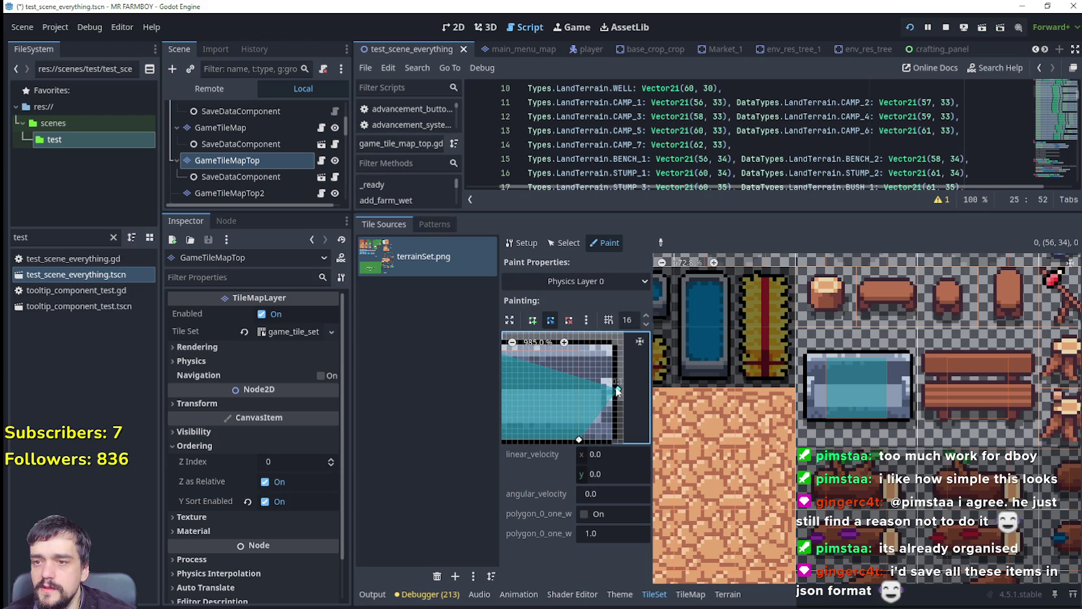
pyautogui.hscroll(-3, 558, 403)
pyautogui.scroll(2, 591, 362)
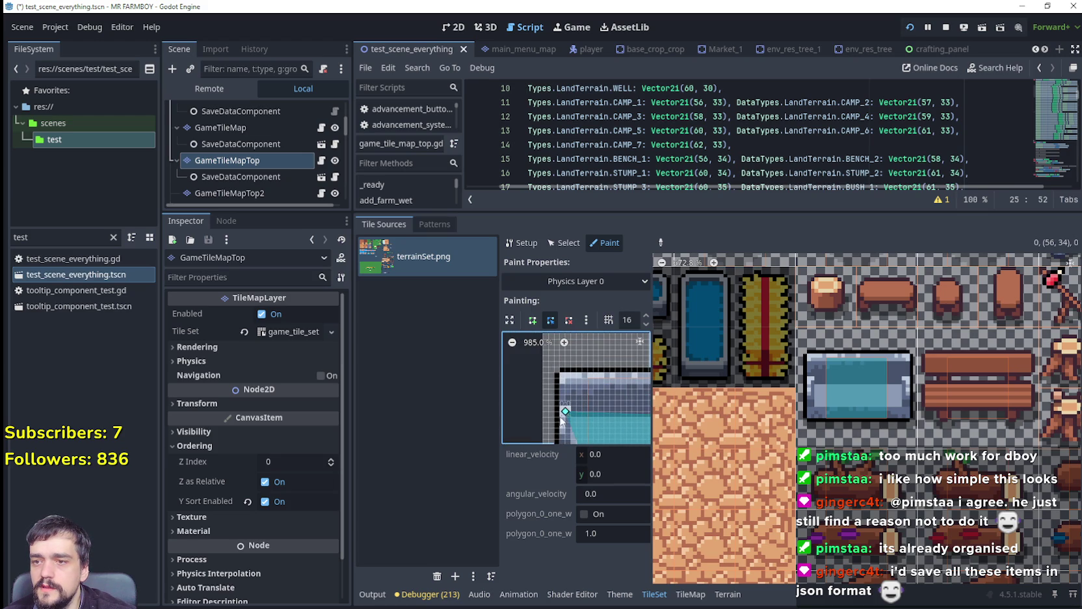
pyautogui.scroll(-3, 556, 419)
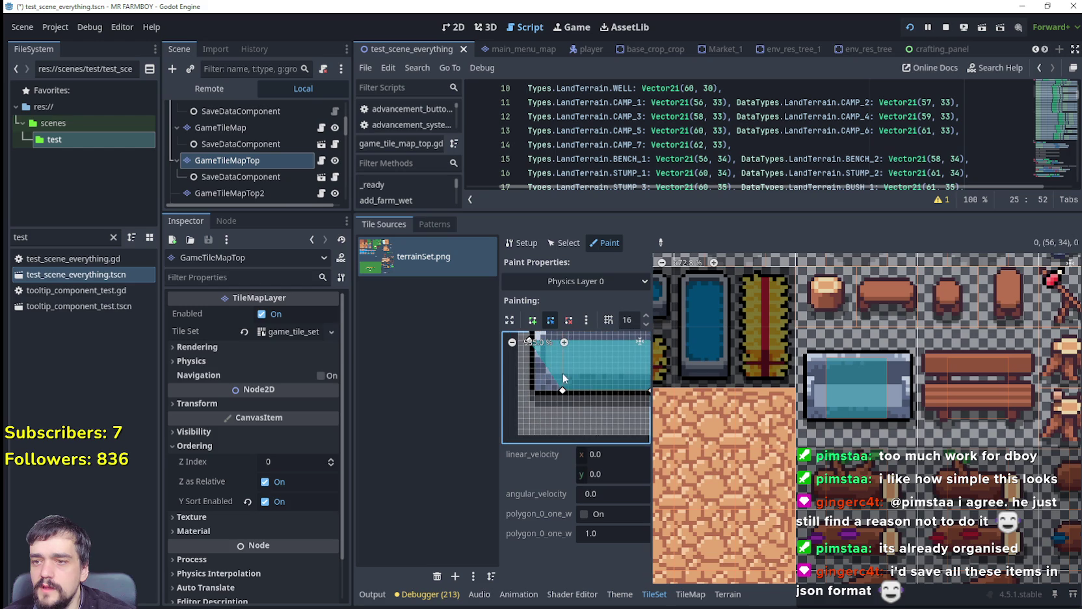
pyautogui.moveTo(561, 392); pyautogui.dragTo(534, 395)
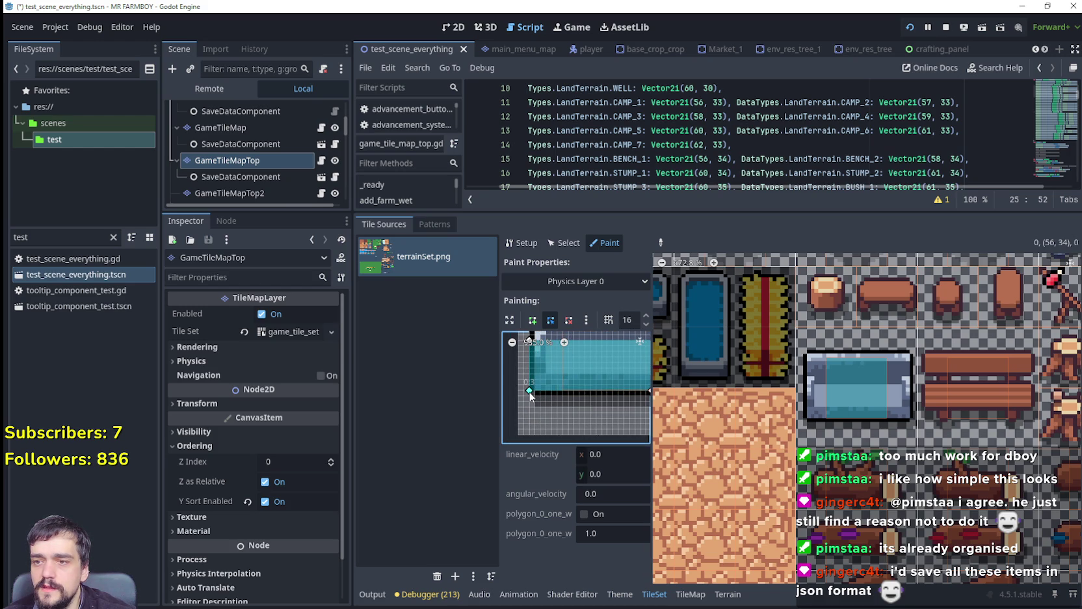
pyautogui.hscroll(3, 560, 390)
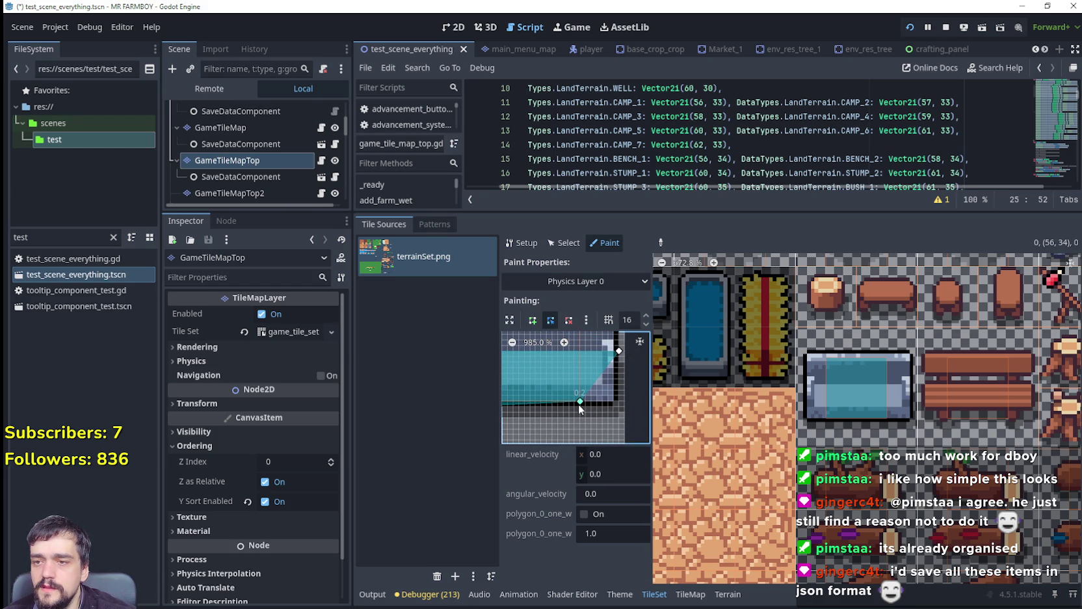
pyautogui.moveTo(578, 400); pyautogui.dragTo(613, 407)
pyautogui.scroll(4, 608, 408)
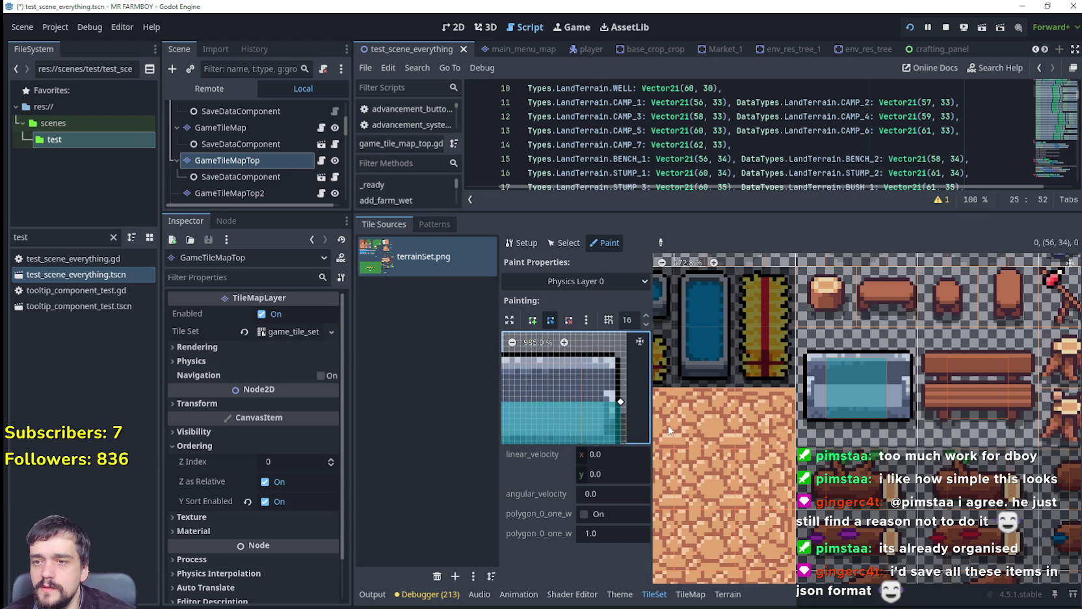
# Widen the paint editor and paint the collision polygon onto the wooden bench tile.
pyautogui.moveTo(650, 425); pyautogui.dragTo(784, 429)
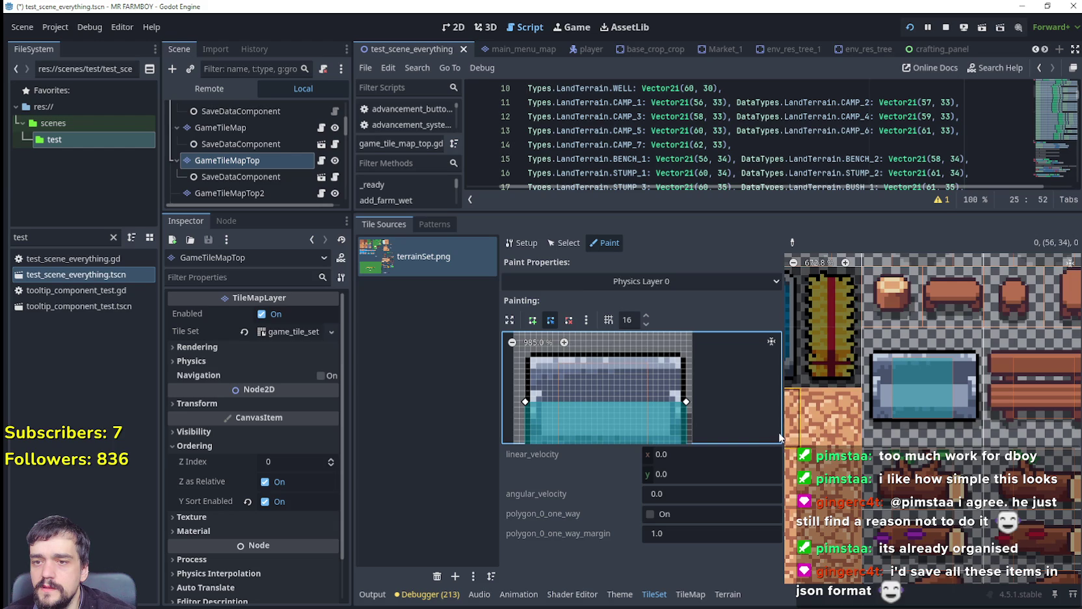
pyautogui.moveTo(784, 430); pyautogui.dragTo(833, 430)
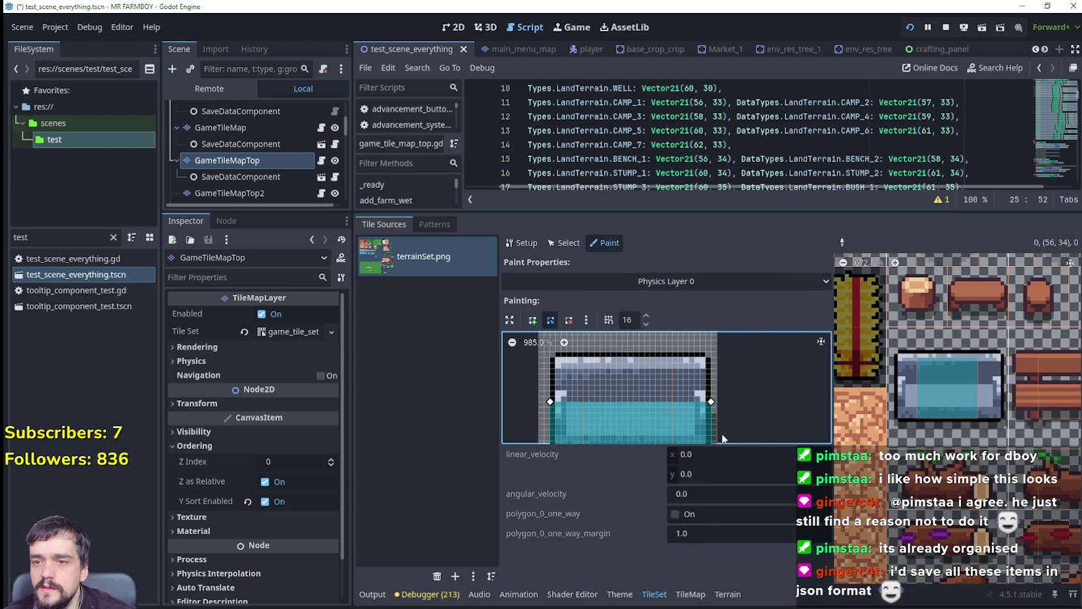
pyautogui.moveTo(500, 401); pyautogui.dragTo(407, 404)
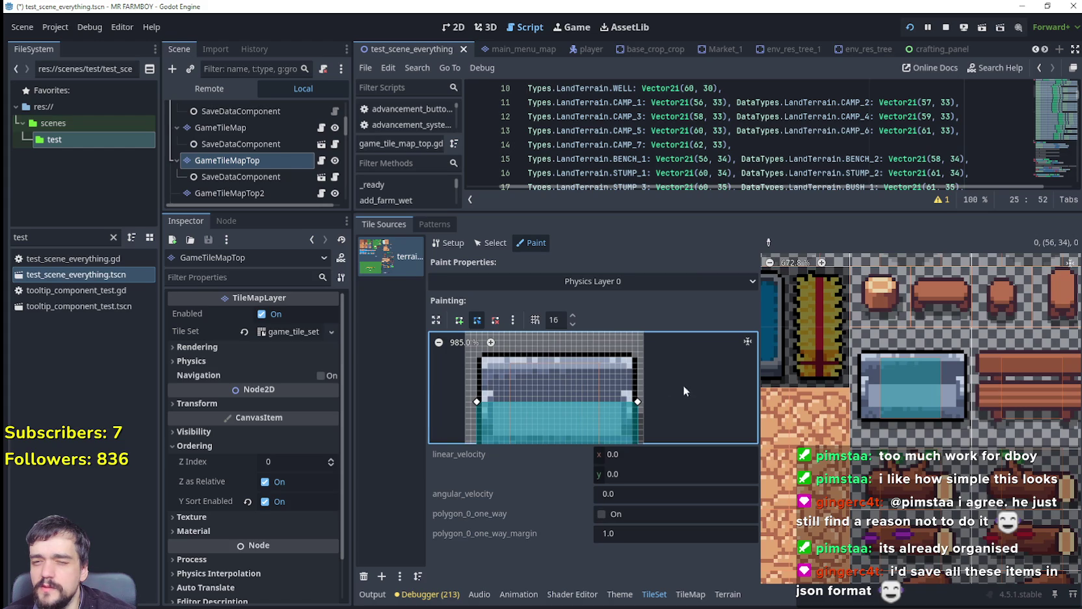
pyautogui.moveTo(685, 400)
pyautogui.mouseDown()
pyautogui.moveTo(738, 399)
pyautogui.moveTo(730, 348)
pyautogui.moveTo(716, 366)
pyautogui.moveTo(699, 359)
pyautogui.moveTo(687, 371)
pyautogui.mouseUp()
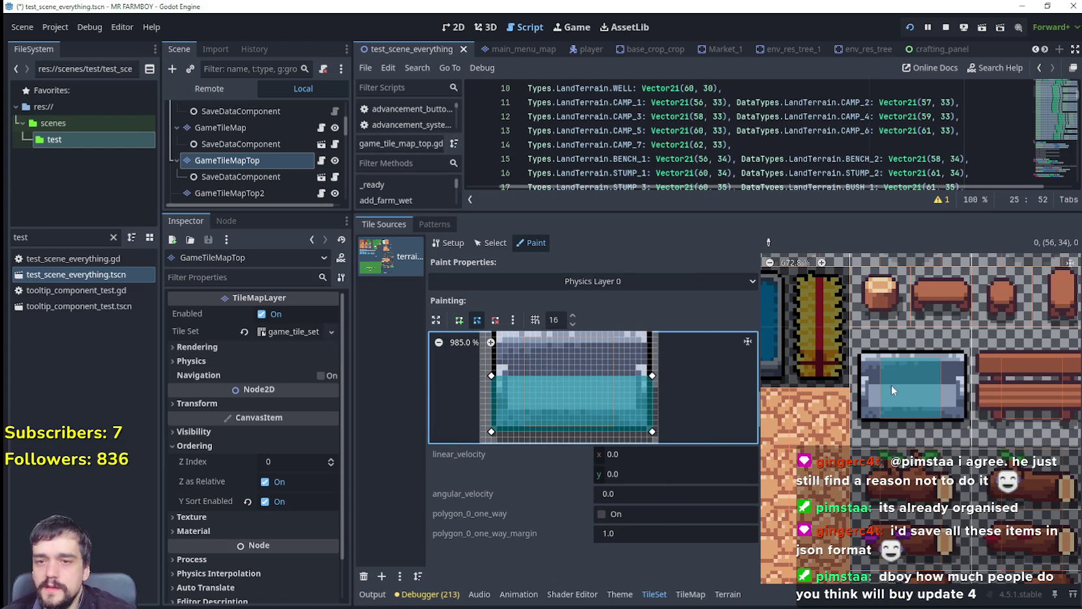
pyautogui.click(1045, 387)
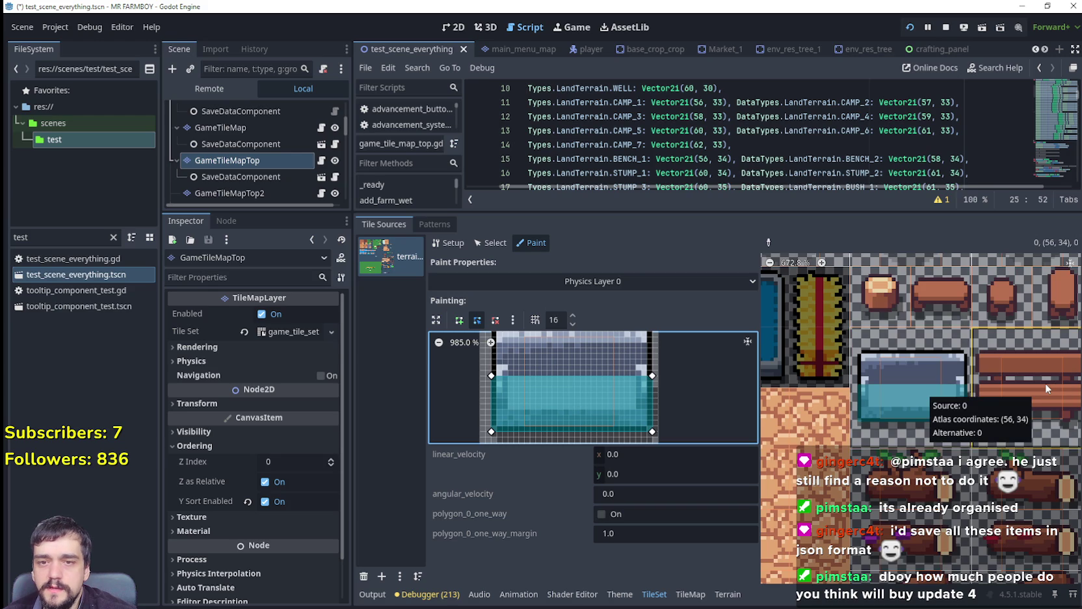
pyautogui.click(1045, 382)
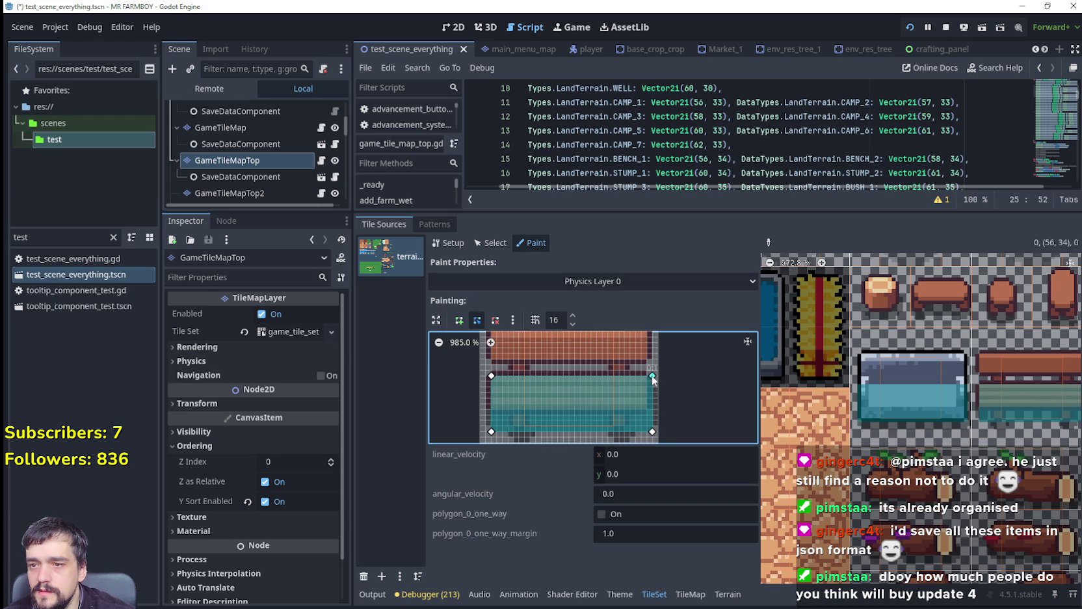
pyautogui.scroll(2, 713, 398)
pyautogui.scroll(-2, 712, 399)
pyautogui.hscroll(-3, 688, 380)
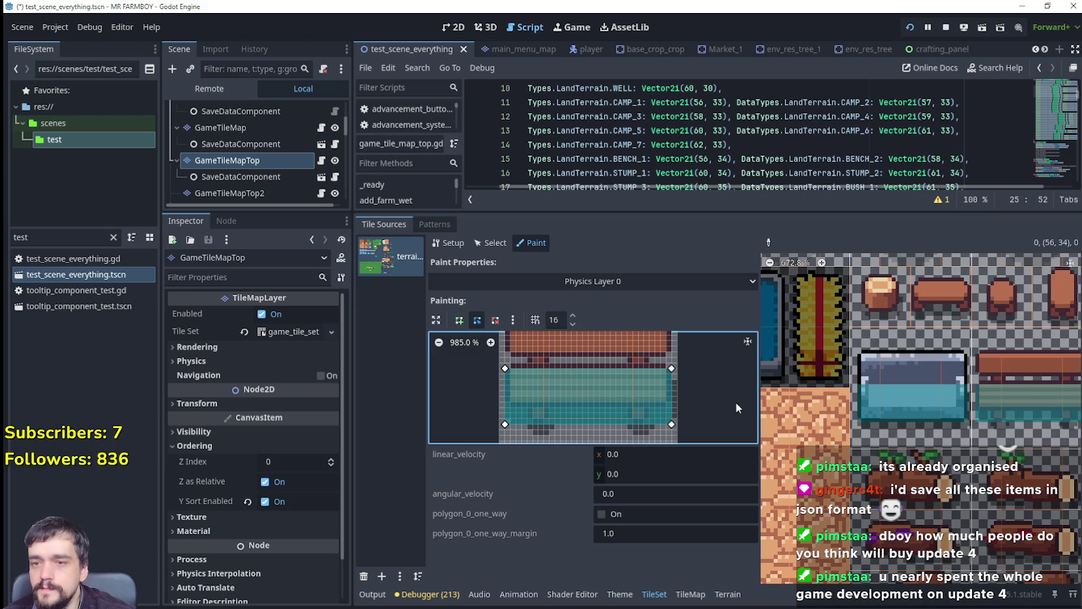
pyautogui.click(576, 283)
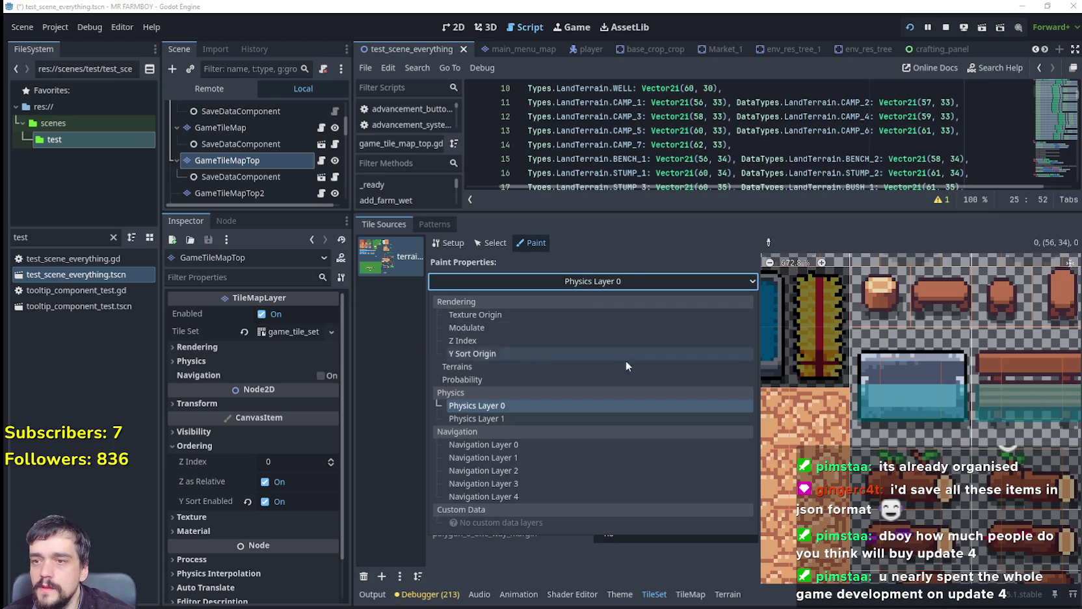
# Paint Z Index 1 onto the stone and wooden bench tiles.
pyautogui.click(529, 339)
pyautogui.click(668, 322)
pyautogui.write('1')
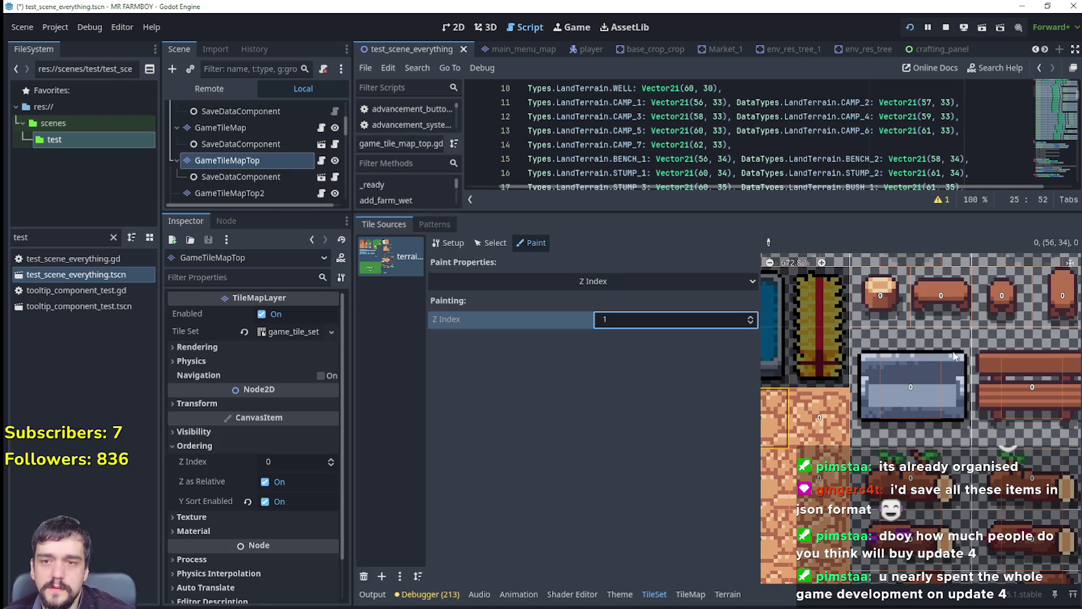
pyautogui.click(1035, 380)
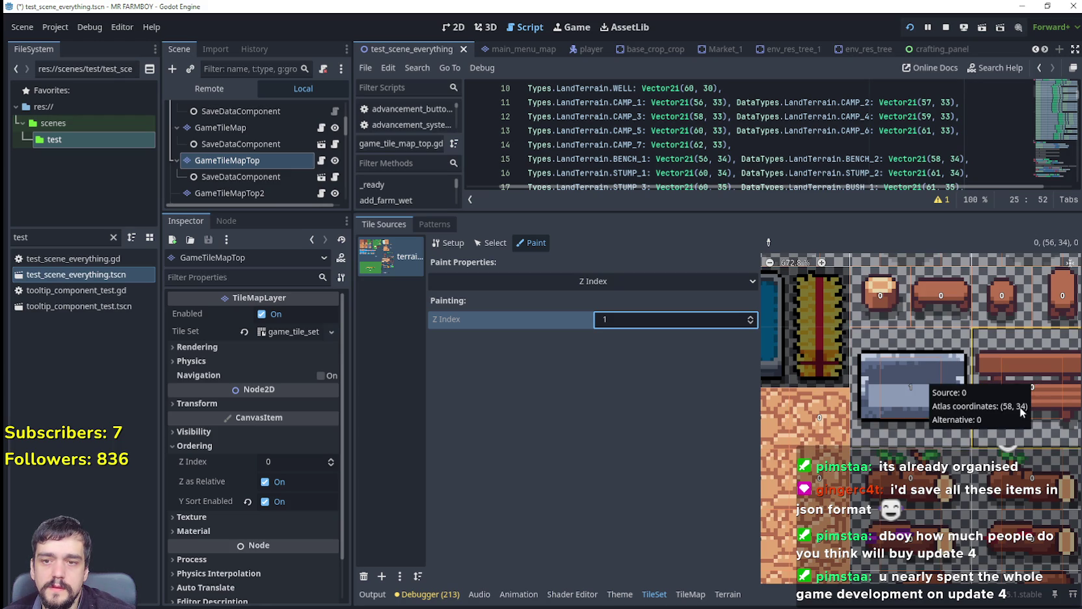
pyautogui.hscroll(3, 855, 371)
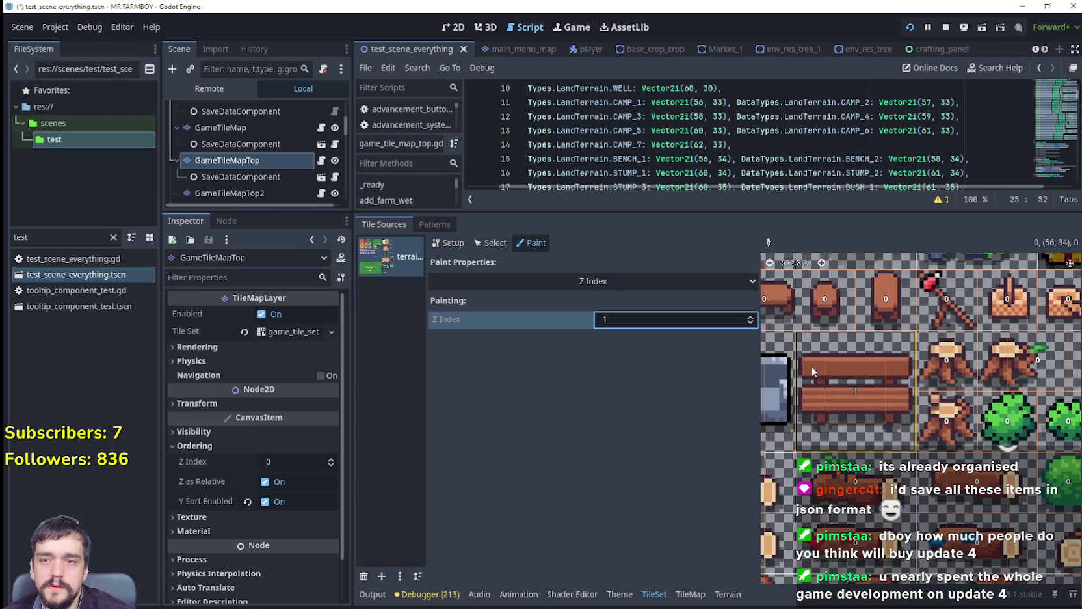
# Set the painted property back to Physics Layer 0 and run the scene with F6 to test.
pyautogui.click(646, 317)
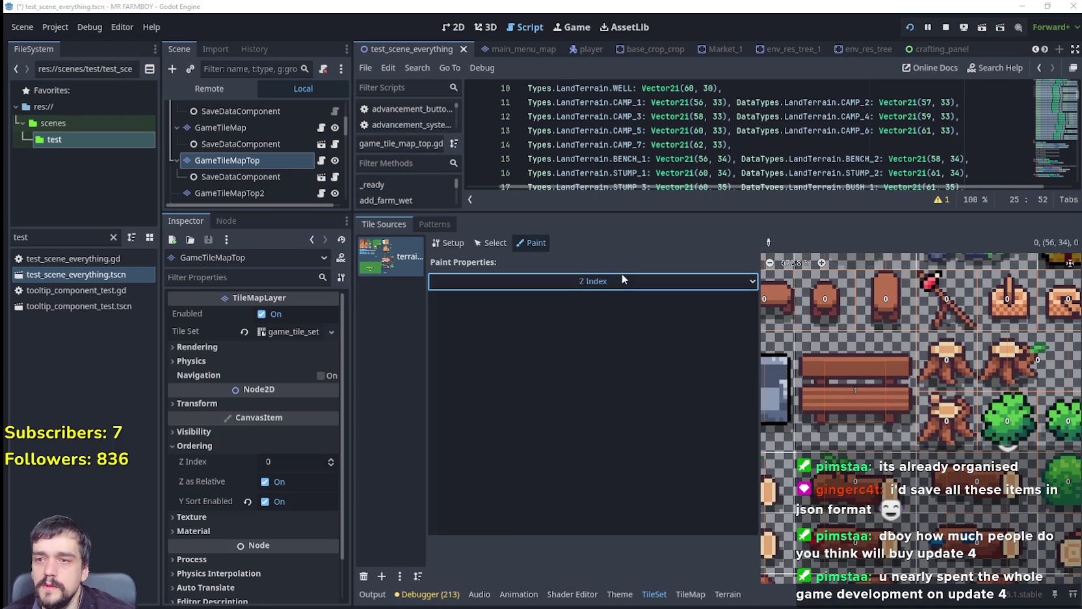
pyautogui.click(522, 416)
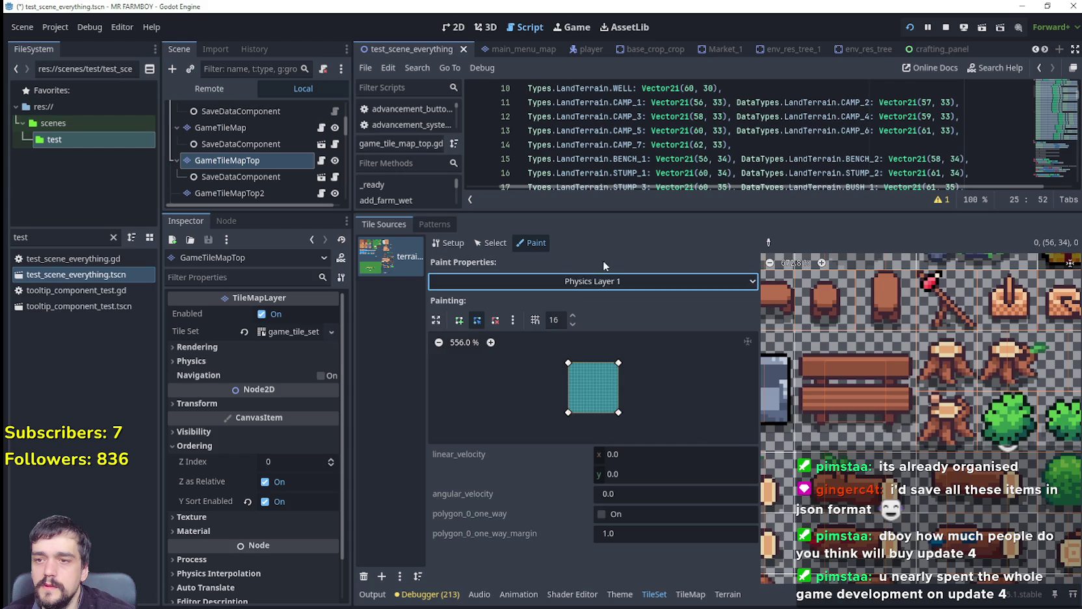
pyautogui.click(589, 281)
pyautogui.click(528, 406)
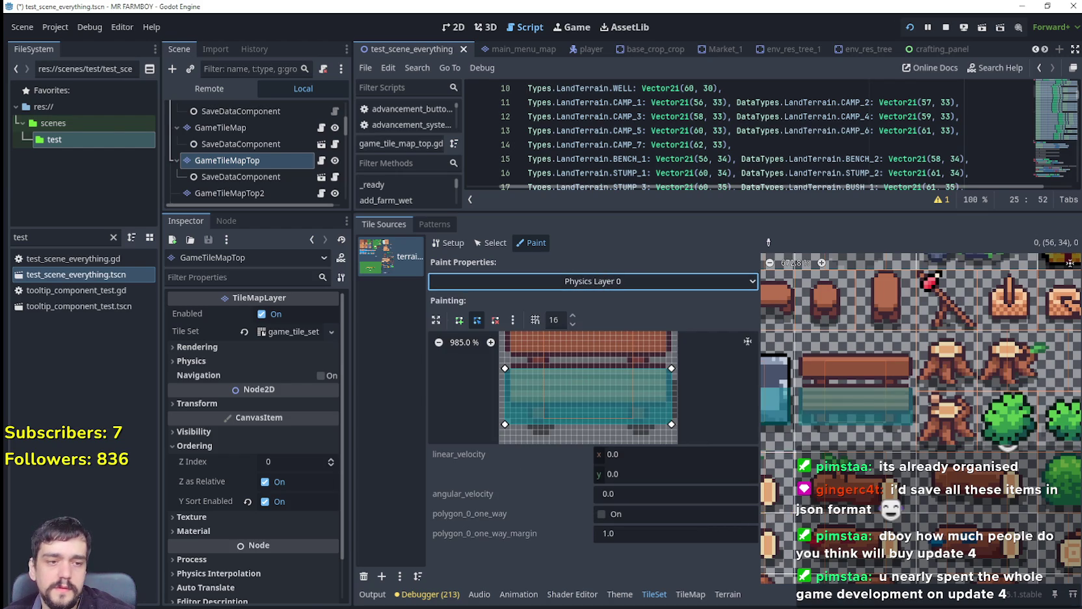
pyautogui.press('F6')
pyautogui.press('a')
pyautogui.press('a')
pyautogui.press('a')
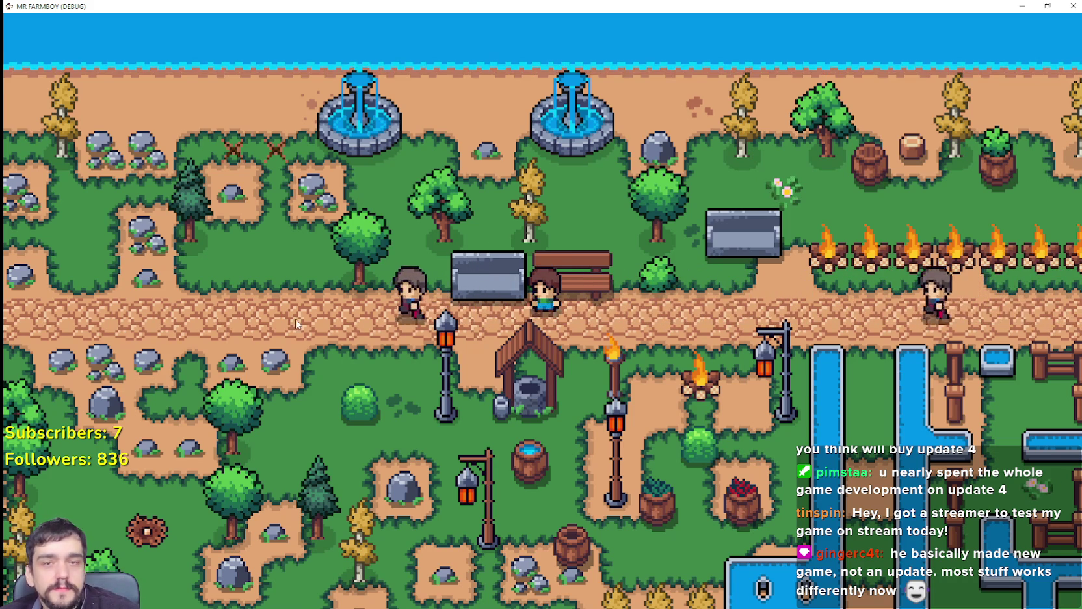
# Walk behind and in front of the stone bench to check its collision.
pyautogui.scroll(3, 306, 325)
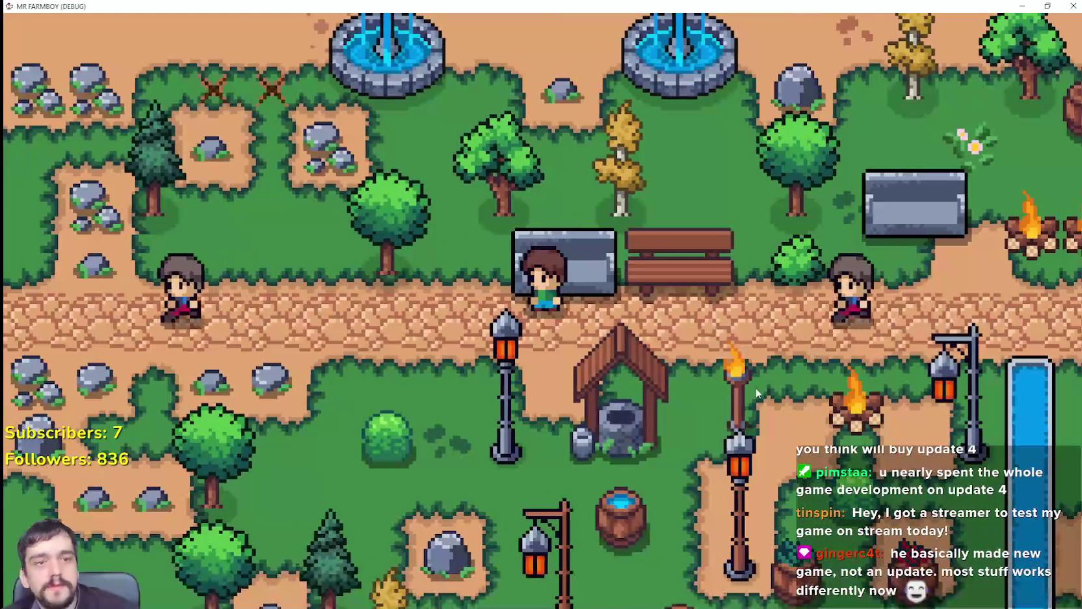
pyautogui.press('w')
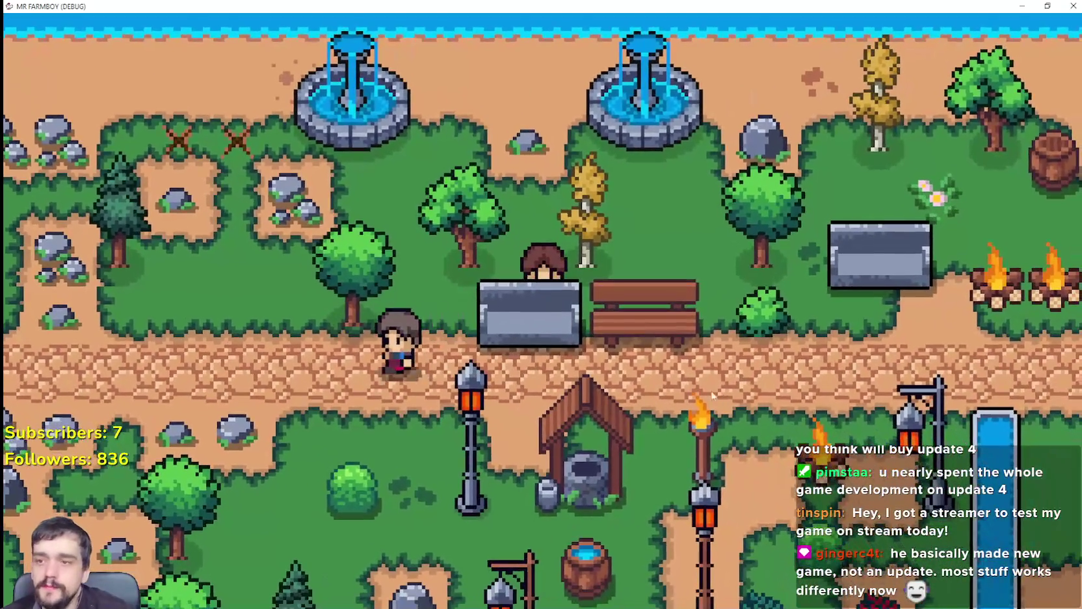
pyautogui.press('a')
pyautogui.scroll(2, 497, 266)
pyautogui.press('s')
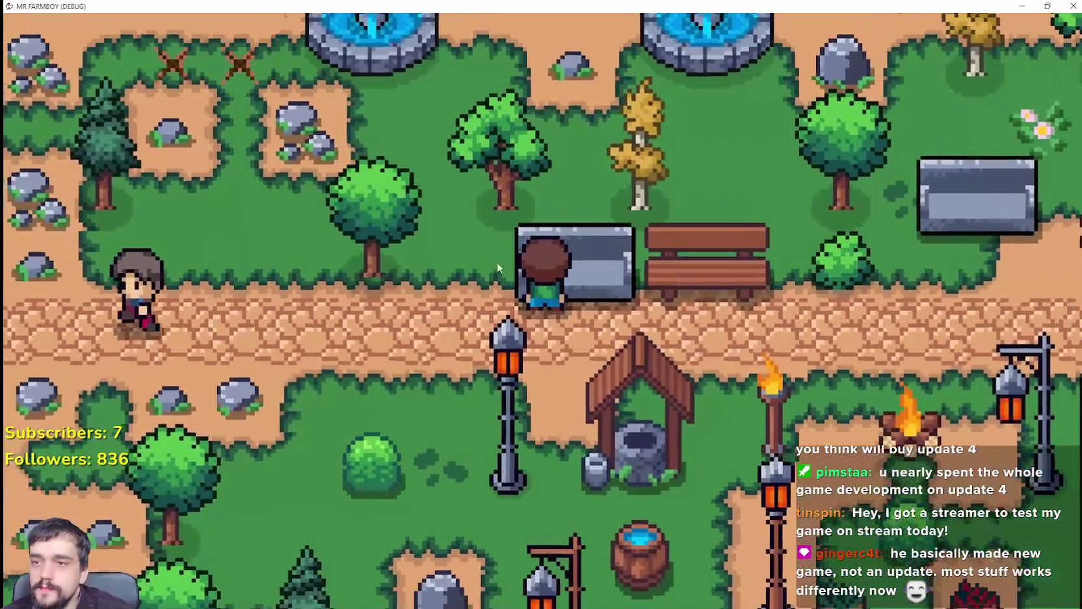
# Circle the wooden bench and head up to the grass by the fountains, testing collision.
pyautogui.press('d')
pyautogui.press('w')
pyautogui.press('a')
pyautogui.press('s')
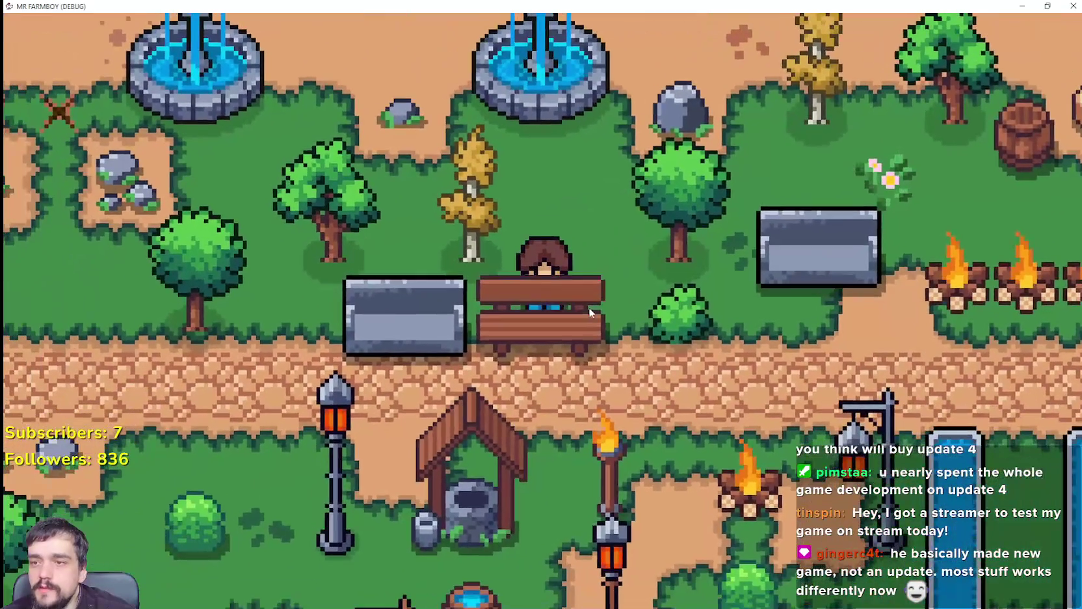
pyautogui.press('d')
pyautogui.press('s')
pyautogui.press('a')
pyautogui.press('w')
pyautogui.press('a')
pyautogui.press('w')
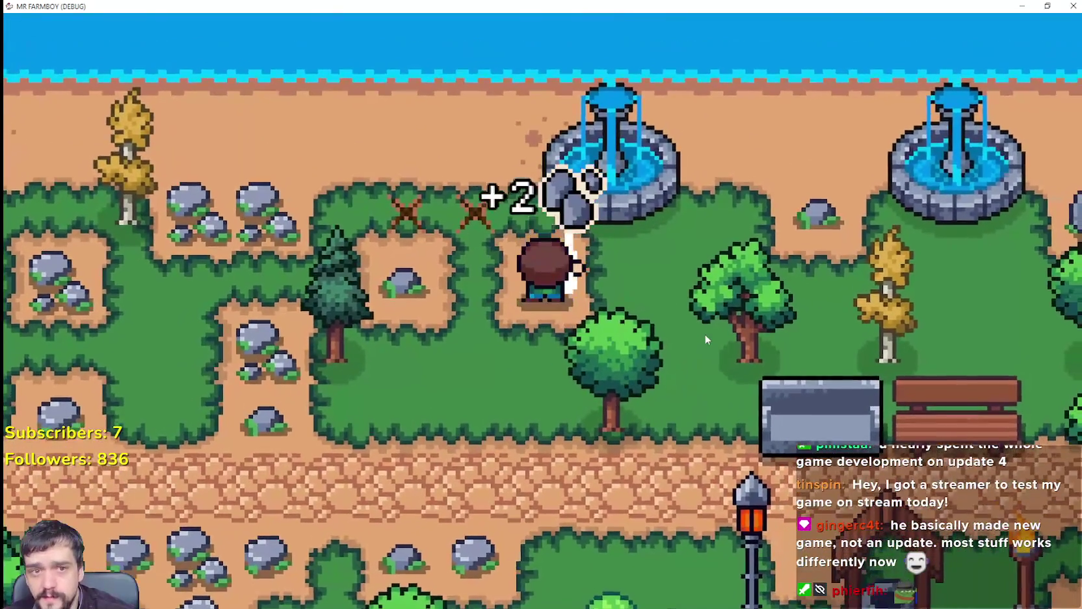
# Chop two trees, including the yellow tree, for logs.
pyautogui.press('d')
pyautogui.press('s')
pyautogui.press('w')
pyautogui.press('space')
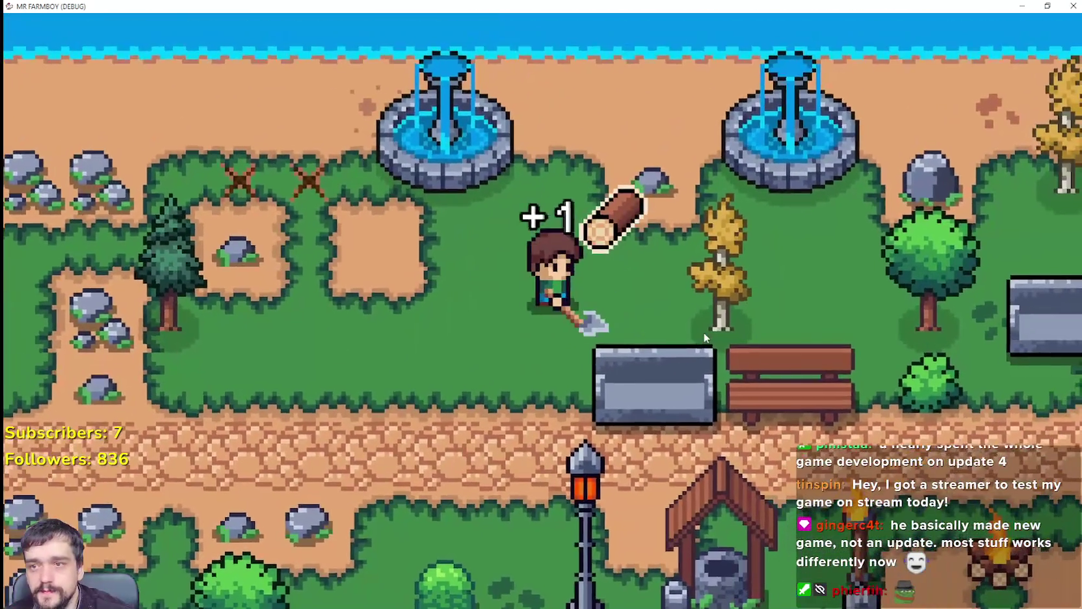
pyautogui.press('d')
pyautogui.press('space')
# Walk behind the stone bench and back out onto the path, confirming the farmer is hidden.
pyautogui.press('a')
pyautogui.press('s')
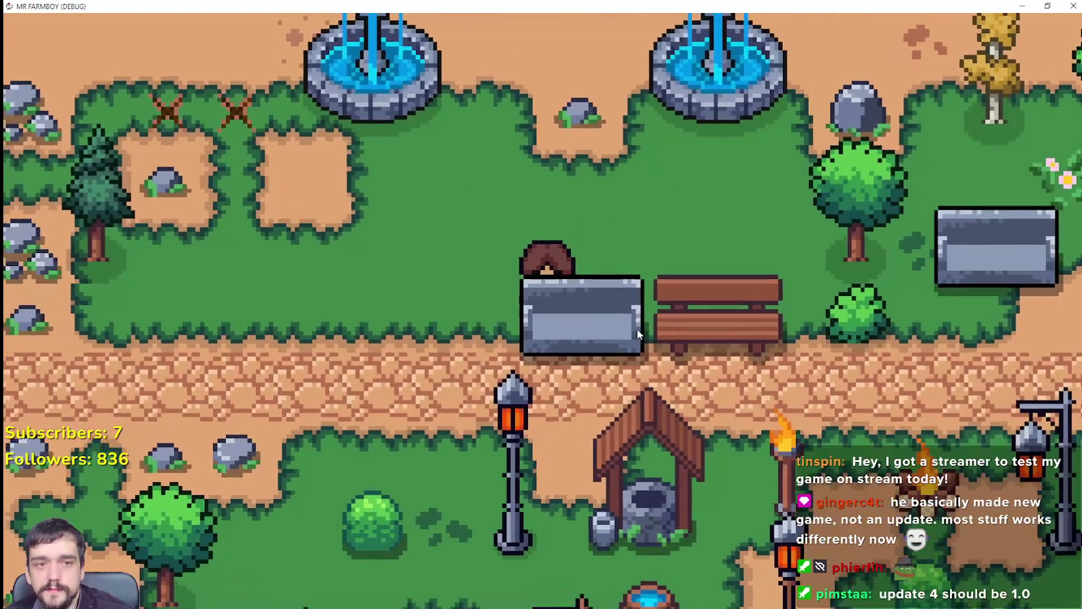
pyautogui.press('a')
pyautogui.press('s')
pyautogui.press('w')
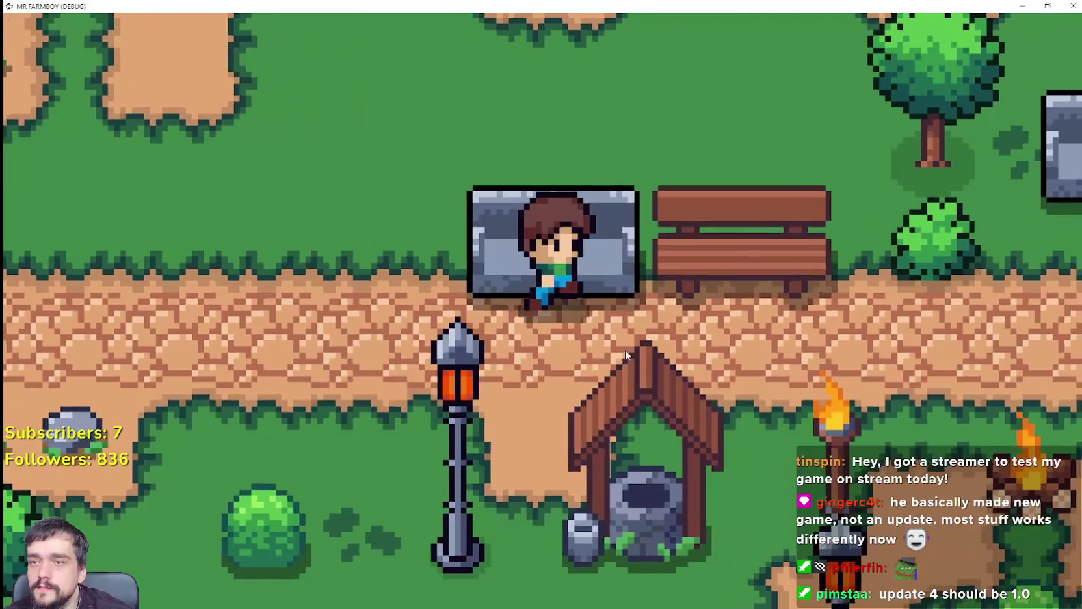
# Test the wooden bench, the gap between benches and the bench edges, then open Crafting.
pyautogui.press('d')
pyautogui.press('w')
pyautogui.press('a')
pyautogui.press('s')
pyautogui.press('a')
pyautogui.press('d')
pyautogui.press('s')
pyautogui.press('w')
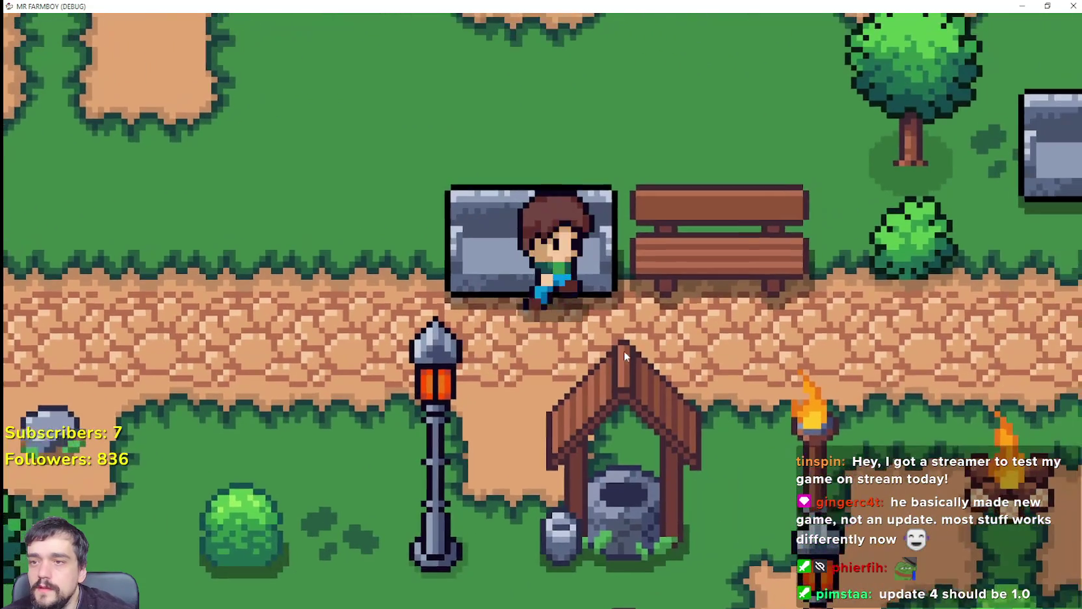
pyautogui.press('c')
pyautogui.scroll(-5, 92, 390)
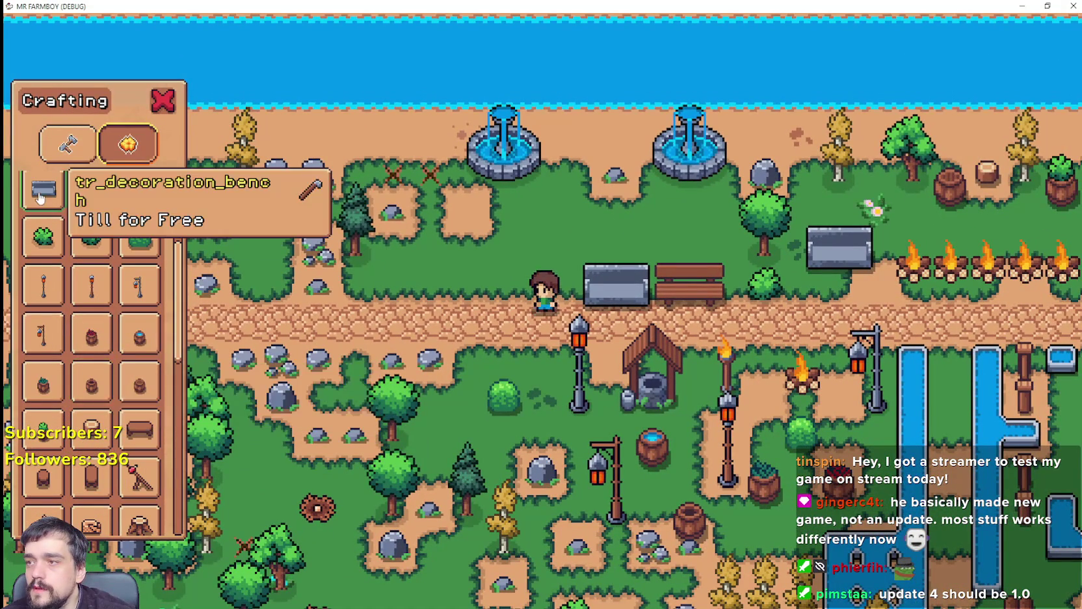
# Select the stone bench in Crafting and build two stone benches above the path.
pyautogui.click(40, 195)
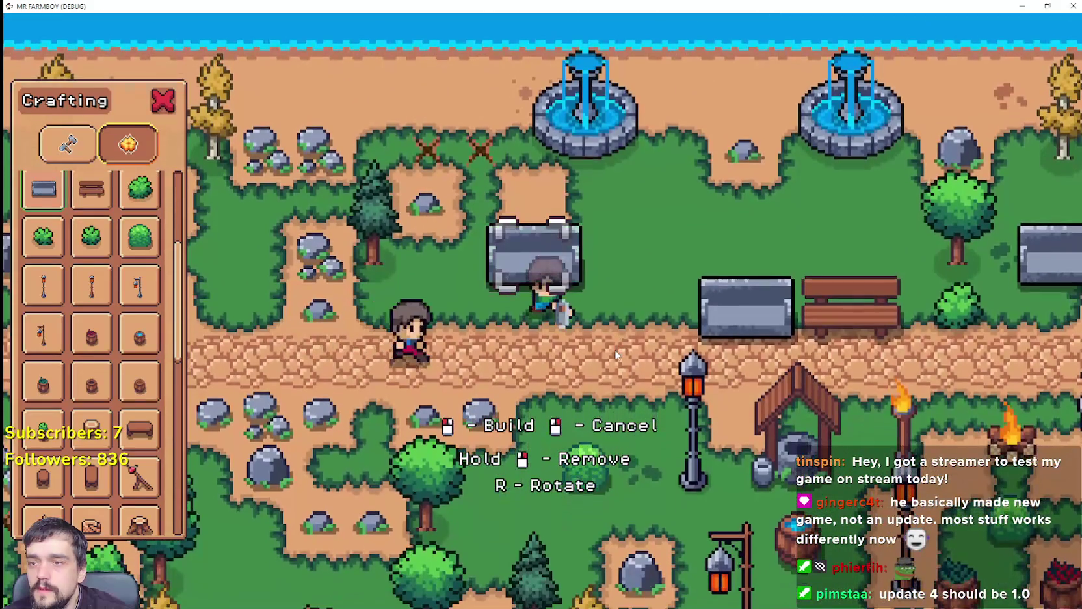
pyautogui.click(617, 355)
pyautogui.press('d')
pyautogui.press('w')
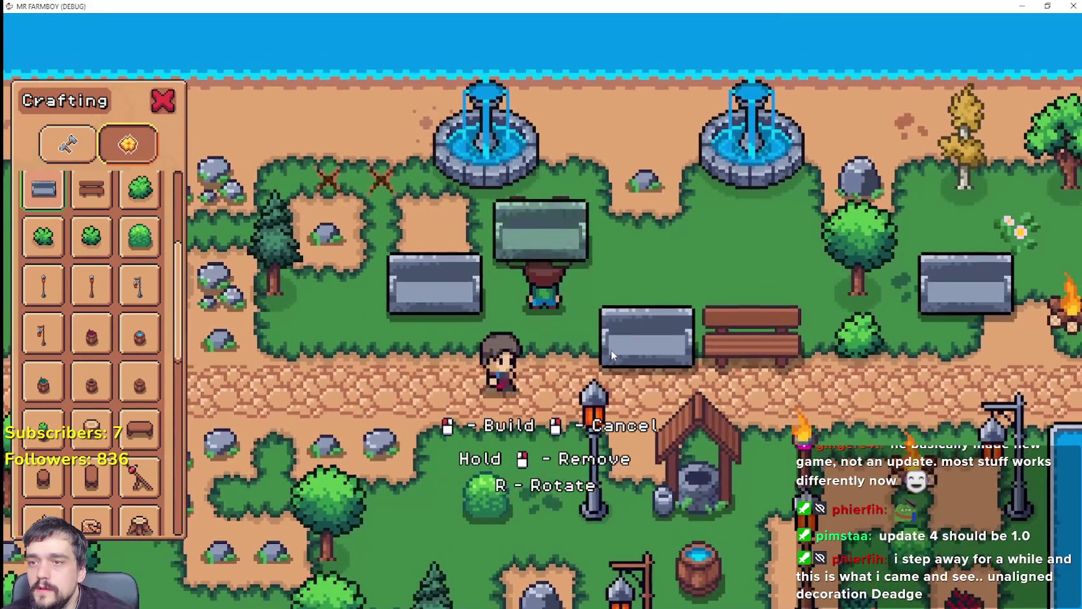
pyautogui.press('d')
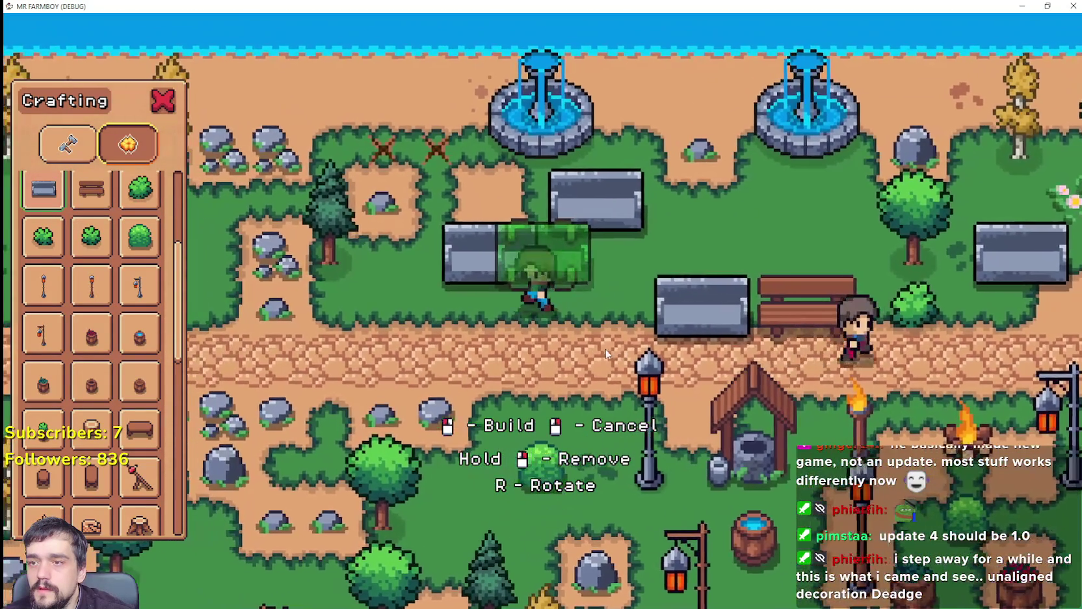
pyautogui.press('a')
pyautogui.click(605, 371)
# Walk along the path and onto the grass to inspect the new stone benches.
pyautogui.press('s')
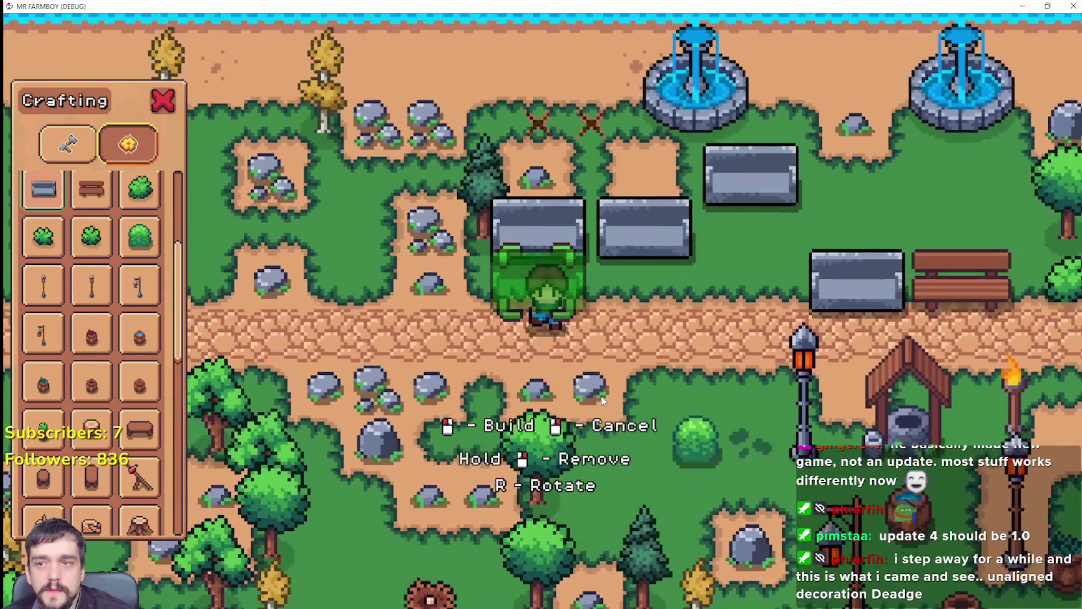
pyautogui.press('d')
pyautogui.press('w')
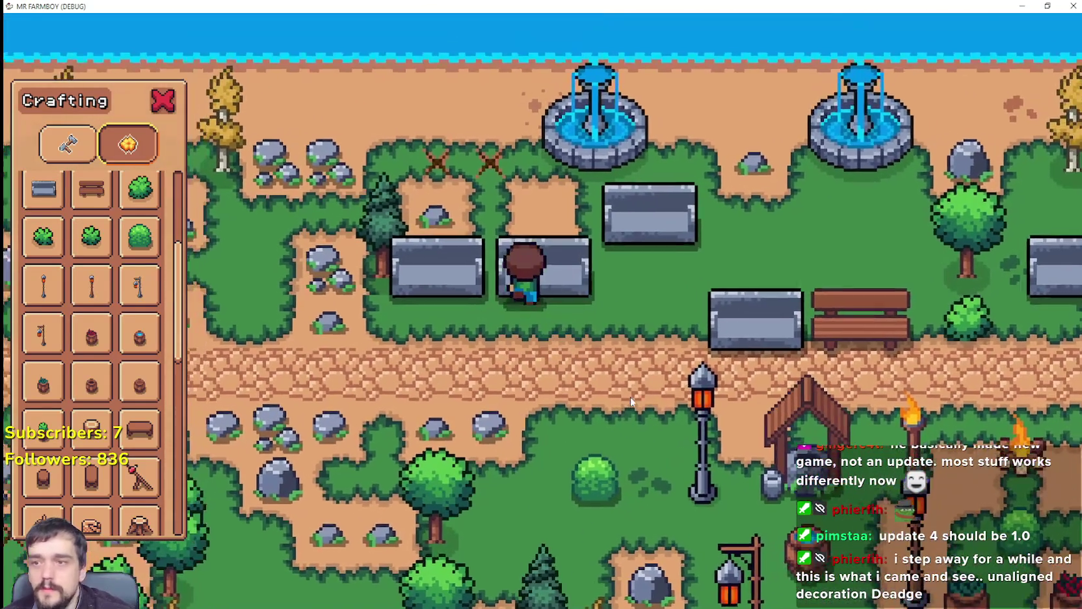
pyautogui.press('s')
pyautogui.scroll(3, 611, 380)
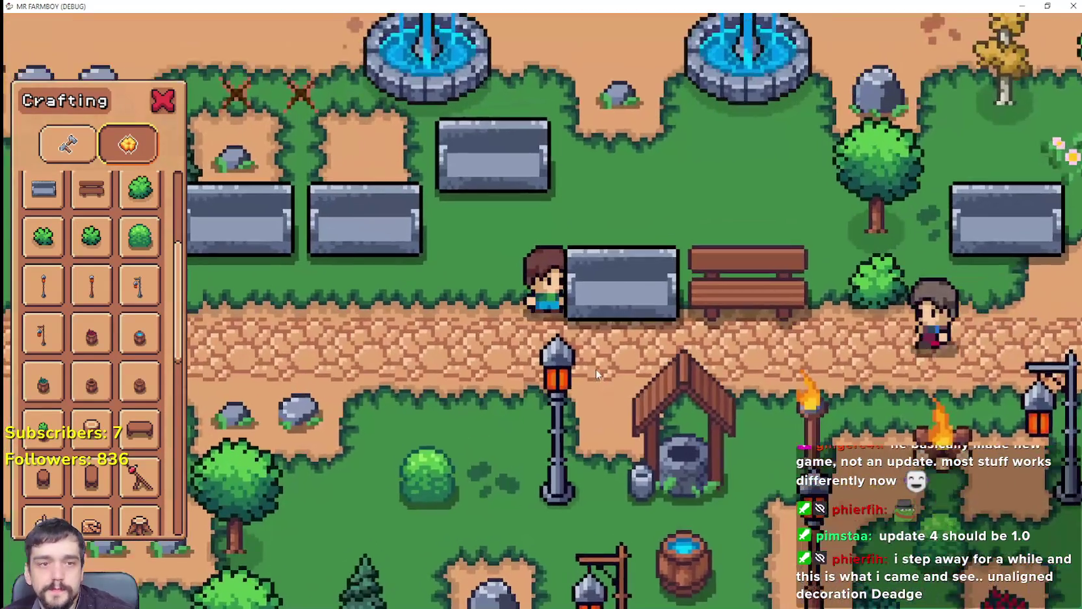
pyautogui.press('d')
pyautogui.scroll(-2, 596, 374)
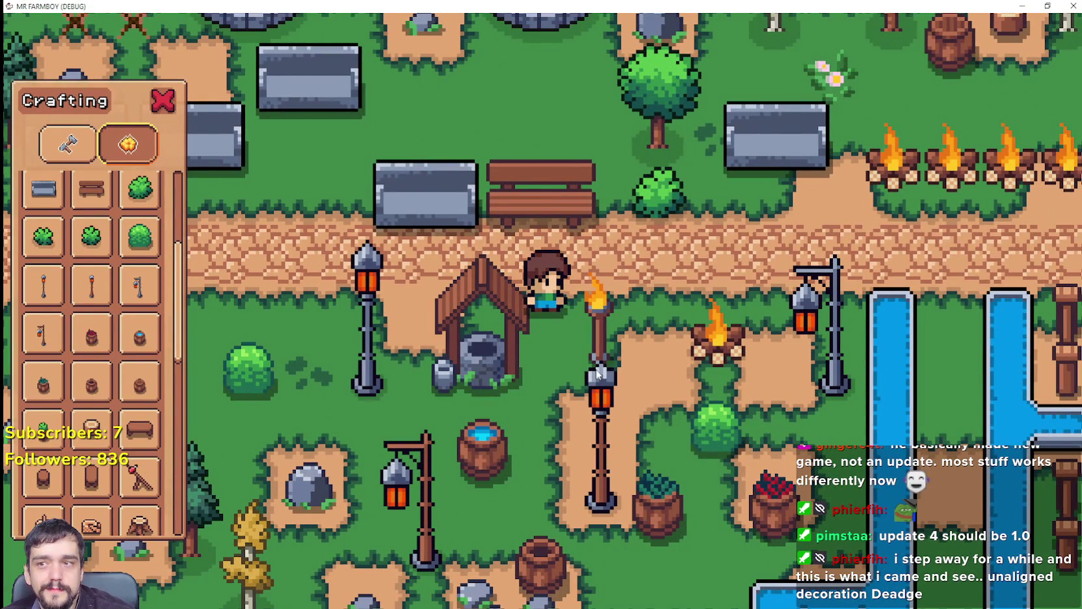
pyautogui.press('a')
pyautogui.press('w')
pyautogui.press('s')
pyautogui.press('a')
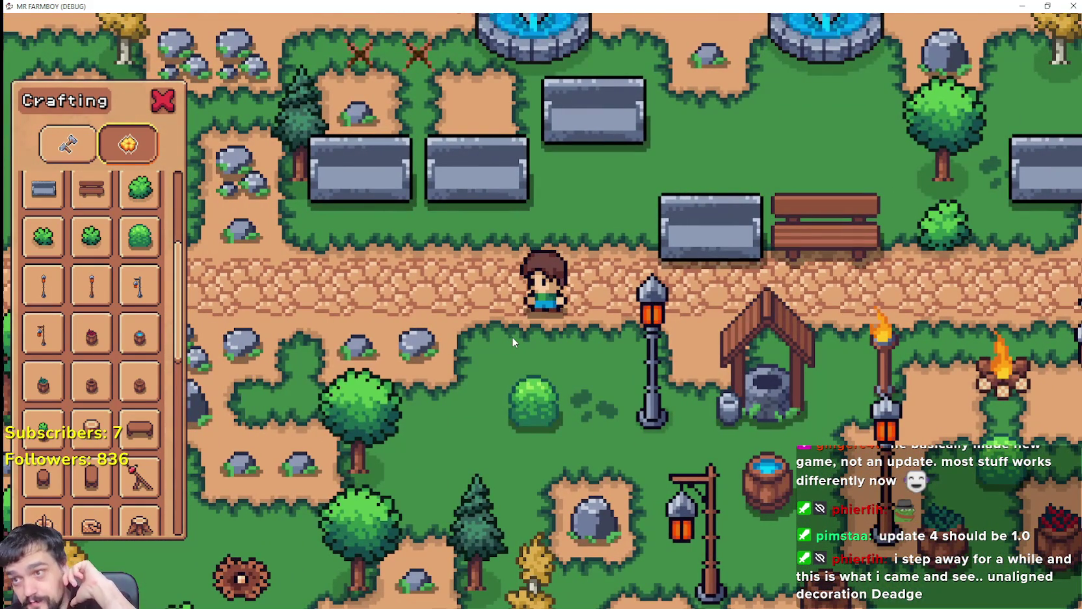
pyautogui.press('d')
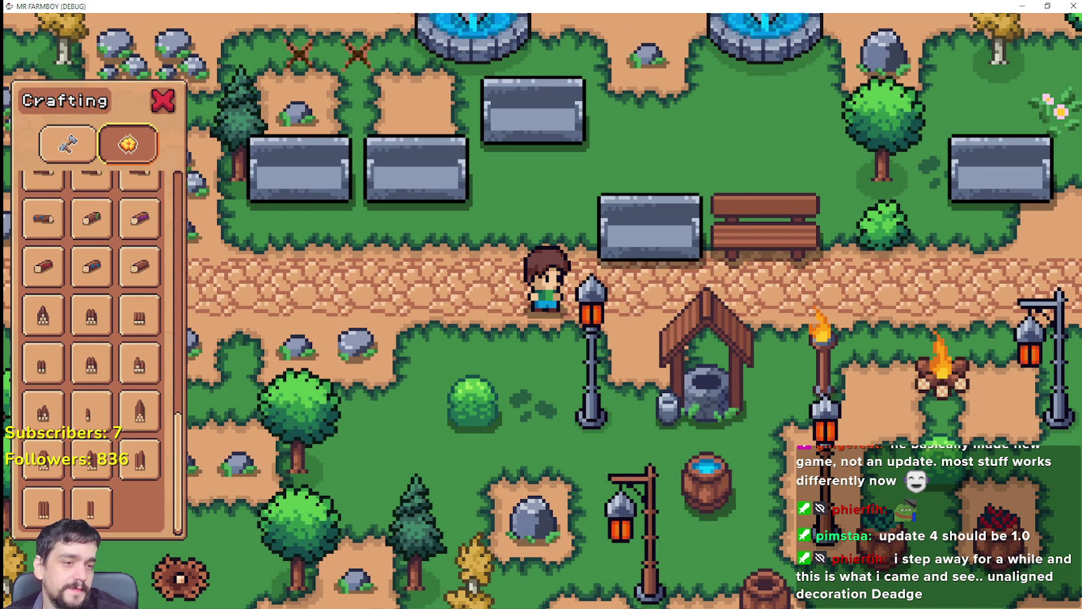
# Walk far east to the fountain and mine a rock for stone.
pyautogui.press('F8')
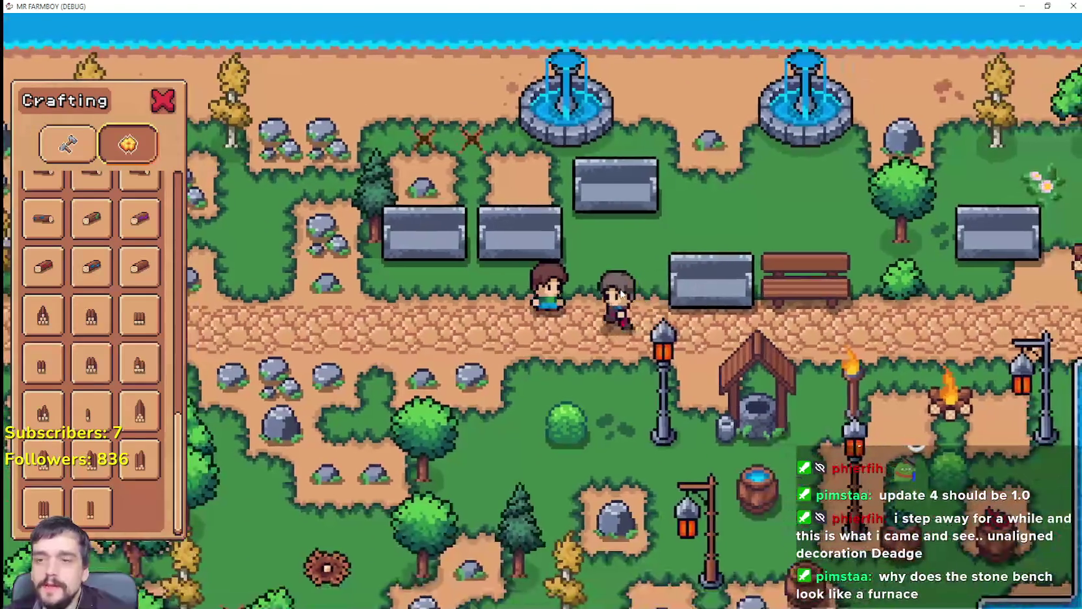
pyautogui.press('d')
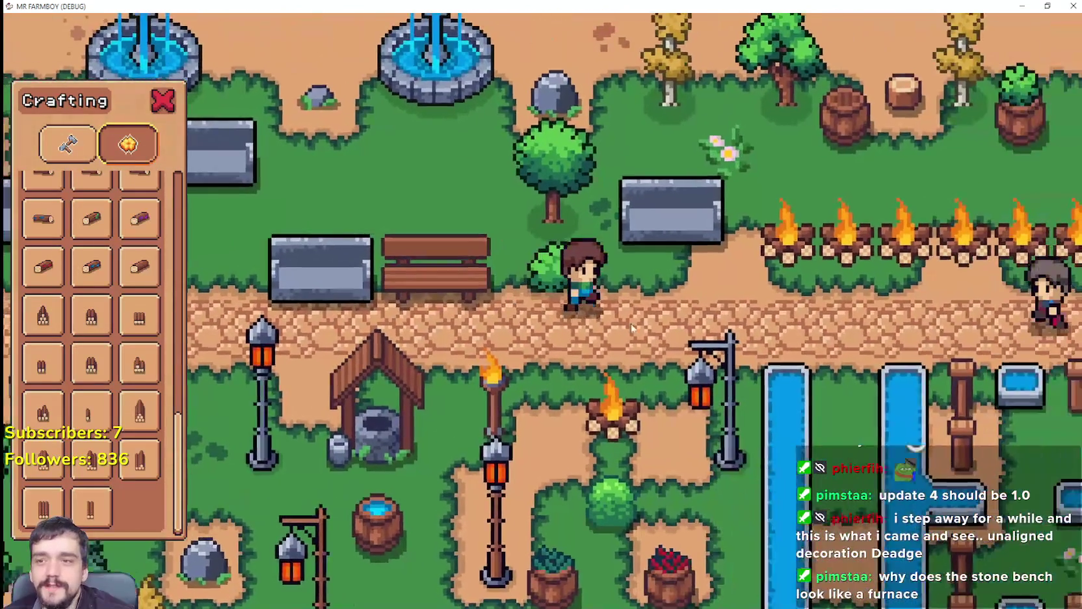
pyautogui.press('w')
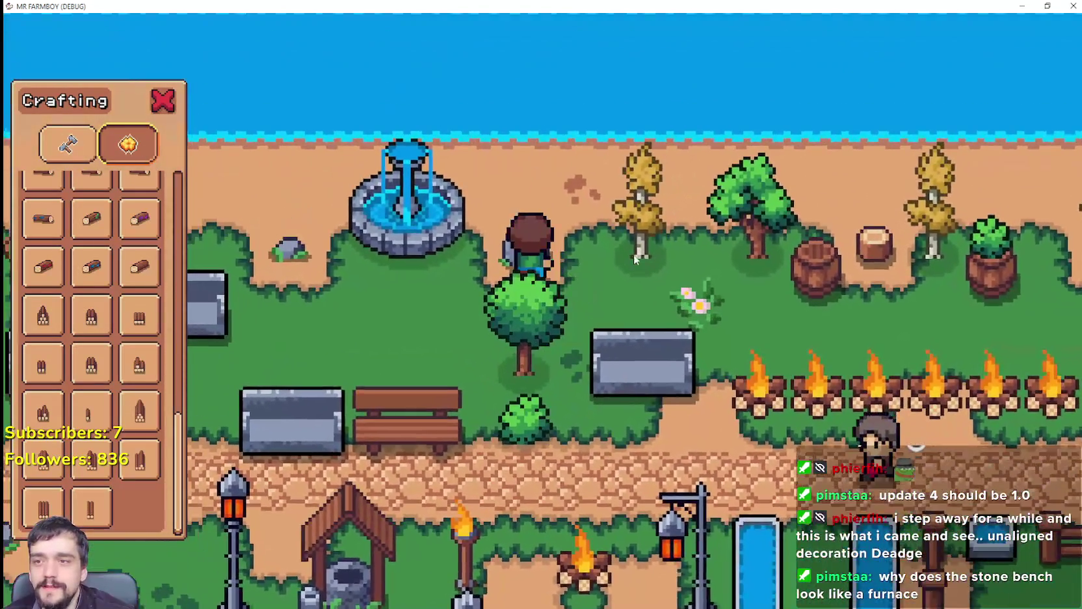
pyautogui.click(642, 269)
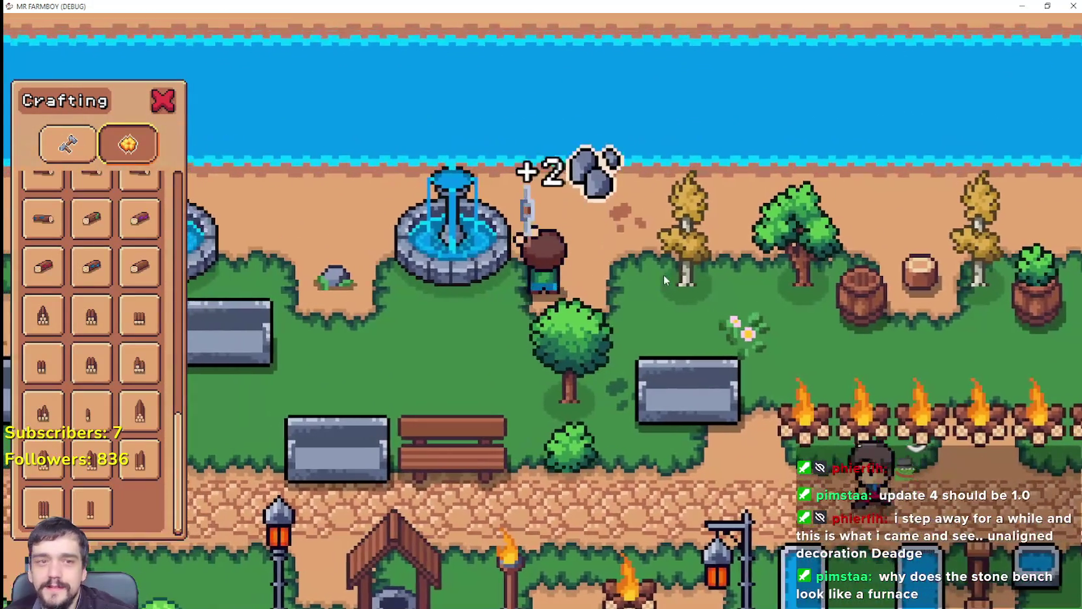
# Chop trees and mine a rock near the well to collect logs and stone.
pyautogui.press('d')
pyautogui.click(712, 284)
pyautogui.press('s')
pyautogui.press('s')
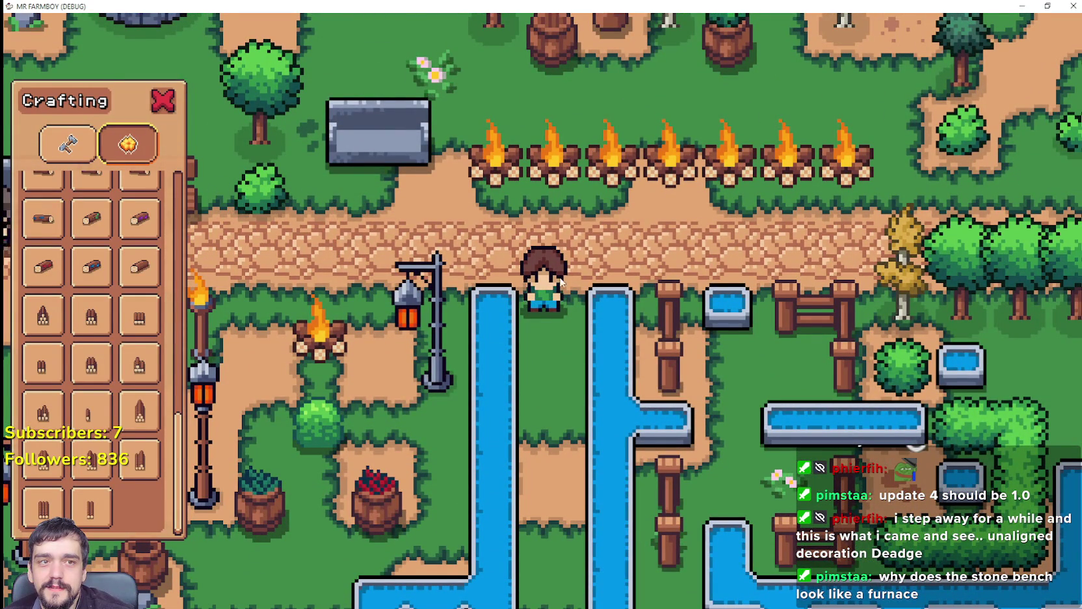
pyautogui.press('a')
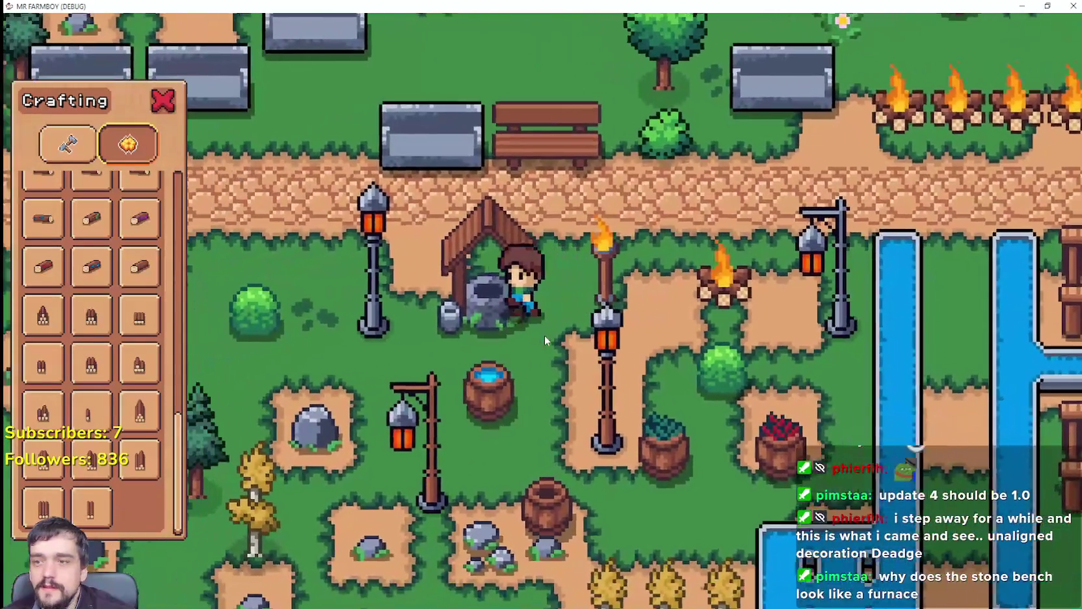
pyautogui.press('s')
pyautogui.click(545, 334)
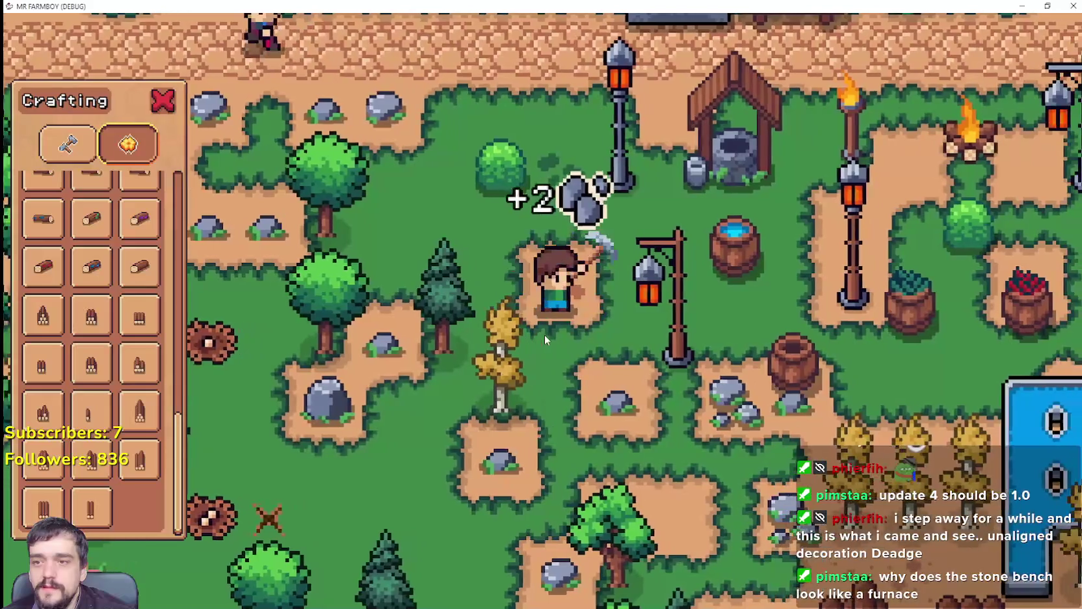
pyautogui.press('a')
pyautogui.press('s')
pyautogui.click(544, 334)
pyautogui.press('d')
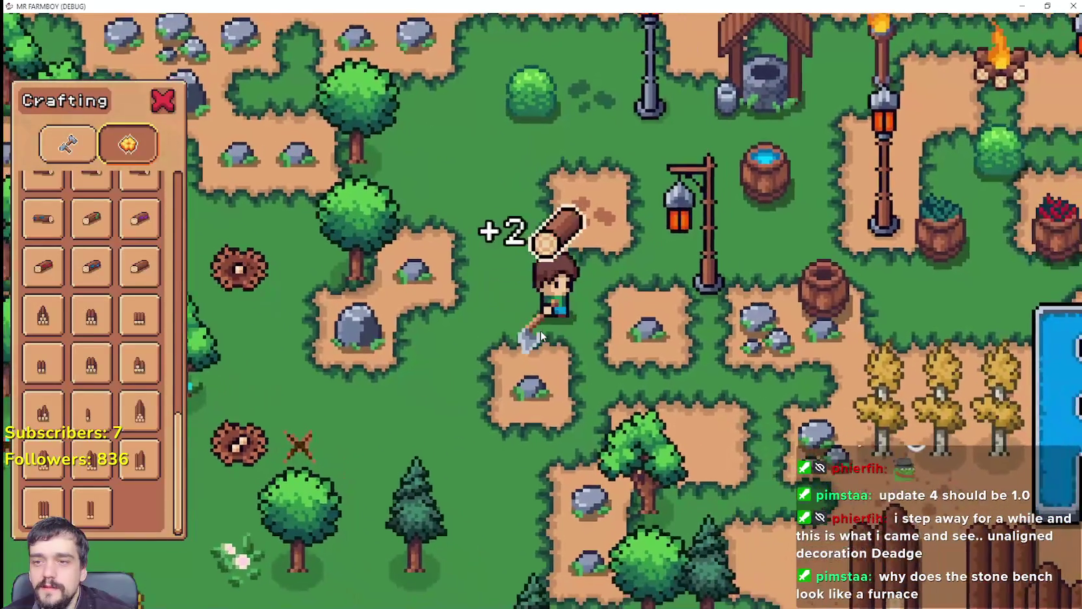
pyautogui.press('w')
# Walk east along the path and back toward the benches.
pyautogui.scroll(3, 135, 433)
pyautogui.scroll(3, 135, 432)
pyautogui.press('d')
pyautogui.press('d')
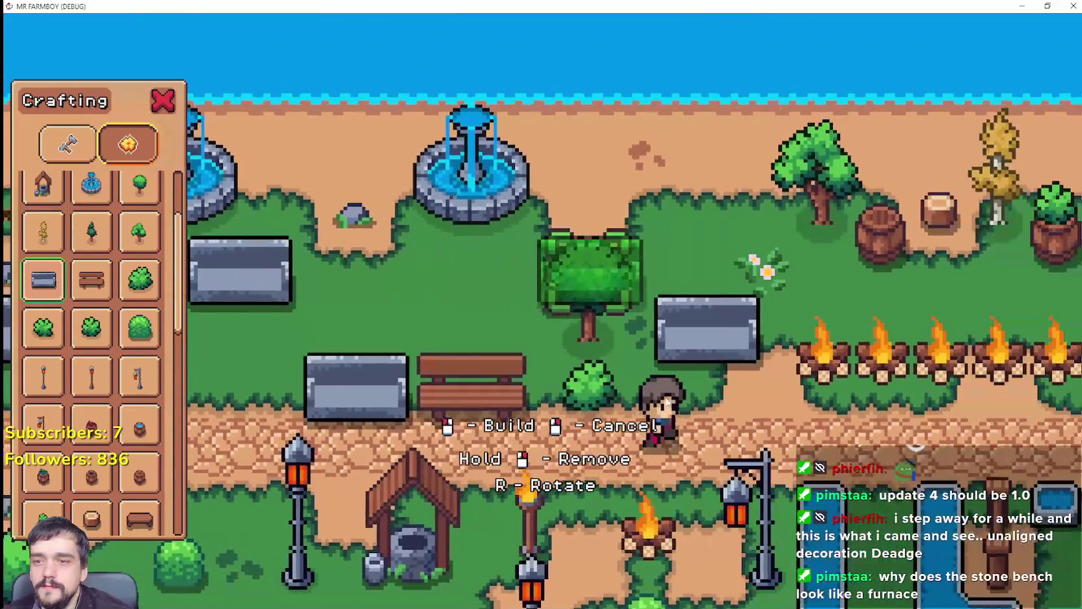
pyautogui.press('d')
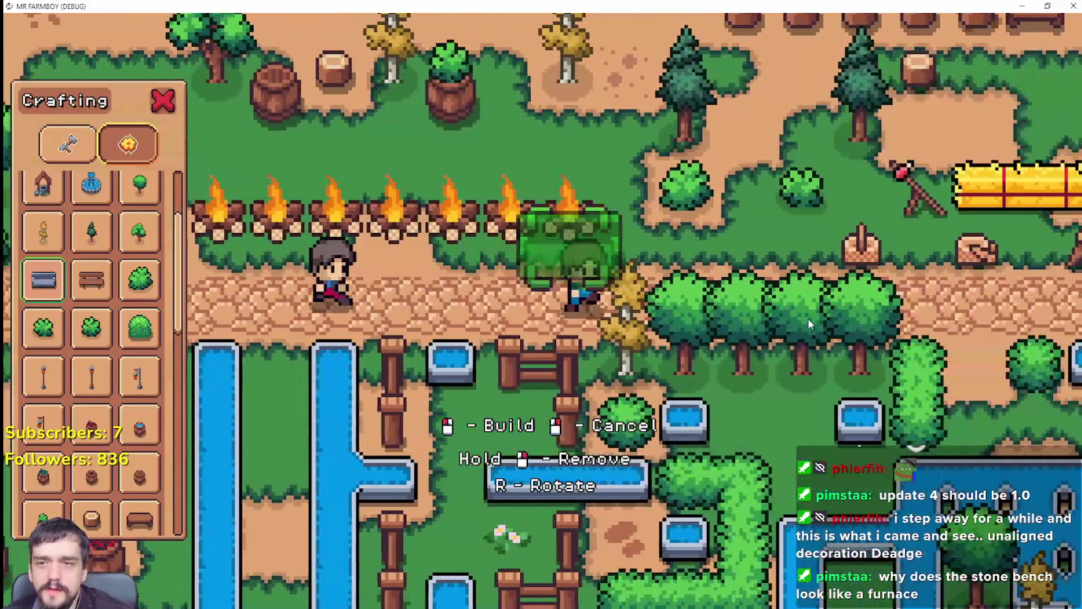
pyautogui.press('a')
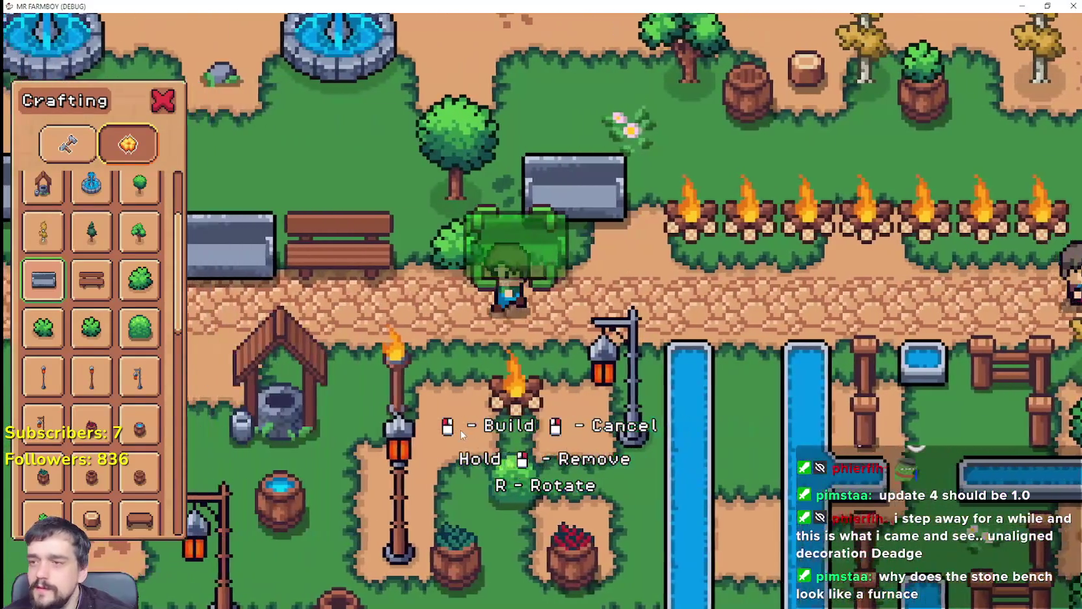
pyautogui.press('a')
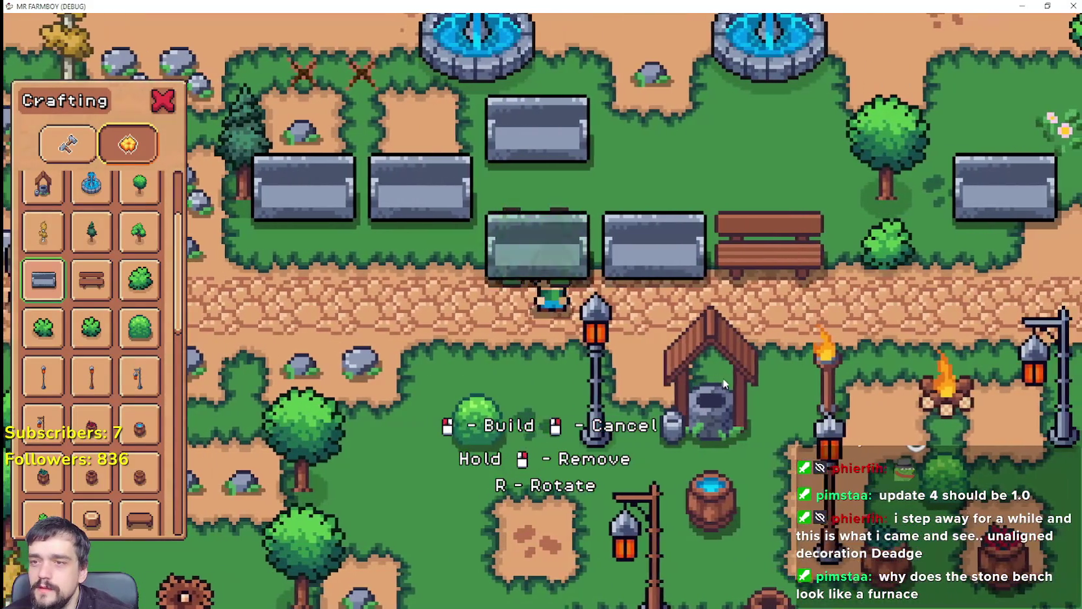
pyautogui.scroll(3, 589, 244)
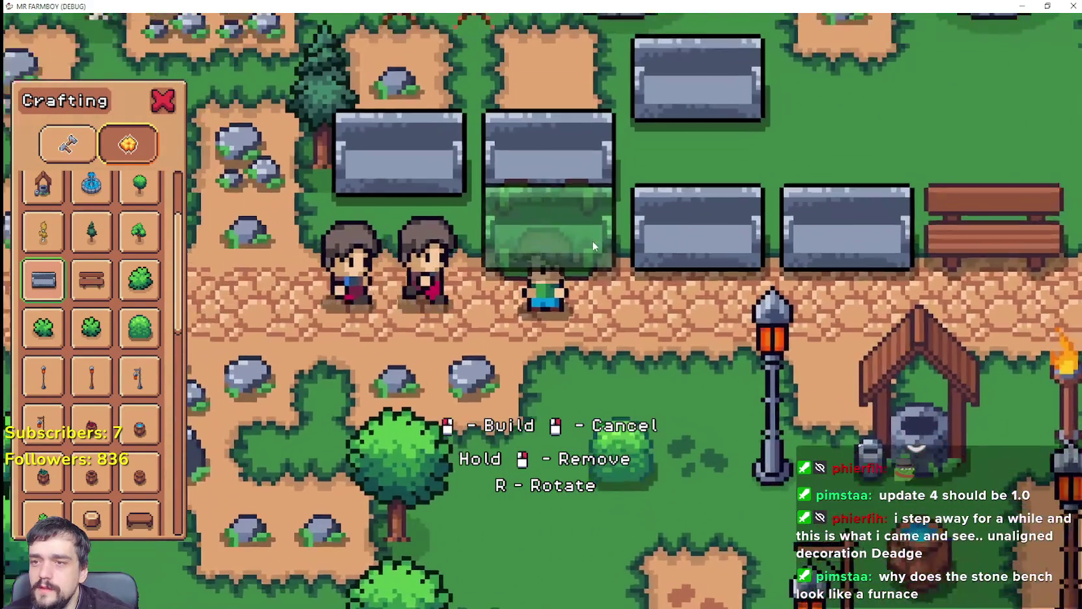
pyautogui.scroll(1, 592, 246)
# Carry the bench preview west along the path and build a stone bench there.
pyautogui.press('a')
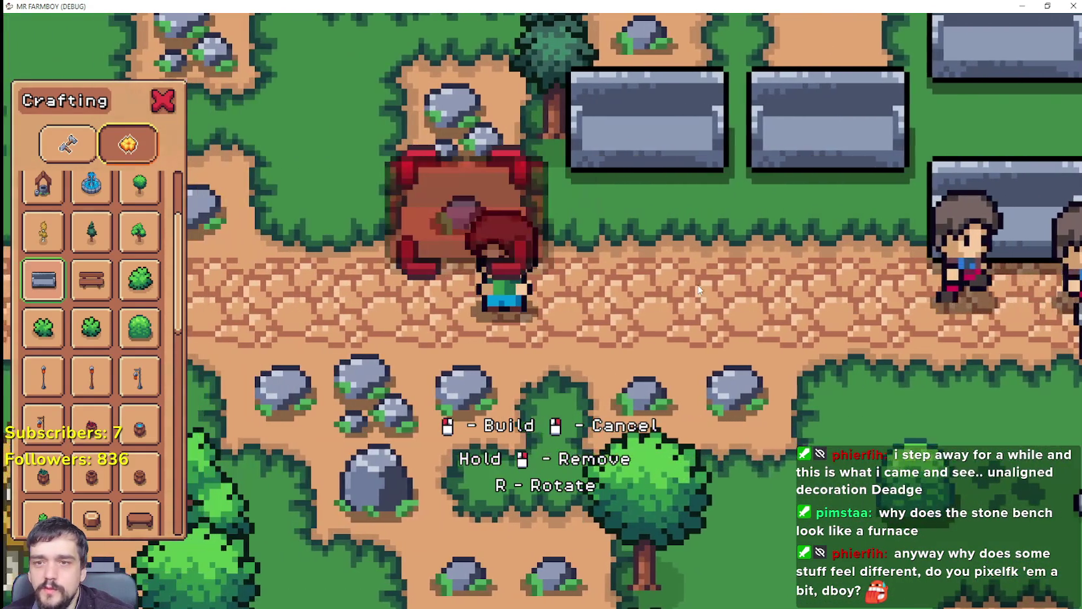
pyautogui.scroll(-1, 696, 291)
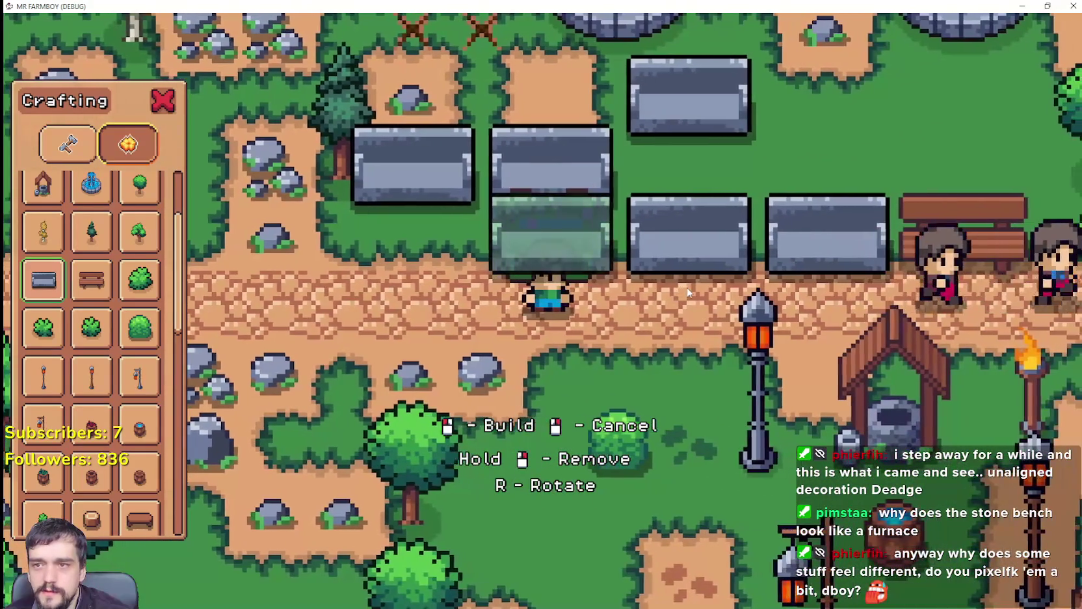
pyautogui.scroll(-2, 688, 292)
pyautogui.press('d')
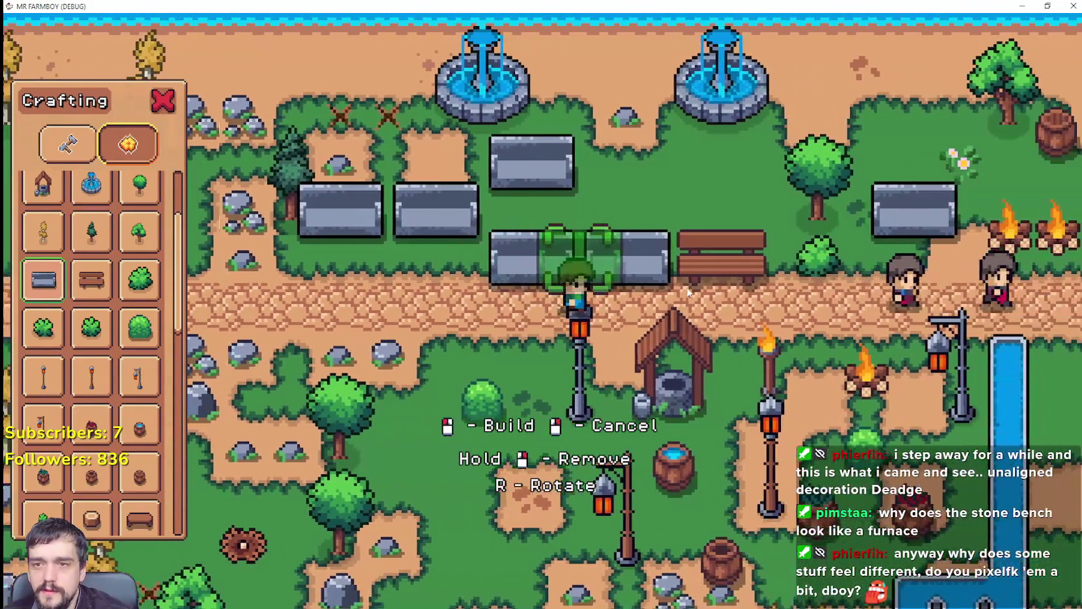
pyautogui.press('a')
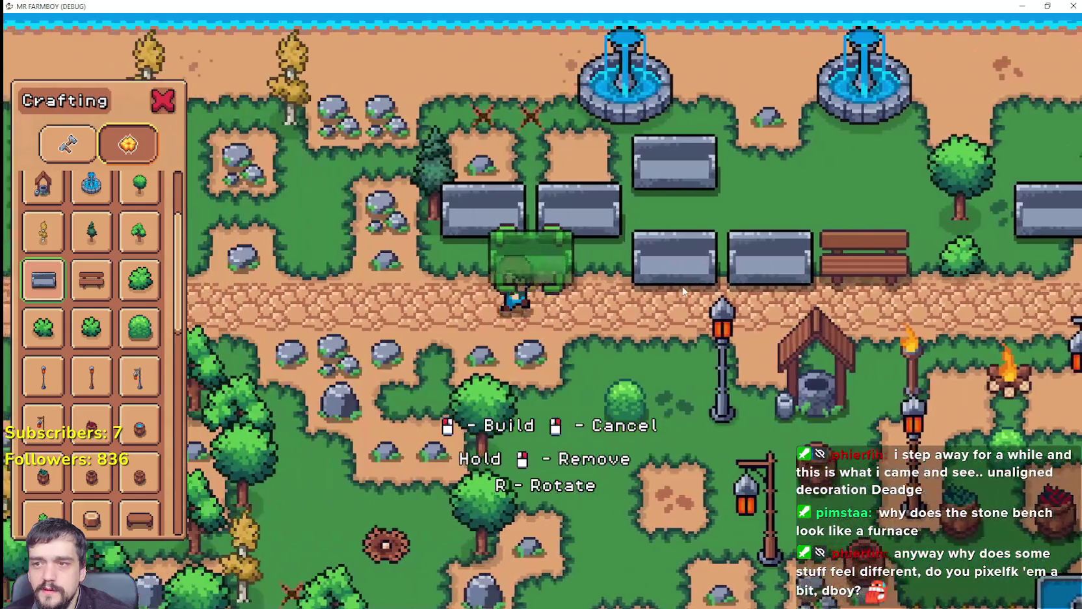
pyautogui.press('a')
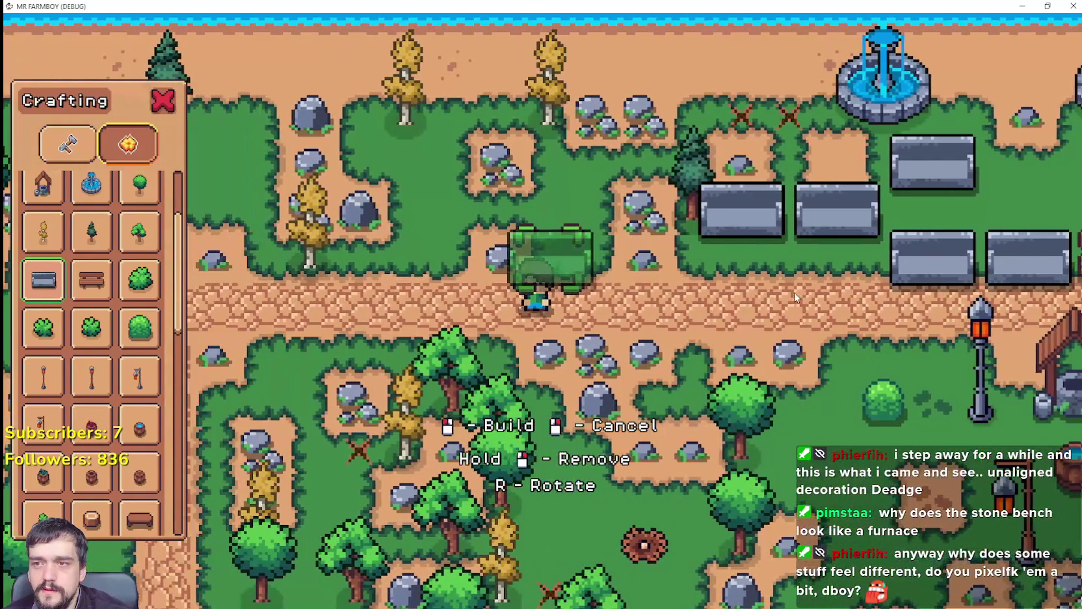
pyautogui.press('a')
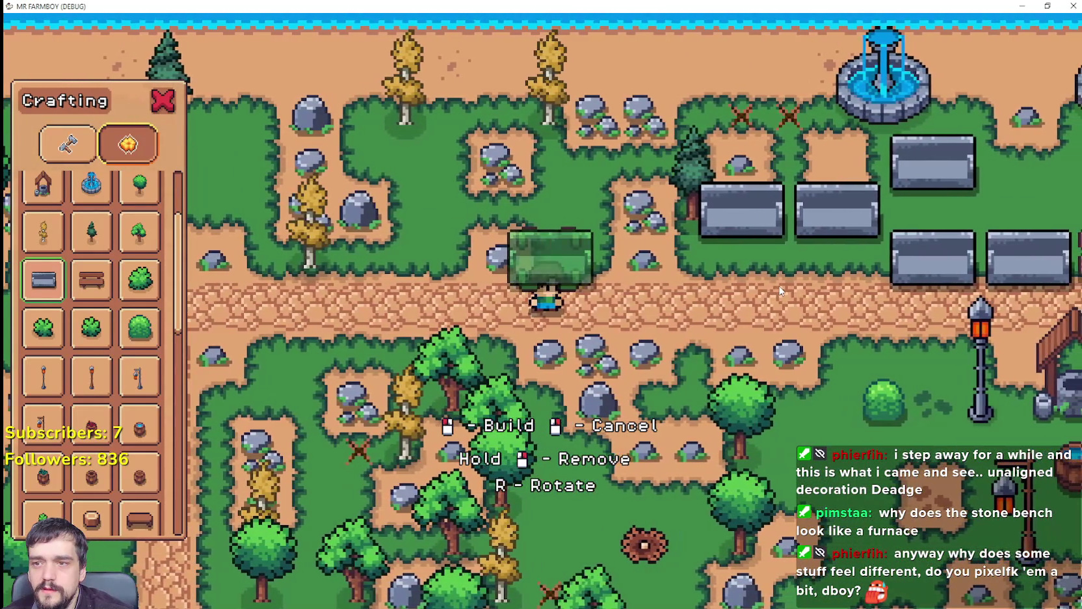
pyautogui.click(780, 291)
# Cancel stone bench placement and select the wooden bench in Crafting.
pyautogui.press('a')
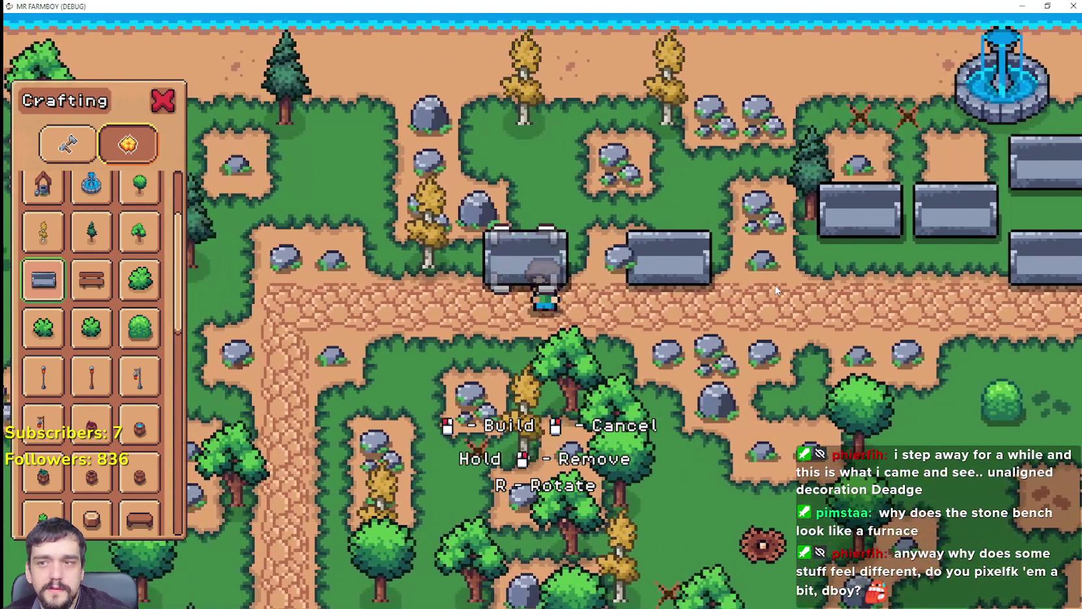
pyautogui.press('d')
pyautogui.rightClick(773, 291)
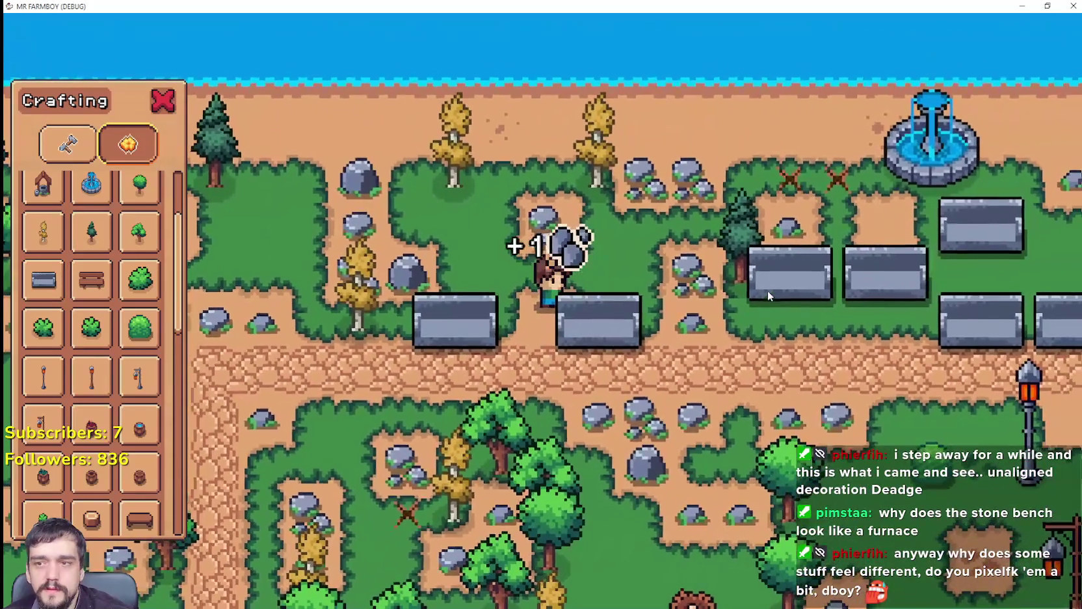
pyautogui.press('s')
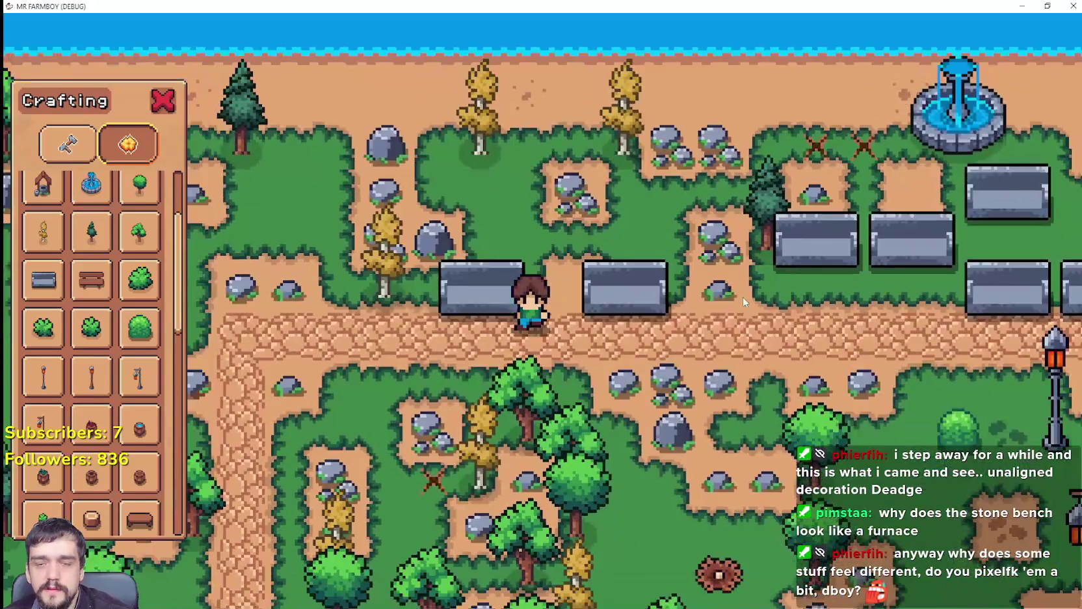
pyautogui.scroll(1, 744, 301)
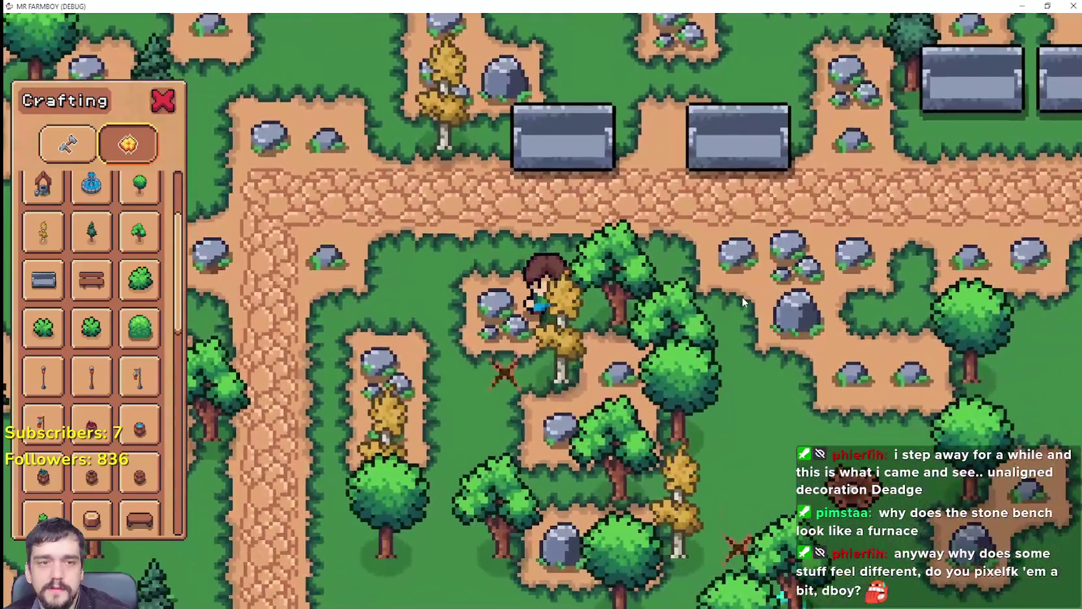
pyautogui.press('w')
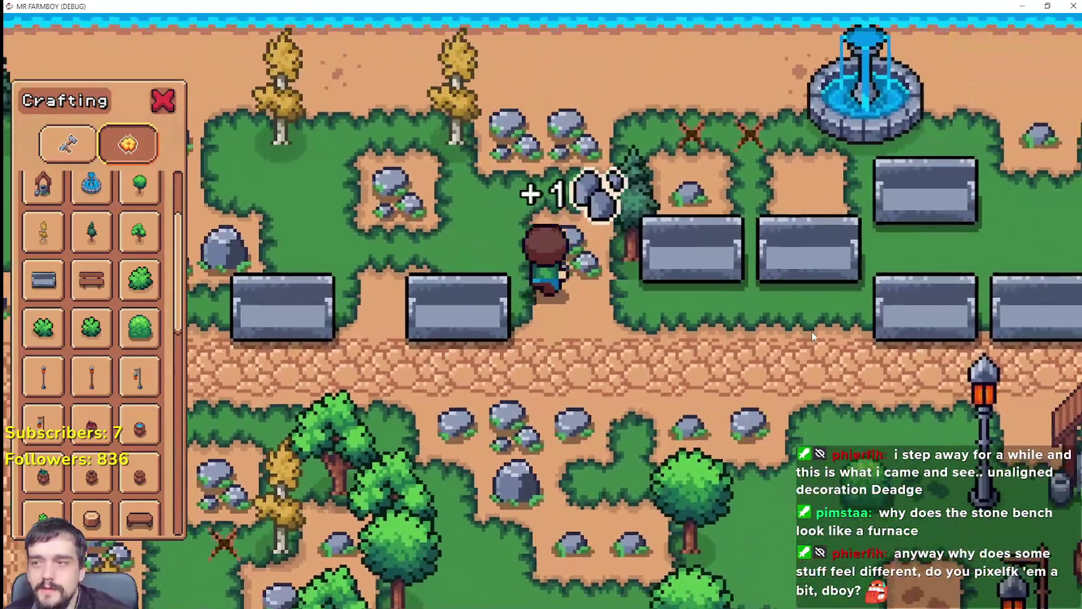
pyautogui.press('s')
pyautogui.click(91, 280)
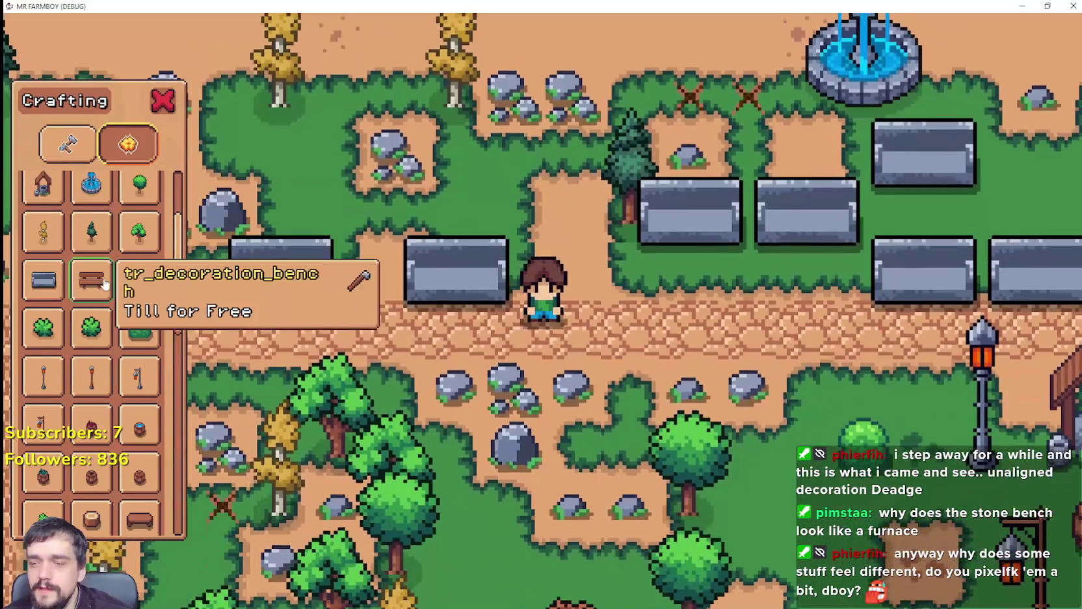
# Replace the first stone benches with wooden ones and fill the gap between them.
pyautogui.press('a')
pyautogui.click(746, 358)
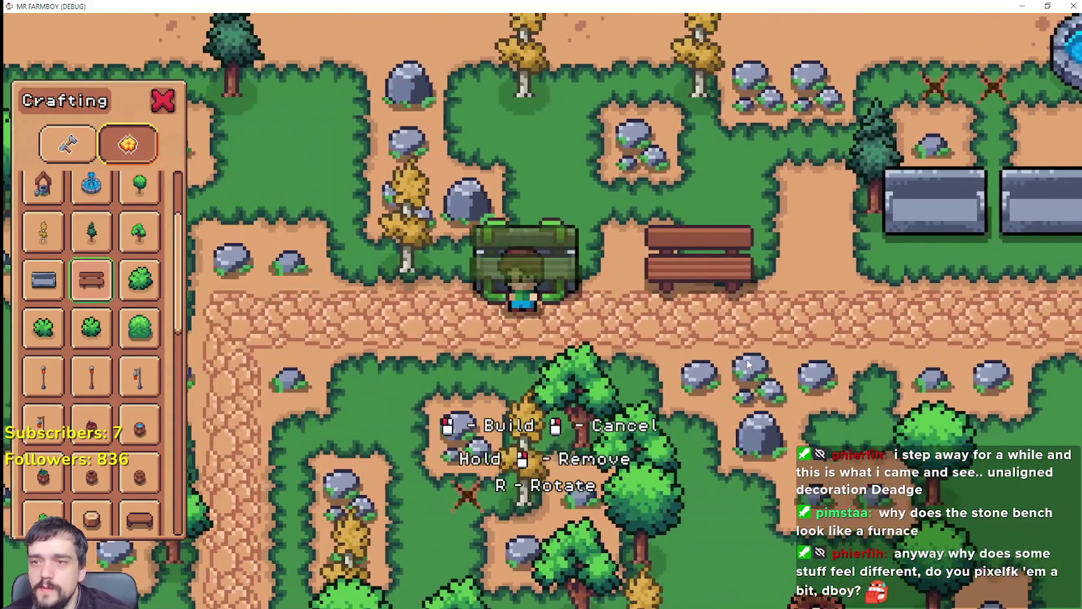
pyautogui.click(746, 364)
pyautogui.press('d')
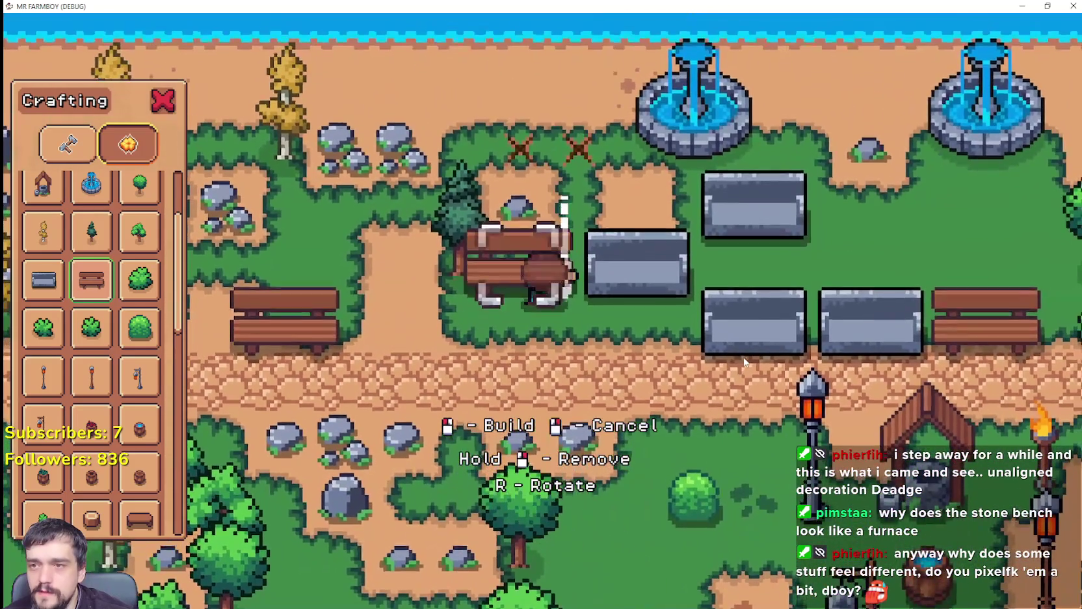
pyautogui.click(745, 362)
pyautogui.press('d')
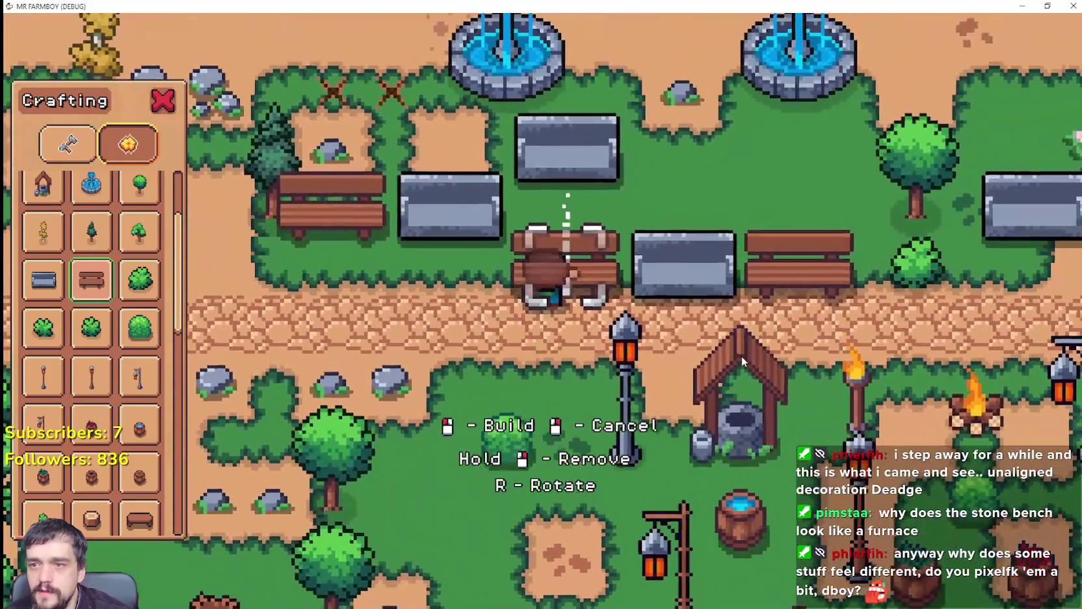
pyautogui.press('d')
pyautogui.click(742, 361)
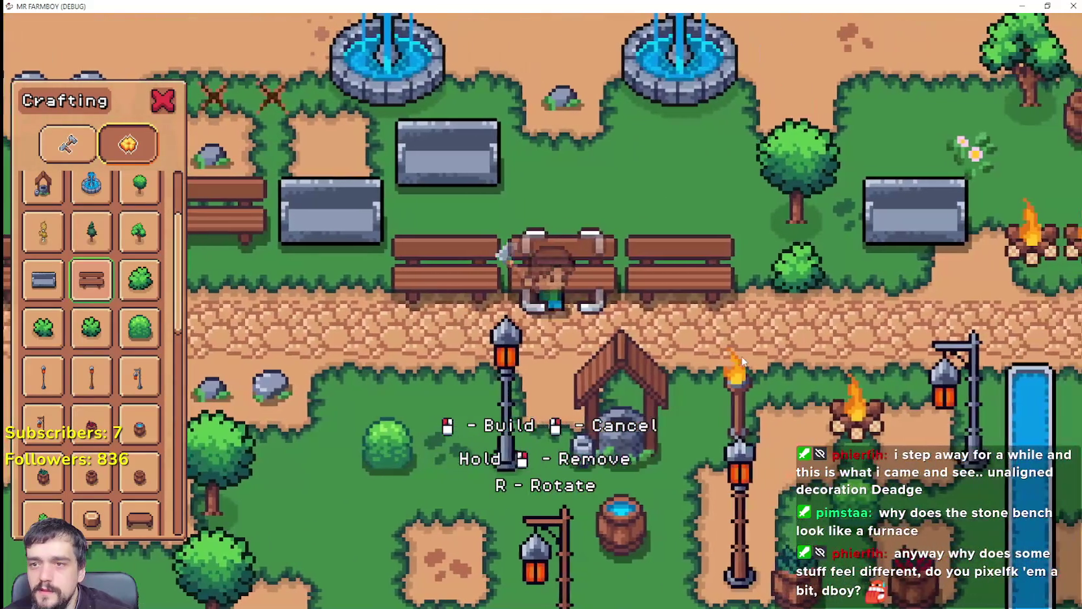
# Place wooden benches on the upper row and chop the neighbouring tree.
pyautogui.press('a')
pyautogui.press('w')
pyautogui.click(741, 359)
pyautogui.scroll(2, 742, 357)
pyautogui.press('a')
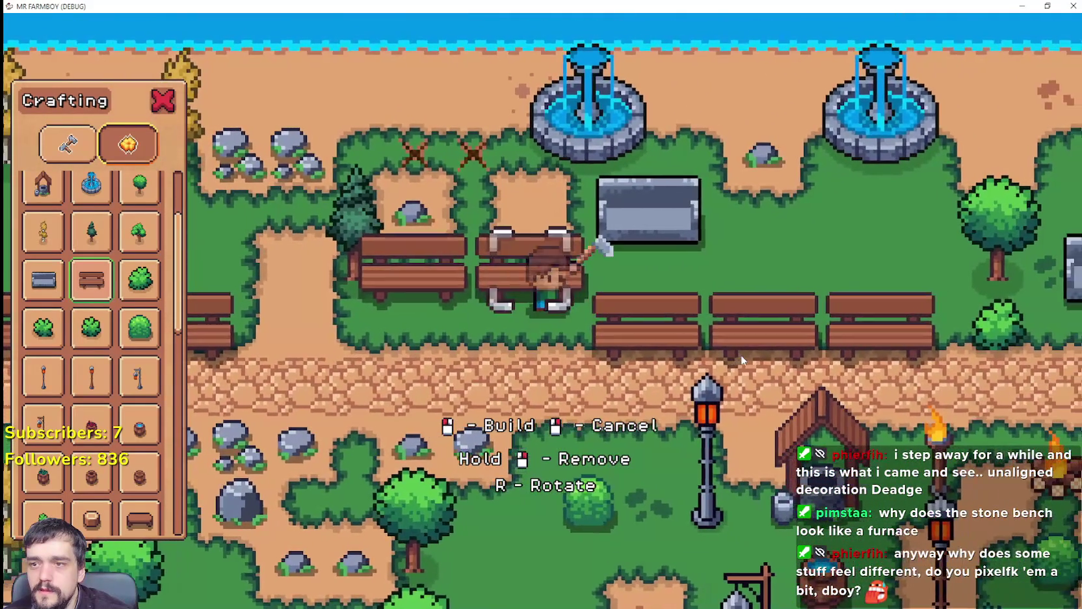
pyautogui.press('s')
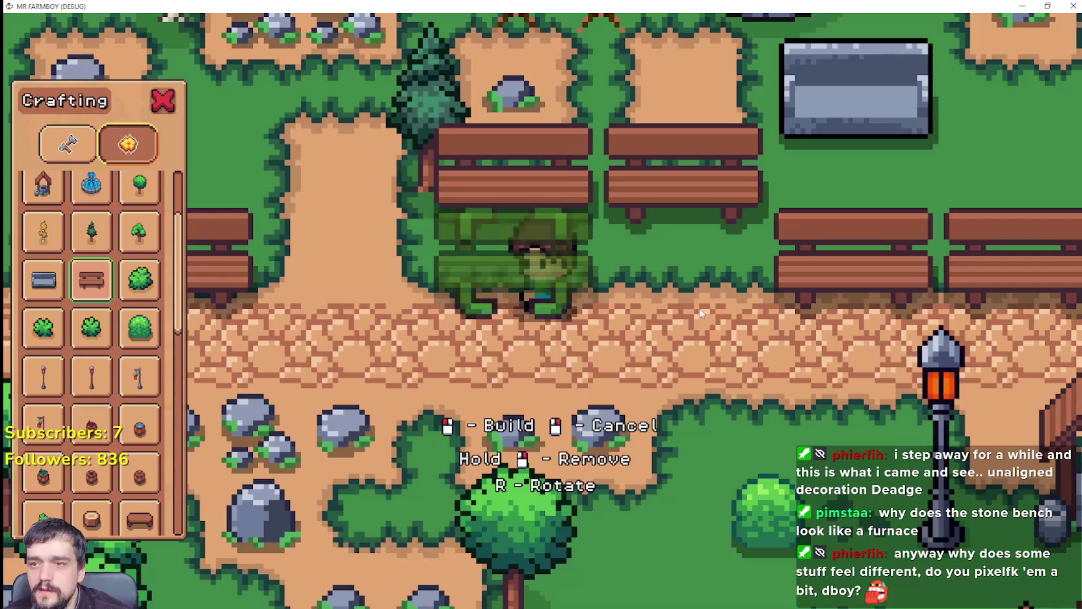
pyautogui.press('a')
pyautogui.press('w')
pyautogui.press('d')
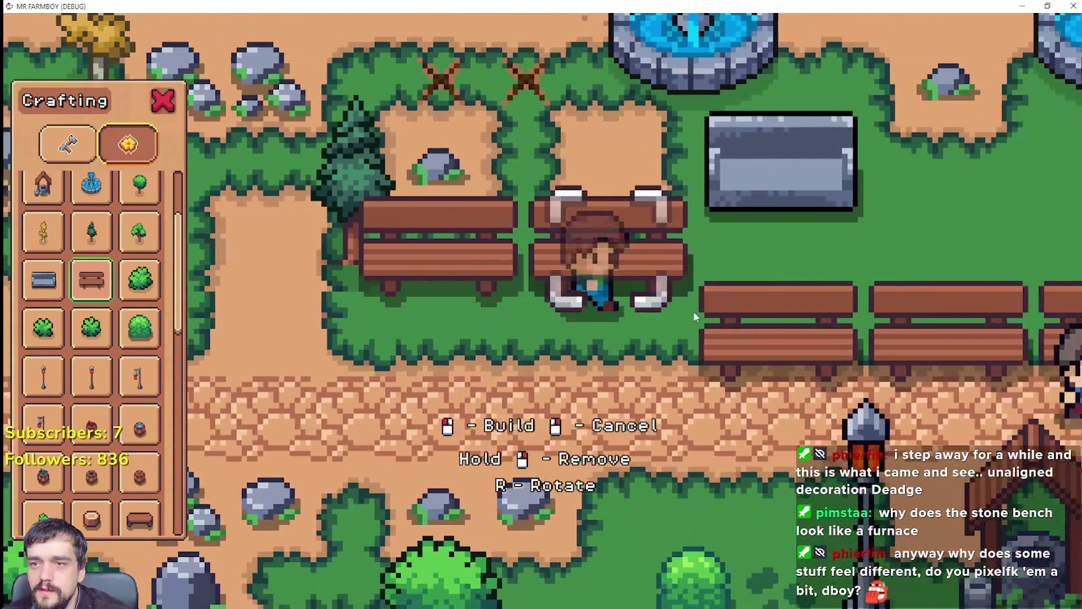
pyautogui.scroll(-3, 693, 311)
pyautogui.click(694, 311)
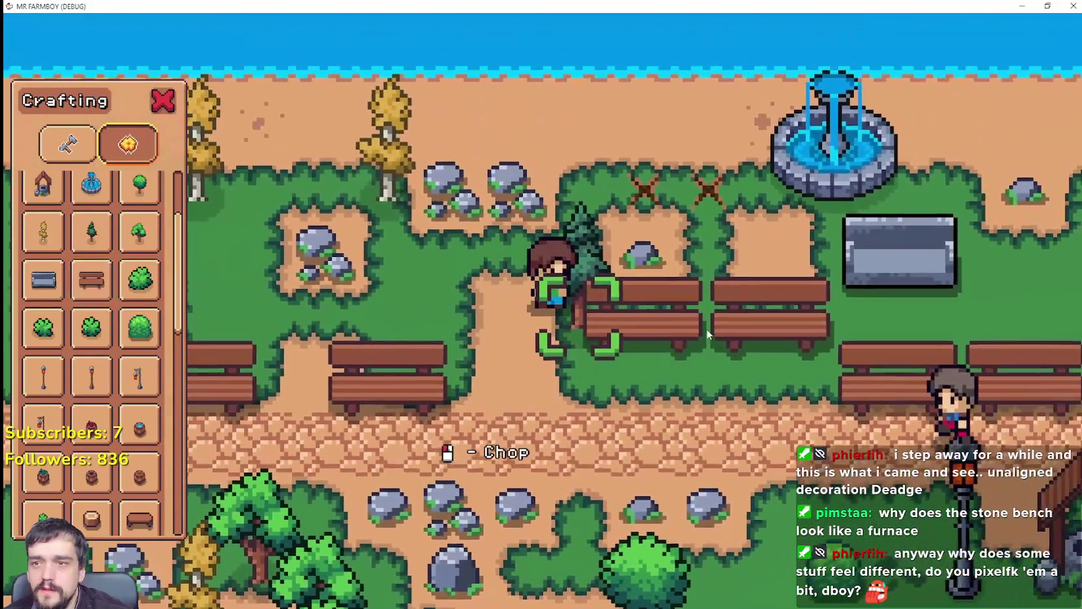
pyautogui.click(707, 334)
# Add two more wooden benches to the row west along the path, then exit build mode.
pyautogui.press('s')
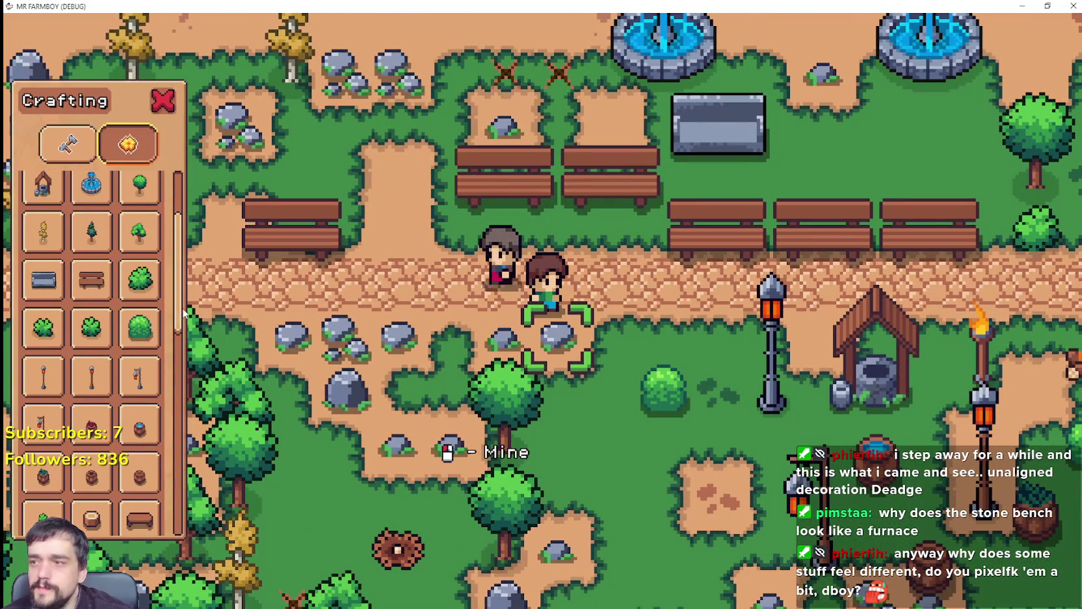
pyautogui.press('a')
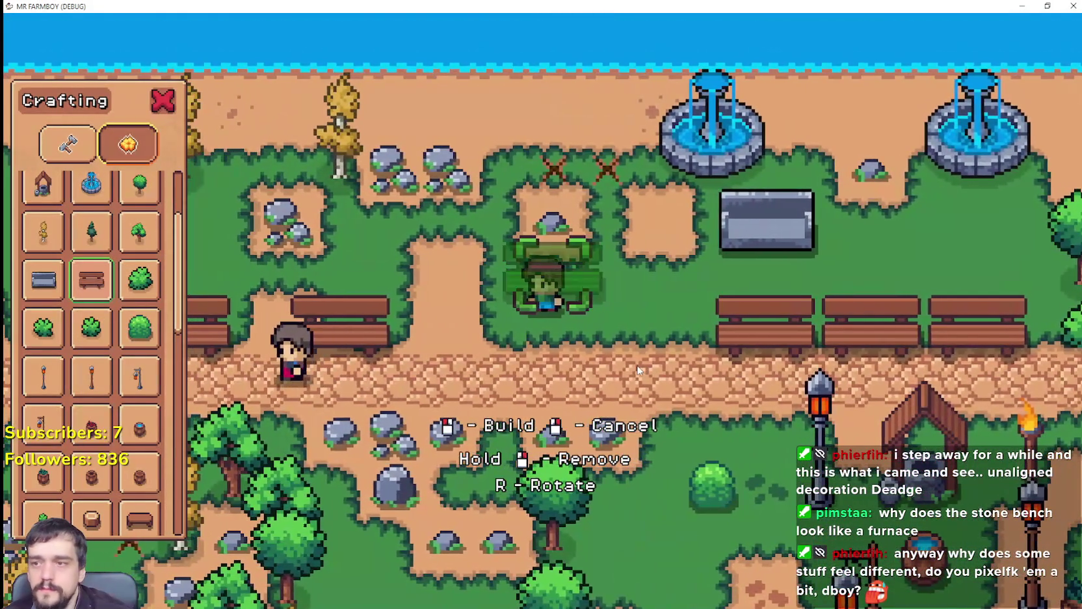
pyautogui.press('d')
pyautogui.press('s')
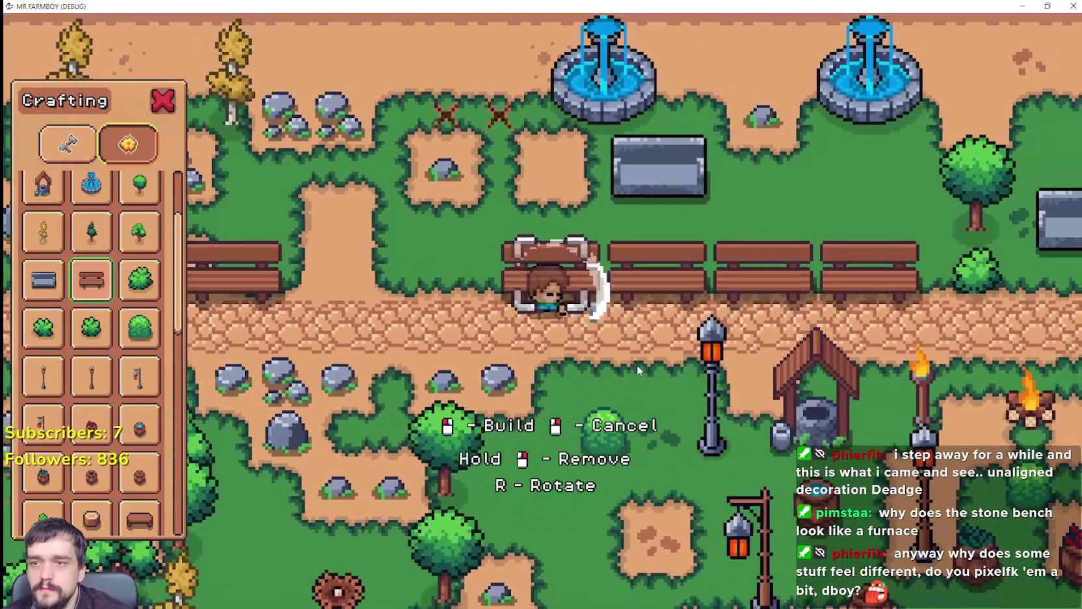
pyautogui.press('a')
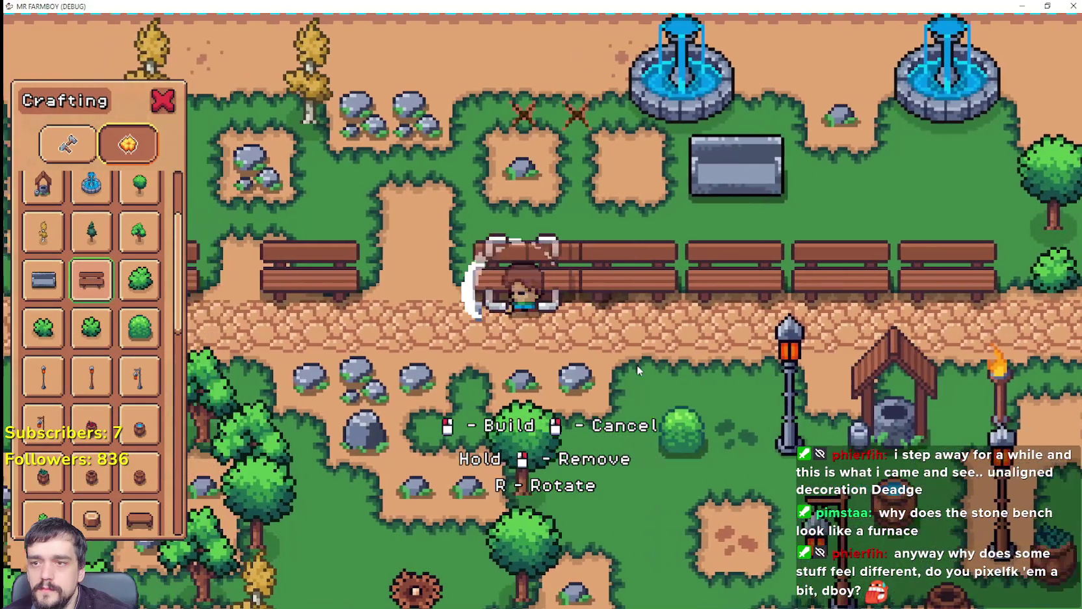
pyautogui.press('a')
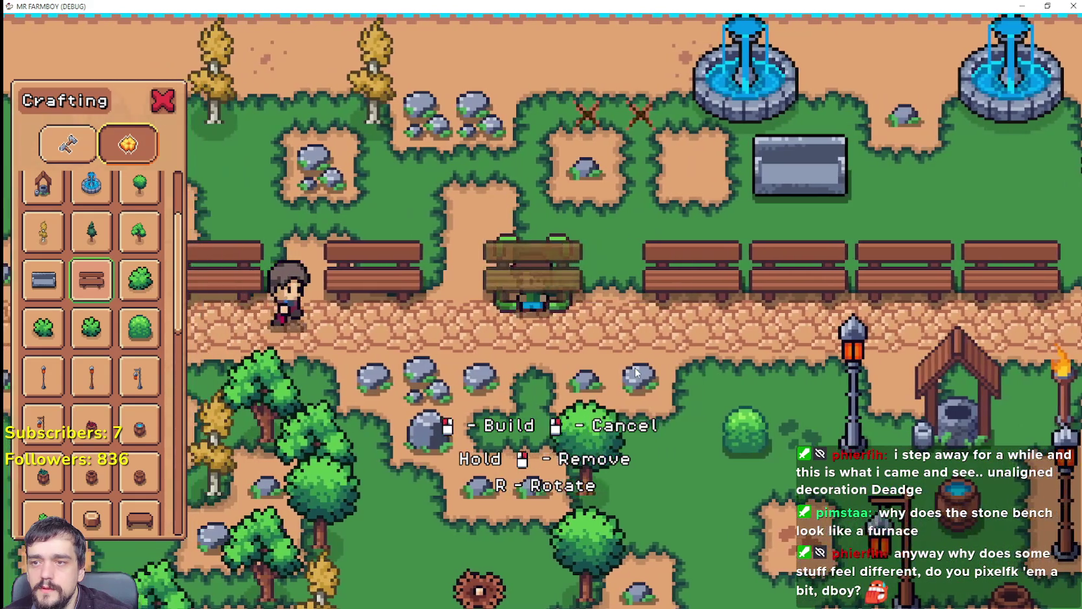
pyautogui.press('d')
pyautogui.click(634, 371)
pyautogui.press('a')
pyautogui.click(635, 371)
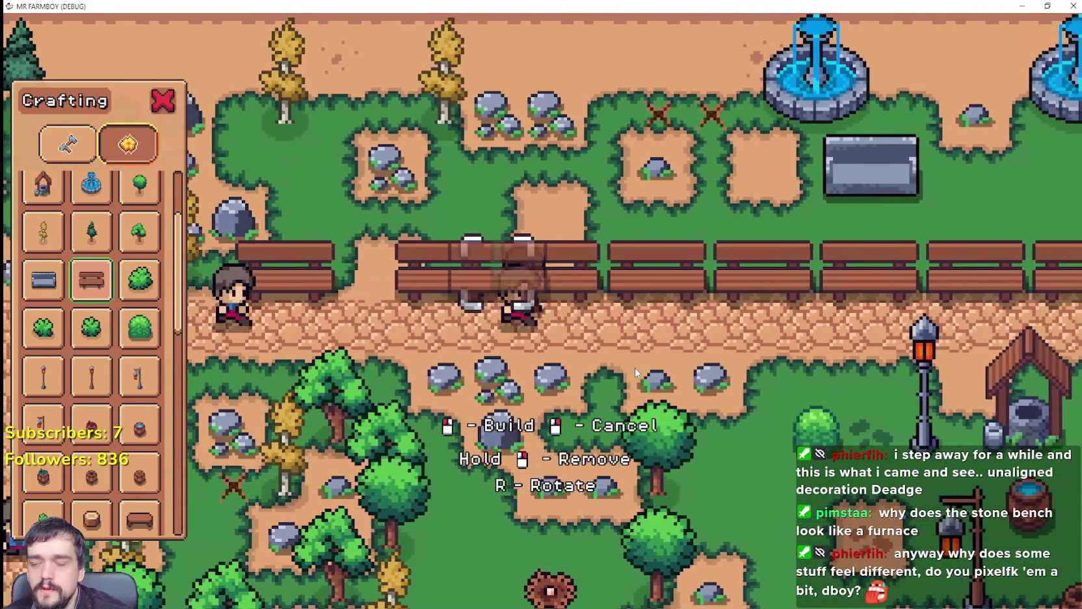
pyautogui.press('a')
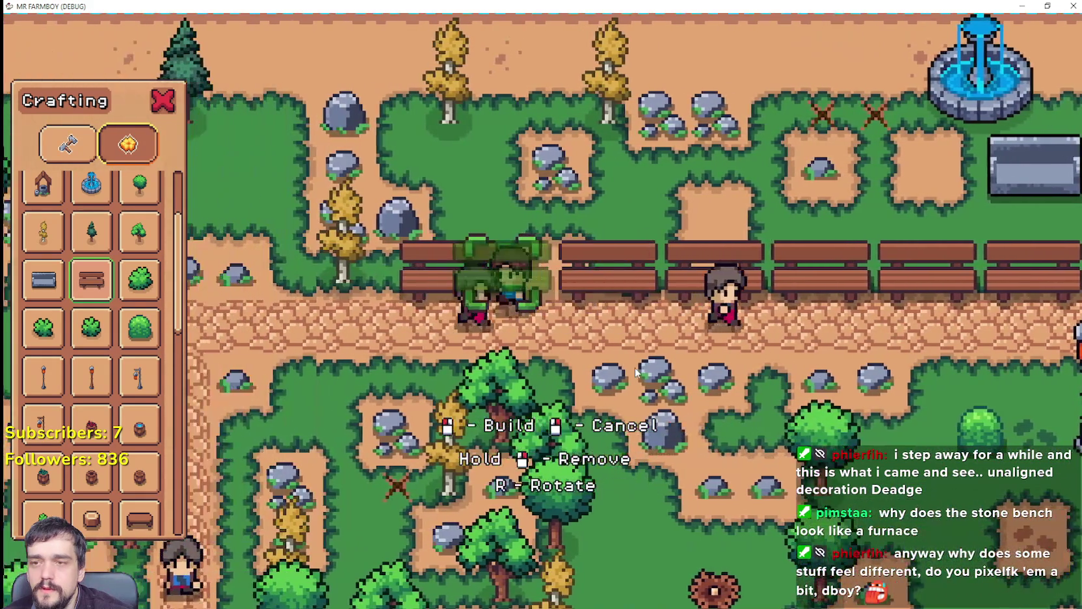
pyautogui.rightClick(634, 368)
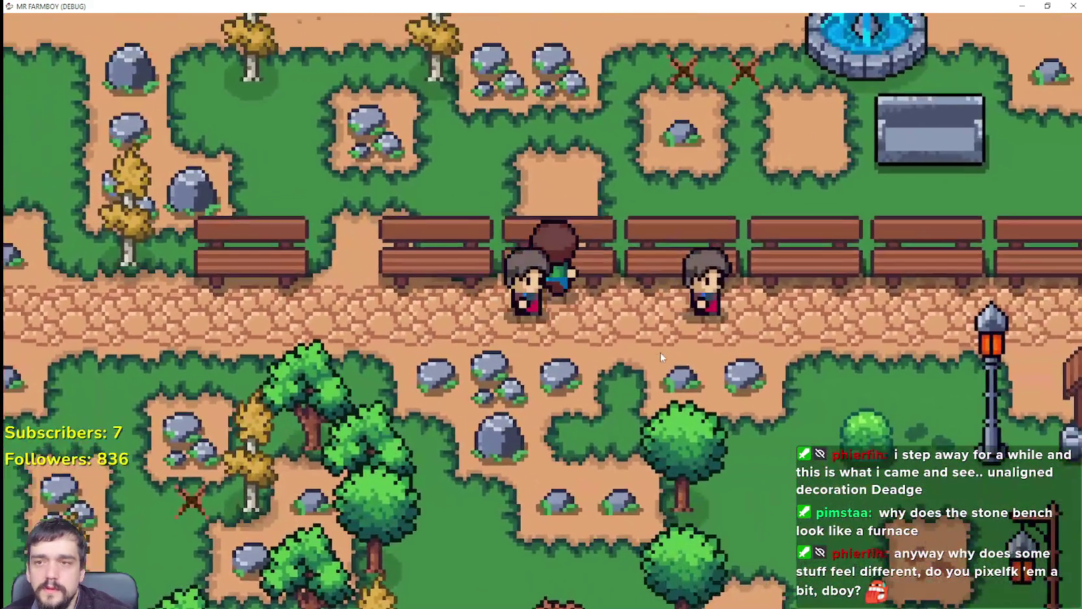
pyautogui.press('d')
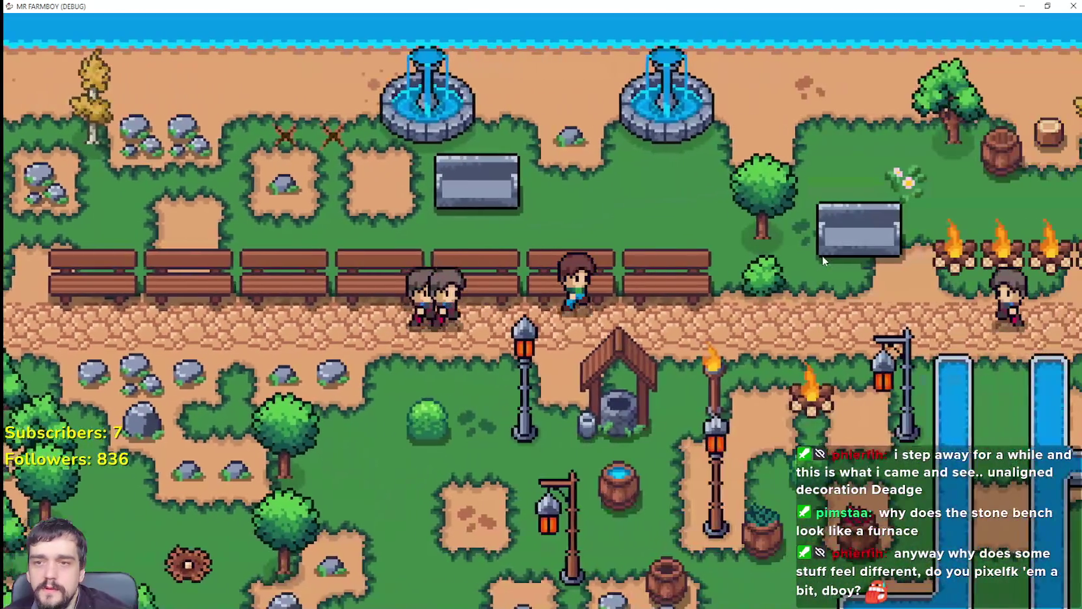
pyautogui.scroll(3, 822, 255)
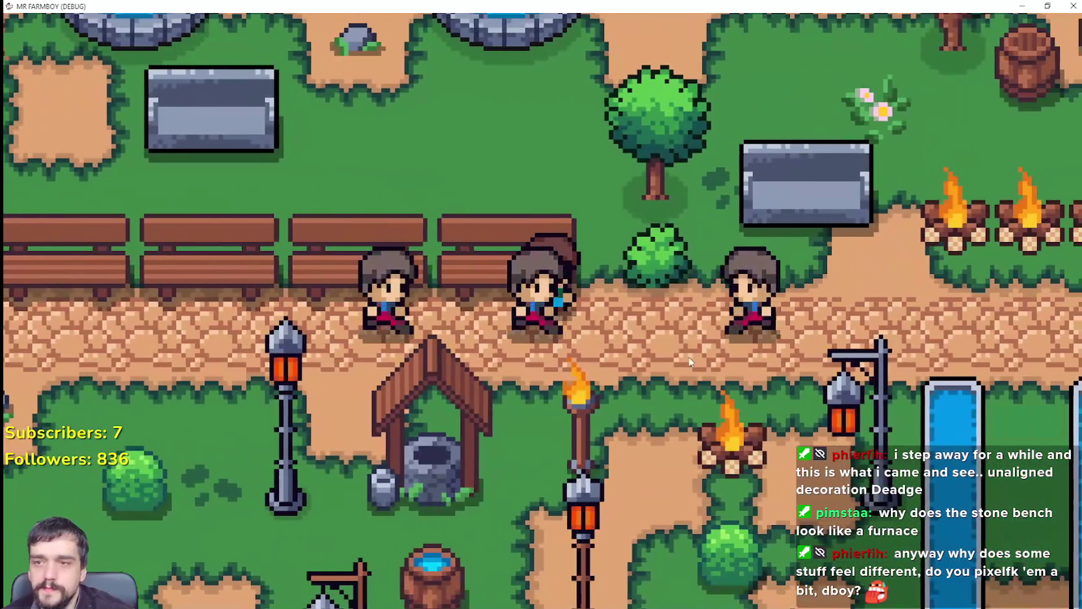
pyautogui.scroll(2, 676, 383)
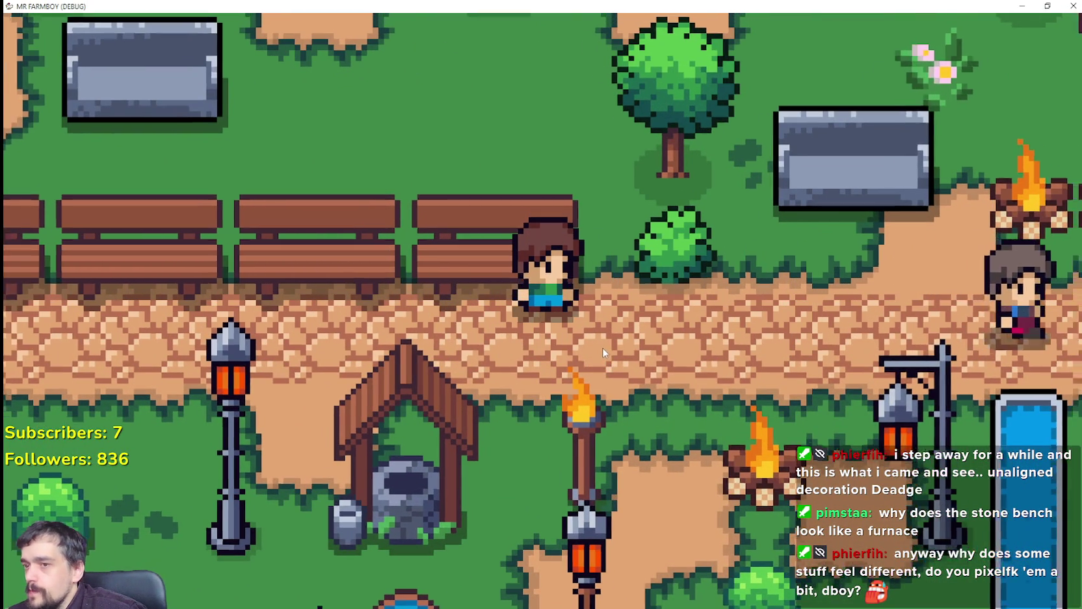
pyautogui.scroll(-2, 602, 347)
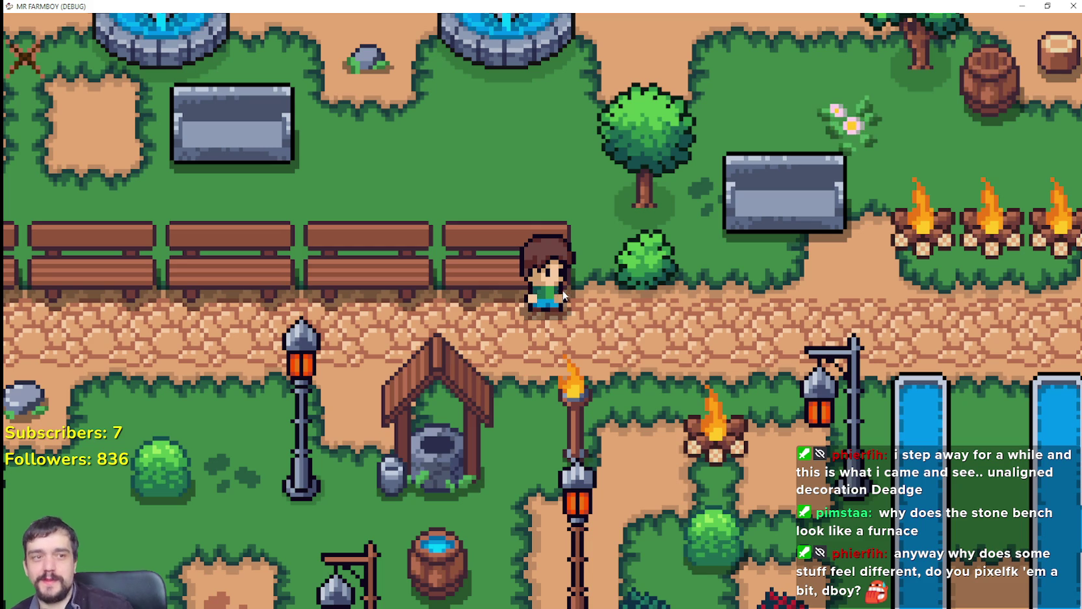
pyautogui.press('s')
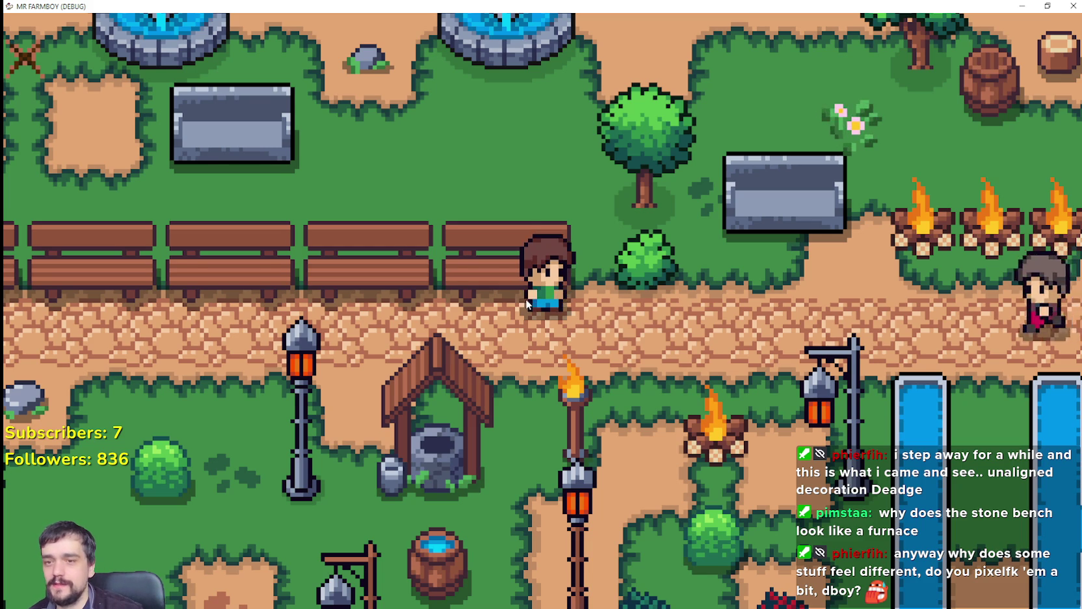
pyautogui.scroll(-3, 449, 315)
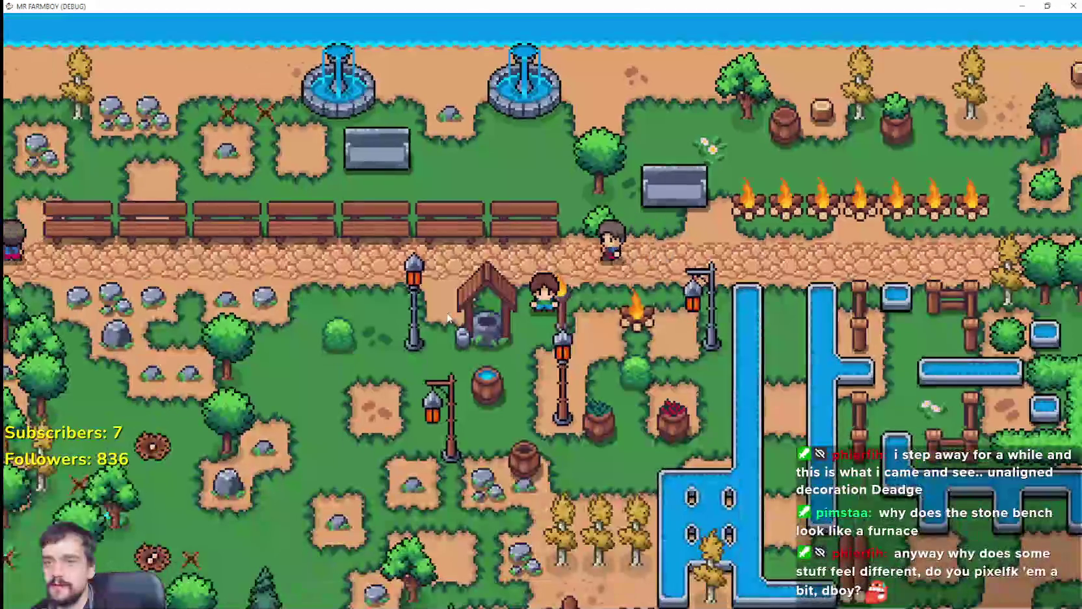
pyautogui.scroll(-3, 448, 317)
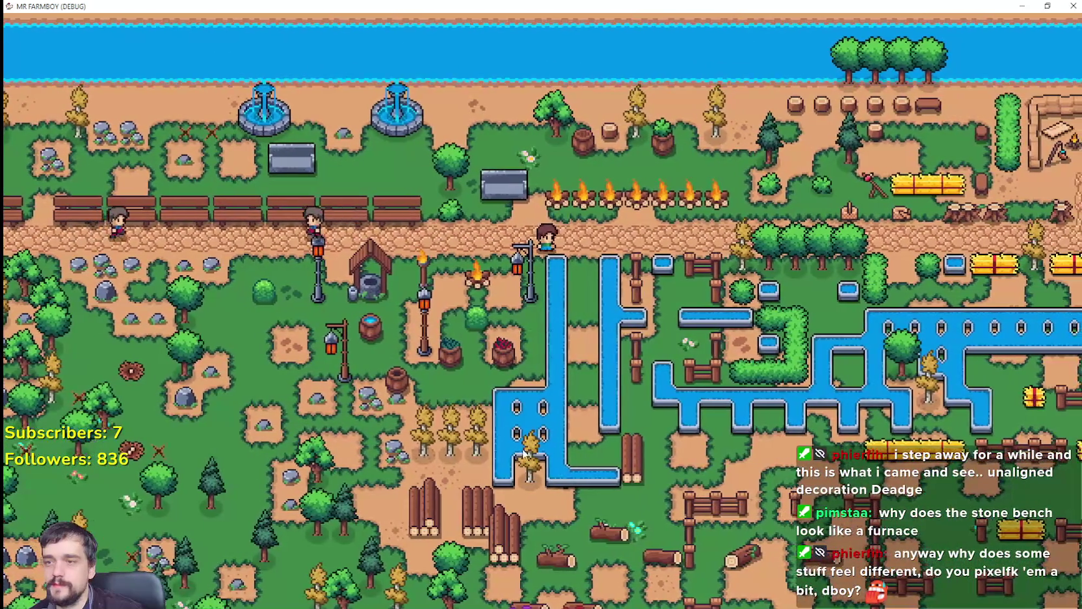
pyautogui.scroll(6, 447, 318)
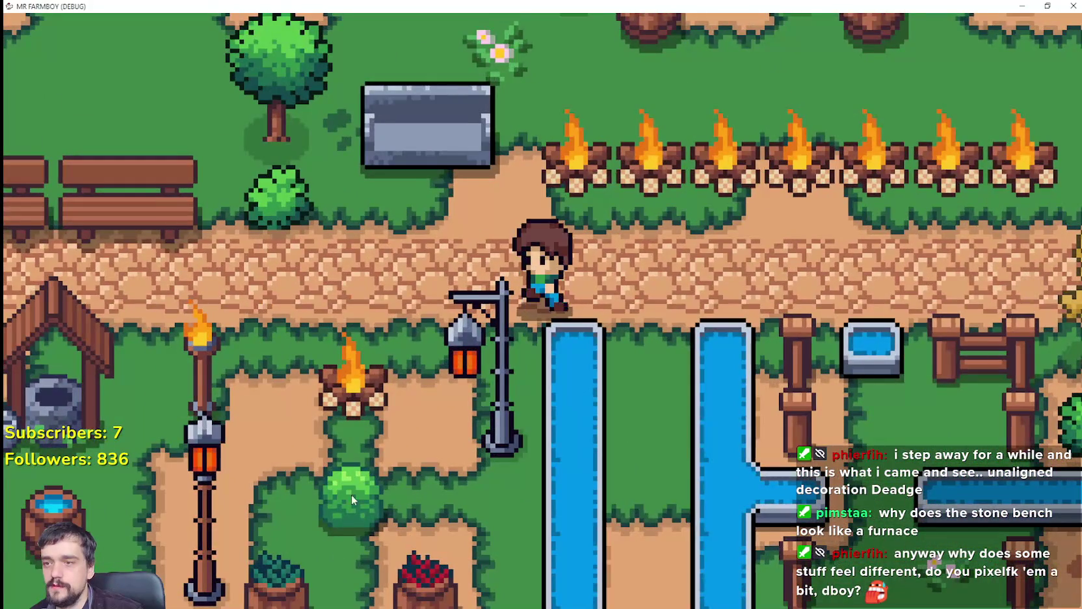
pyautogui.press('a')
pyautogui.press('s')
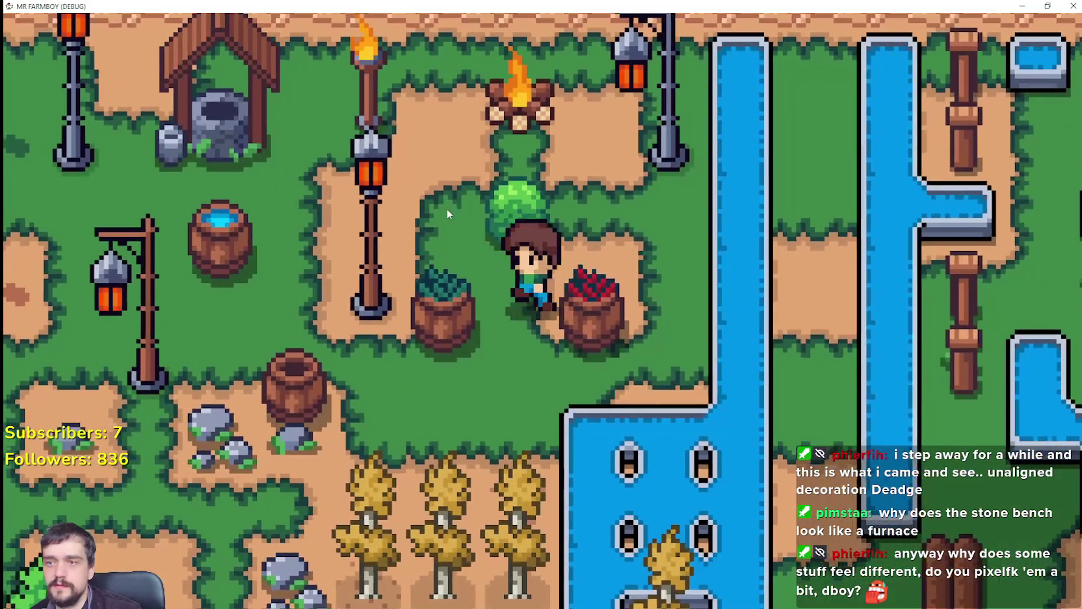
pyautogui.press('w')
pyautogui.press('a')
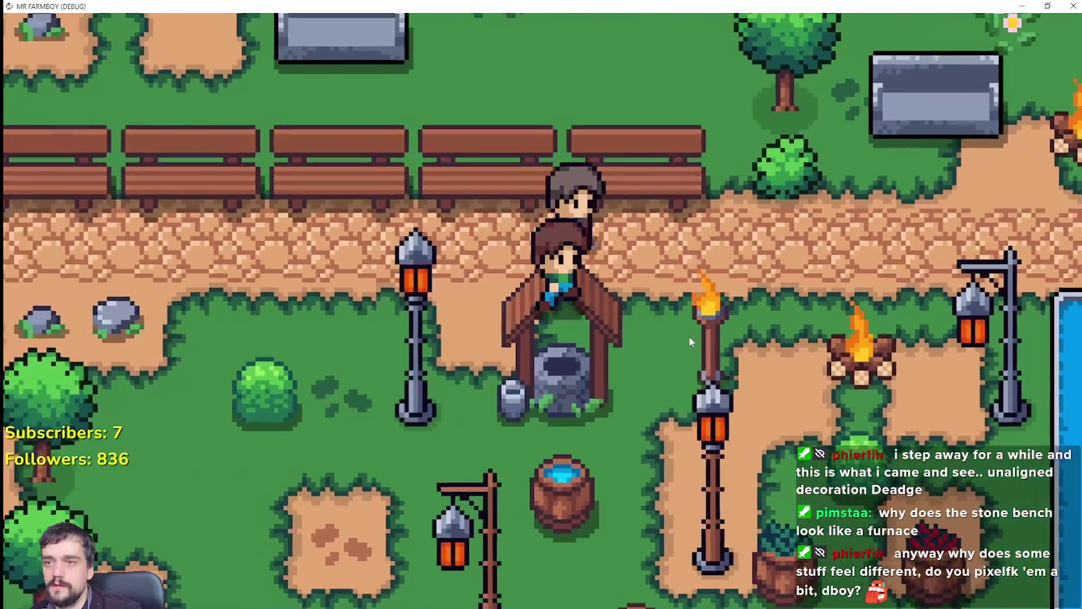
pyautogui.scroll(-3, 689, 335)
pyautogui.press('d')
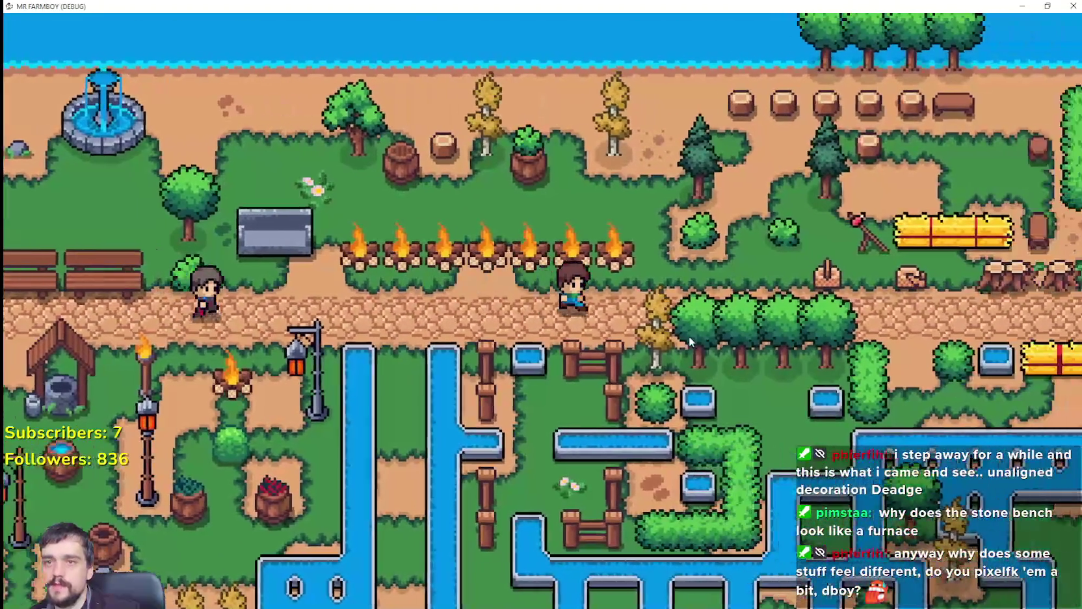
pyautogui.press('d')
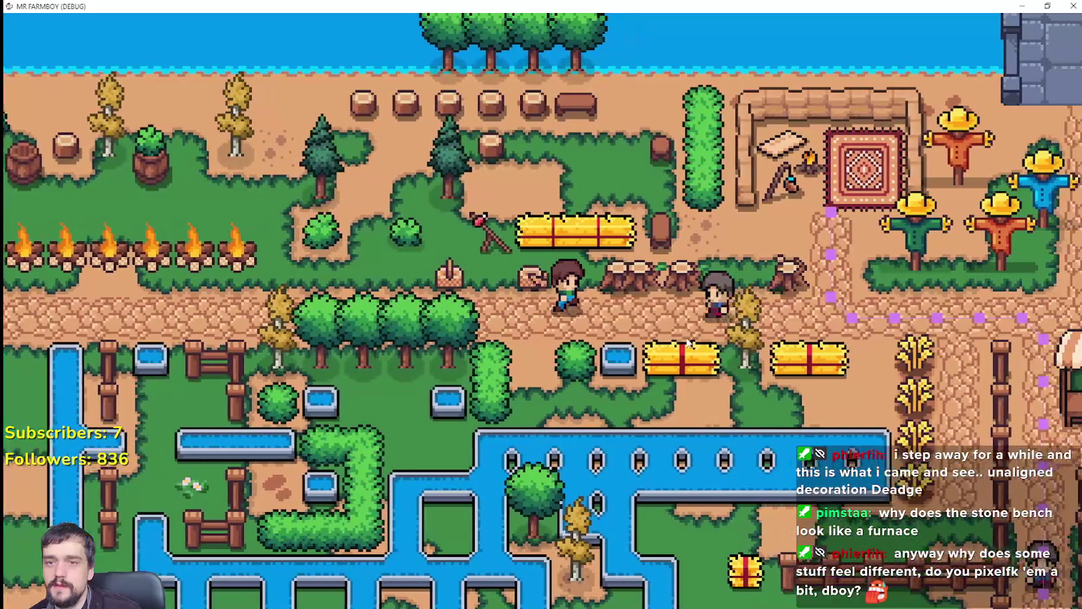
pyautogui.press('a')
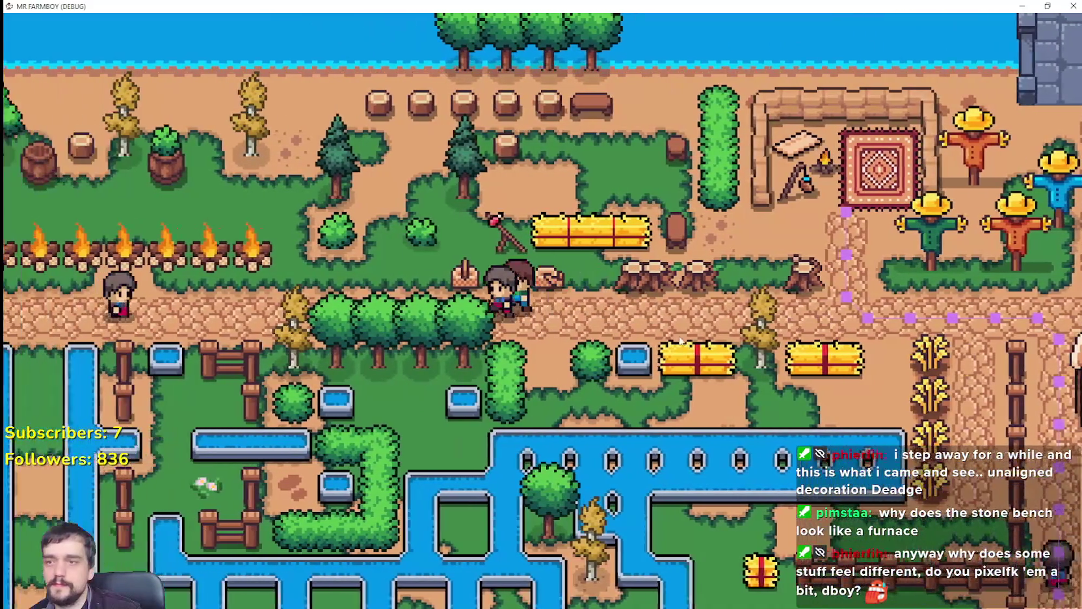
pyautogui.press('a')
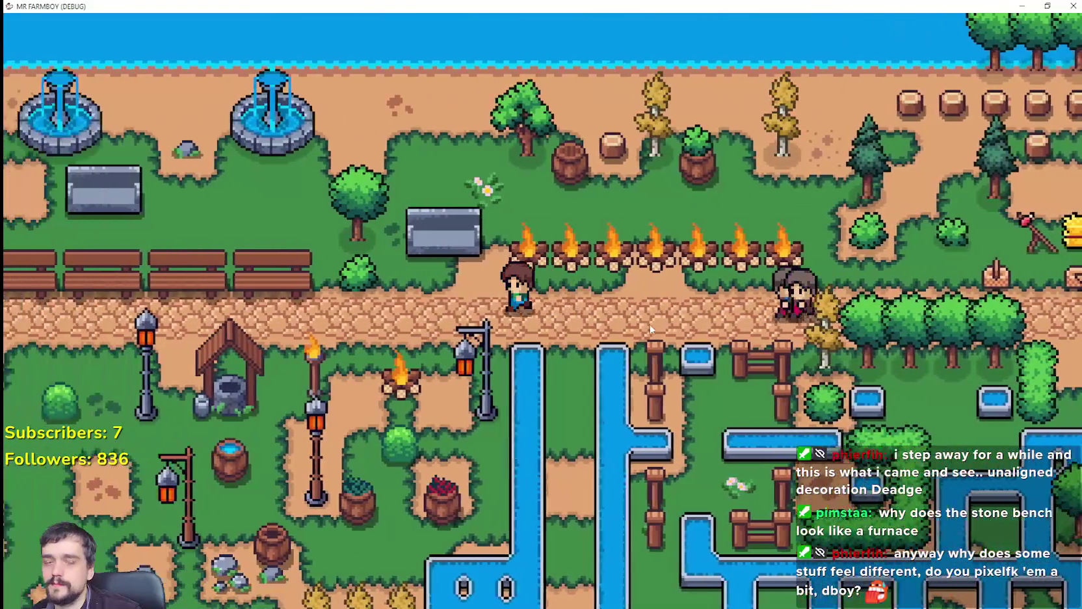
pyautogui.press('a')
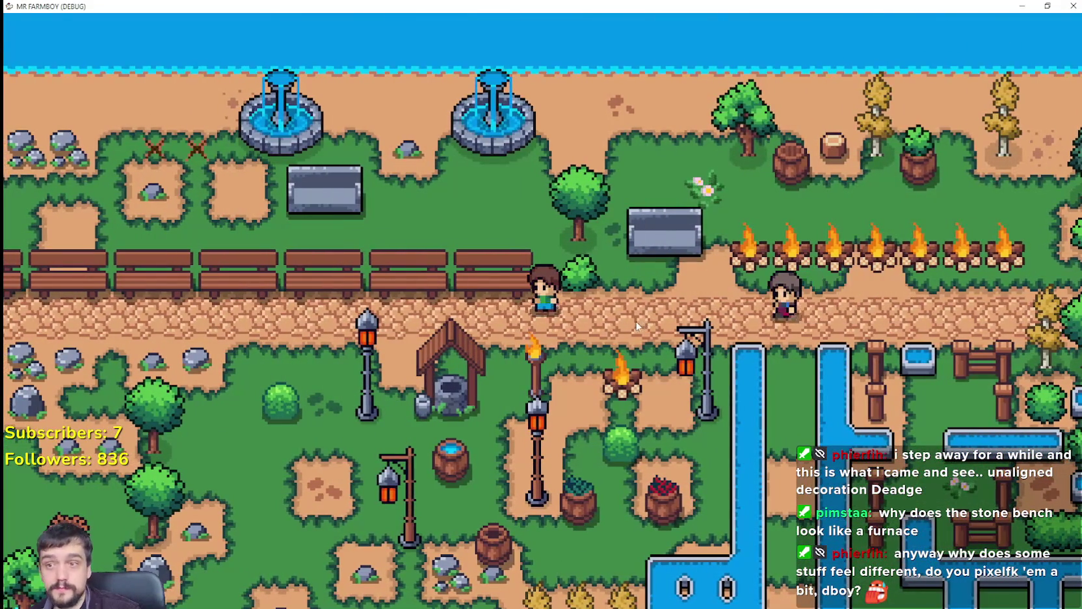
pyautogui.scroll(1, 602, 311)
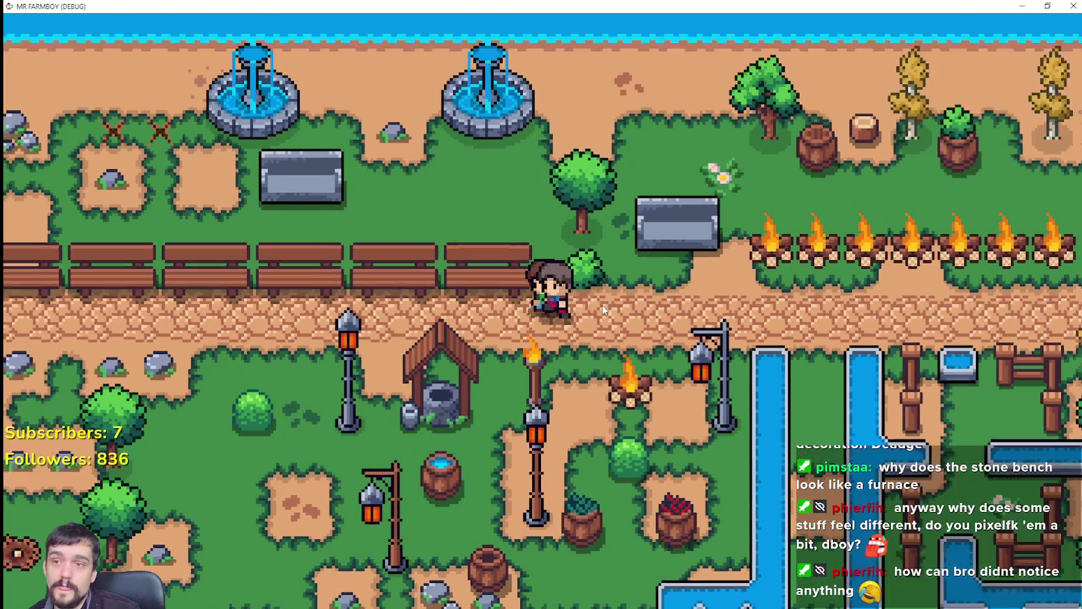
# Walk around the benches, collect a rock, and circle the well and villager to test collisions.
pyautogui.press('a')
pyautogui.press('d')
pyautogui.press('w')
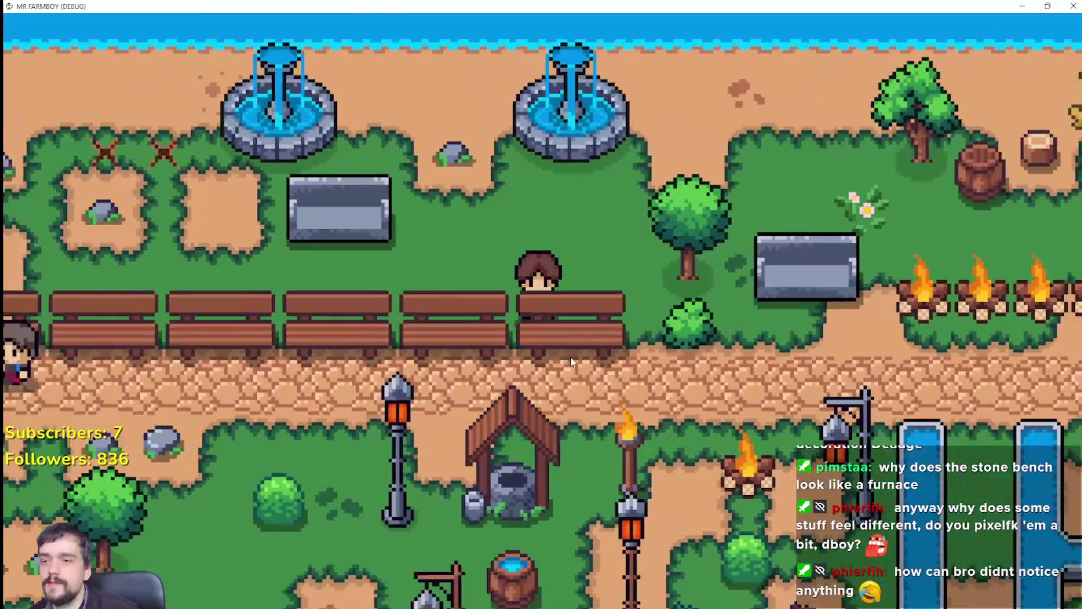
pyautogui.press('a')
pyautogui.press('w')
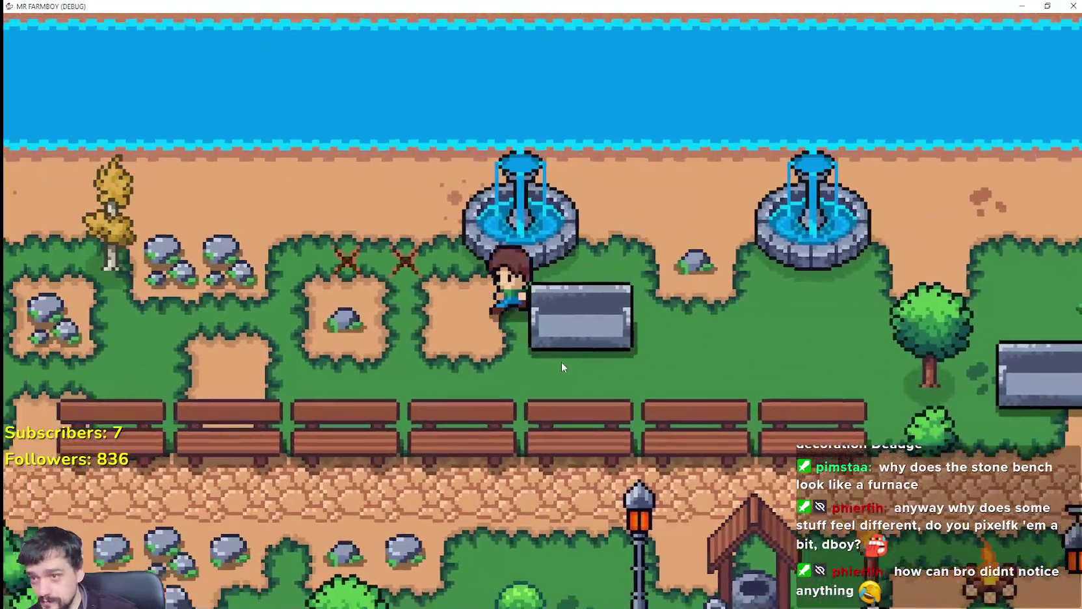
pyautogui.press('a')
pyautogui.click(560, 361)
pyautogui.press('s')
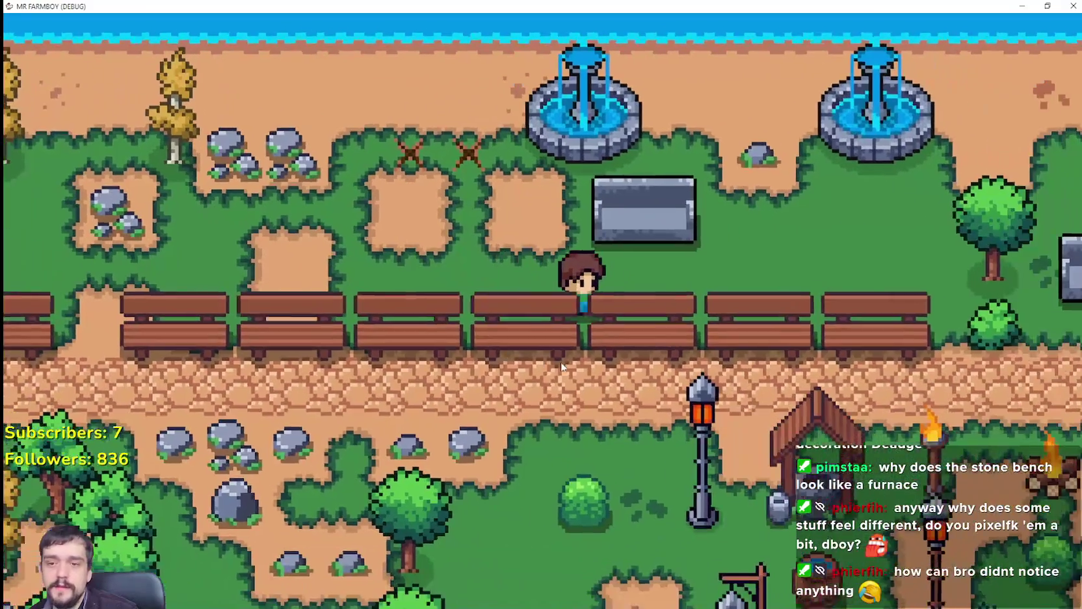
pyautogui.press('d')
pyautogui.press('s')
pyautogui.press('w')
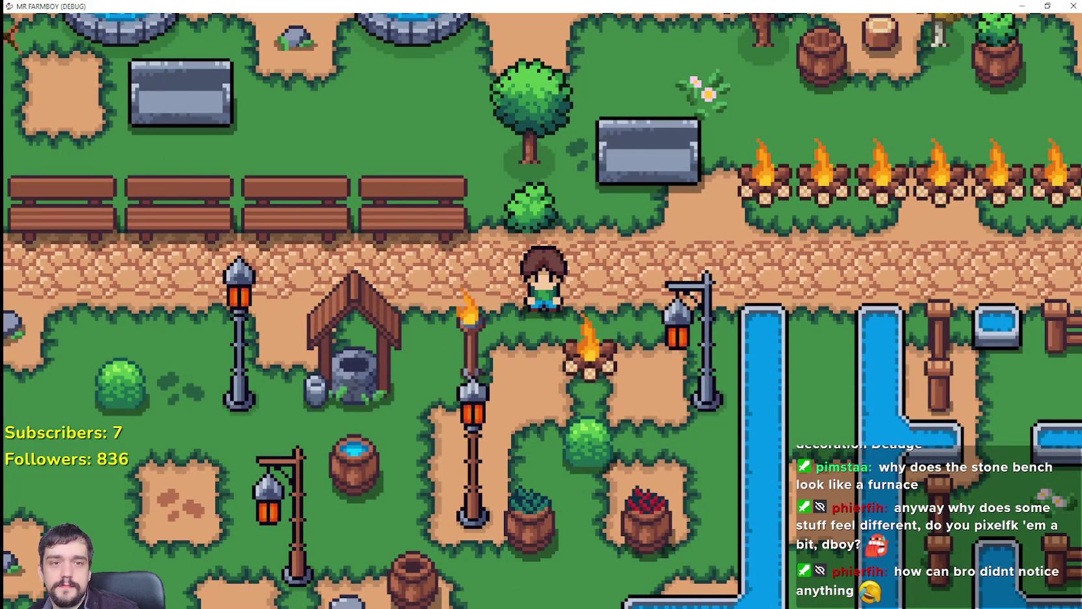
pyautogui.press('s')
pyautogui.press('a')
pyautogui.press('s')
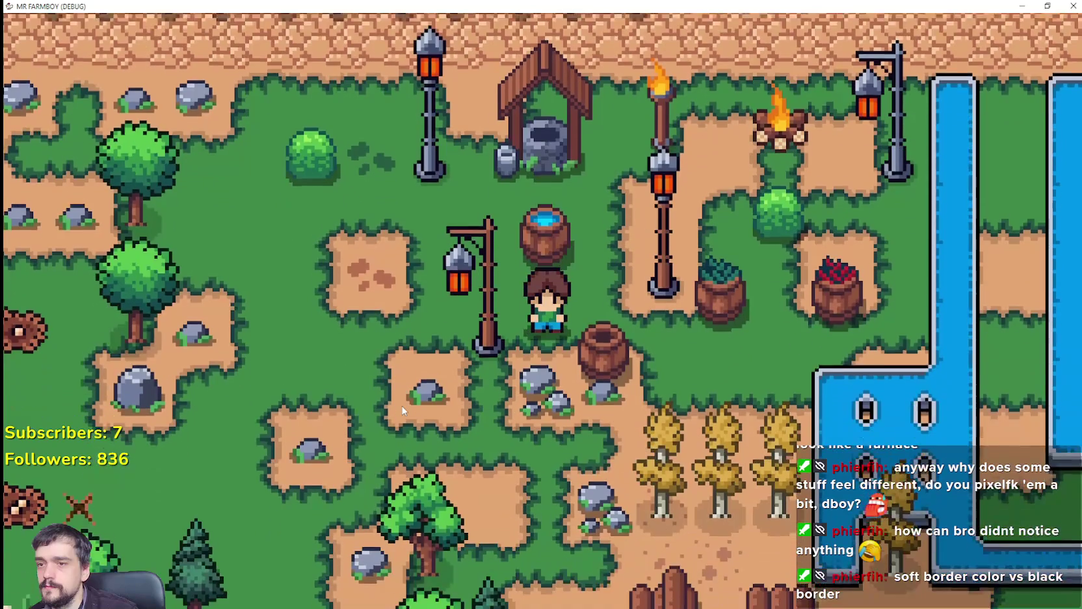
pyautogui.press('w')
pyautogui.press('w')
pyautogui.press('d')
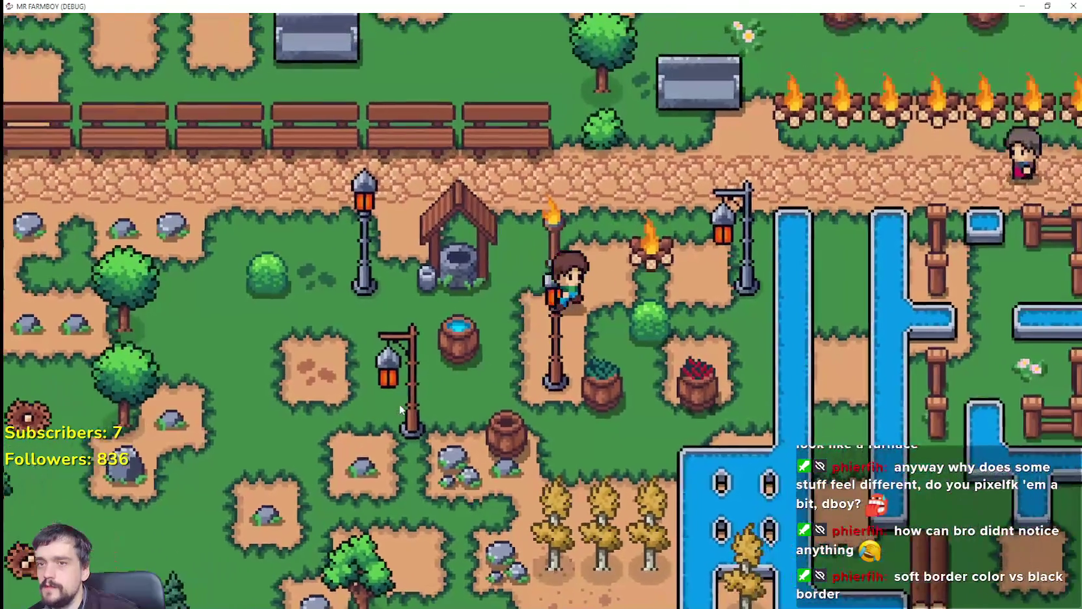
pyautogui.press('d')
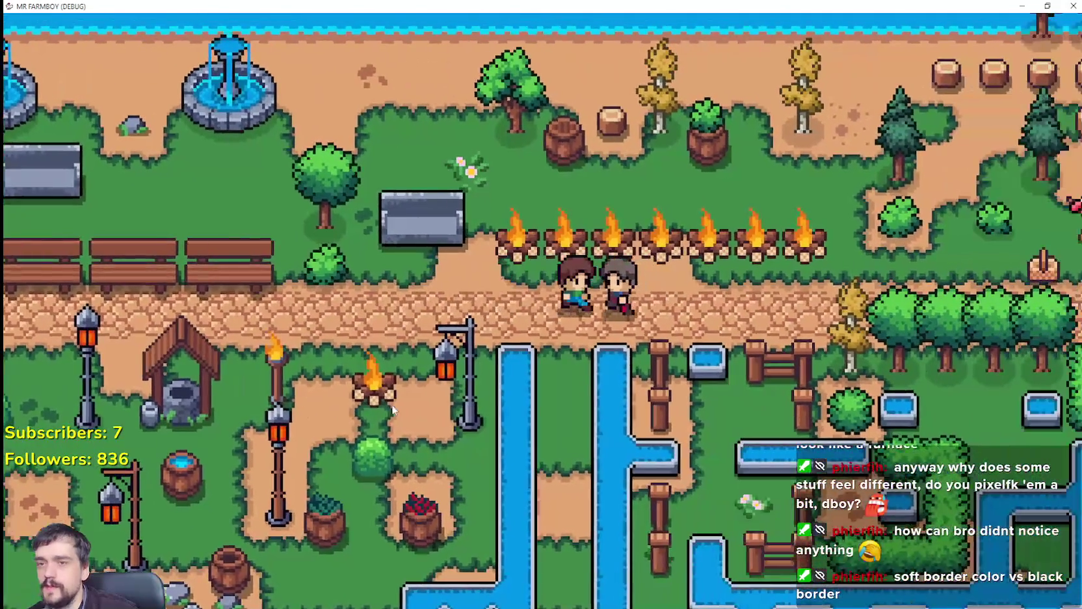
pyautogui.press('a')
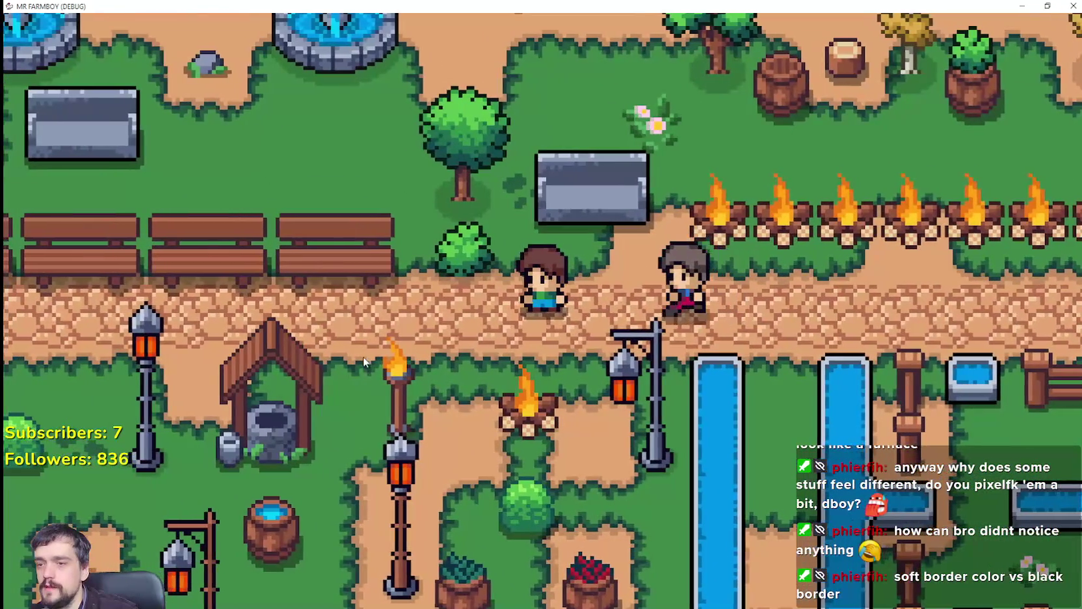
# Walk through the garden onto the barrel to test its collision, then return to the path.
pyautogui.press('s')
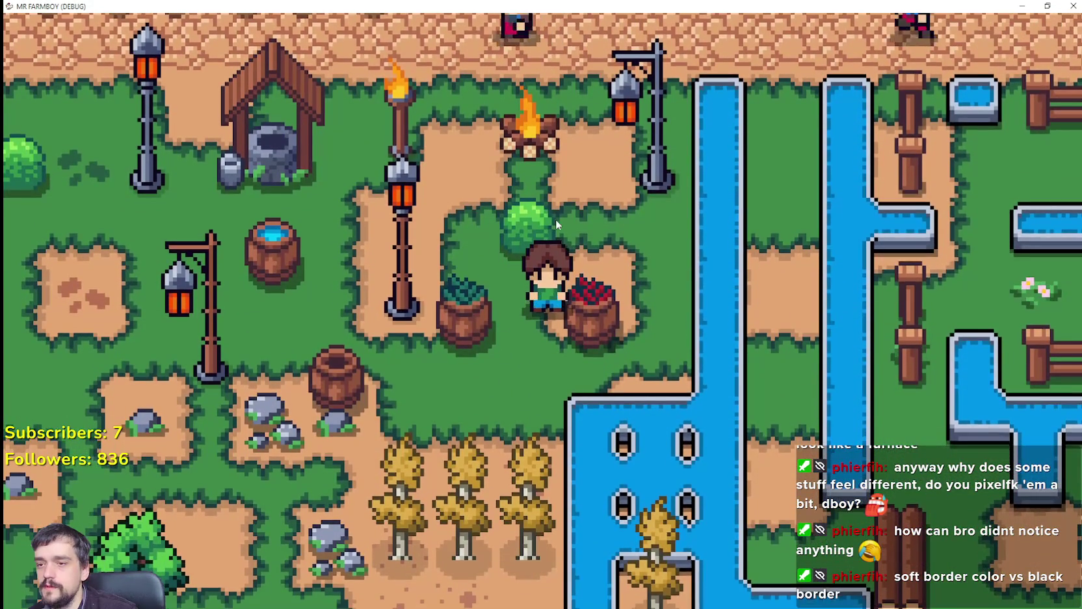
pyautogui.press('a')
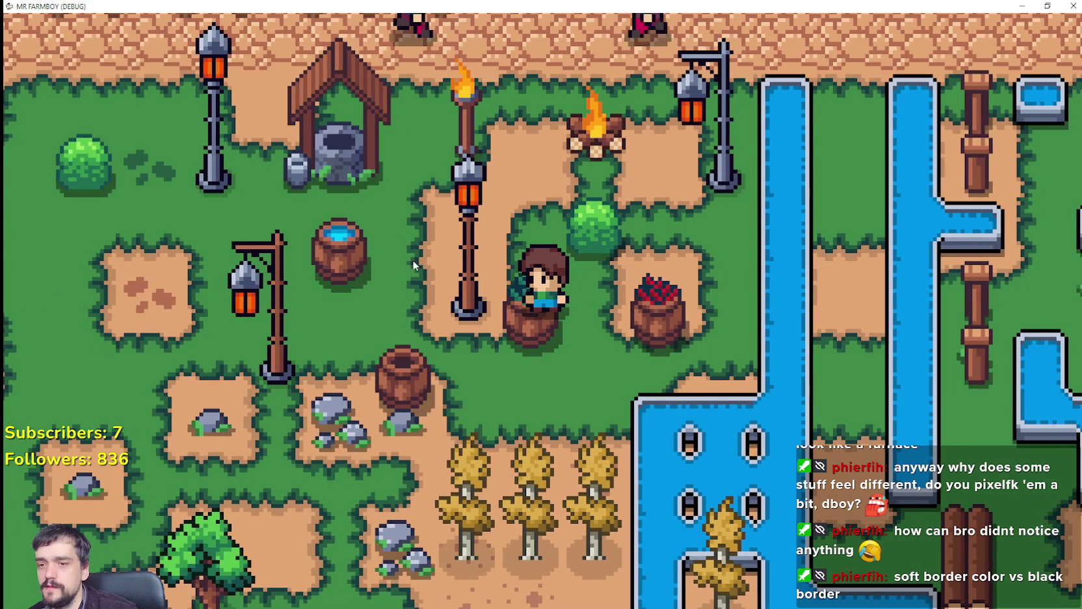
pyautogui.press('w')
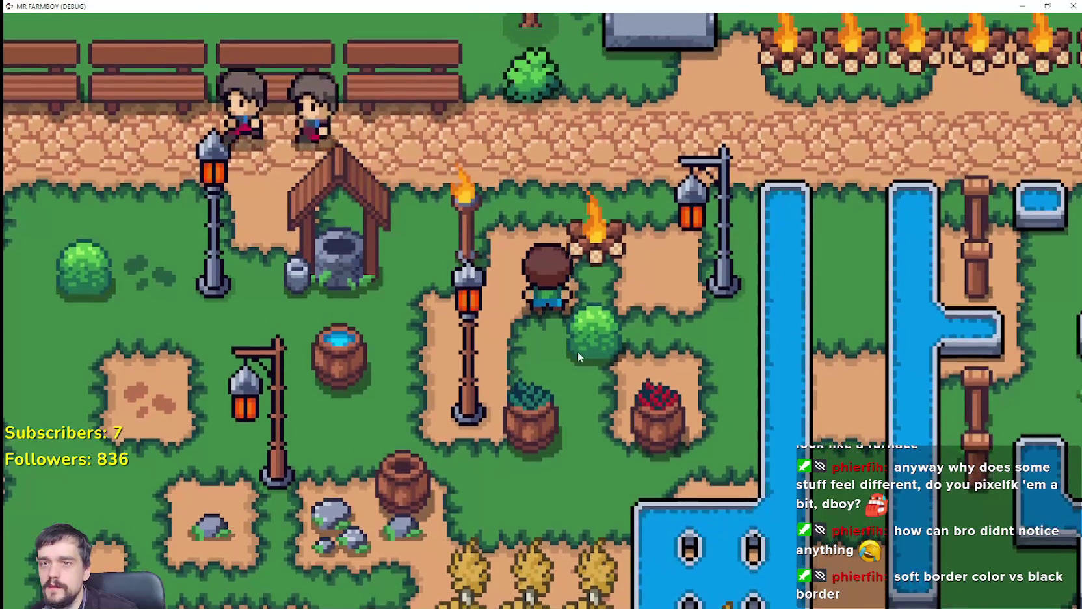
pyautogui.press('w')
pyautogui.press('a')
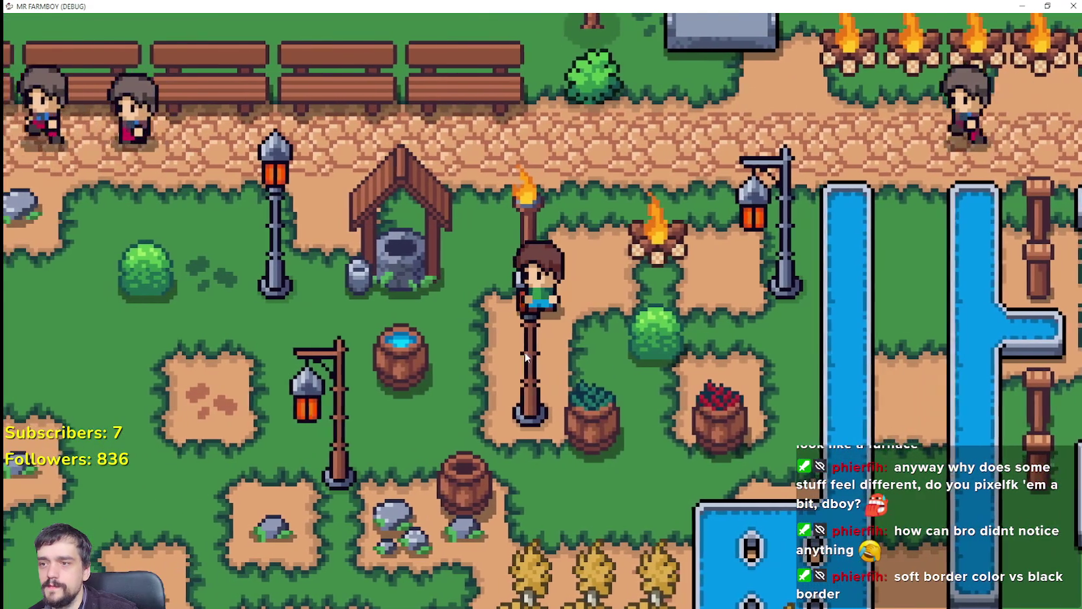
pyautogui.scroll(-3, 588, 324)
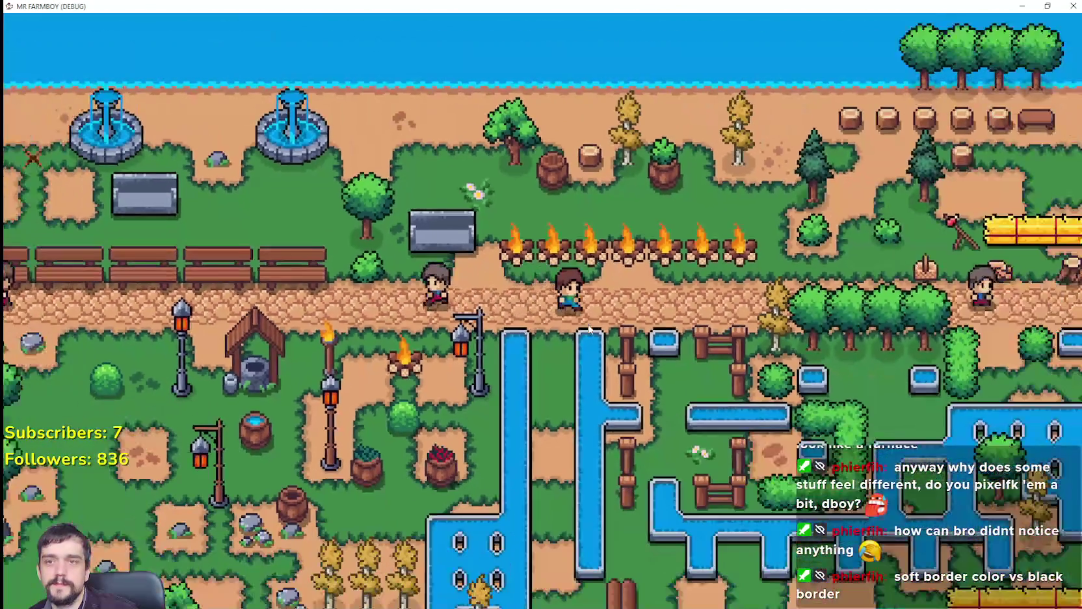
pyautogui.scroll(3, 587, 329)
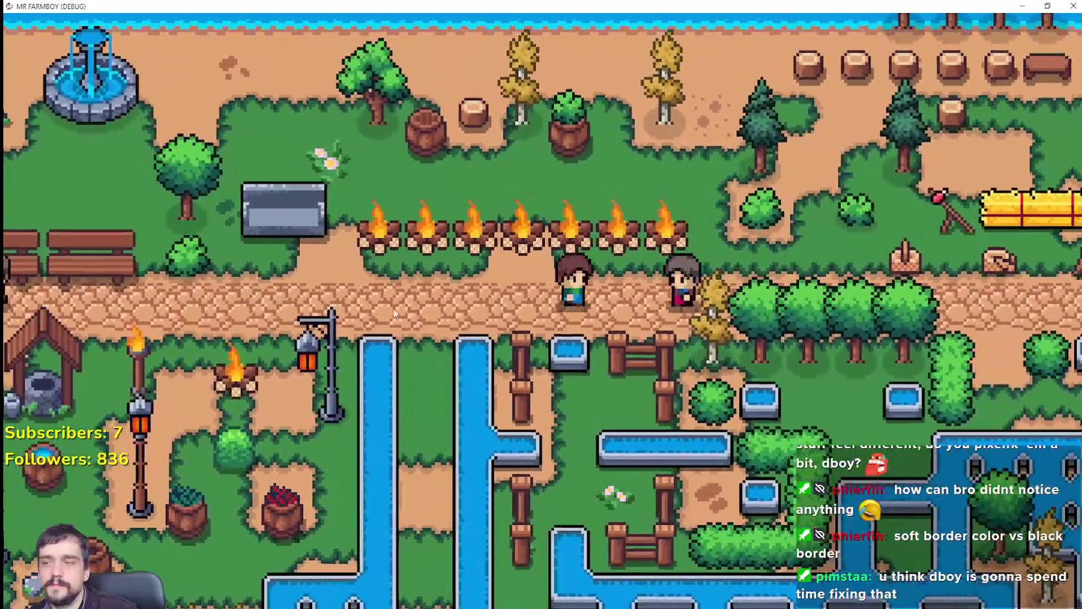
# Using the Crafting panel, hold-remove the row of trees by the river.
pyautogui.press('c')
pyautogui.press('w')
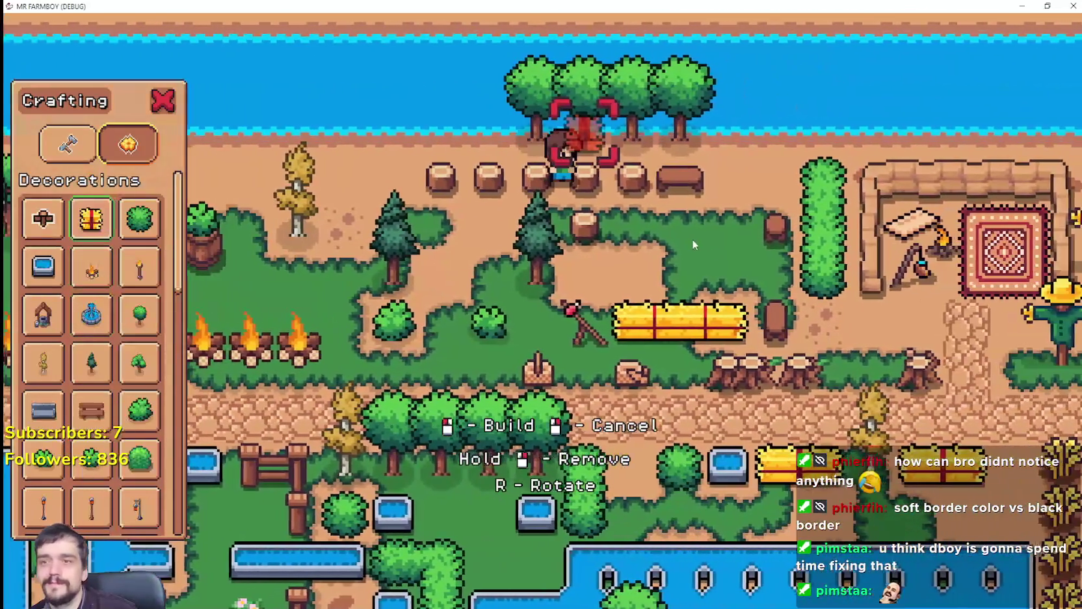
pyautogui.moveTo(693, 243)
pyautogui.mouseDown()
pyautogui.moveTo(775, 268)
pyautogui.moveTo(754, 283)
pyautogui.mouseUp()
pyautogui.press('s')
pyautogui.press('a')
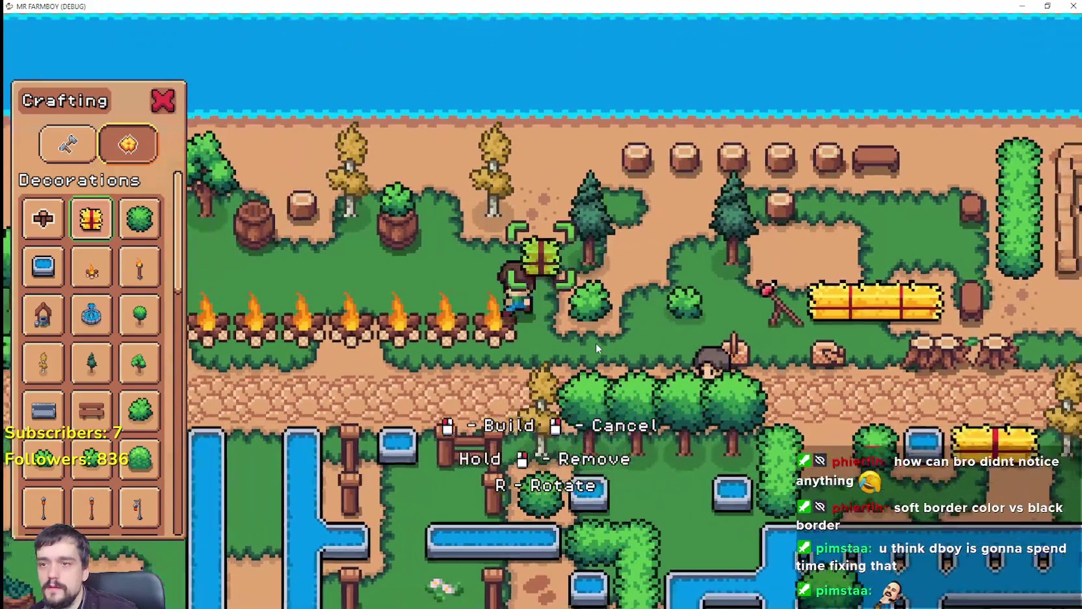
pyautogui.press('c')
# Walk along the water channels and off the path, then close the game to return to Godot.
pyautogui.press('a')
pyautogui.press('s')
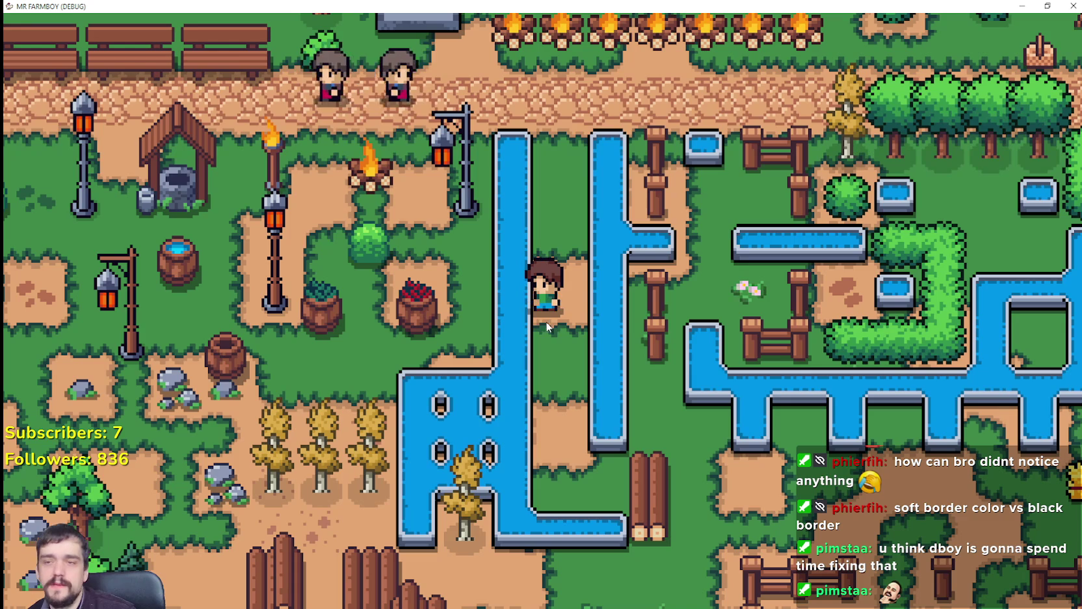
pyautogui.press('w')
pyautogui.press('a')
pyautogui.press('s')
pyautogui.press('a')
pyautogui.press('a')
pyautogui.press('w')
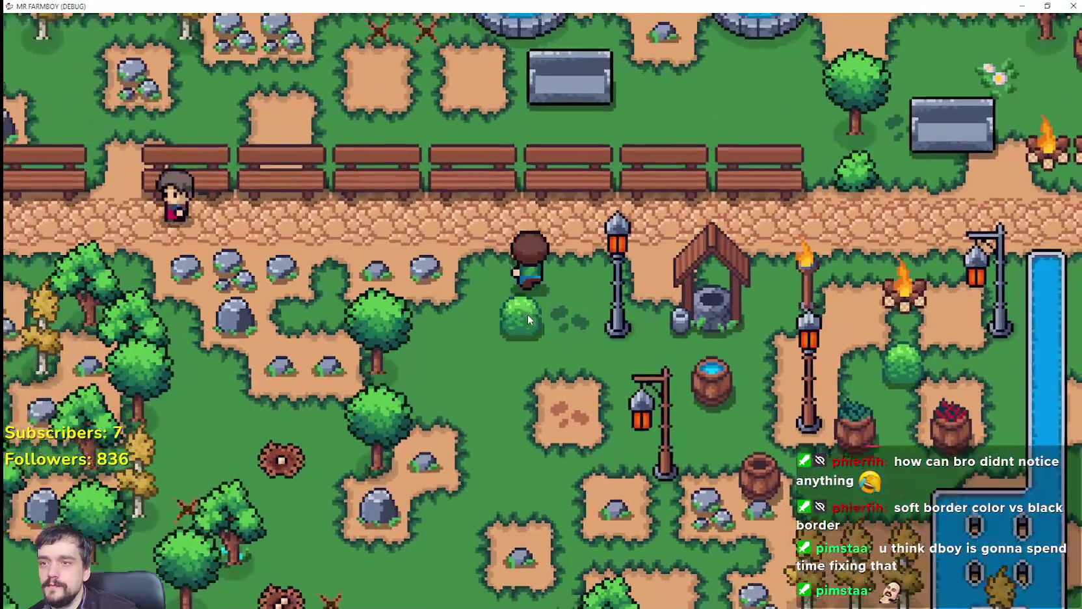
pyautogui.press('s')
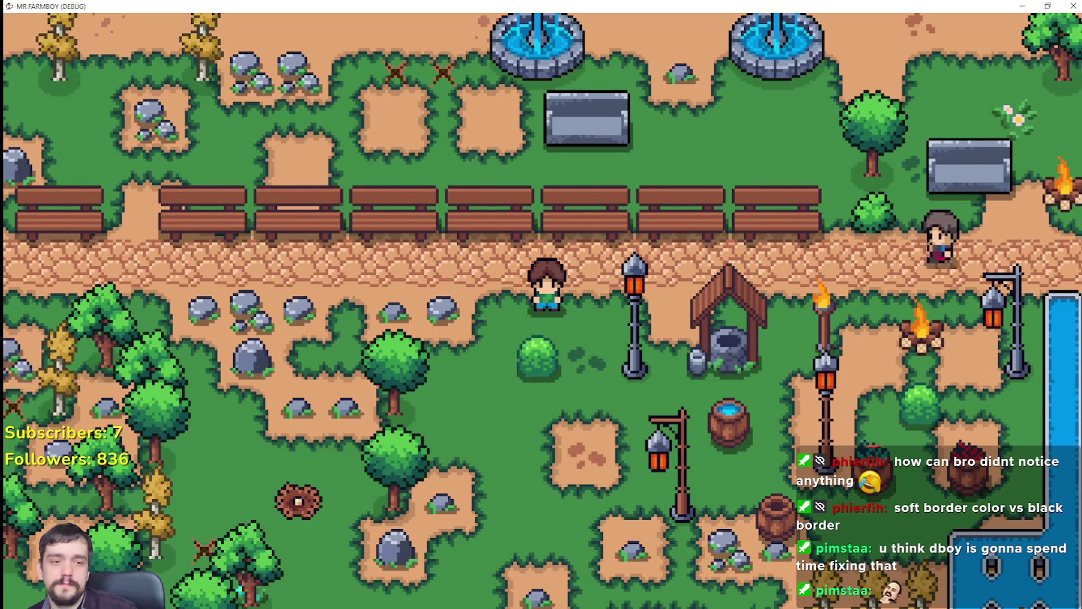
pyautogui.hotkey('alt', 'F4')
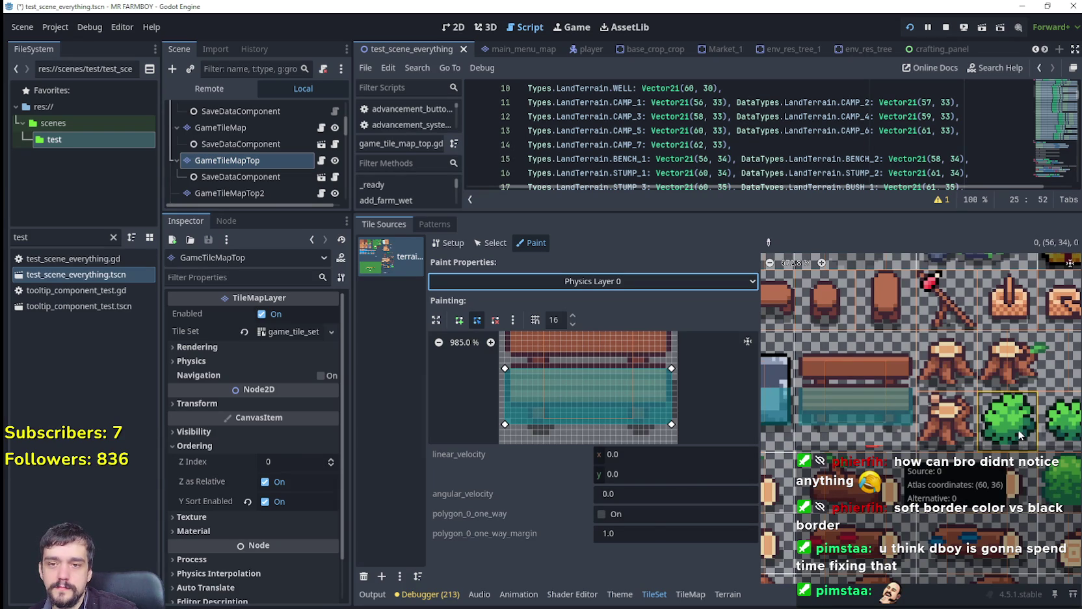
# Paint the collision polygon onto a bush tile and pull its bottom corner in to trim it.
pyautogui.hscroll(2, 916, 422)
pyautogui.hscroll(3, 916, 422)
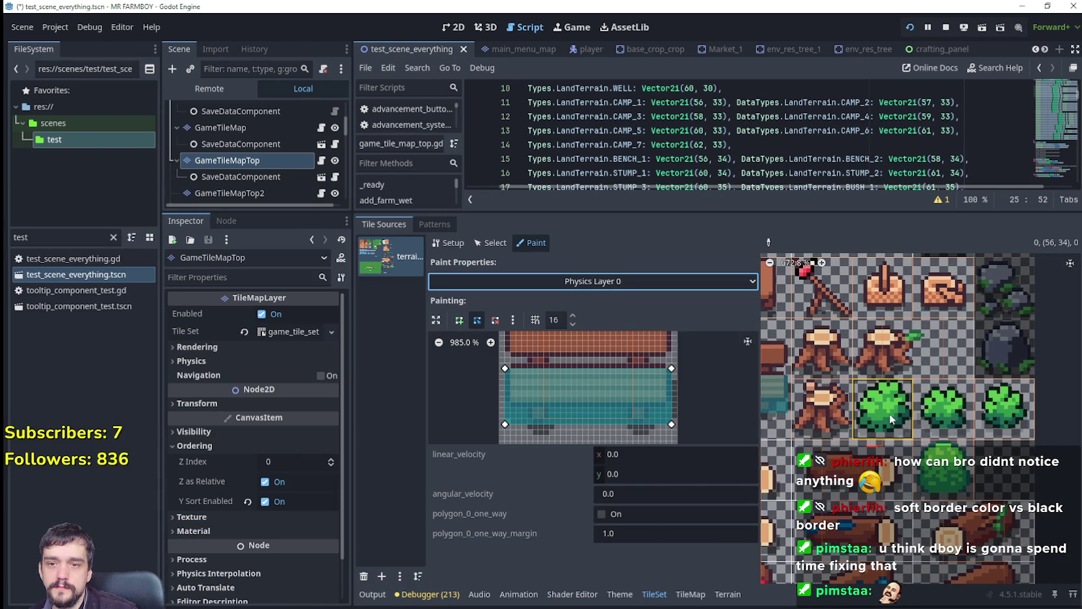
pyautogui.click(890, 413)
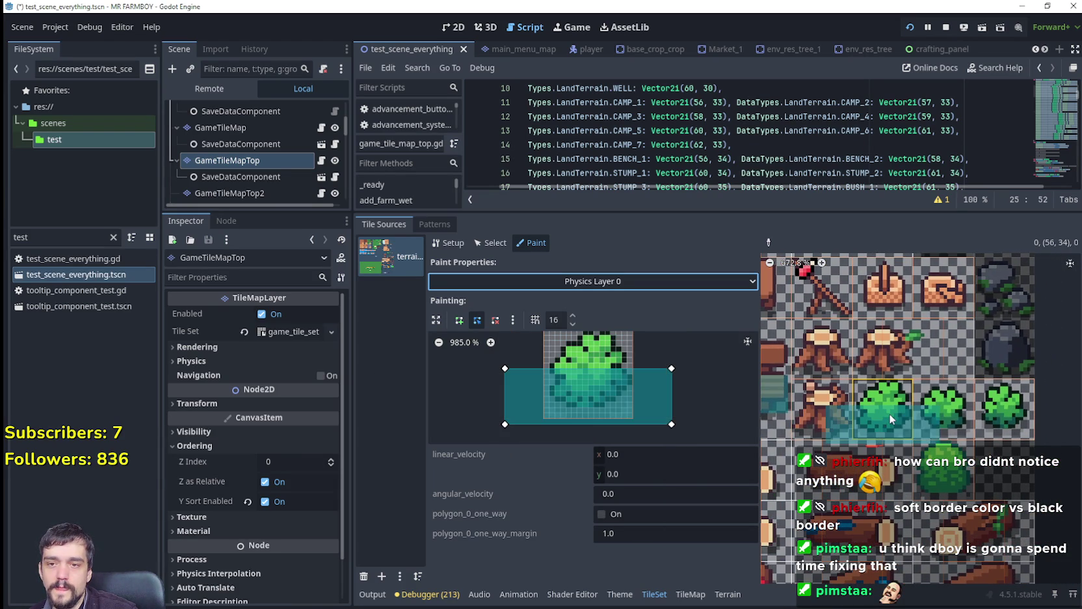
pyautogui.click(673, 424)
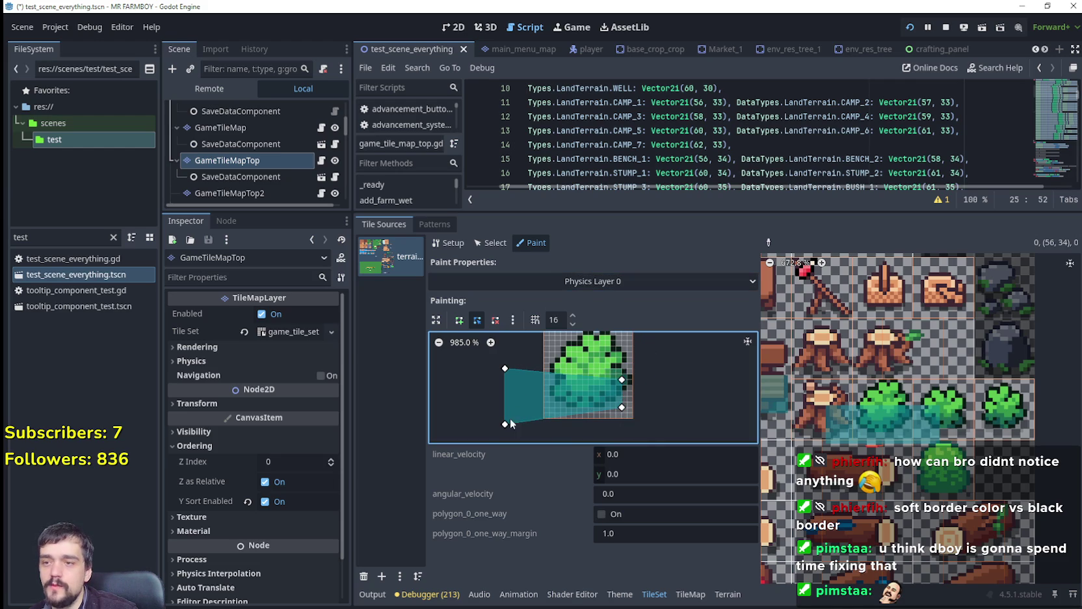
pyautogui.moveTo(572, 417); pyautogui.dragTo(562, 405)
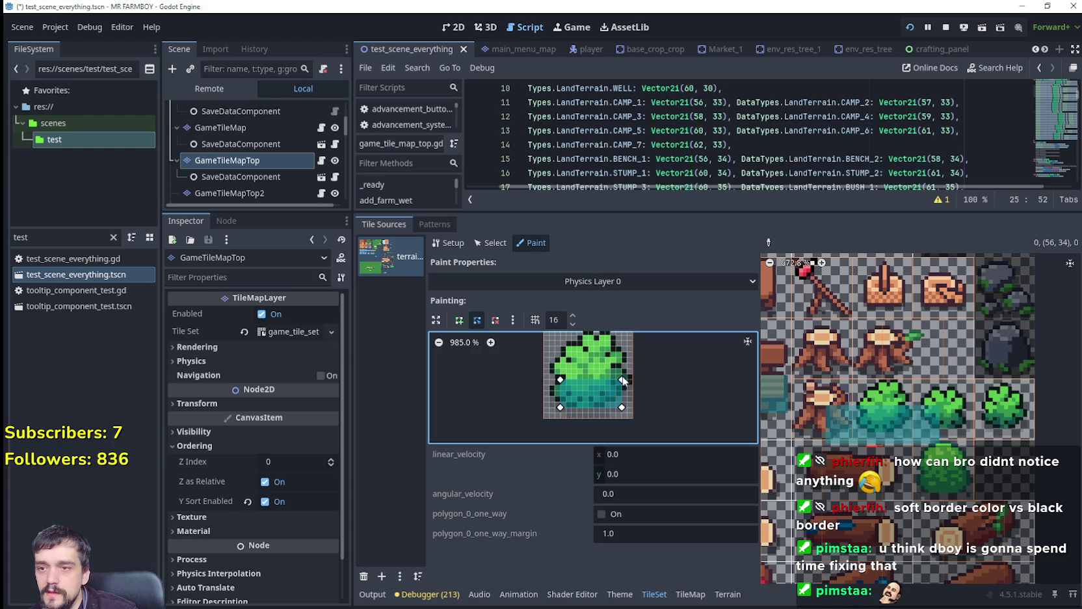
pyautogui.moveTo(623, 378); pyautogui.dragTo(631, 394)
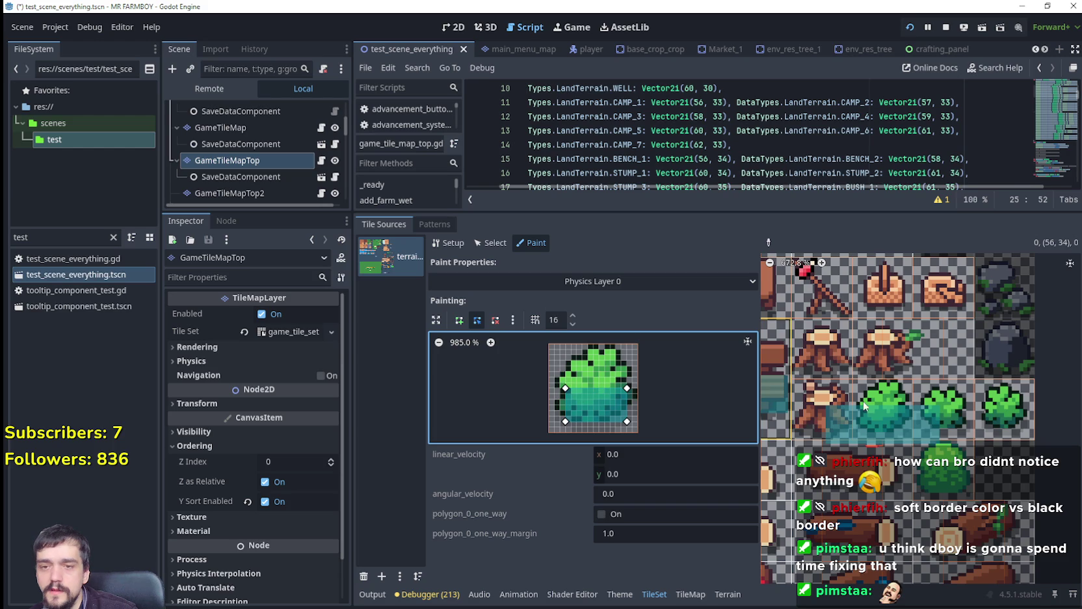
# Apply the trimmed collision shape to the neighbouring bush tiles and load the round bush tile.
pyautogui.click(898, 404)
pyautogui.click(951, 428)
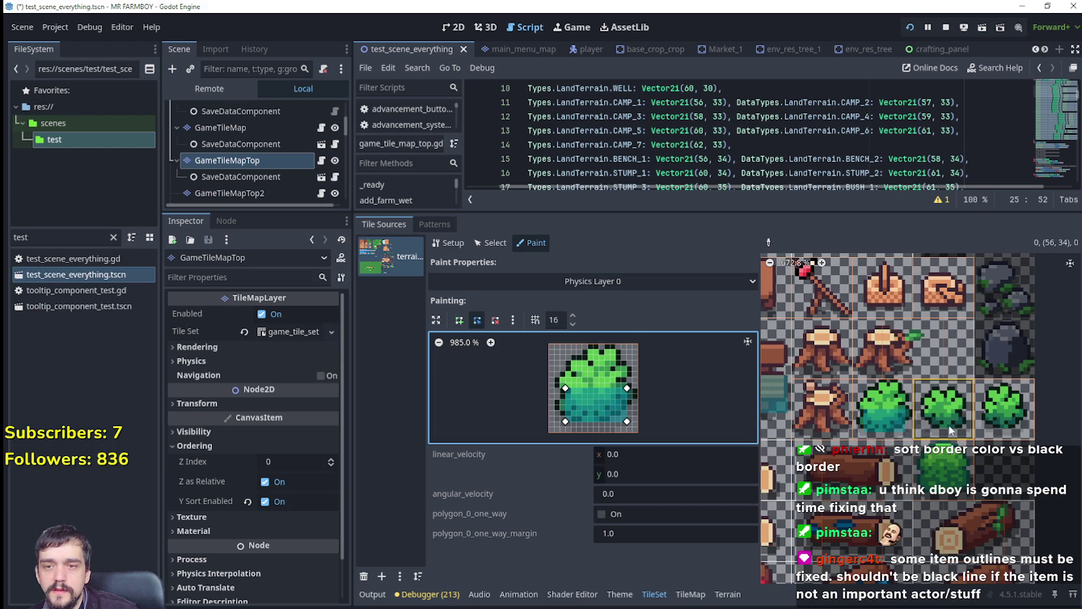
pyautogui.click(946, 422)
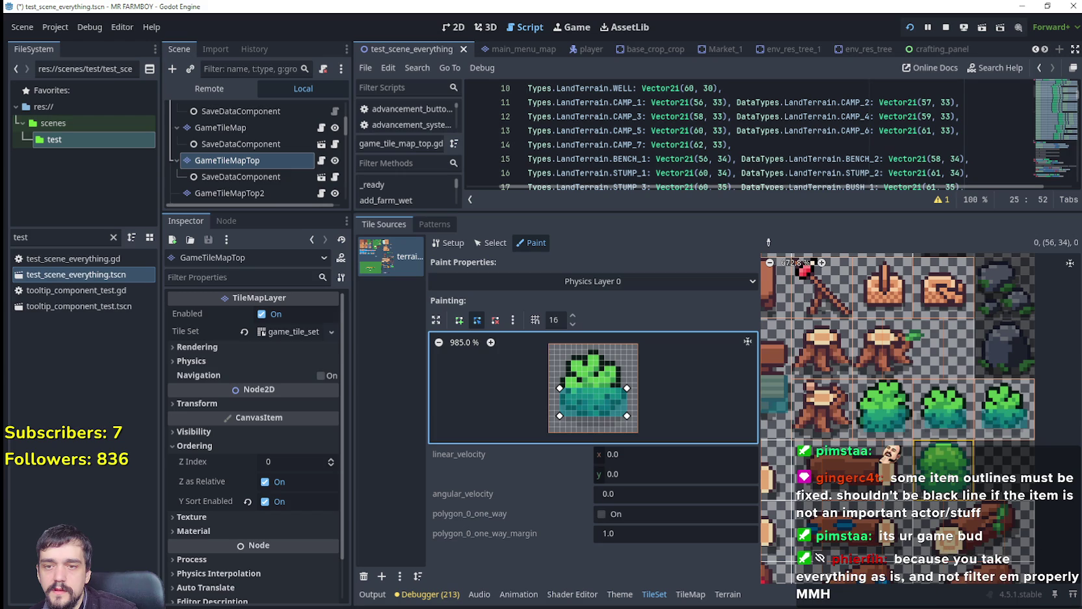
pyautogui.click(942, 484)
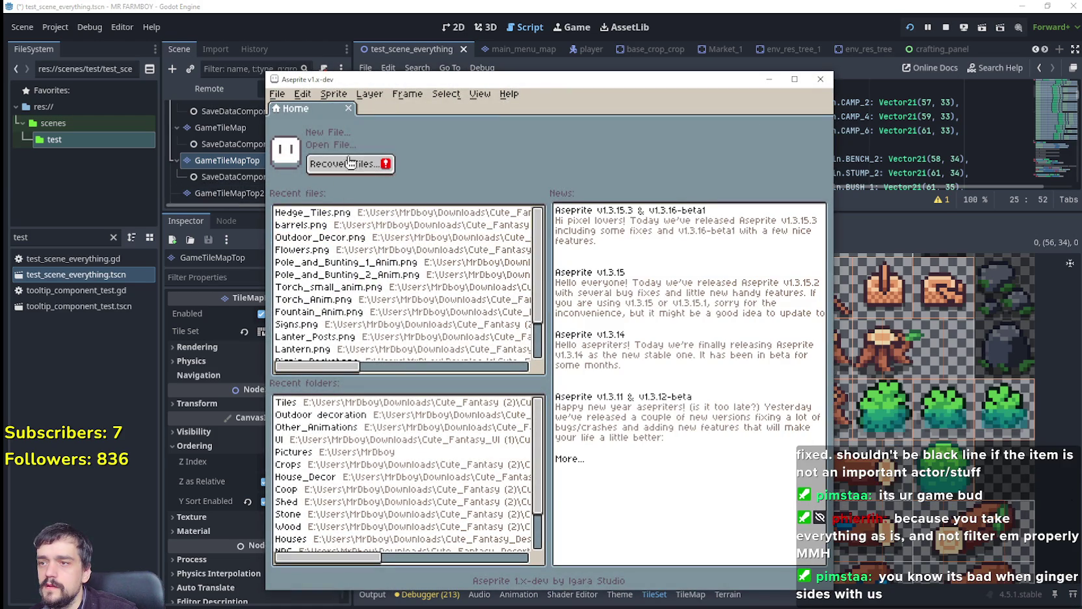
# Clear Aseprite's list of recently opened files.
pyautogui.scroll(-3, 327, 334)
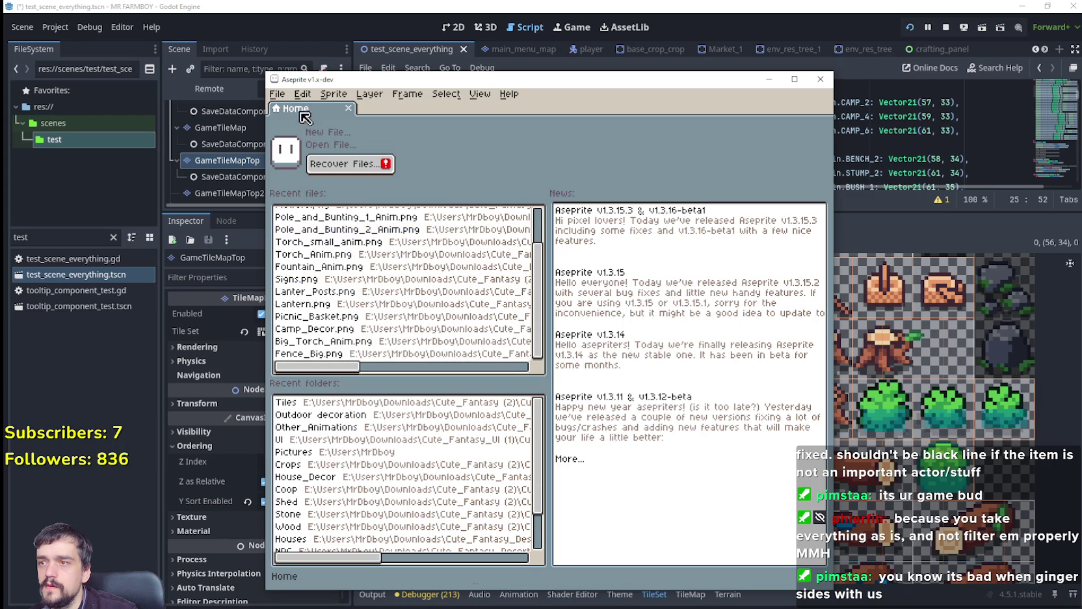
pyautogui.click(279, 95)
pyautogui.moveTo(327, 136)
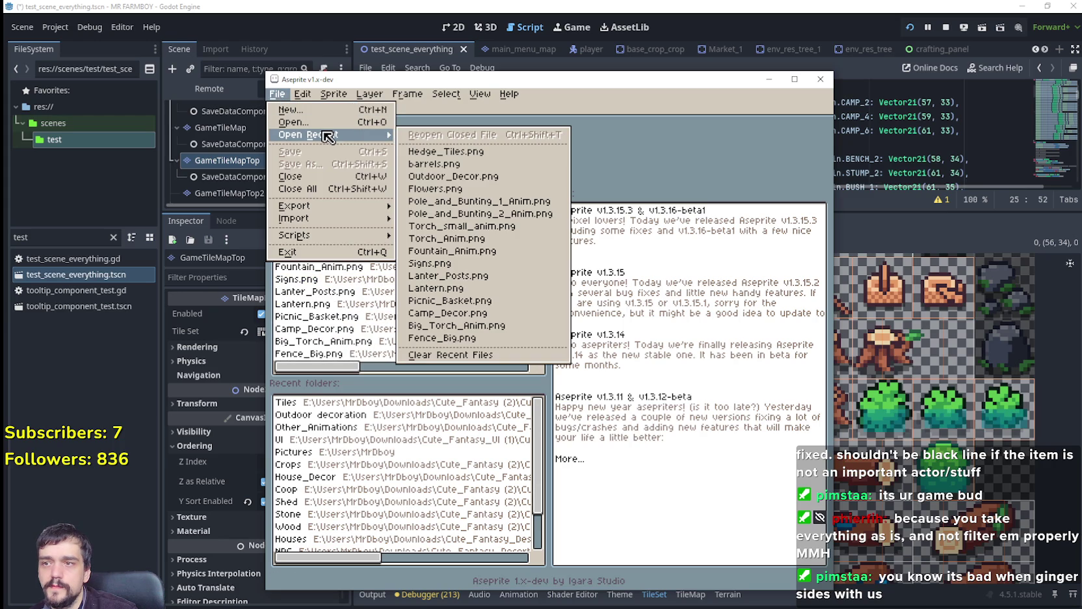
pyautogui.click(449, 354)
# Open terrainSet.png from the Tiles folder.
pyautogui.click(278, 94)
pyautogui.moveTo(332, 134)
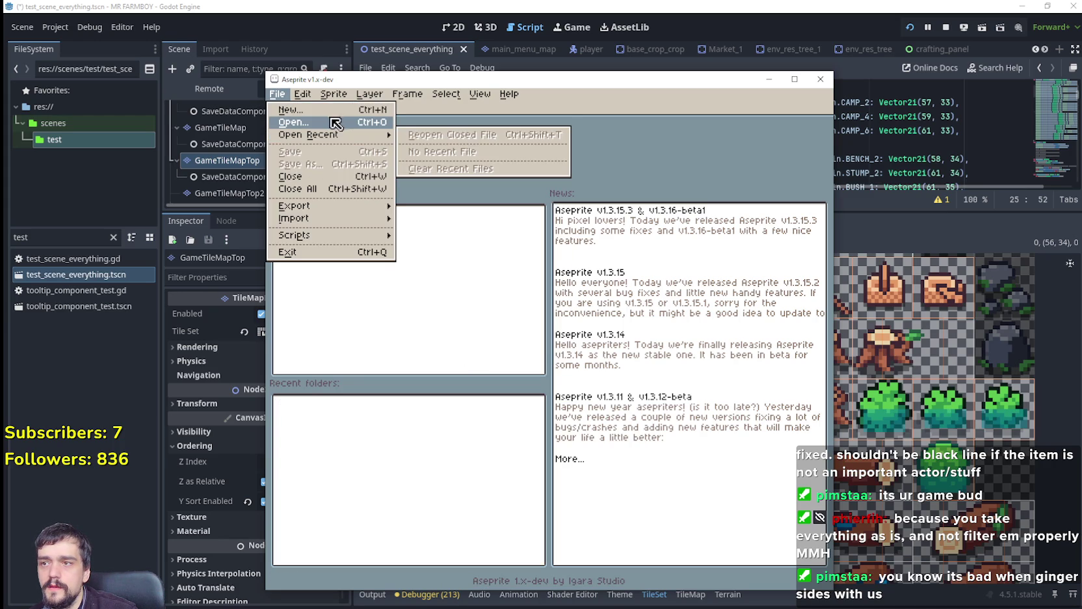
pyautogui.press('Return')
pyautogui.doubleClick(429, 179)
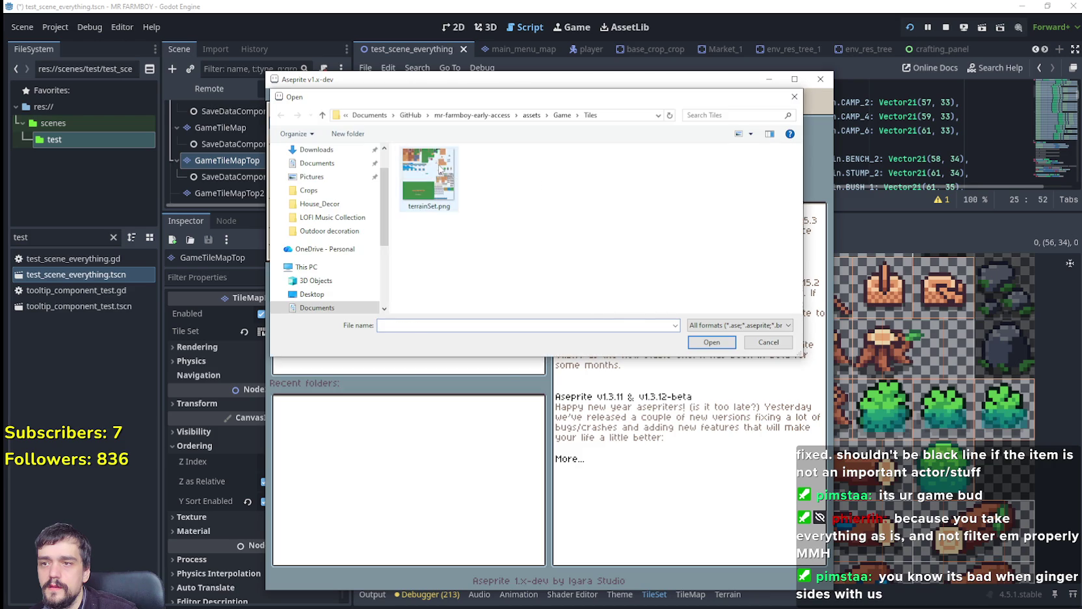
pyautogui.scroll(-3, 532, 291)
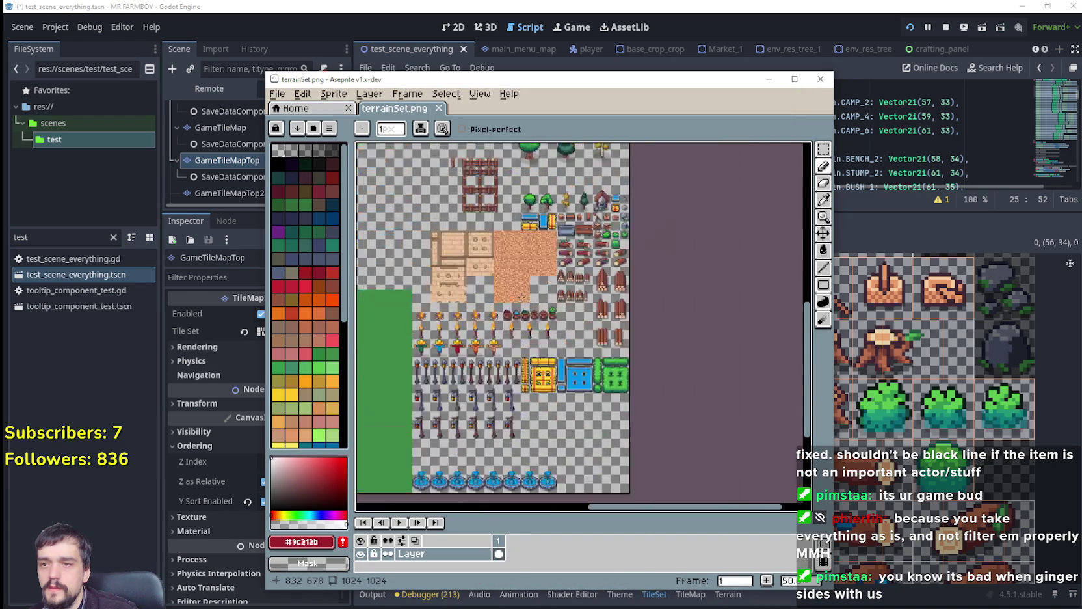
pyautogui.scroll(5, 593, 292)
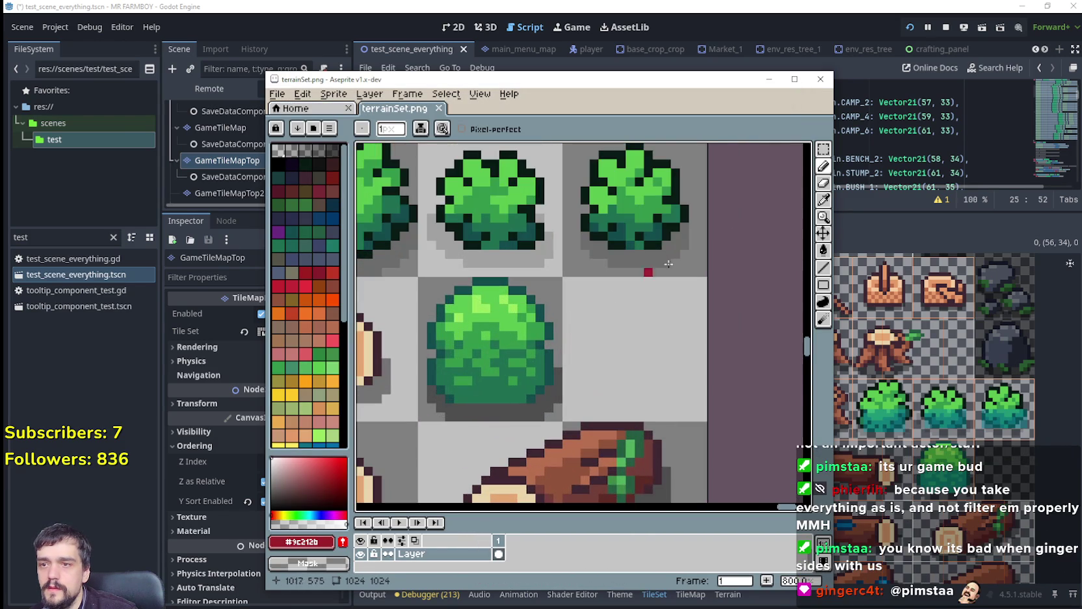
# Eyedrop #134c4c, marquee the lower round bush tile and paint-bucket it with that colour.
pyautogui.click(823, 199)
pyautogui.moveTo(514, 302)
pyautogui.mouseDown()
pyautogui.moveTo(643, 364)
pyautogui.moveTo(665, 341)
pyautogui.mouseUp()
pyautogui.click(663, 333)
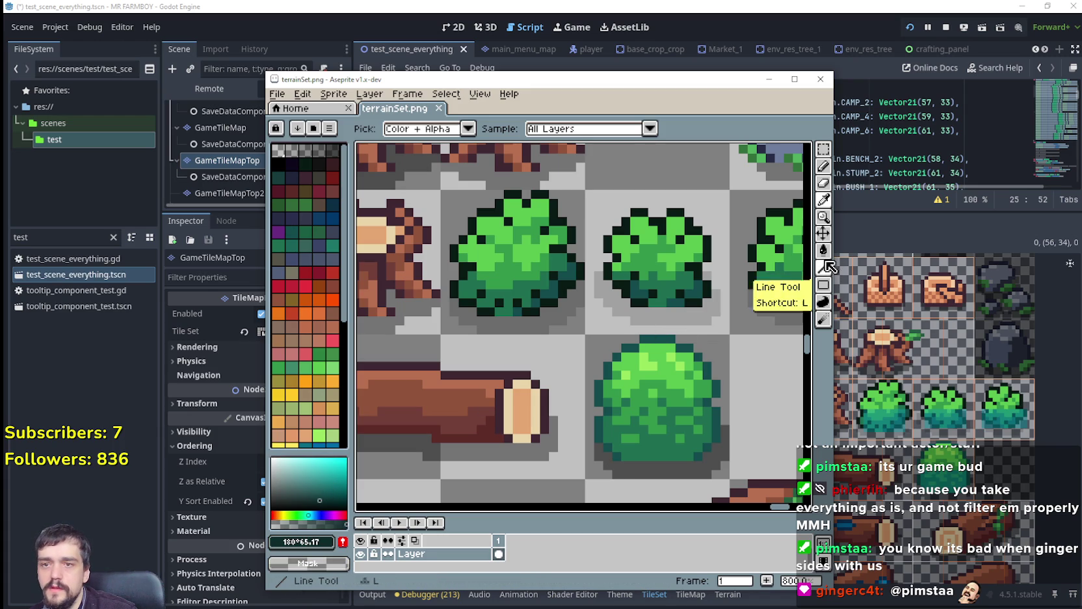
pyautogui.click(823, 155)
pyautogui.moveTo(586, 336); pyautogui.dragTo(729, 479)
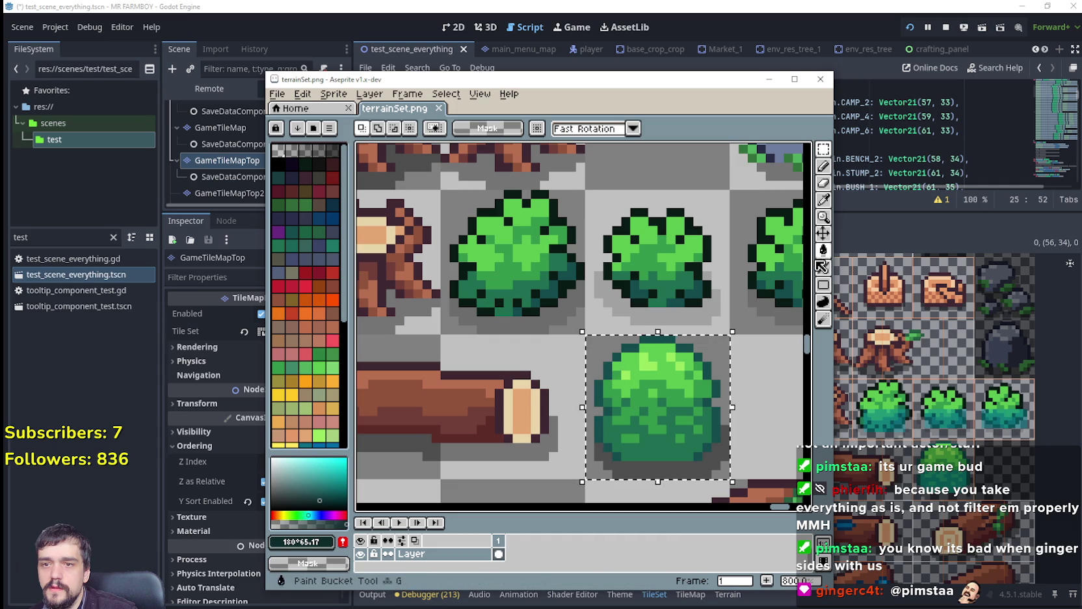
pyautogui.click(823, 250)
pyautogui.click(666, 339)
pyautogui.scroll(-2, 617, 393)
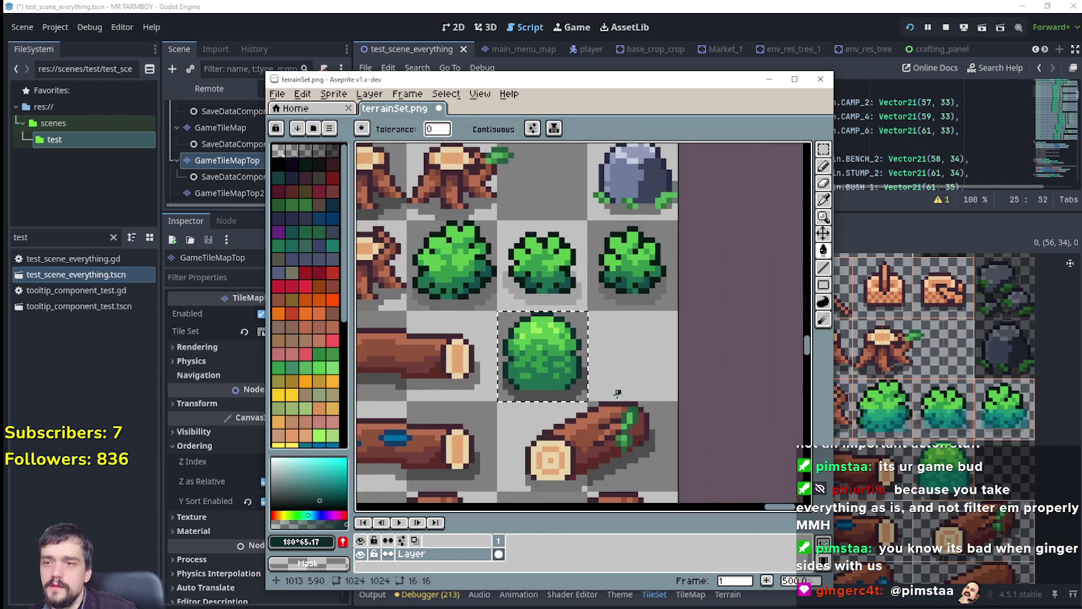
pyautogui.click(931, 216)
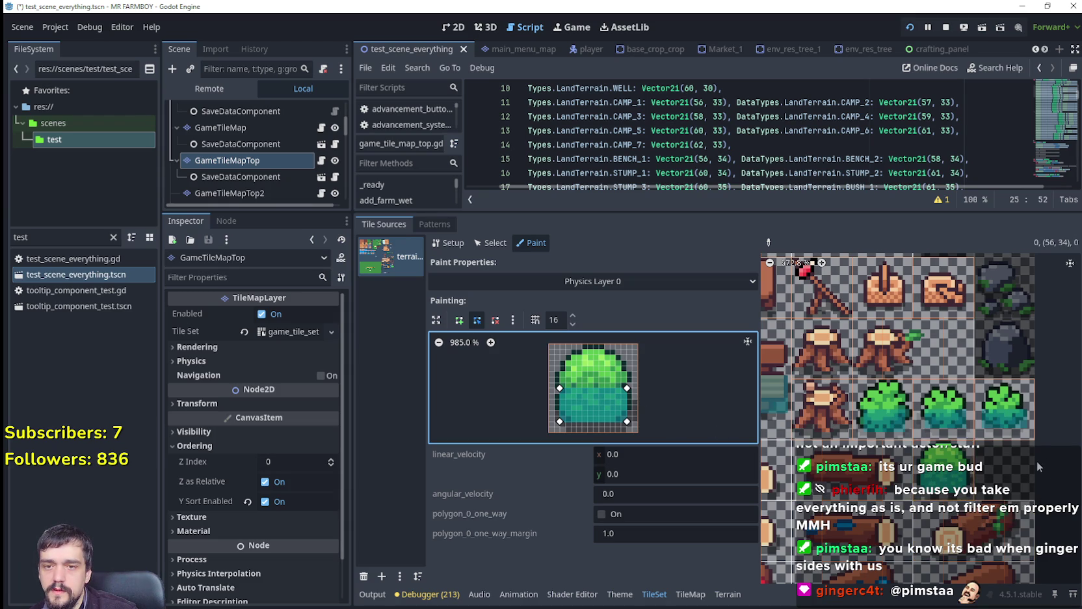
# Paint the Physics Layer 0 collision shape onto the stump tiles, including the wide stump.
pyautogui.scroll(-1, 1036, 460)
pyautogui.scroll(-1, 1036, 460)
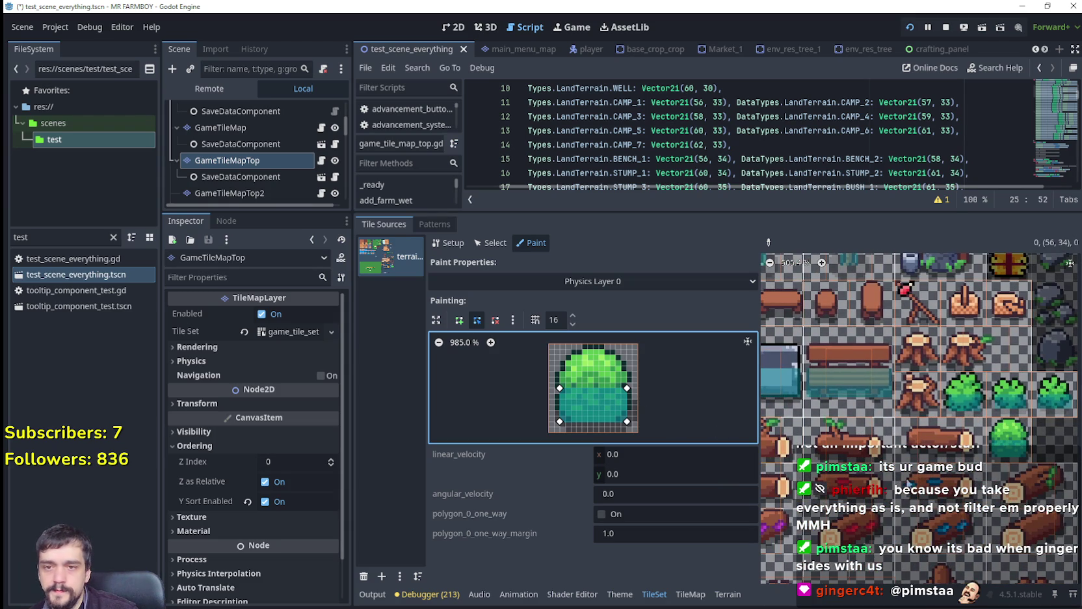
pyautogui.scroll(2, 925, 394)
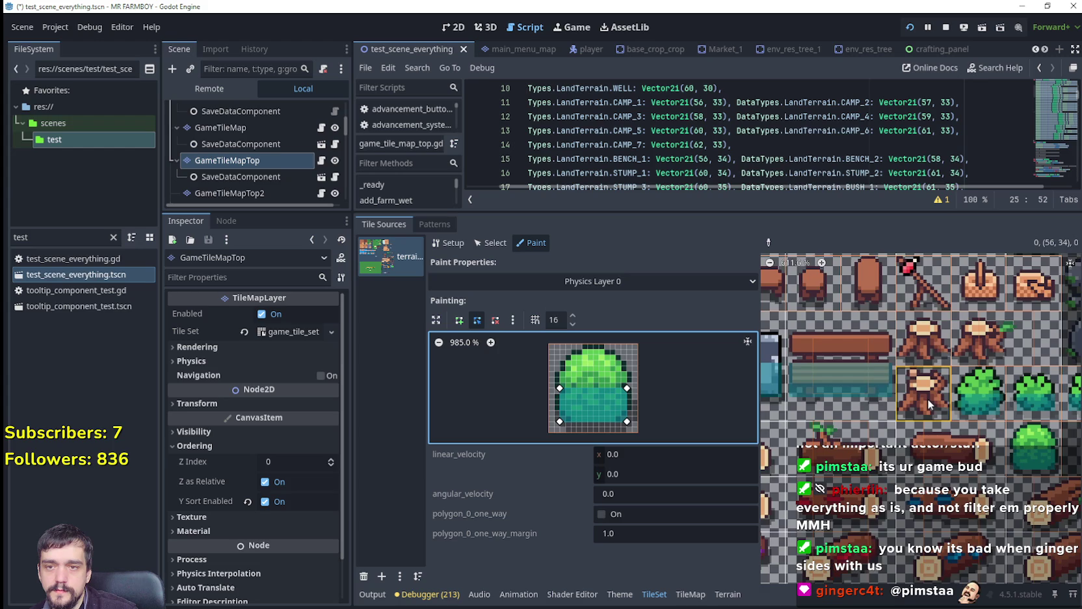
pyautogui.click(928, 400)
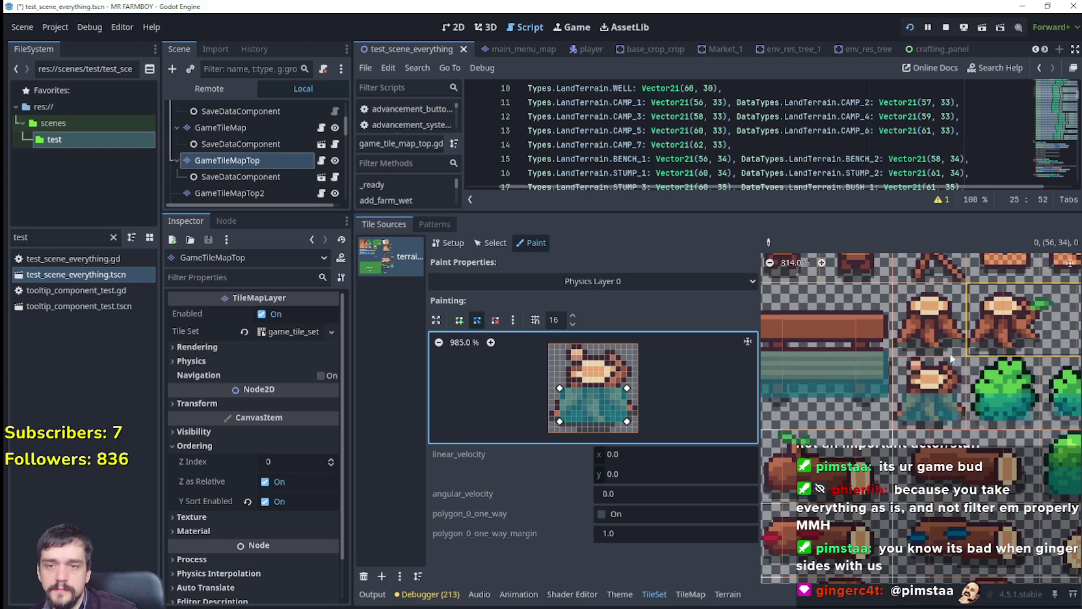
pyautogui.scroll(1, 883, 392)
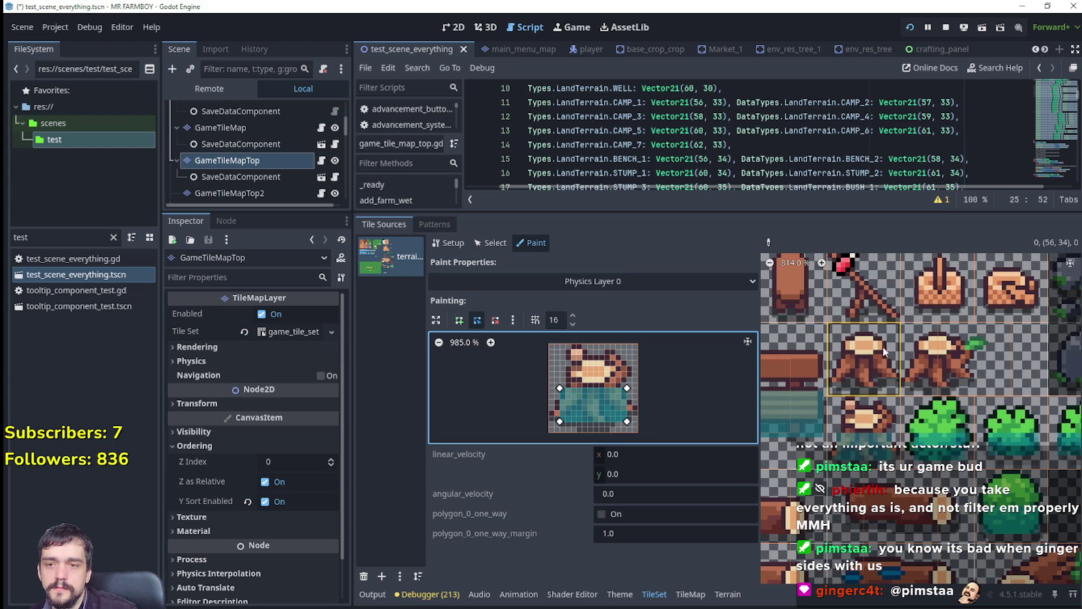
pyautogui.click(870, 368)
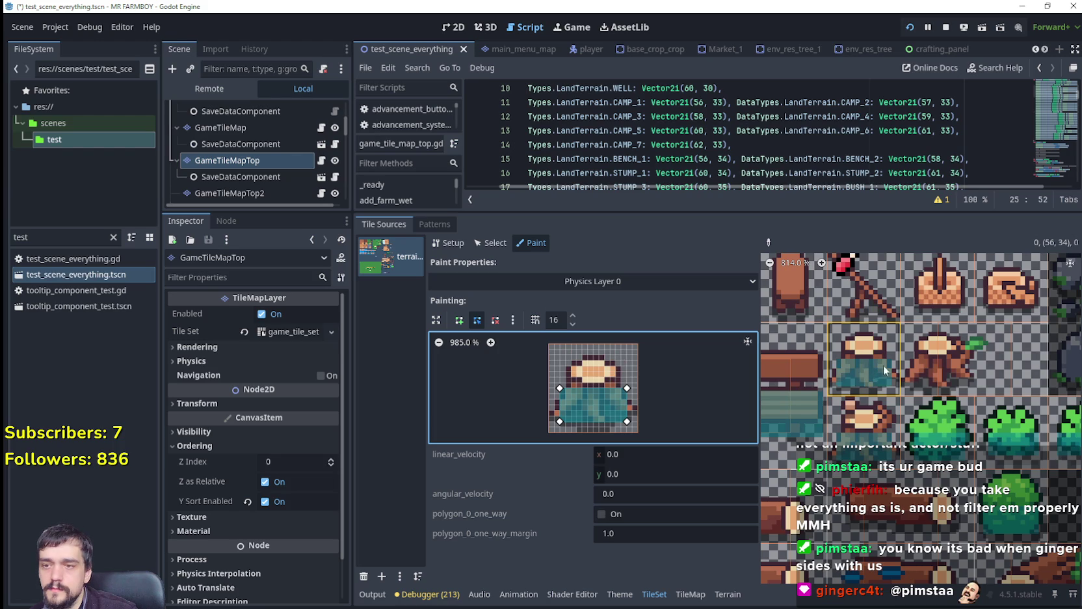
pyautogui.click(934, 372)
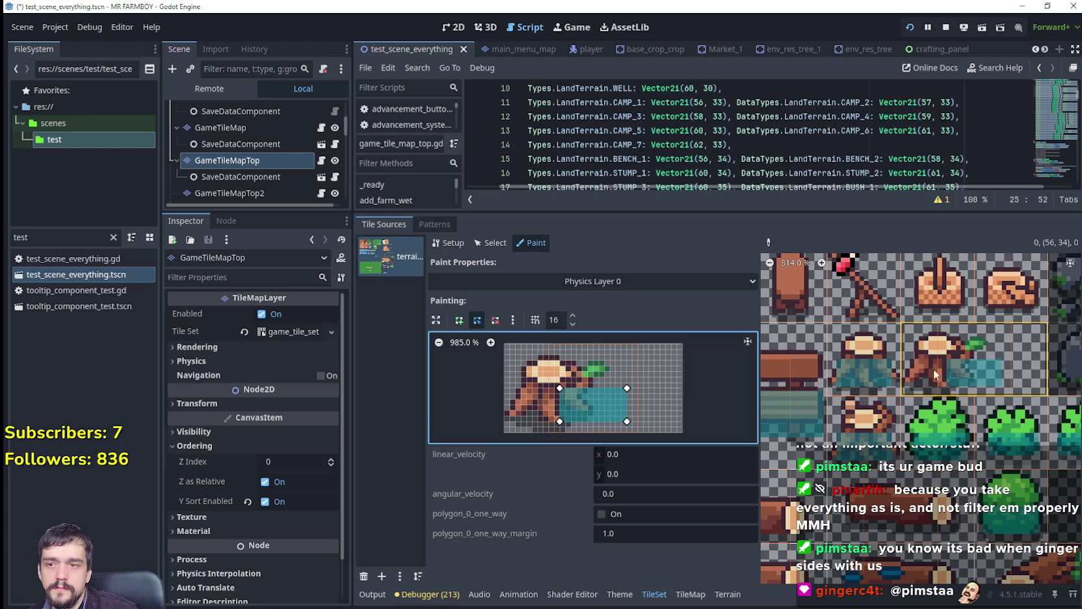
# Drag the polygon's four corners inward so the collision fits just the trunk base.
pyautogui.moveTo(560, 389); pyautogui.dragTo(532, 389)
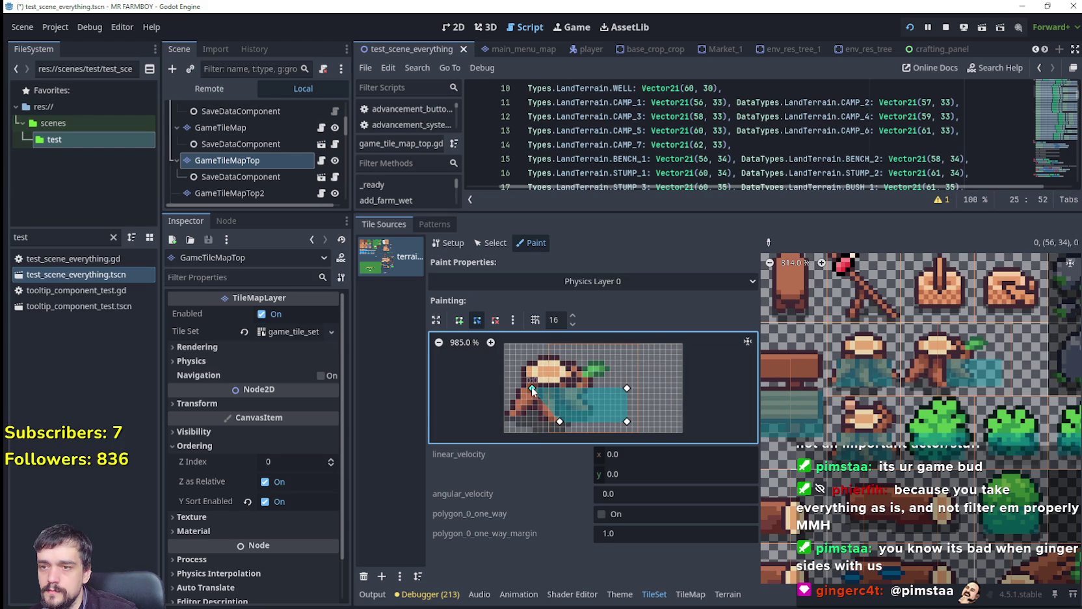
pyautogui.moveTo(558, 421); pyautogui.dragTo(509, 422)
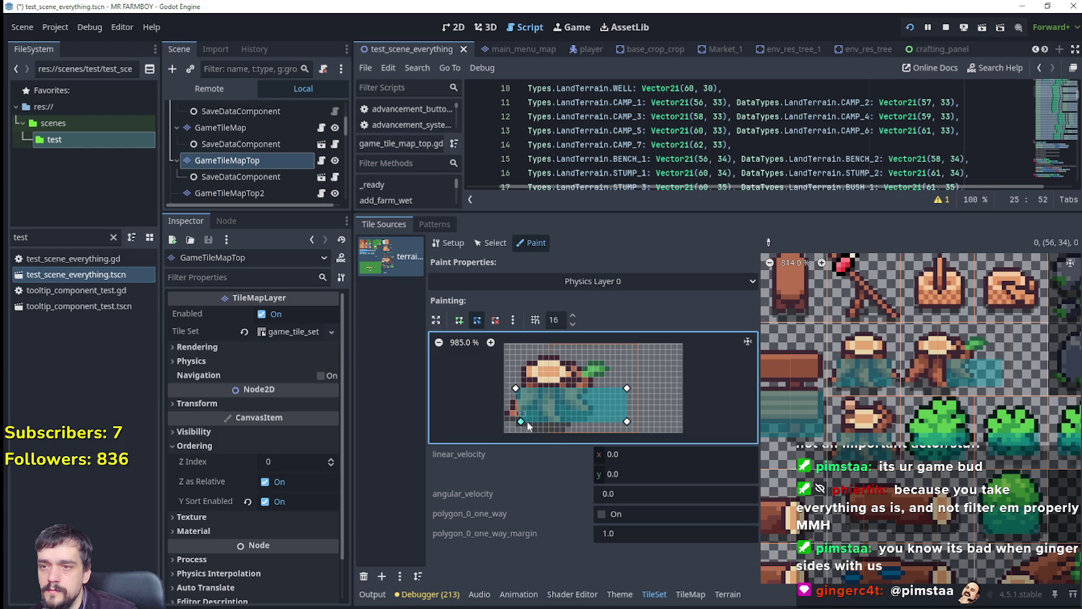
pyautogui.moveTo(521, 422); pyautogui.dragTo(516, 421)
pyautogui.moveTo(626, 389); pyautogui.dragTo(615, 394)
pyautogui.moveTo(583, 421); pyautogui.dragTo(588, 421)
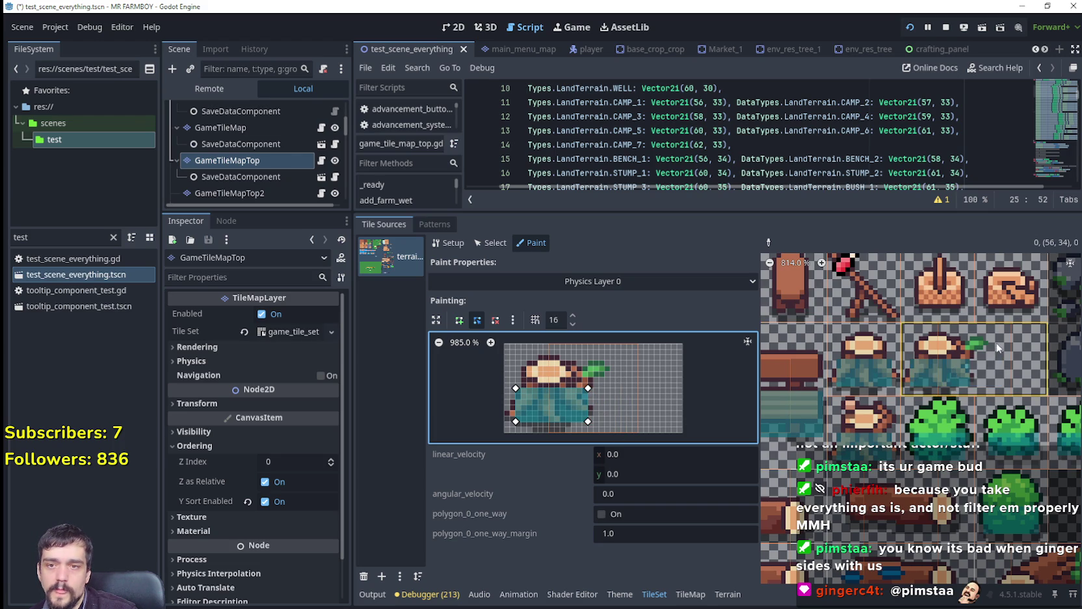
# Reshape the collision polygon into a small rectangle over the log and paint it onto tile (62, 33).
pyautogui.hscroll(2, 945, 373)
pyautogui.scroll(1, 945, 372)
pyautogui.hscroll(2, 915, 404)
pyautogui.scroll(1, 915, 403)
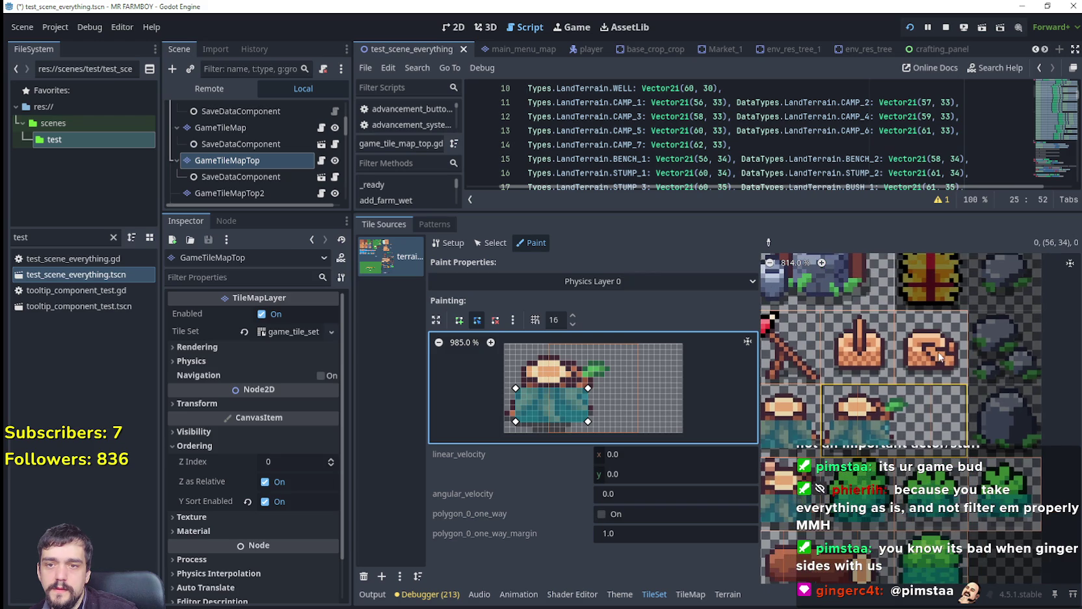
pyautogui.moveTo(588, 389); pyautogui.dragTo(627, 388)
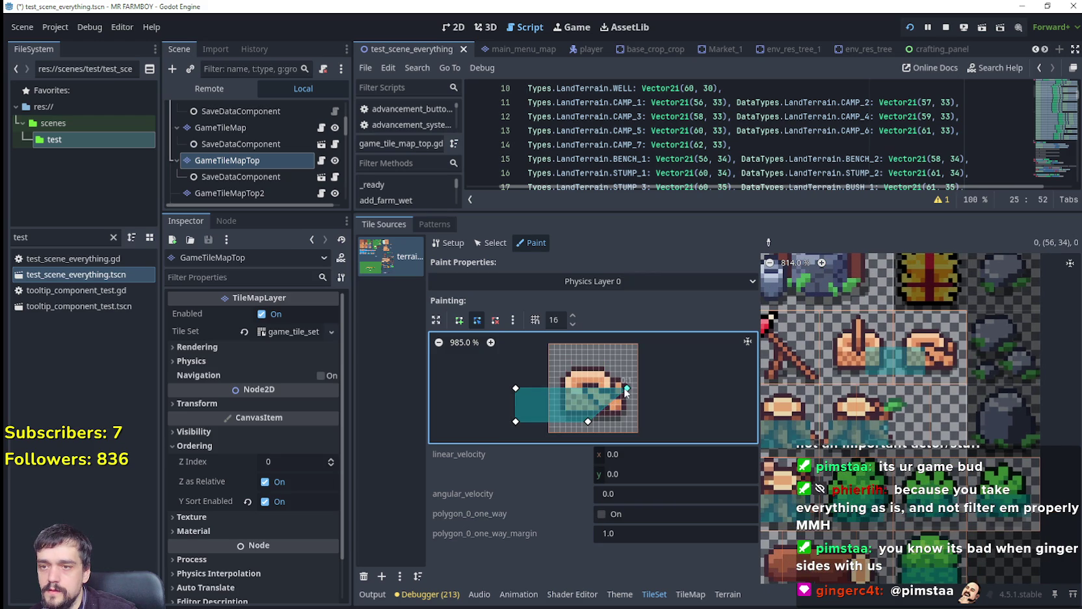
pyautogui.moveTo(591, 422); pyautogui.dragTo(628, 421)
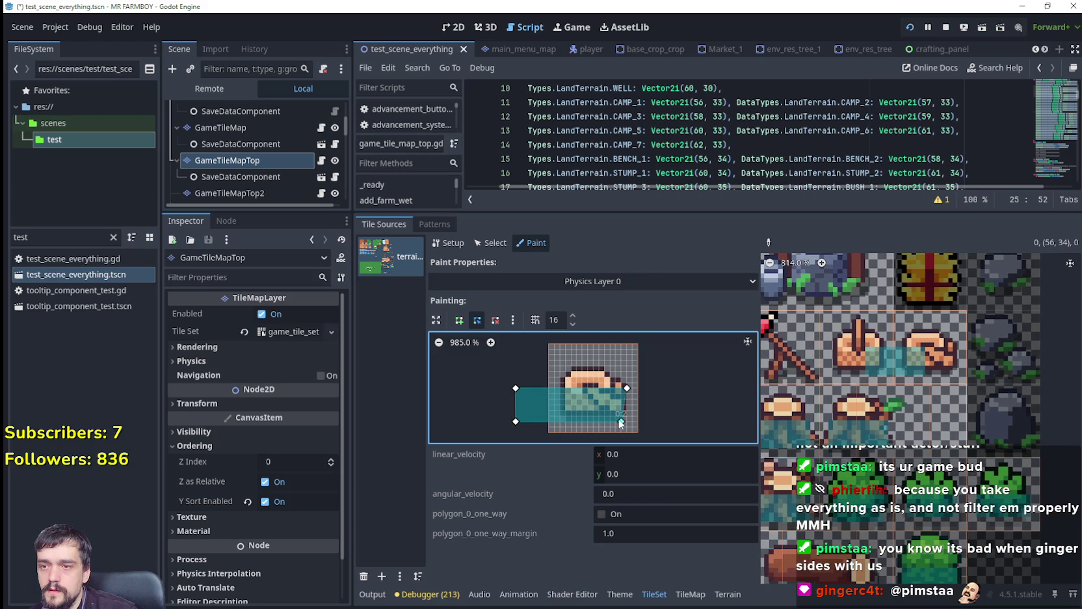
pyautogui.moveTo(516, 388); pyautogui.dragTo(526, 390)
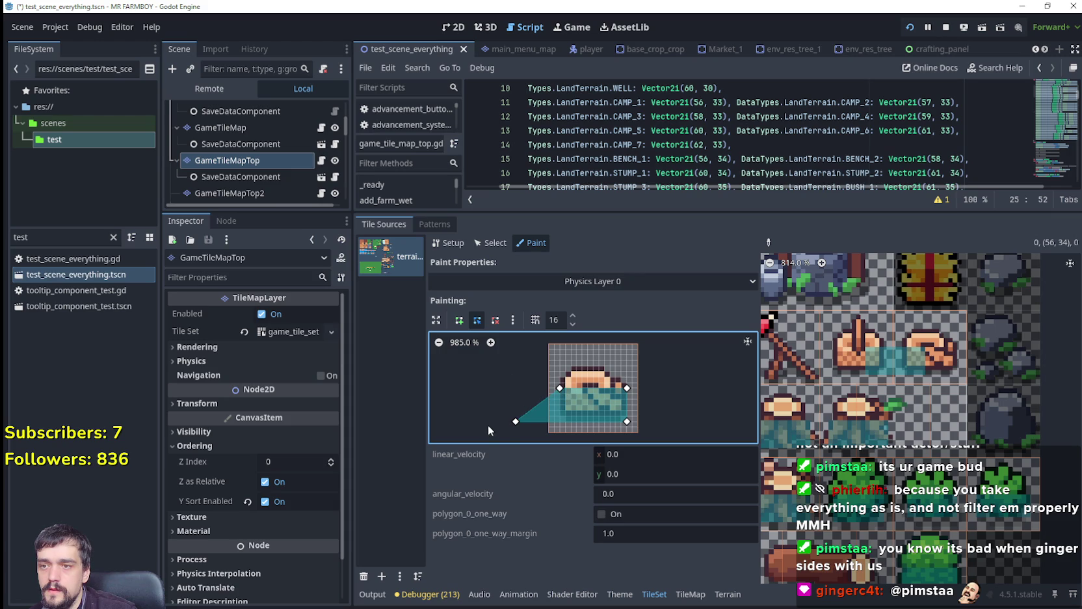
pyautogui.moveTo(518, 424)
pyautogui.mouseDown()
pyautogui.moveTo(566, 423)
pyautogui.moveTo(564, 405)
pyautogui.moveTo(562, 416)
pyautogui.mouseUp()
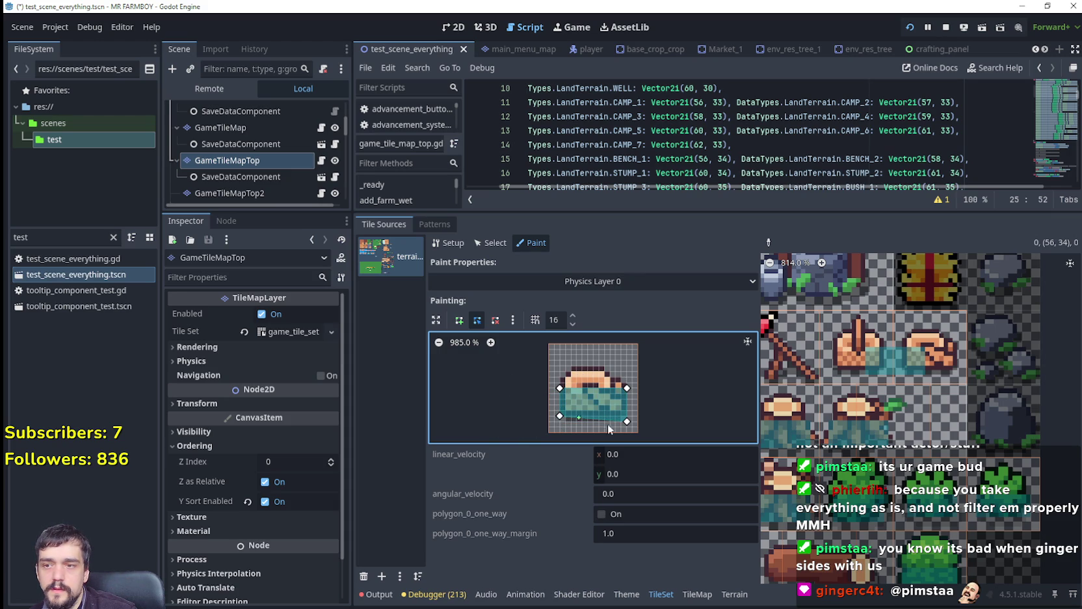
pyautogui.moveTo(627, 421); pyautogui.dragTo(626, 415)
pyautogui.click(928, 357)
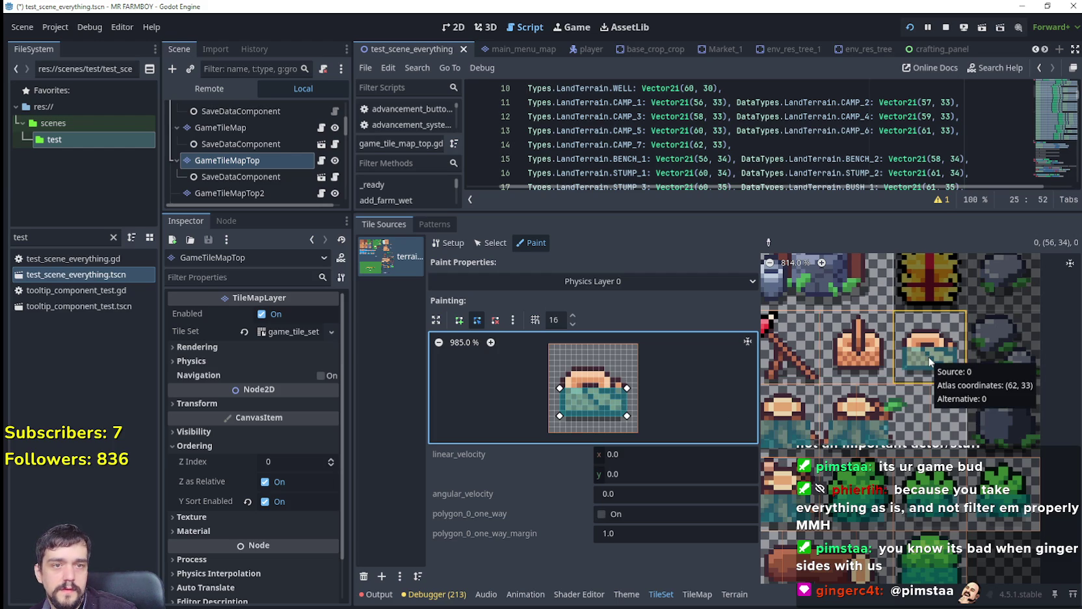
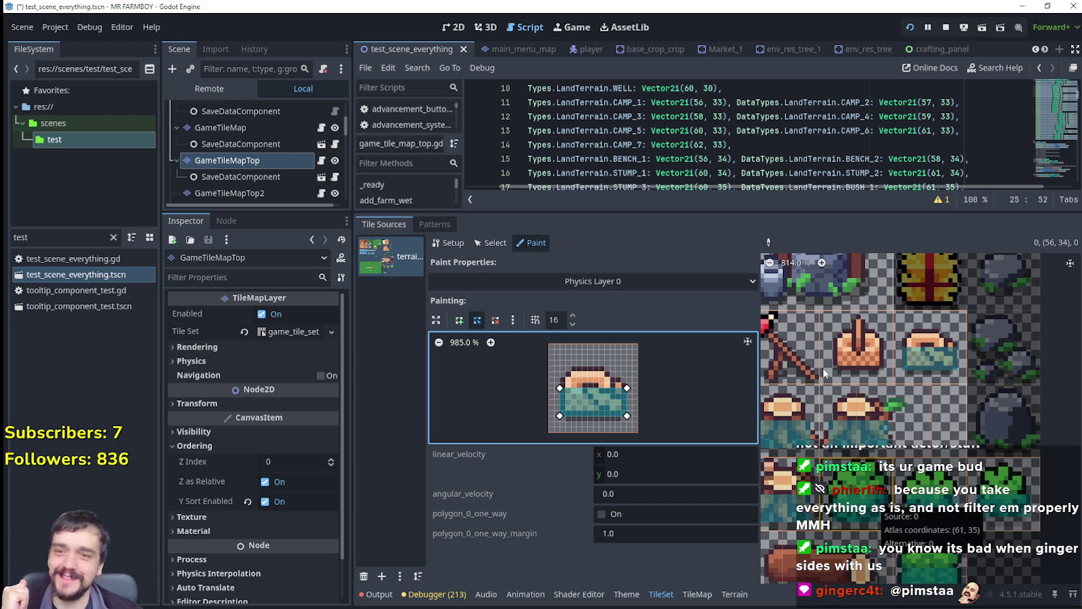
# Paint the Physics Layer 0 collision polygon onto the stump and pickaxe tiles.
pyautogui.click(856, 351)
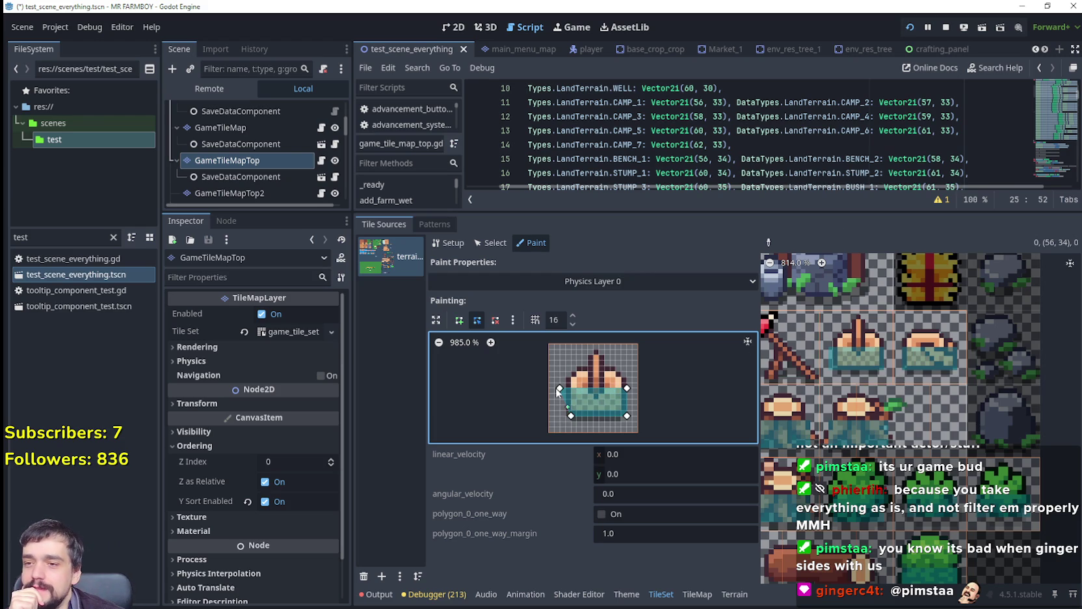
pyautogui.moveTo(559, 388); pyautogui.dragTo(566, 413)
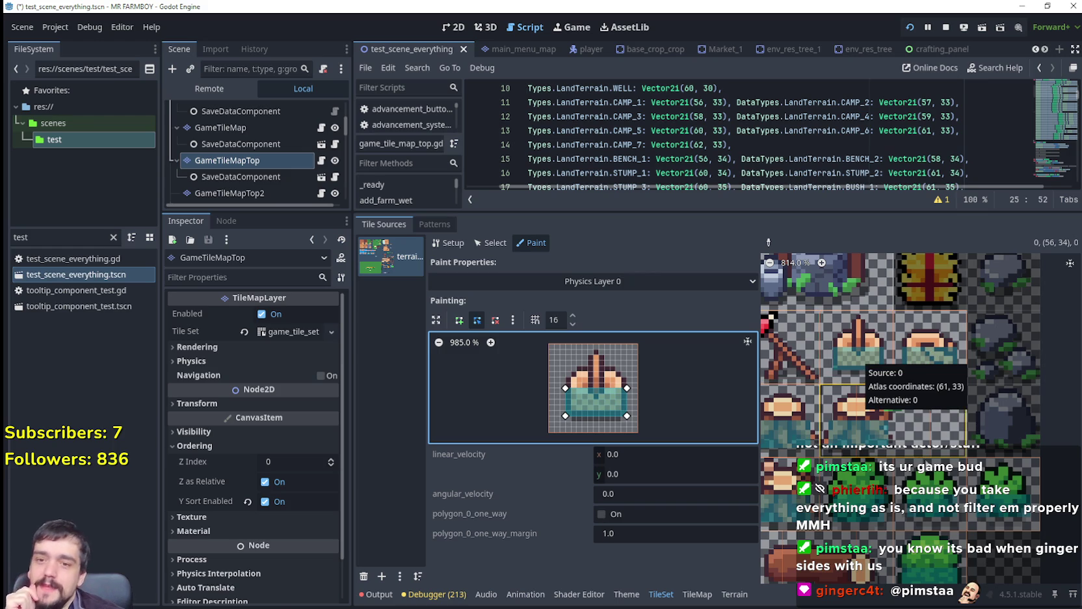
pyautogui.moveTo(862, 364); pyautogui.dragTo(1055, 383)
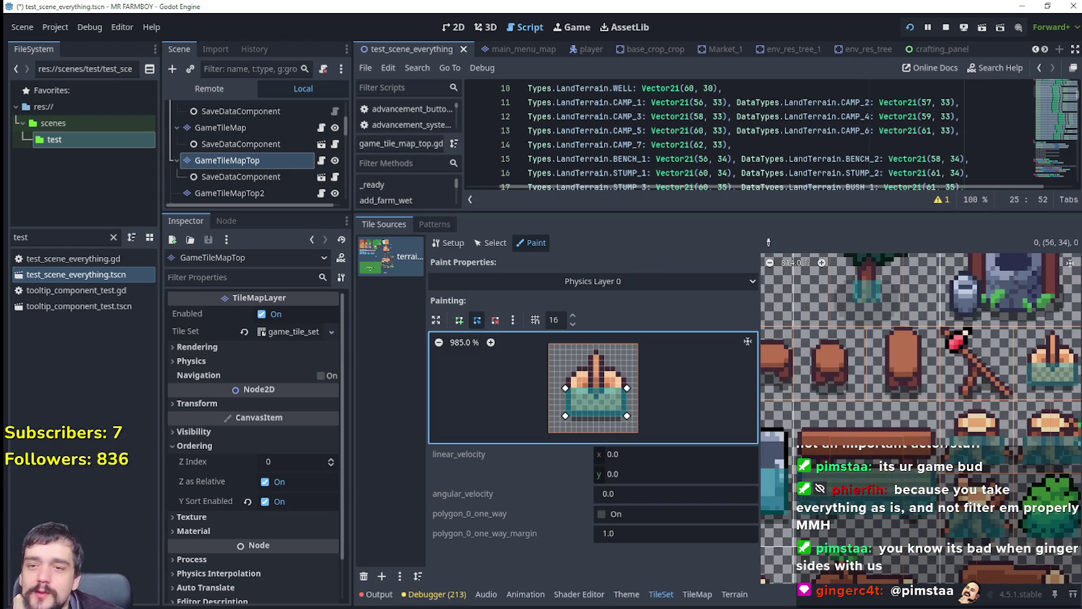
pyautogui.moveTo(998, 357); pyautogui.dragTo(970, 354)
pyautogui.click(963, 354)
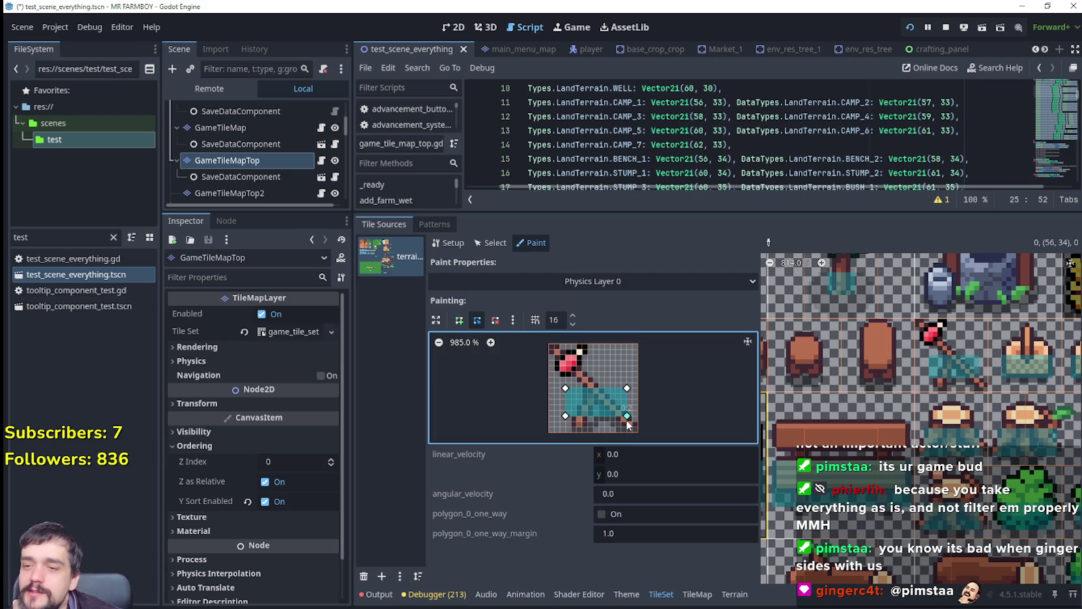
# Widen the polygon's base down to the tile bottom and paint it onto the tall stump tile.
pyautogui.moveTo(627, 419); pyautogui.dragTo(626, 424)
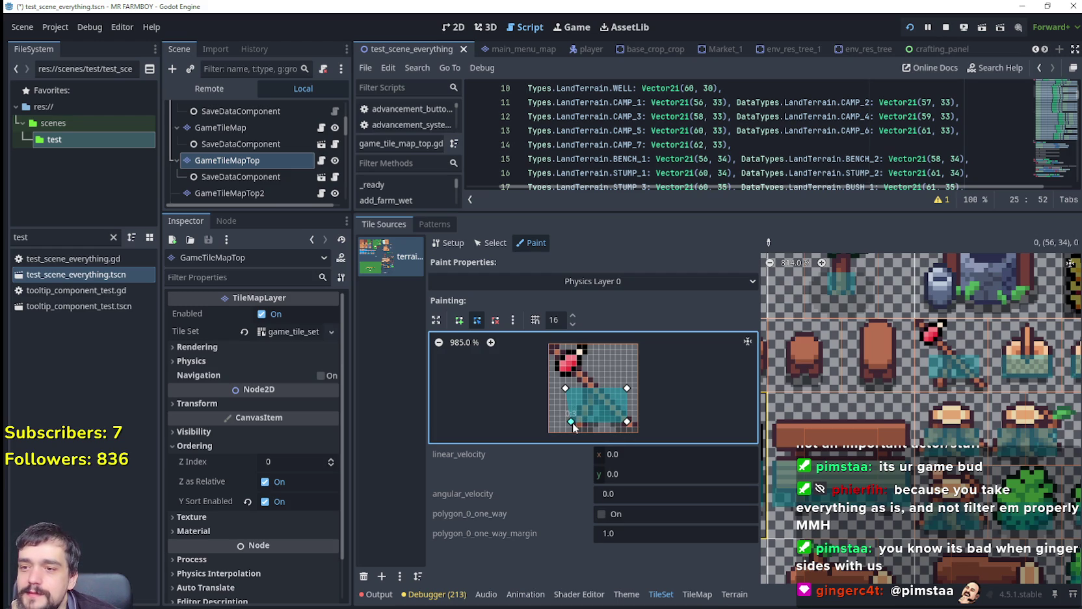
pyautogui.moveTo(572, 422); pyautogui.dragTo(568, 428)
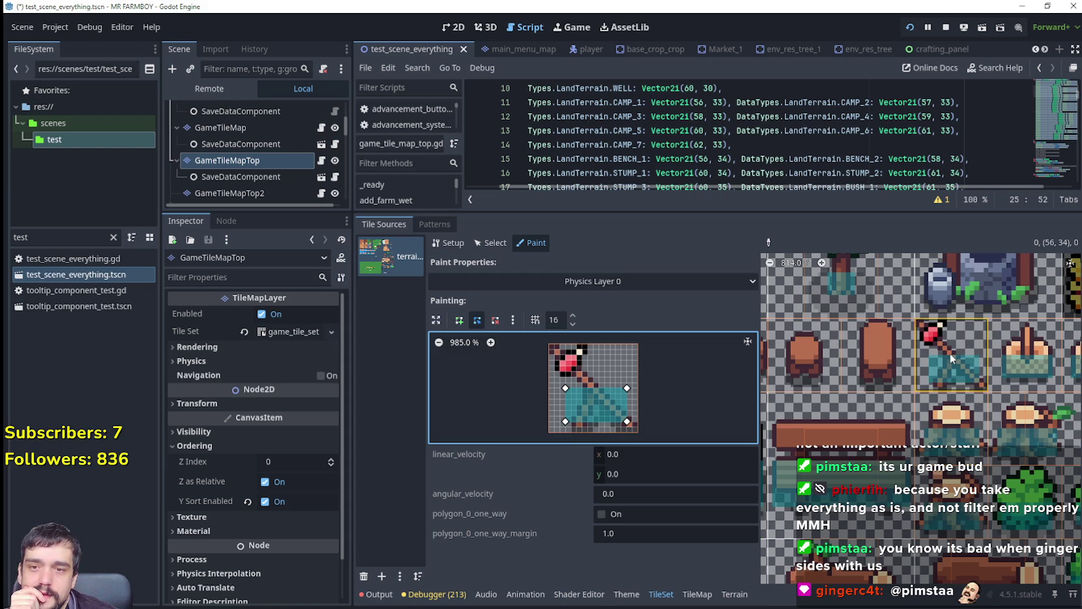
pyautogui.moveTo(628, 421); pyautogui.dragTo(638, 427)
pyautogui.moveTo(565, 422); pyautogui.dragTo(566, 426)
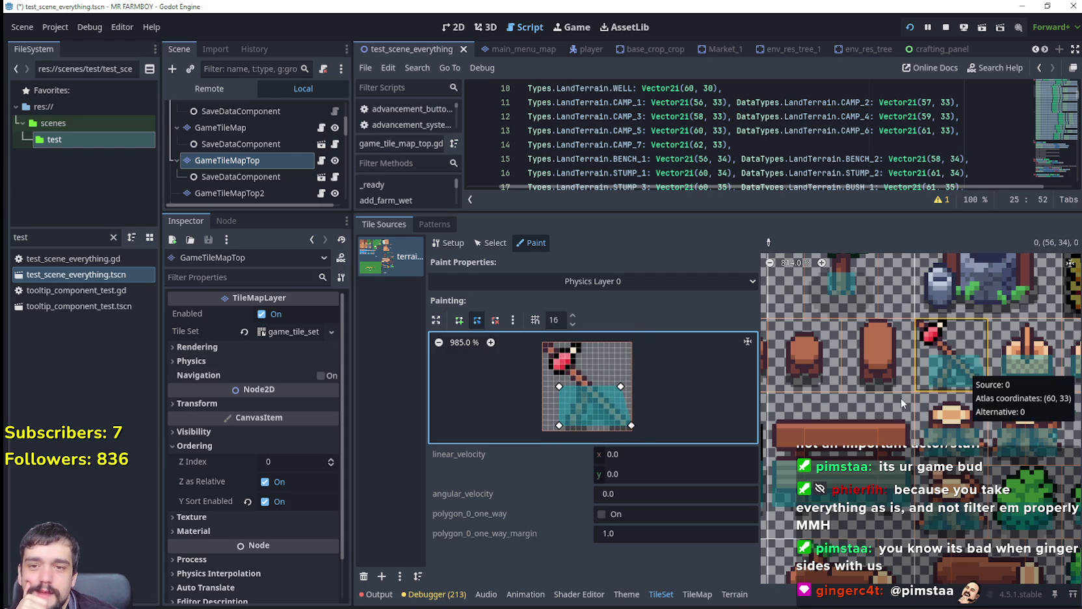
pyautogui.click(883, 357)
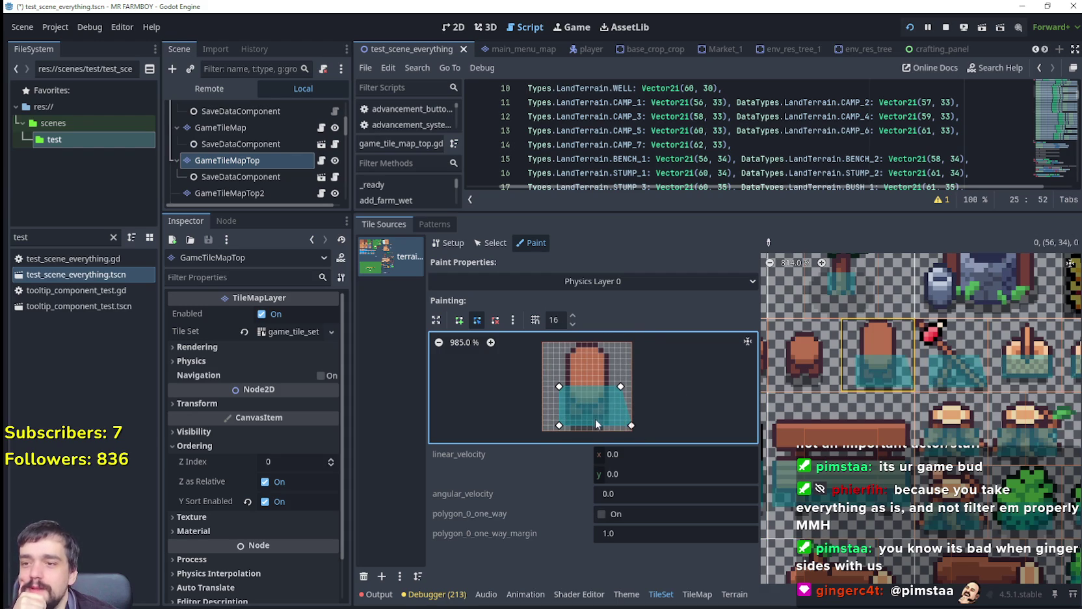
# Reshape the polygon into a narrower upright rectangle and paint it onto the next log tile.
pyautogui.moveTo(631, 426)
pyautogui.mouseDown()
pyautogui.moveTo(619, 402)
pyautogui.moveTo(603, 407)
pyautogui.moveTo(609, 422)
pyautogui.moveTo(565, 419)
pyautogui.mouseUp()
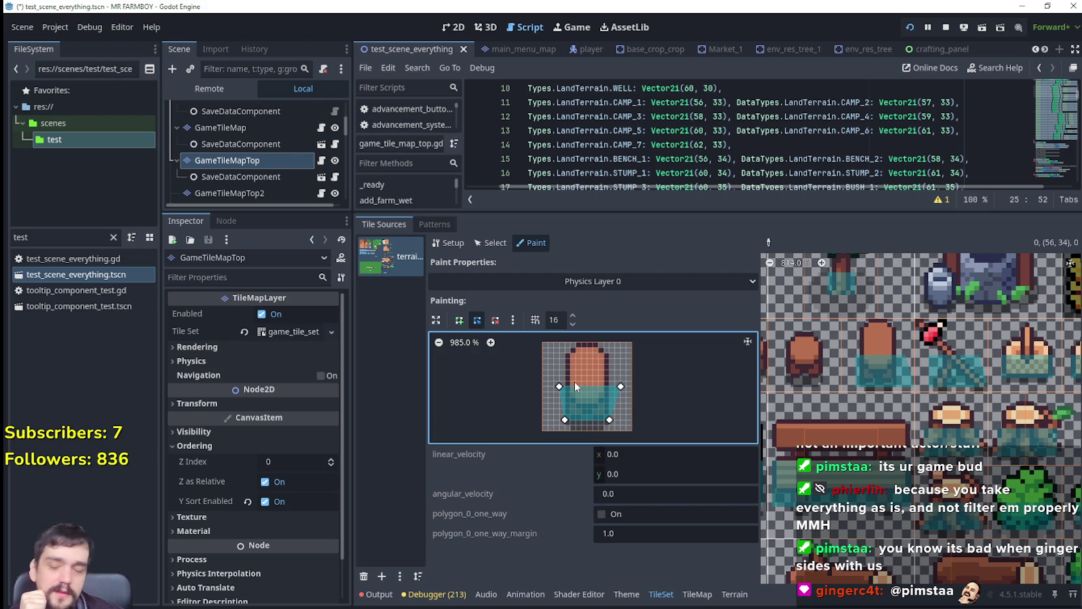
pyautogui.moveTo(559, 386); pyautogui.dragTo(607, 384)
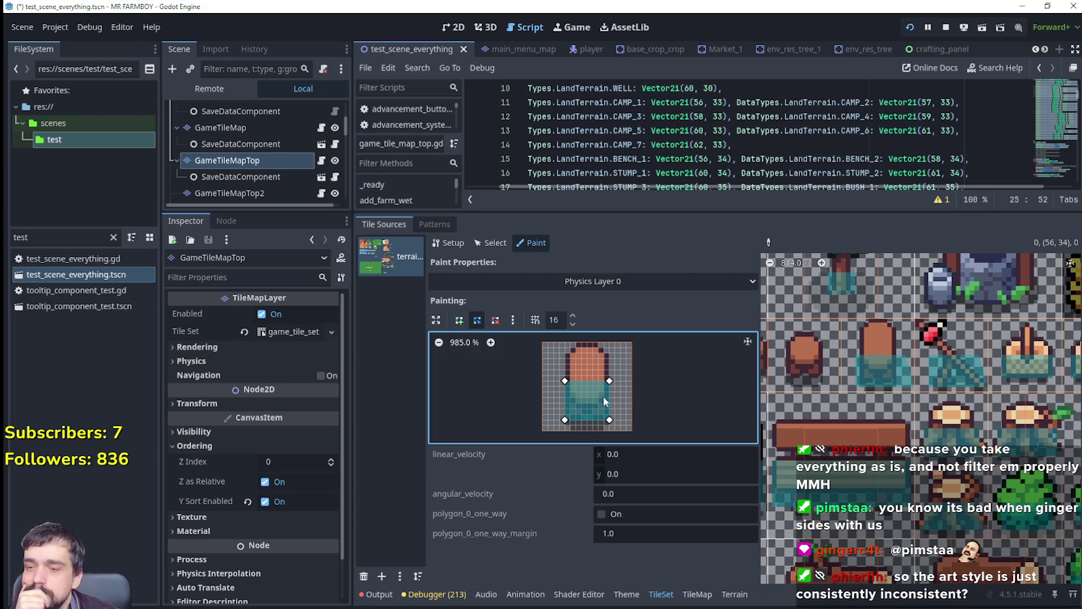
pyautogui.moveTo(609, 380)
pyautogui.mouseDown()
pyautogui.moveTo(611, 370)
pyautogui.moveTo(566, 372)
pyautogui.mouseUp()
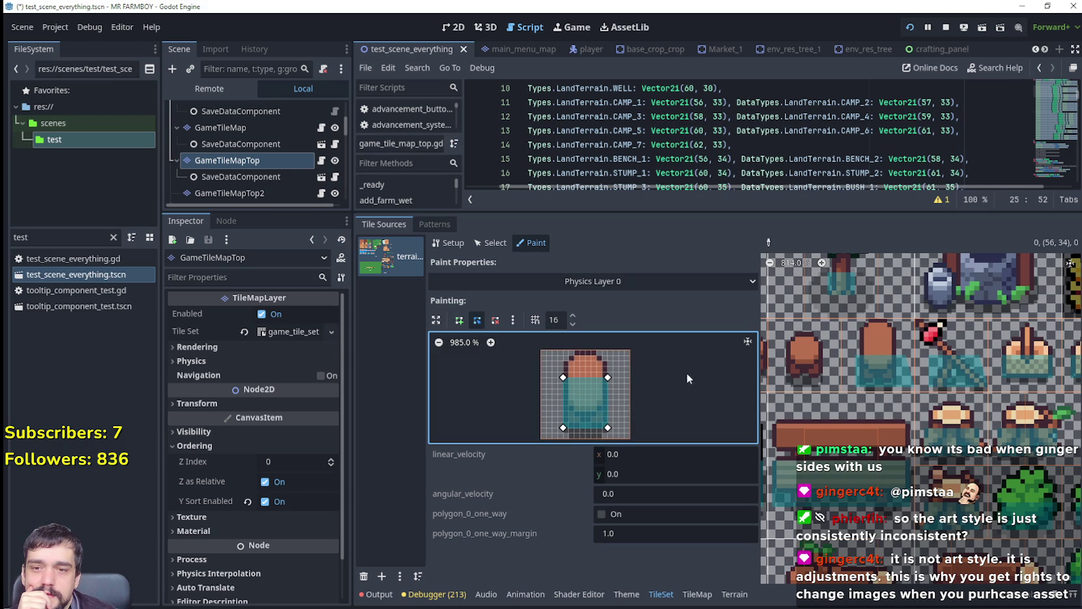
pyautogui.click(882, 371)
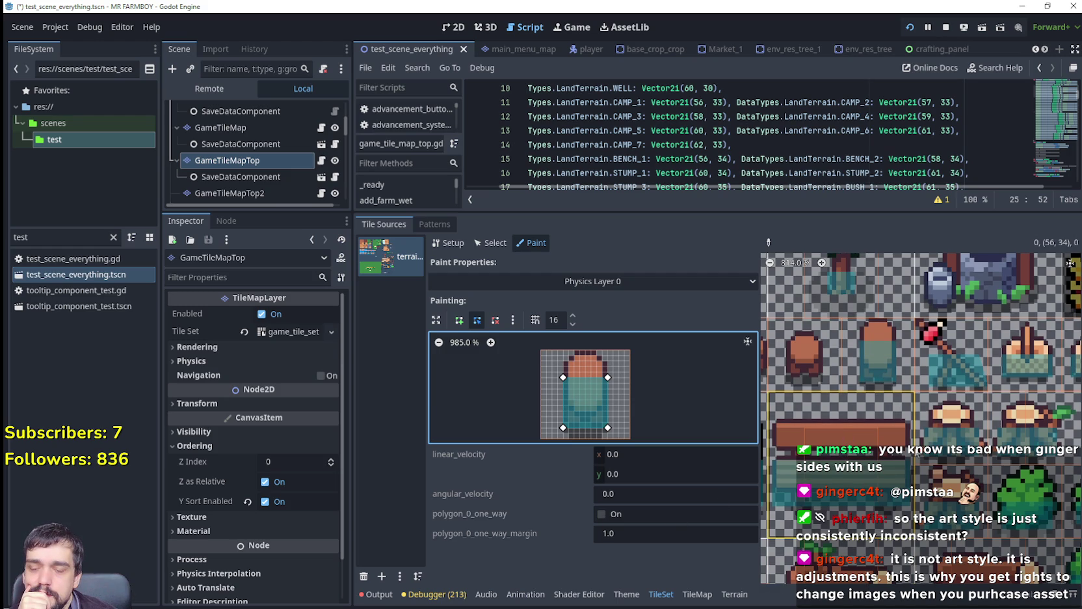
pyautogui.hscroll(-2, 872, 371)
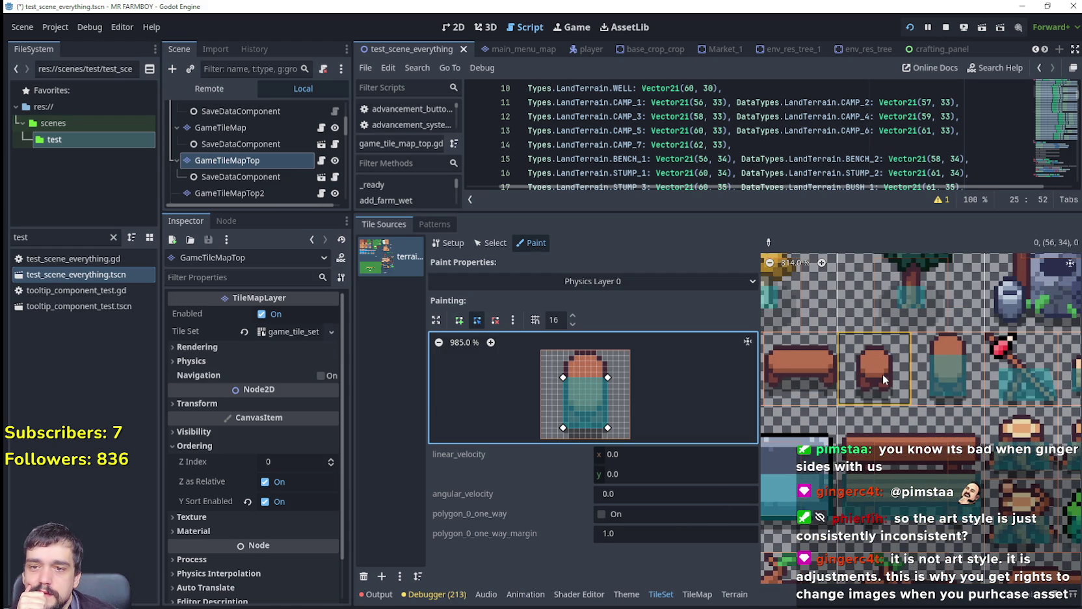
# Paint the small stump, then stretch the polygon across the bench's full width and paint the bench.
pyautogui.click(882, 374)
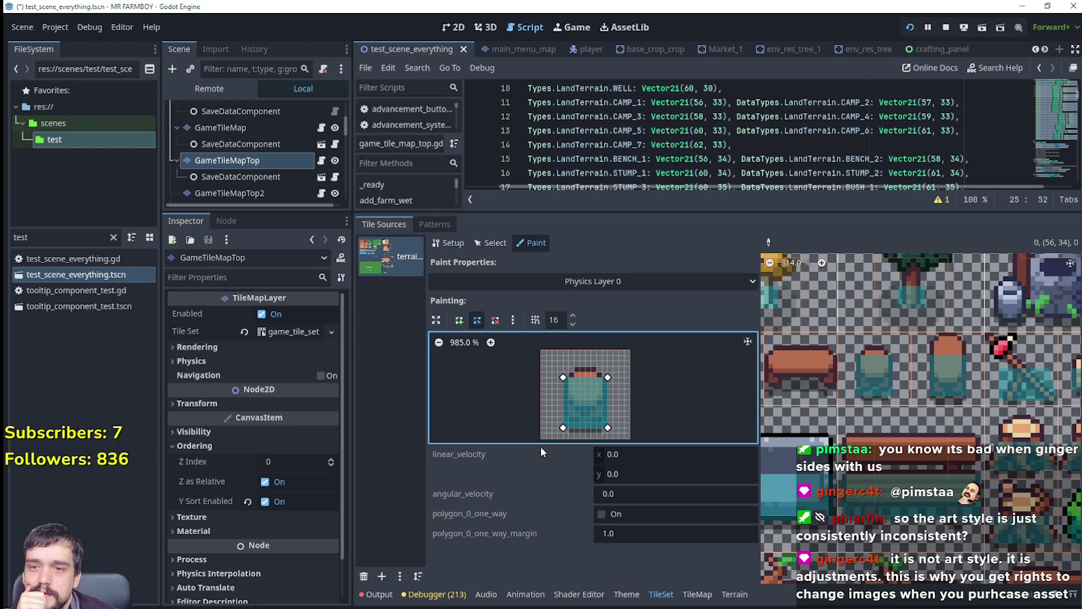
pyautogui.moveTo(608, 427)
pyautogui.mouseDown()
pyautogui.moveTo(604, 392)
pyautogui.moveTo(607, 423)
pyautogui.moveTo(563, 422)
pyautogui.mouseUp()
pyautogui.moveTo(850, 391); pyautogui.dragTo(940, 417)
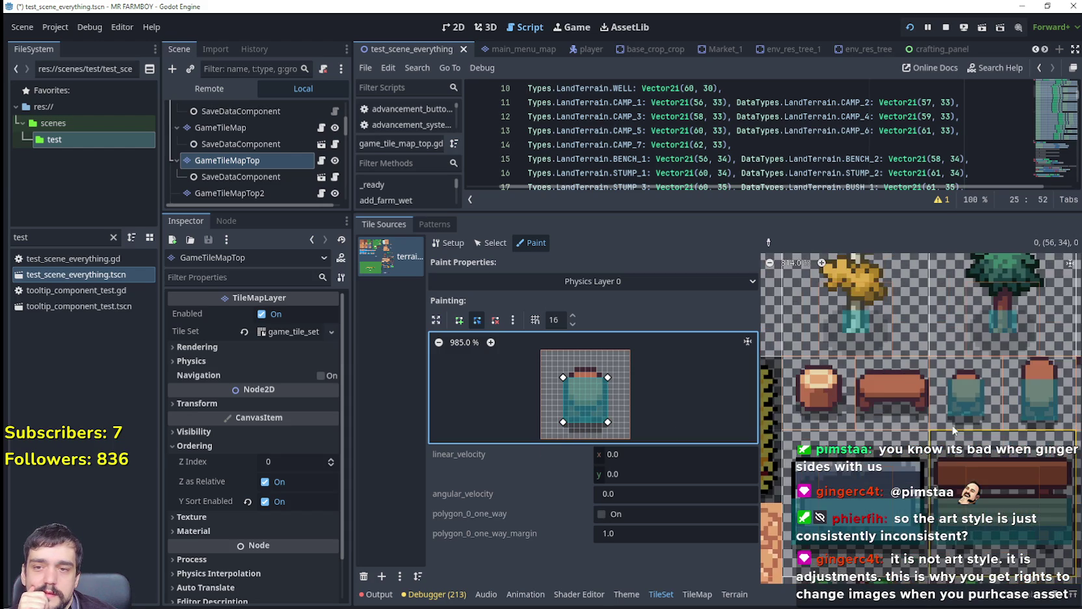
pyautogui.click(892, 406)
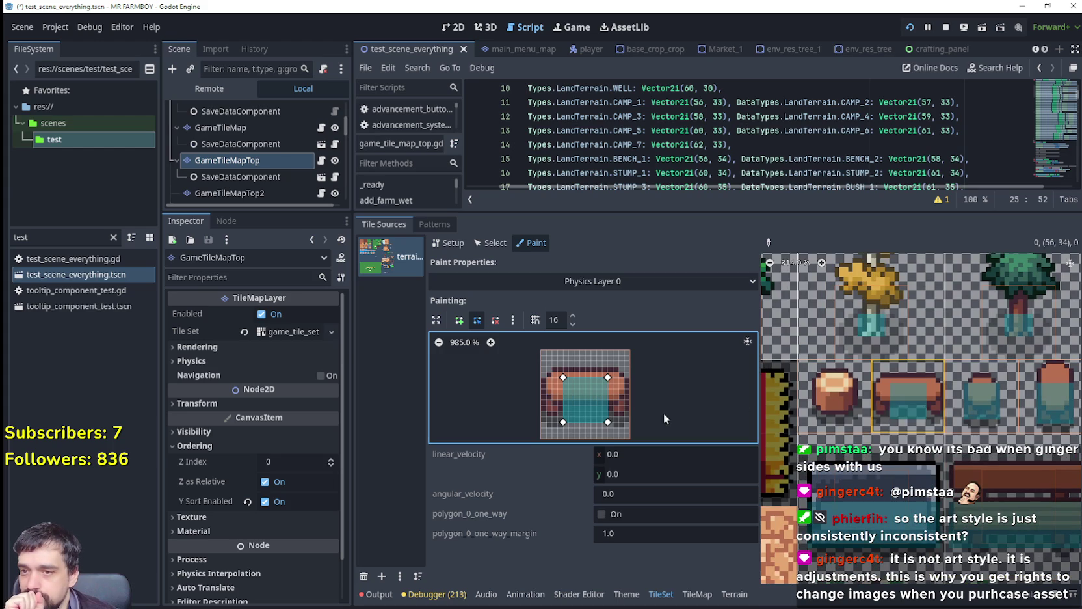
pyautogui.moveTo(608, 422); pyautogui.dragTo(630, 416)
pyautogui.moveTo(555, 423); pyautogui.dragTo(541, 416)
pyautogui.moveTo(607, 377); pyautogui.dragTo(629, 379)
pyautogui.moveTo(563, 378); pyautogui.dragTo(541, 377)
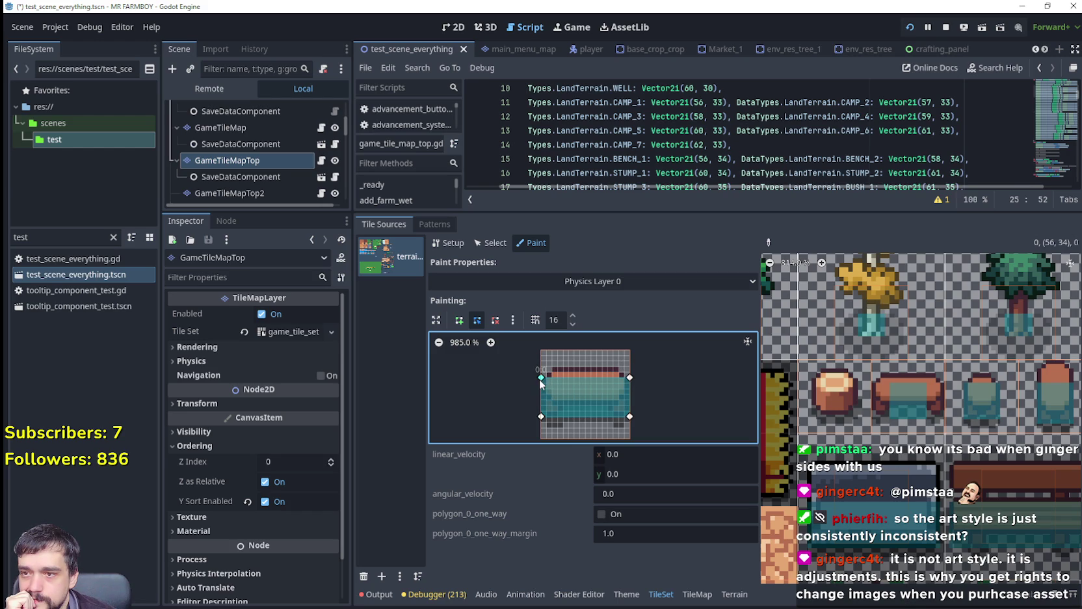
pyautogui.click(892, 400)
# Paint the round stump tile and pull the polygon's corners inward to fit its body.
pyautogui.click(832, 397)
pyautogui.moveTo(629, 416)
pyautogui.mouseDown()
pyautogui.moveTo(624, 400)
pyautogui.moveTo(612, 414)
pyautogui.moveTo(559, 415)
pyautogui.mouseUp()
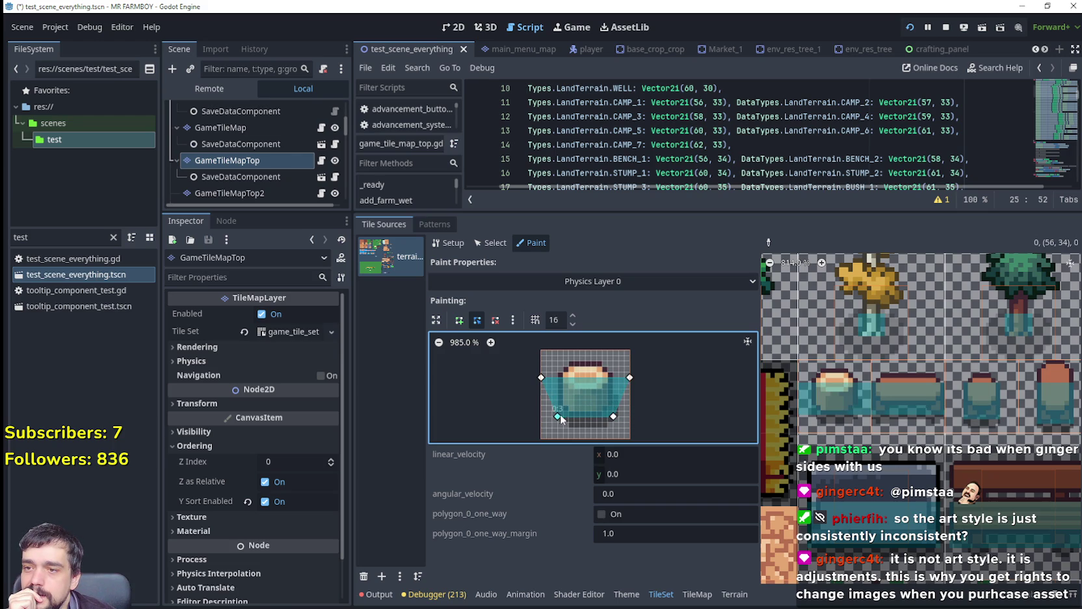
pyautogui.moveTo(542, 377); pyautogui.dragTo(558, 377)
pyautogui.moveTo(629, 378); pyautogui.dragTo(613, 377)
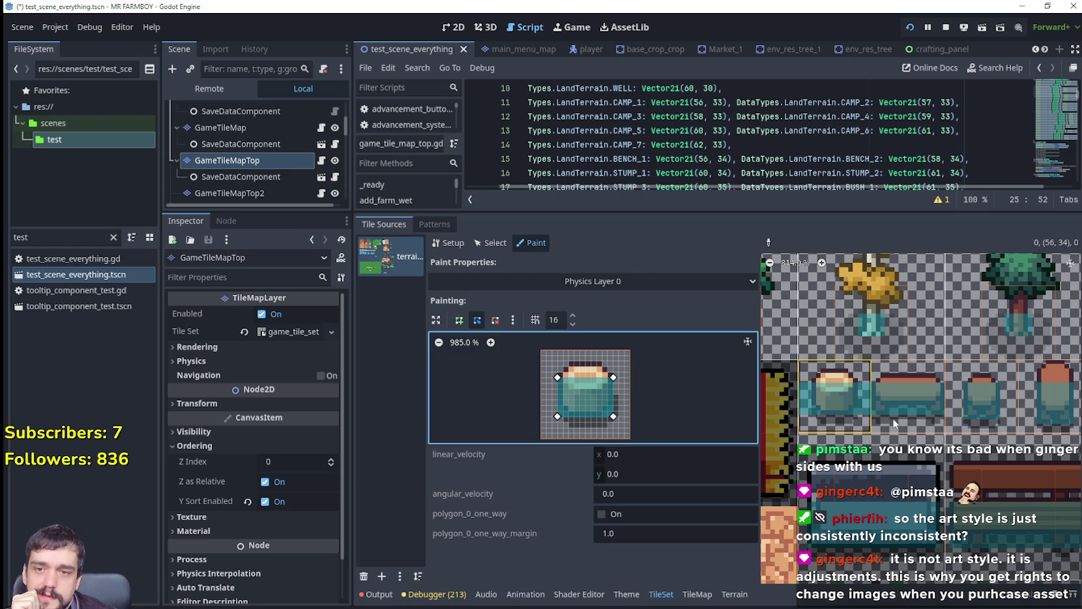
pyautogui.scroll(-1, 935, 439)
pyautogui.scroll(-3, 934, 439)
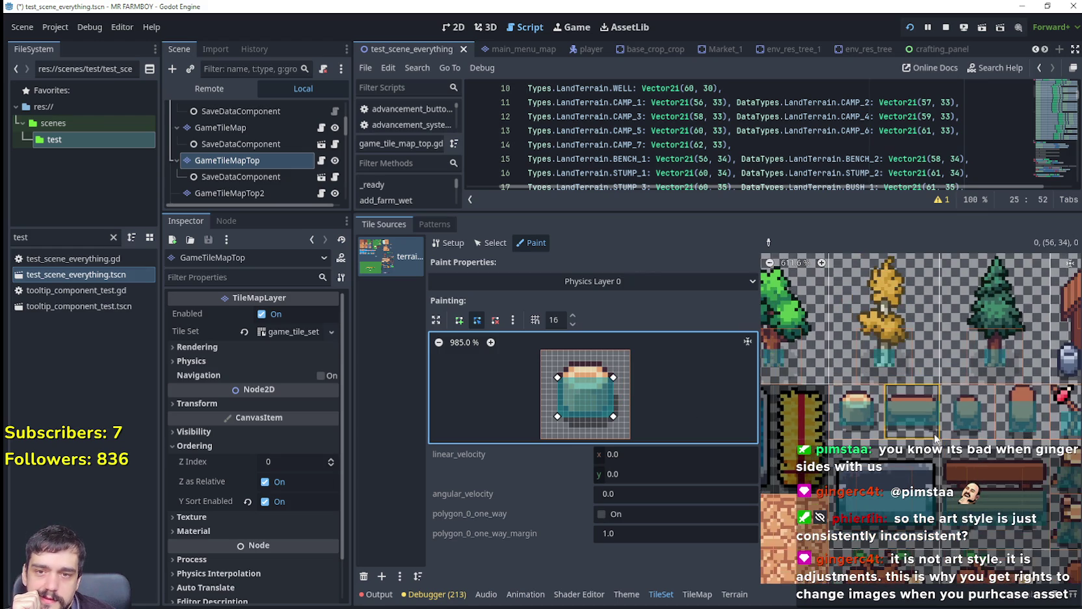
# Paint the well tile and stretch the polygon down over the well, deleting an extra corner.
pyautogui.scroll(-1, 936, 439)
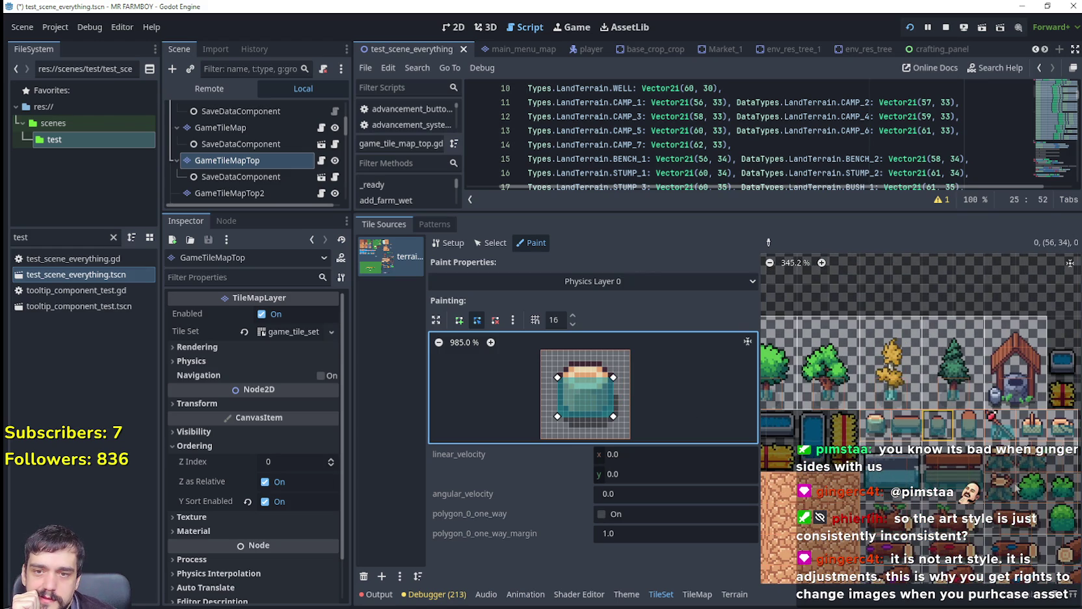
pyautogui.click(989, 390)
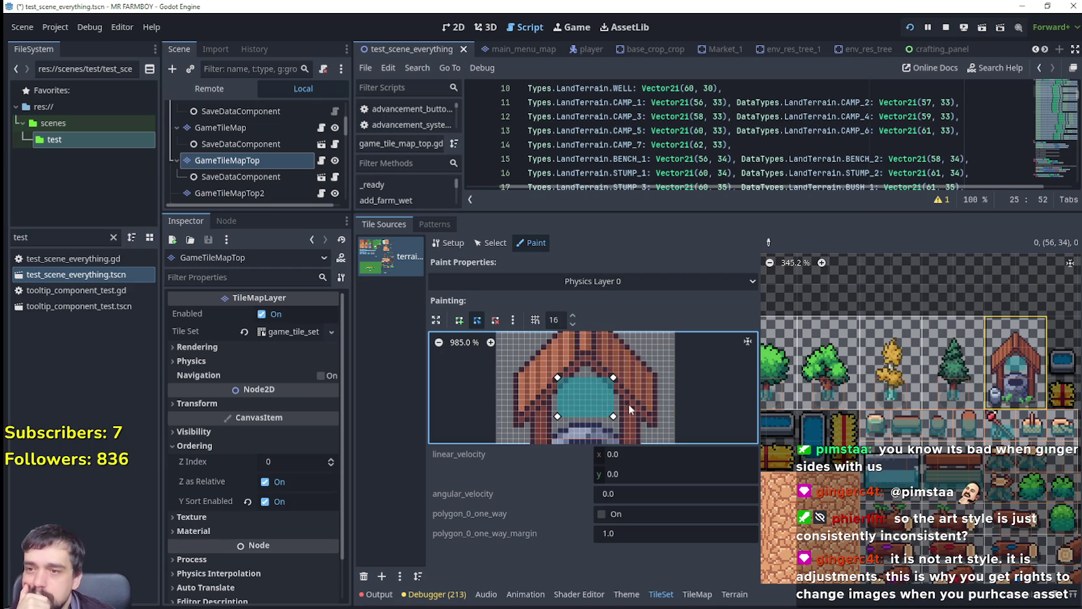
pyautogui.scroll(3, 660, 357)
pyautogui.moveTo(607, 370); pyautogui.dragTo(627, 427)
pyautogui.moveTo(600, 364); pyautogui.dragTo(605, 400)
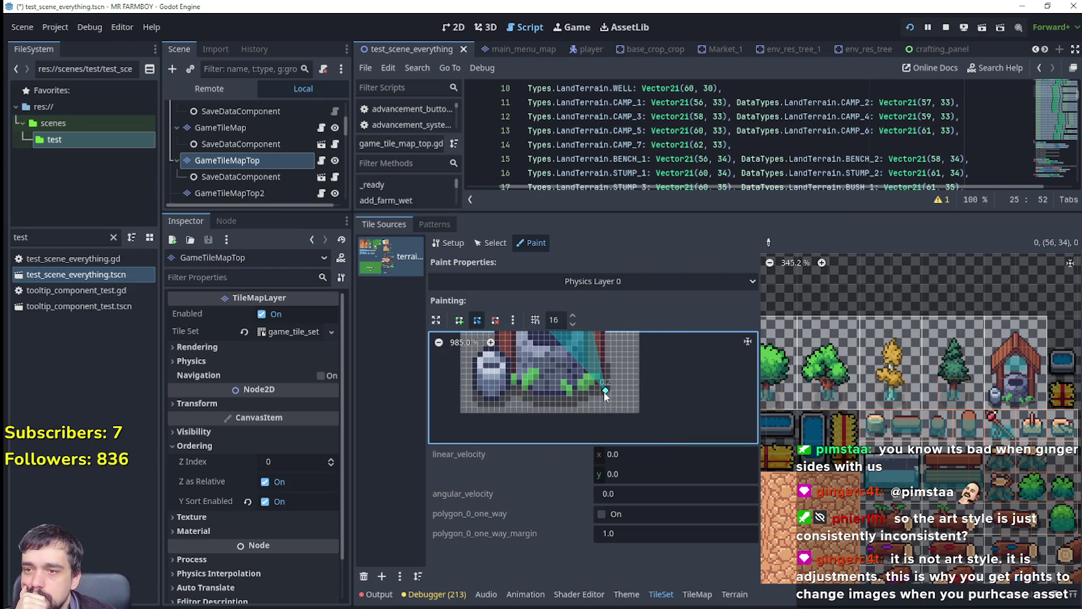
pyautogui.hscroll(-5, 624, 384)
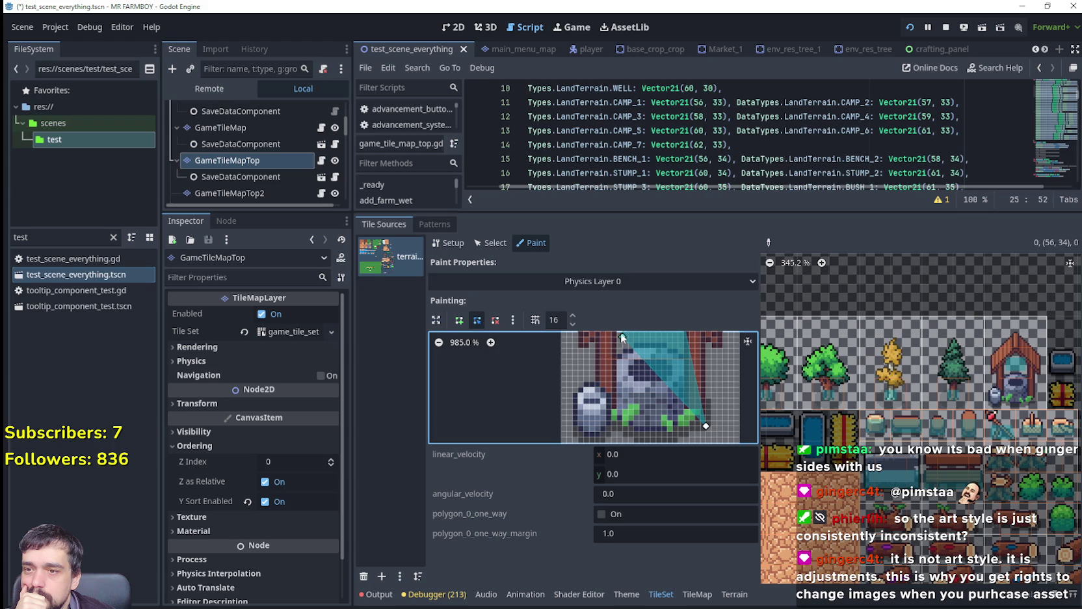
pyautogui.moveTo(607, 385); pyautogui.dragTo(596, 409)
pyautogui.scroll(2, 596, 409)
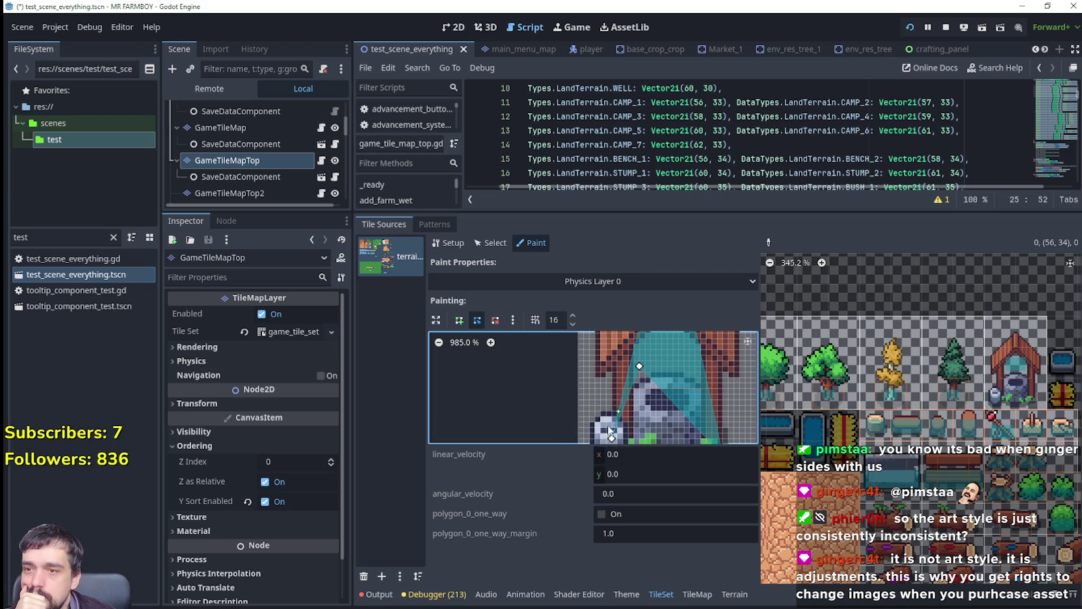
pyautogui.rightClick(612, 440)
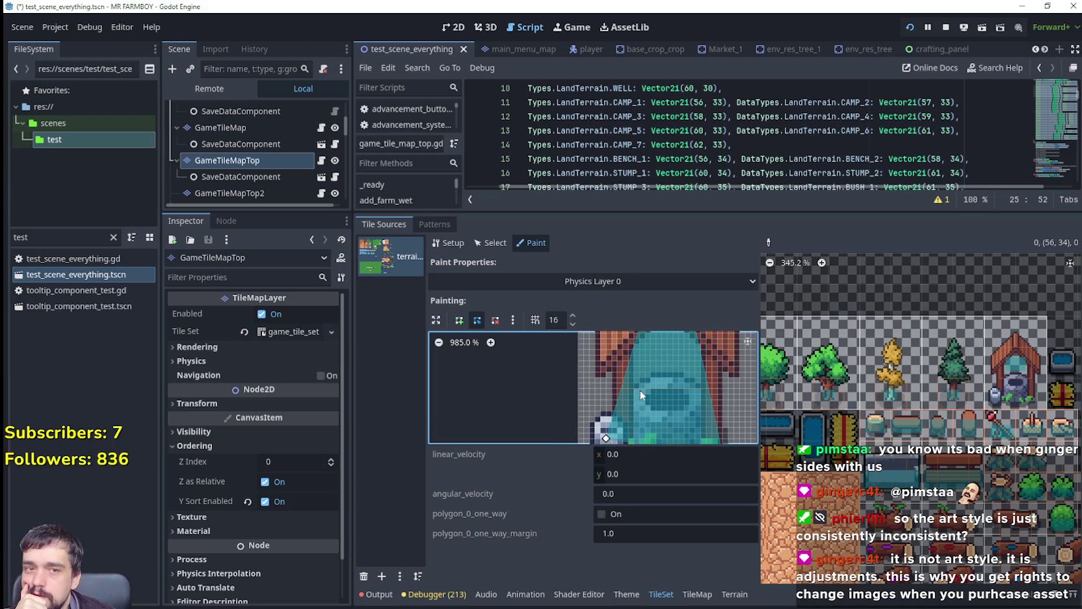
pyautogui.scroll(-2, 624, 390)
pyautogui.moveTo(595, 385); pyautogui.dragTo(599, 399)
pyautogui.scroll(2, 600, 399)
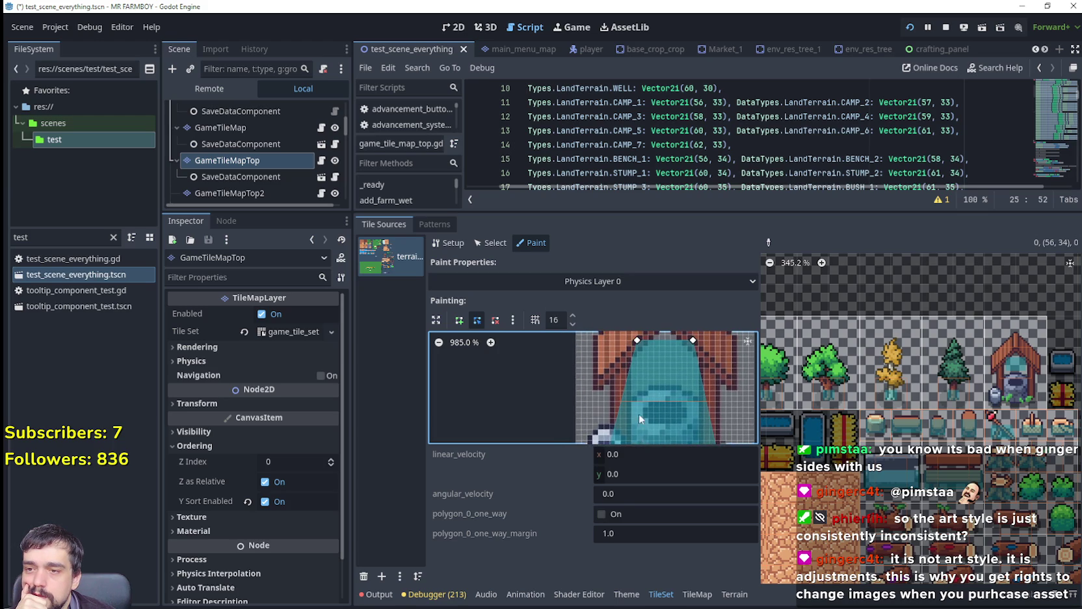
pyautogui.scroll(4, 644, 396)
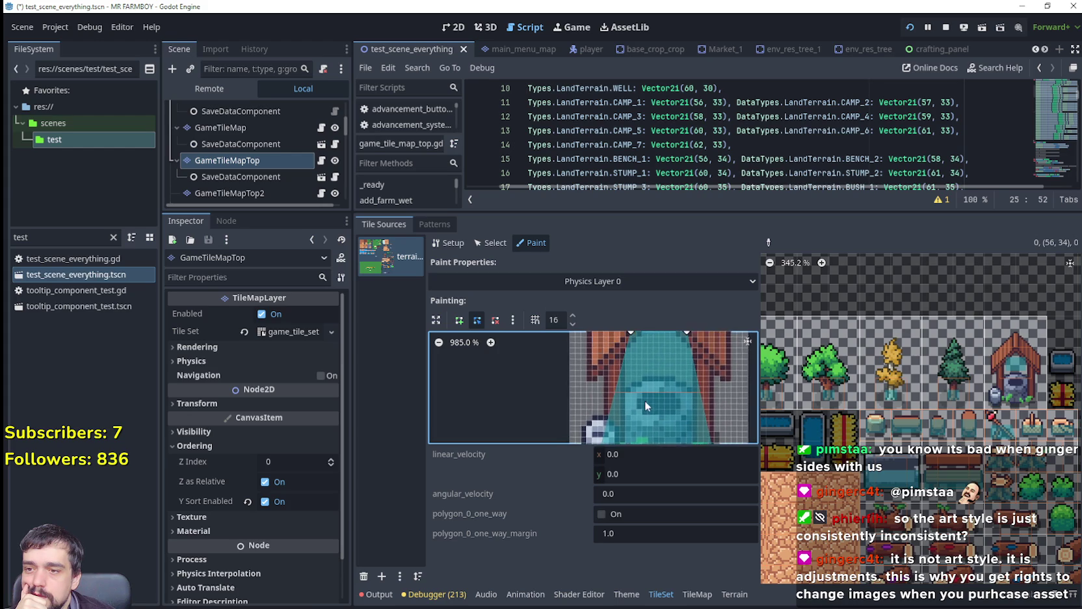
# Square the polygon into a rectangle over the water basin and paint it onto the well tile.
pyautogui.moveTo(636, 347)
pyautogui.mouseDown()
pyautogui.moveTo(604, 388)
pyautogui.moveTo(609, 403)
pyautogui.mouseUp()
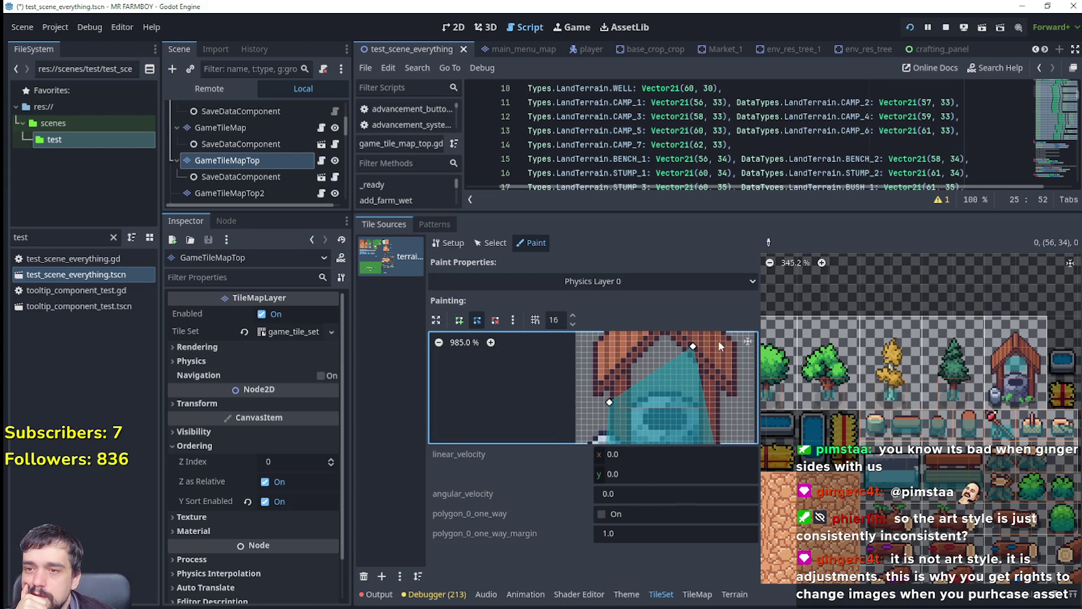
pyautogui.moveTo(694, 347); pyautogui.dragTo(723, 407)
pyautogui.scroll(-3, 731, 417)
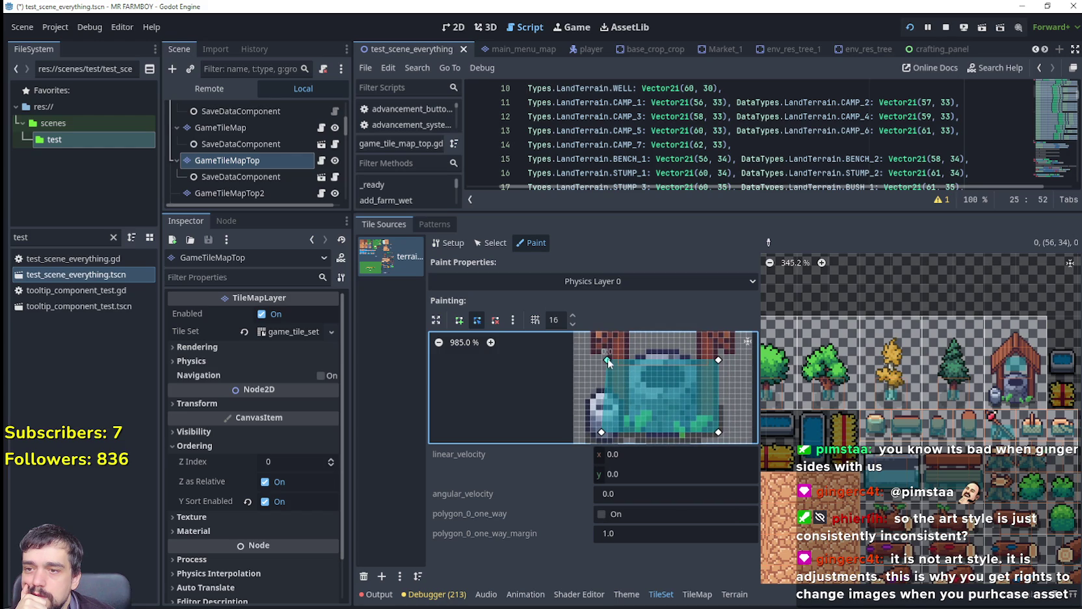
pyautogui.moveTo(607, 363); pyautogui.dragTo(612, 368)
pyautogui.scroll(-2, 650, 394)
pyautogui.hscroll(-1, 637, 400)
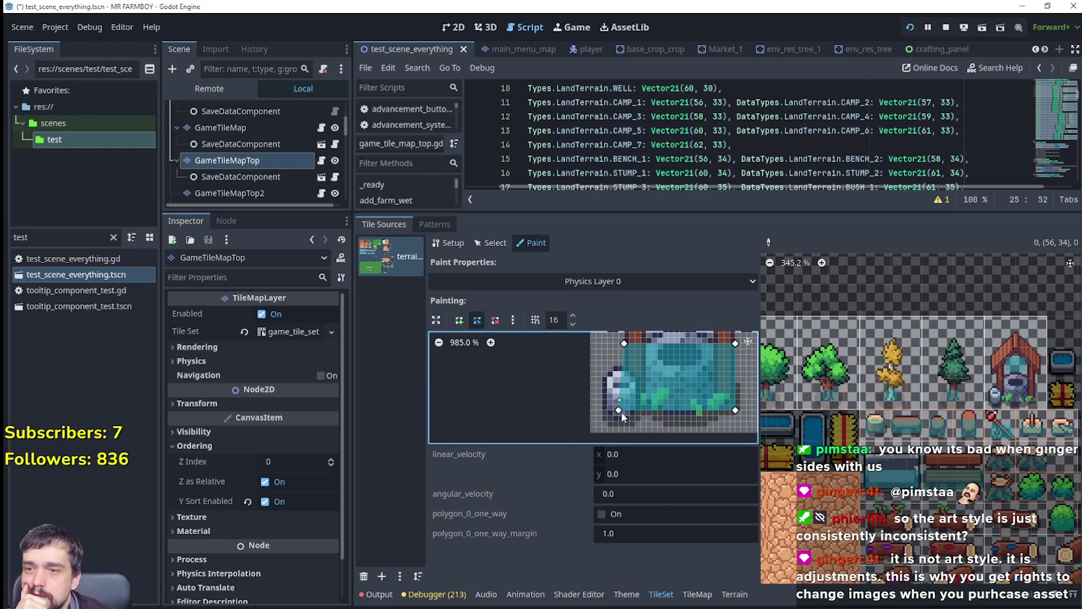
pyautogui.moveTo(617, 410); pyautogui.dragTo(626, 411)
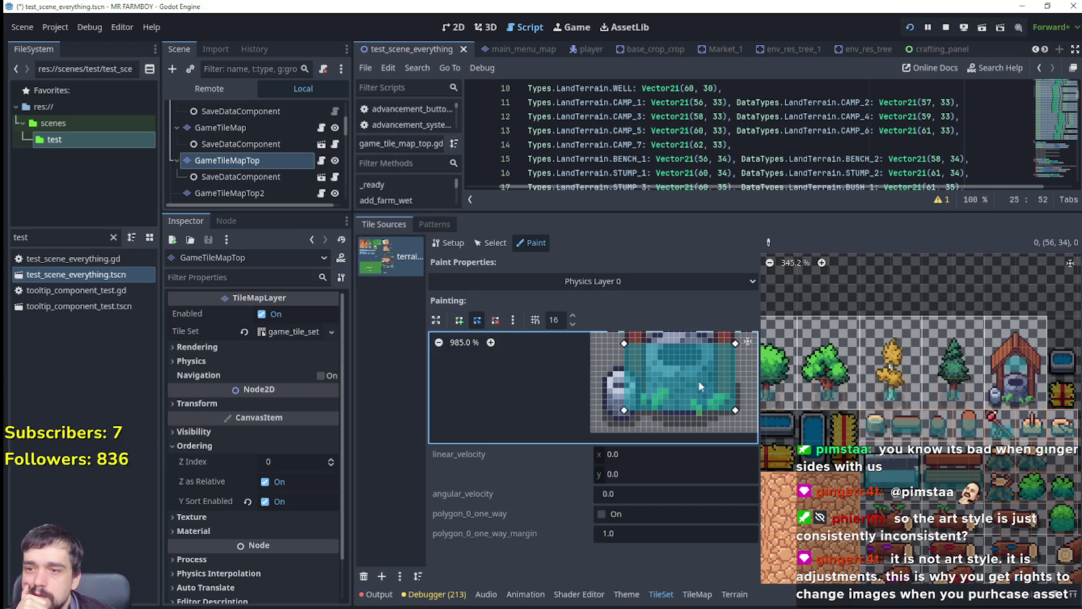
pyautogui.moveTo(699, 383); pyautogui.dragTo(639, 389)
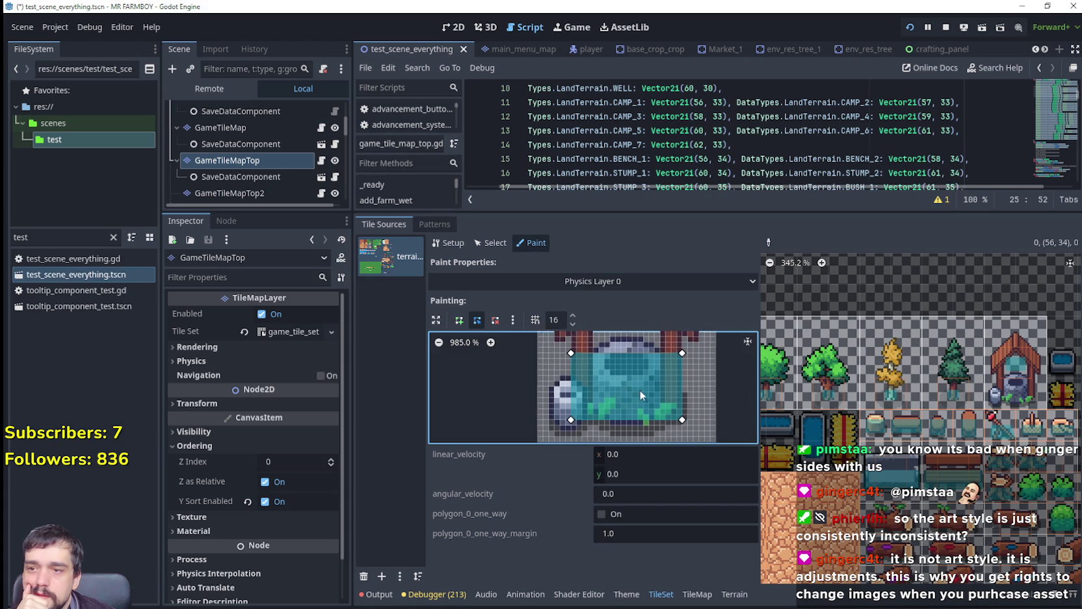
pyautogui.click(1016, 381)
# Zoom out the atlas to the log tile rows and select the horizontal log tile.
pyautogui.scroll(-1, 922, 448)
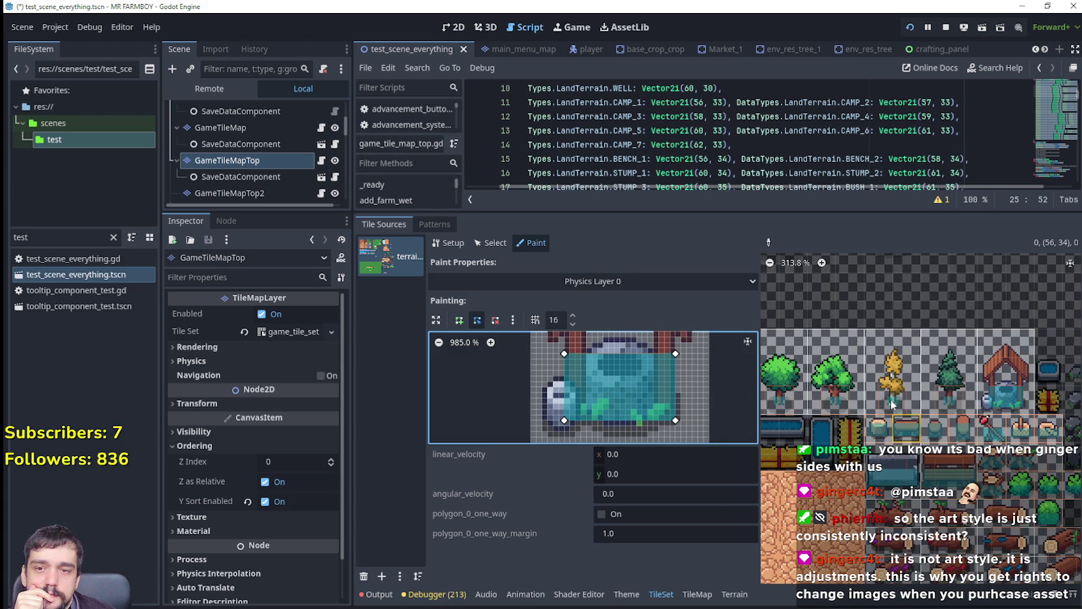
pyautogui.scroll(-3, 995, 308)
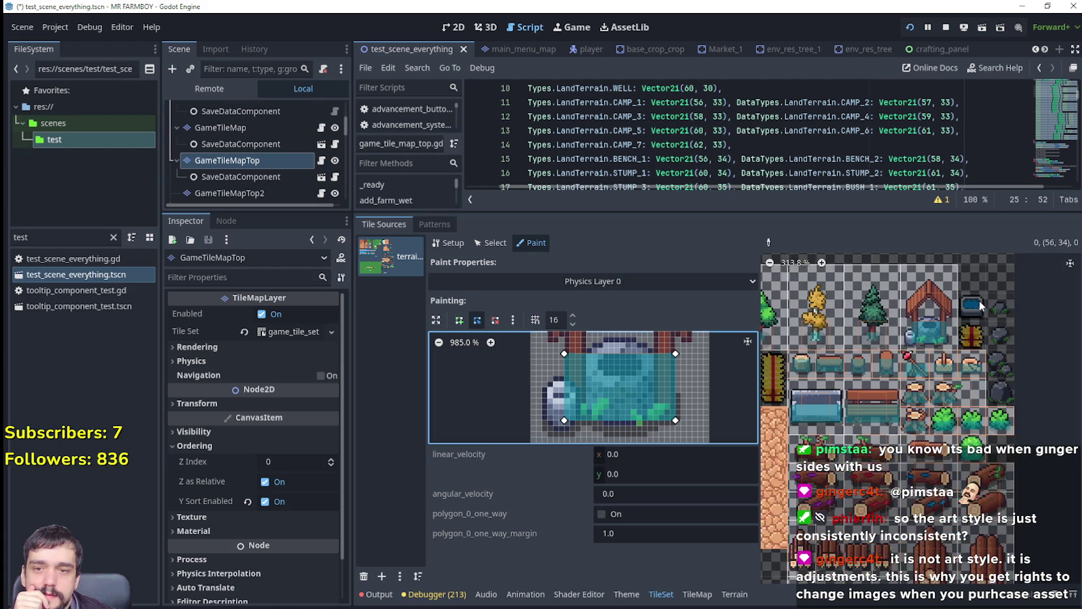
pyautogui.scroll(-1, 1047, 427)
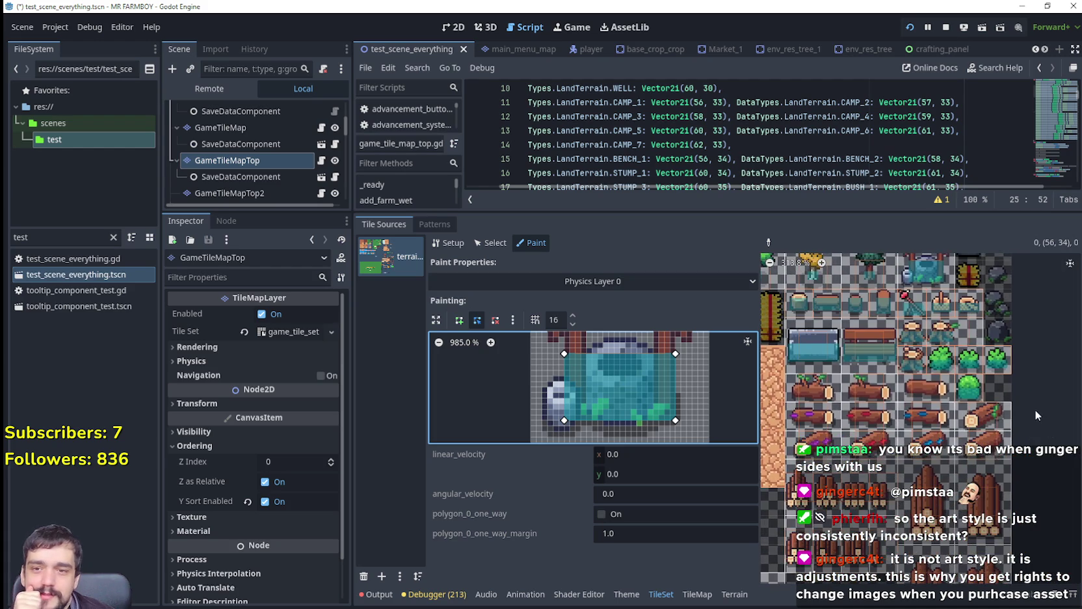
pyautogui.scroll(-5, 1040, 364)
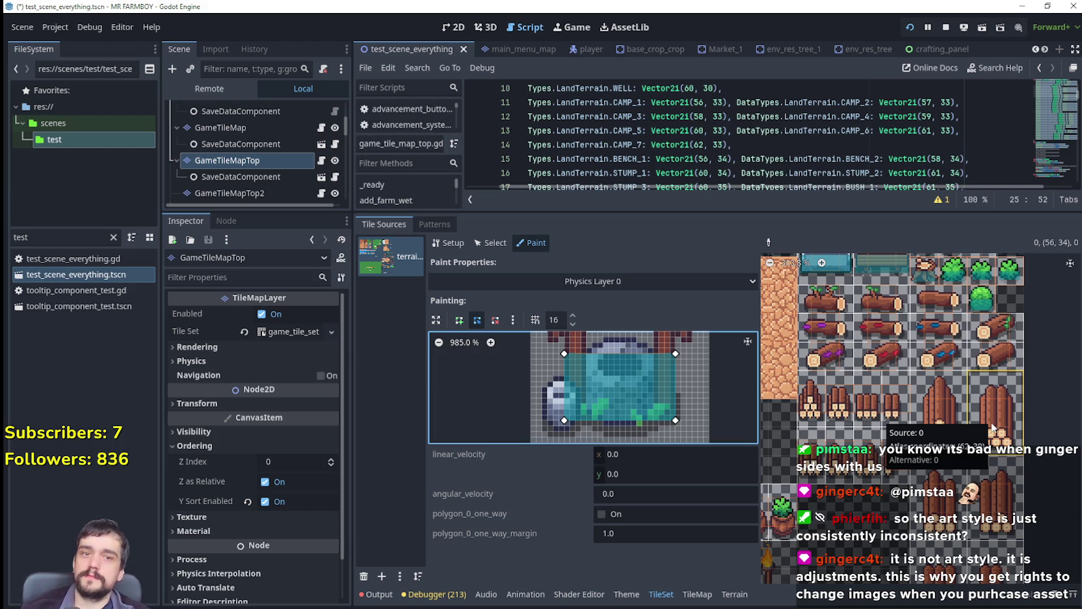
pyautogui.click(833, 307)
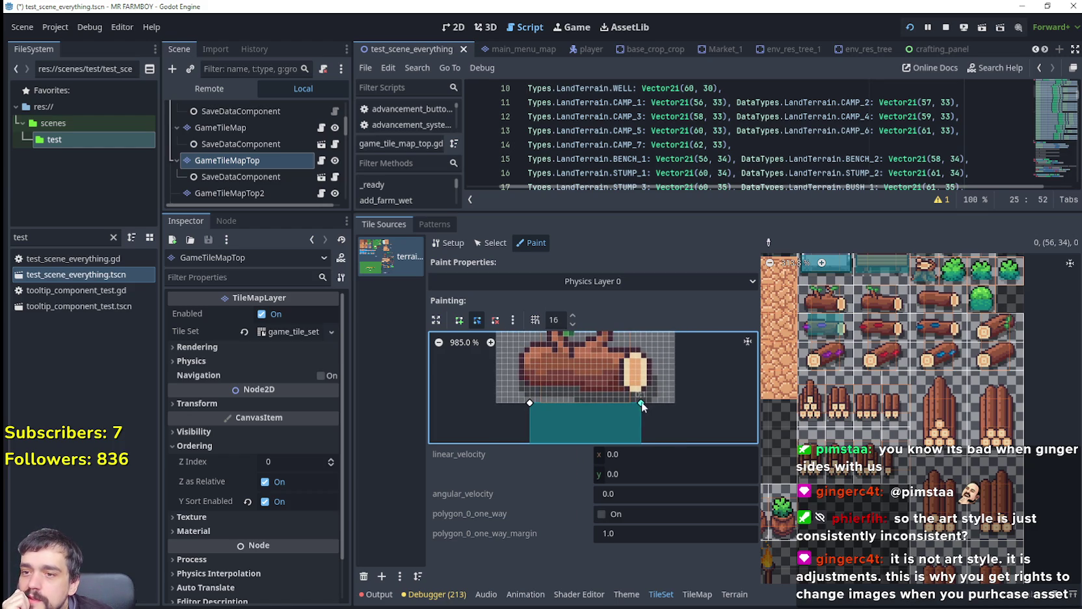
# Reset the log's polygon to a box and fit its corners to the log's ends and top.
pyautogui.moveTo(641, 402); pyautogui.dragTo(640, 357)
pyautogui.scroll(-2, 508, 349)
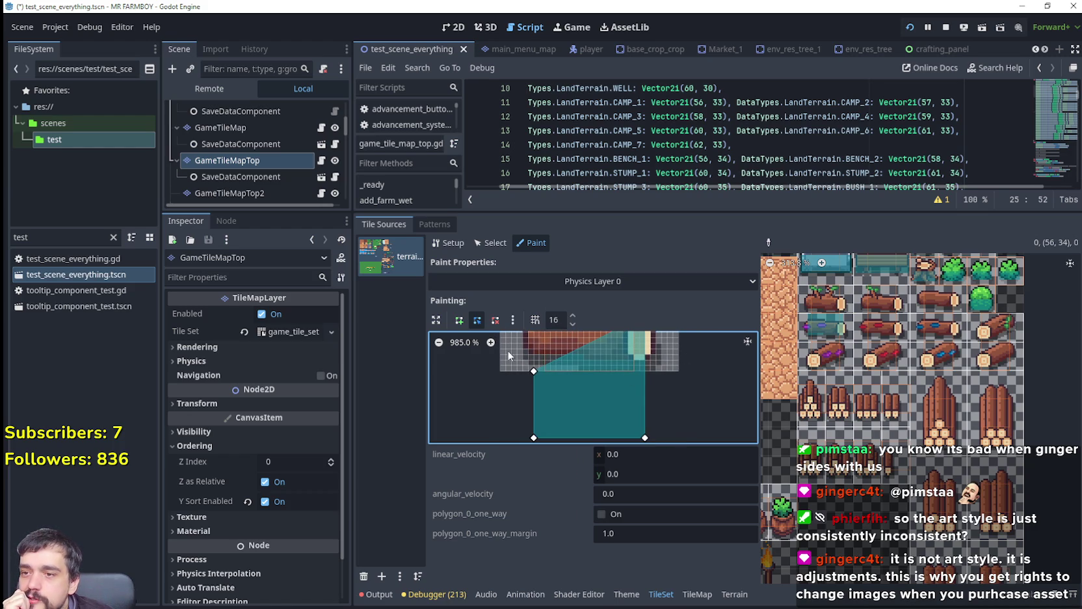
pyautogui.scroll(3, 528, 403)
pyautogui.moveTo(532, 420); pyautogui.dragTo(522, 370)
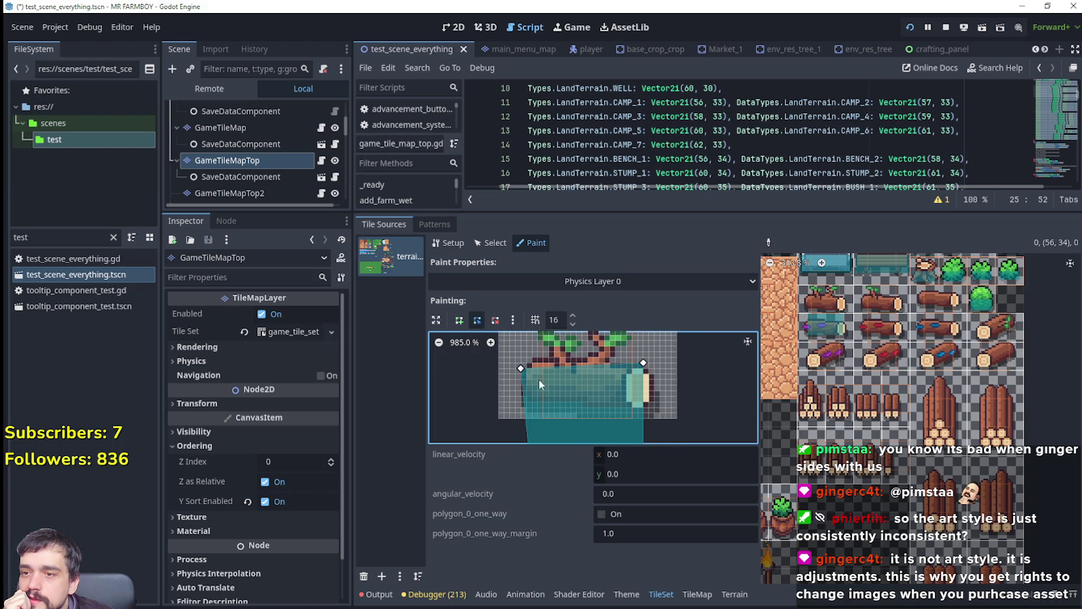
pyautogui.scroll(-3, 534, 379)
pyautogui.moveTo(529, 431); pyautogui.dragTo(519, 353)
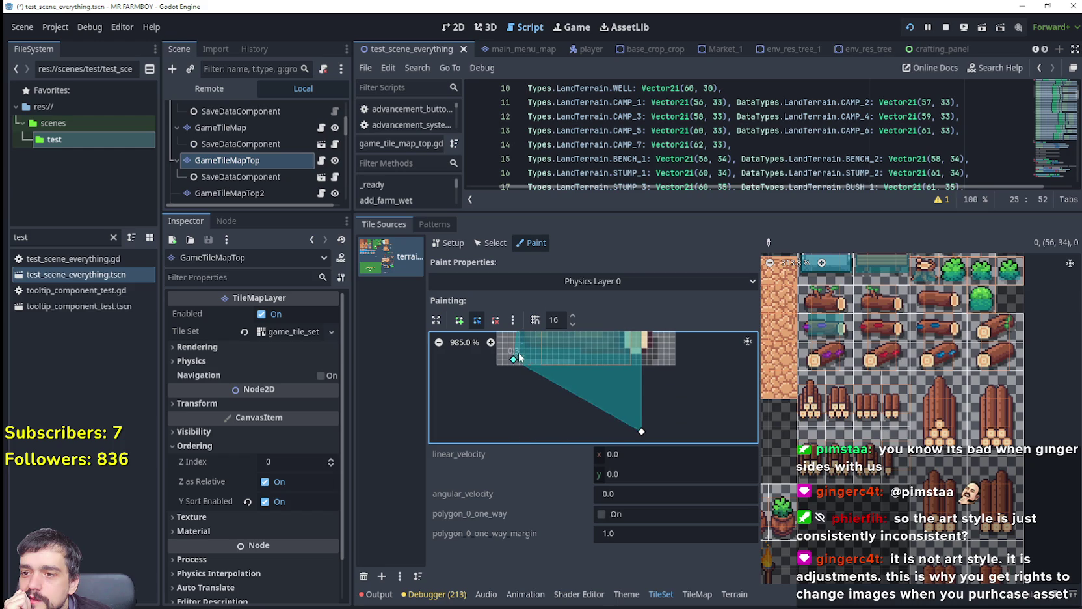
pyautogui.hotkey('ctrl', 'z')
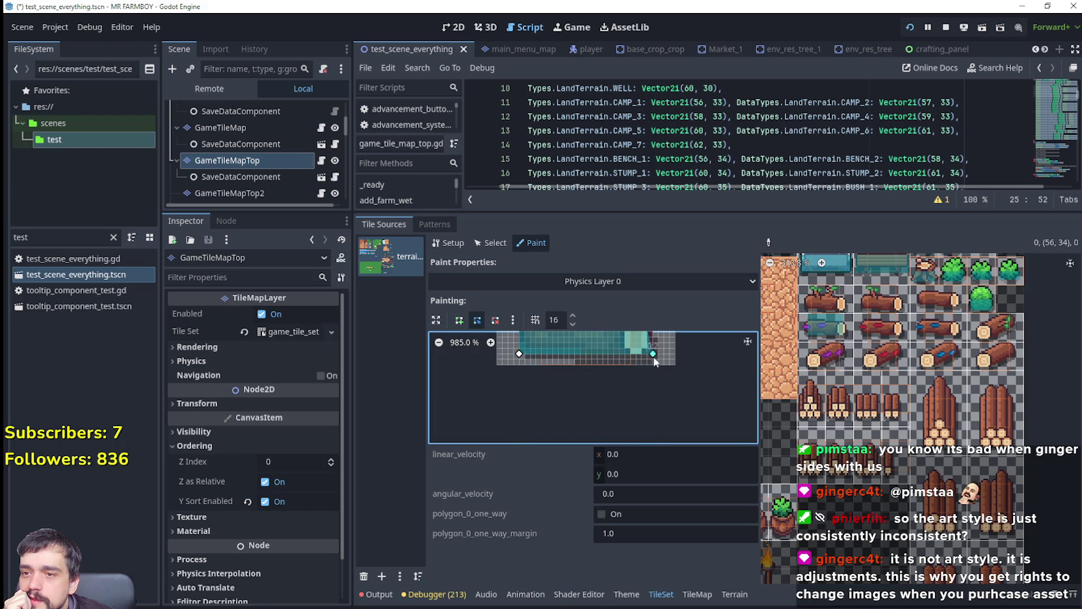
pyautogui.scroll(1, 684, 436)
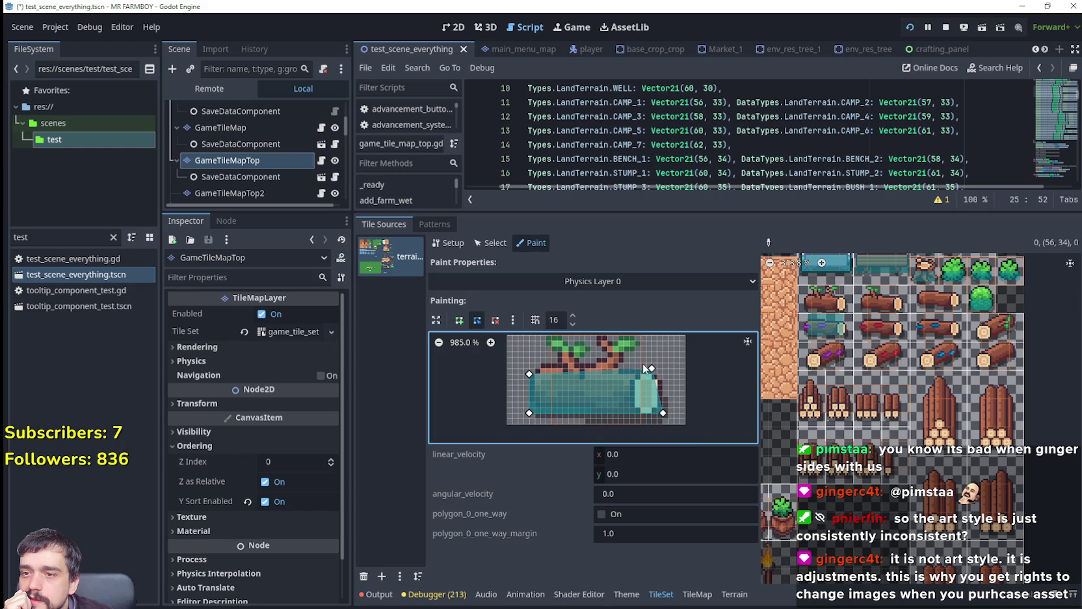
pyautogui.moveTo(651, 368); pyautogui.dragTo(652, 375)
pyautogui.moveTo(662, 413); pyautogui.dragTo(652, 413)
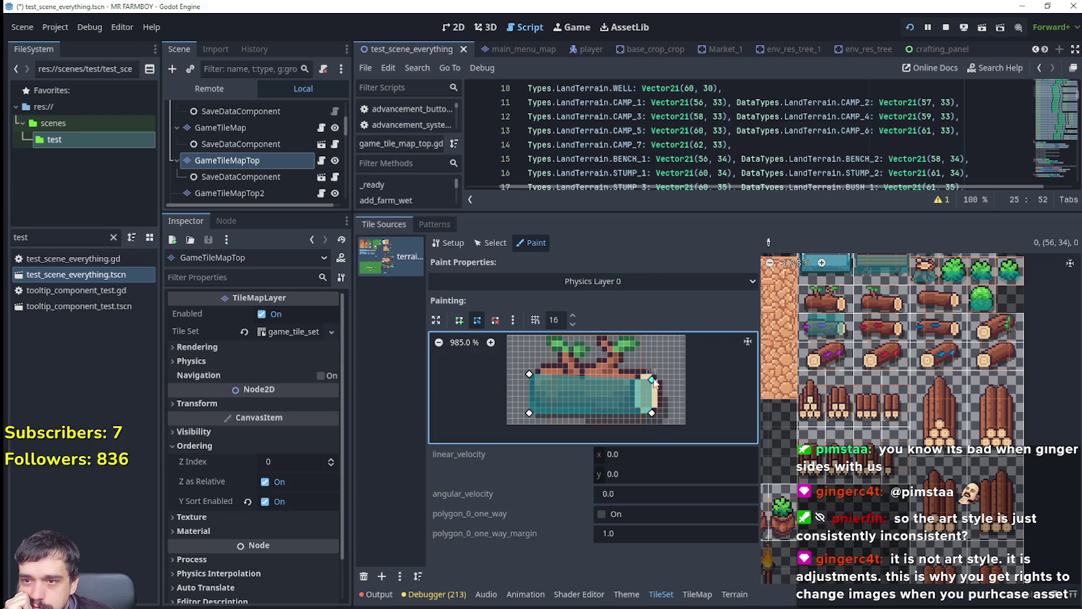
pyautogui.moveTo(534, 376); pyautogui.dragTo(535, 378)
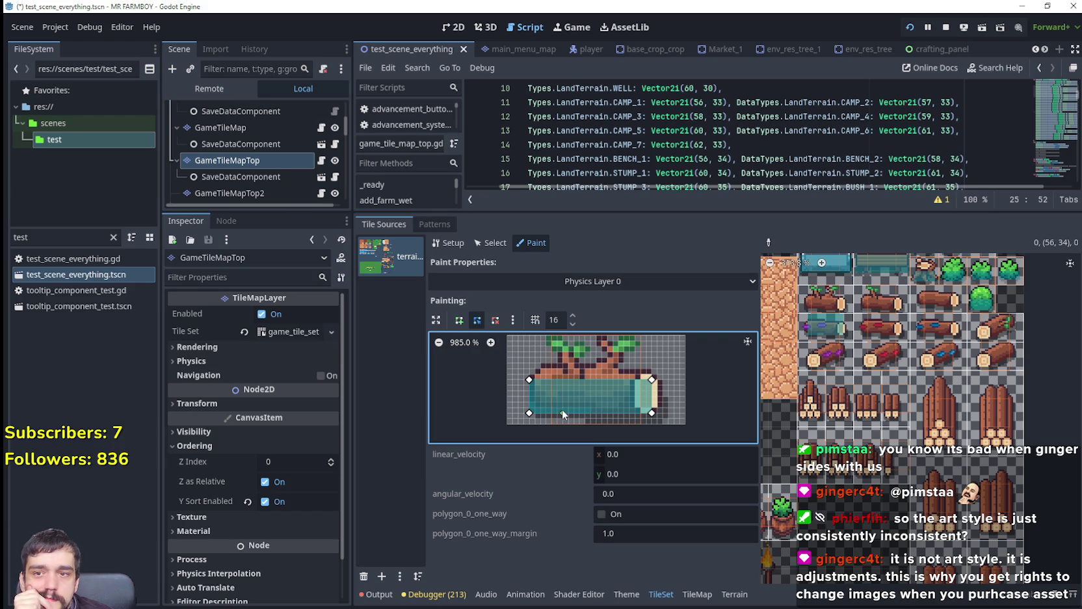
pyautogui.moveTo(594, 394); pyautogui.dragTo(579, 378)
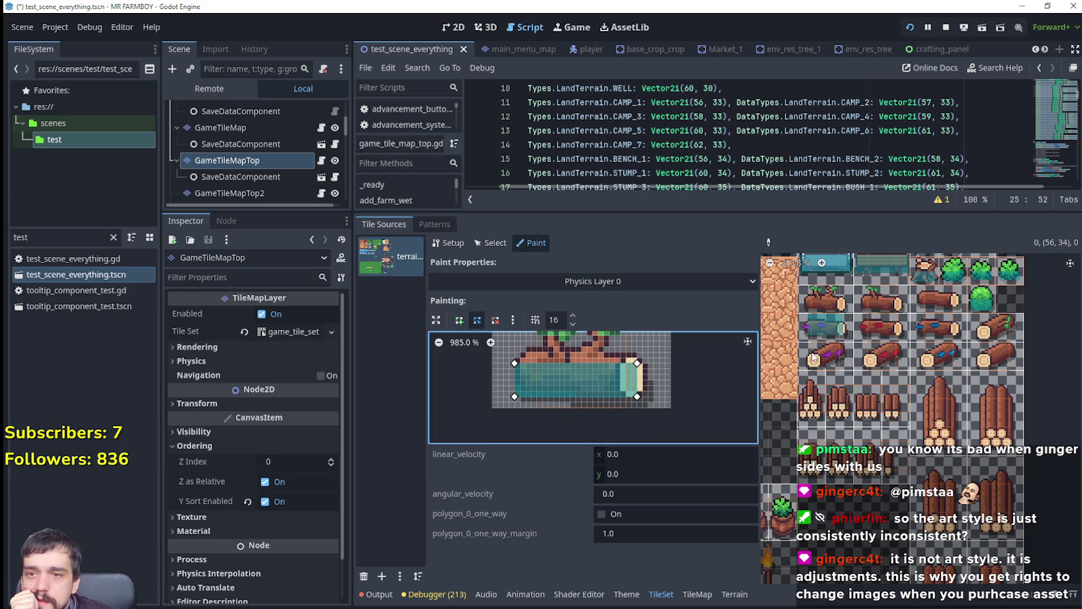
# Paint the log collision box onto a log tile, the leafy log and the single-branch log.
pyautogui.click(839, 332)
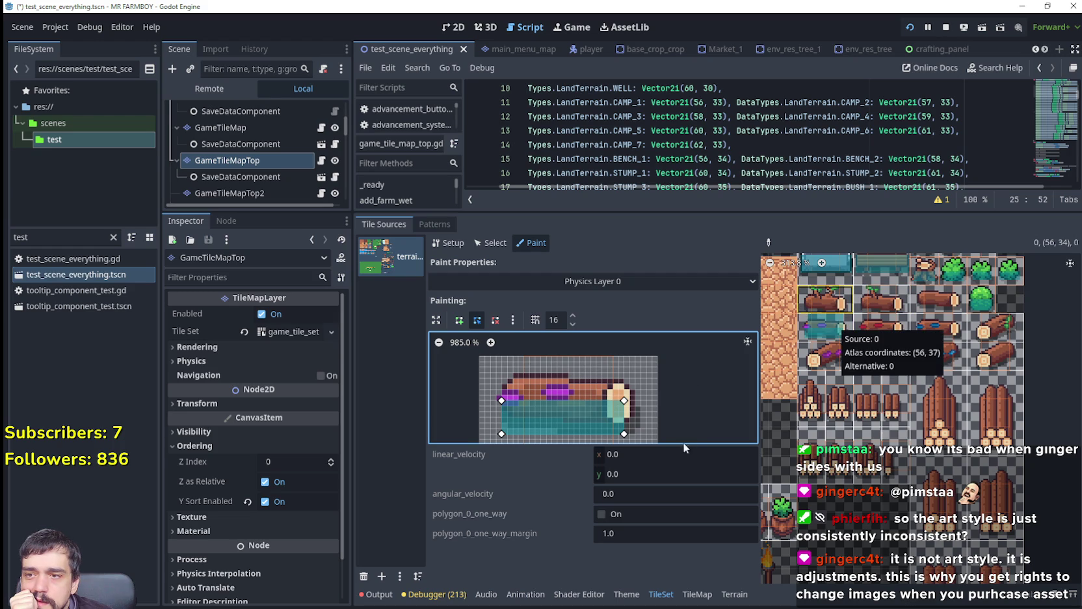
pyautogui.scroll(2, 682, 392)
pyautogui.scroll(1, 667, 409)
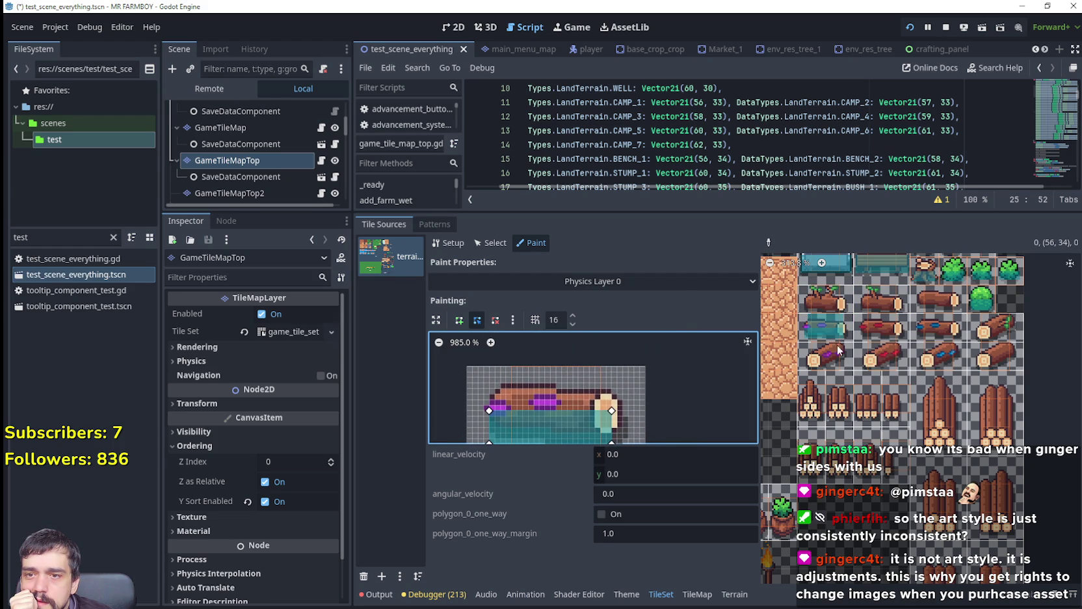
pyautogui.click(848, 305)
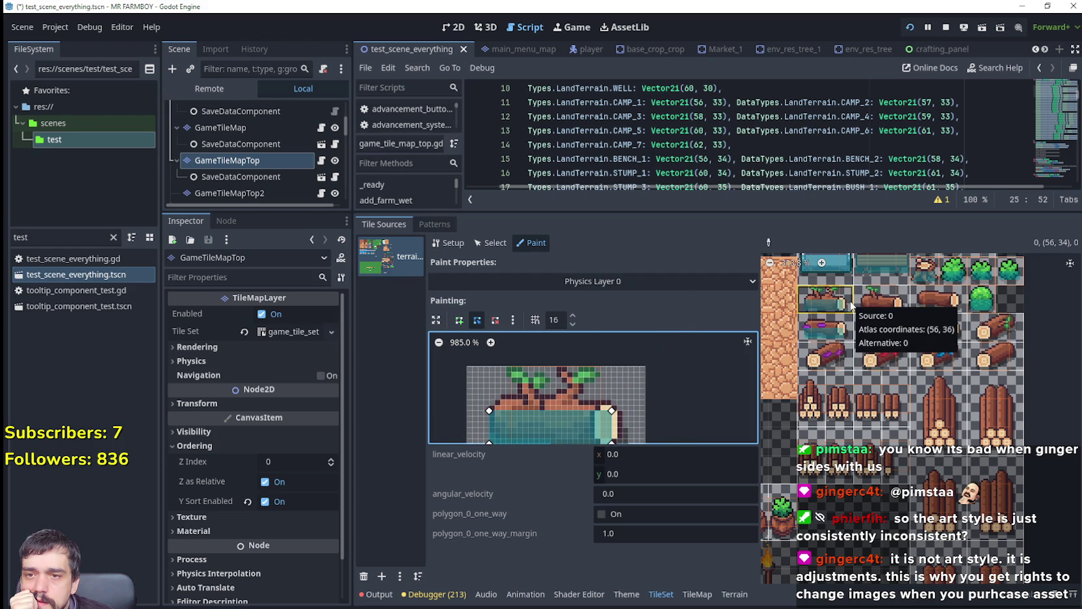
pyautogui.click(894, 303)
pyautogui.scroll(-2, 668, 359)
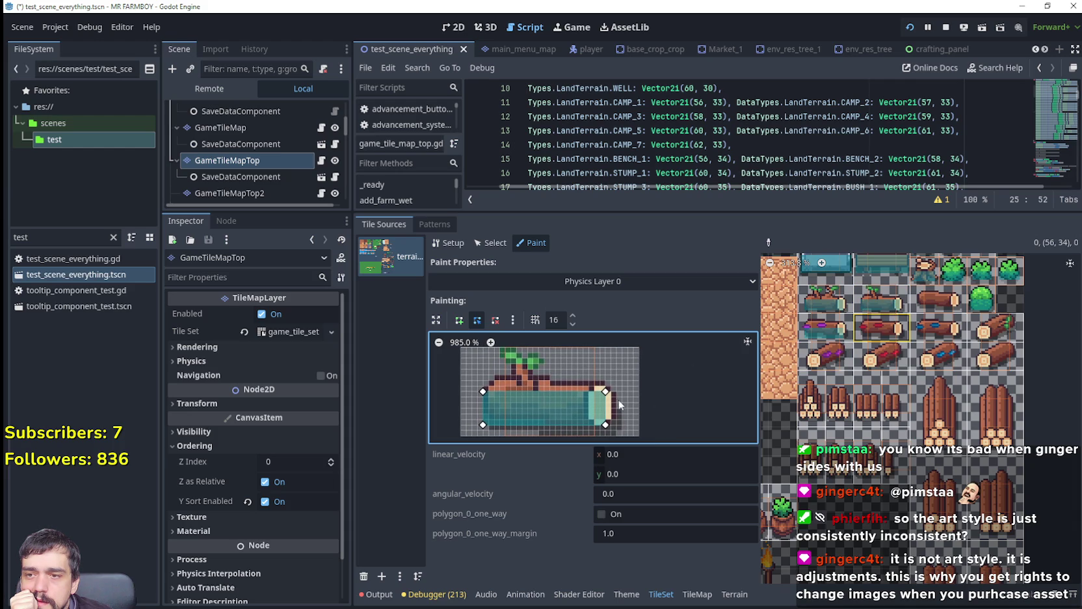
# Paint the purple-gem log tile and fit the box's corners to the log's body.
pyautogui.click(838, 335)
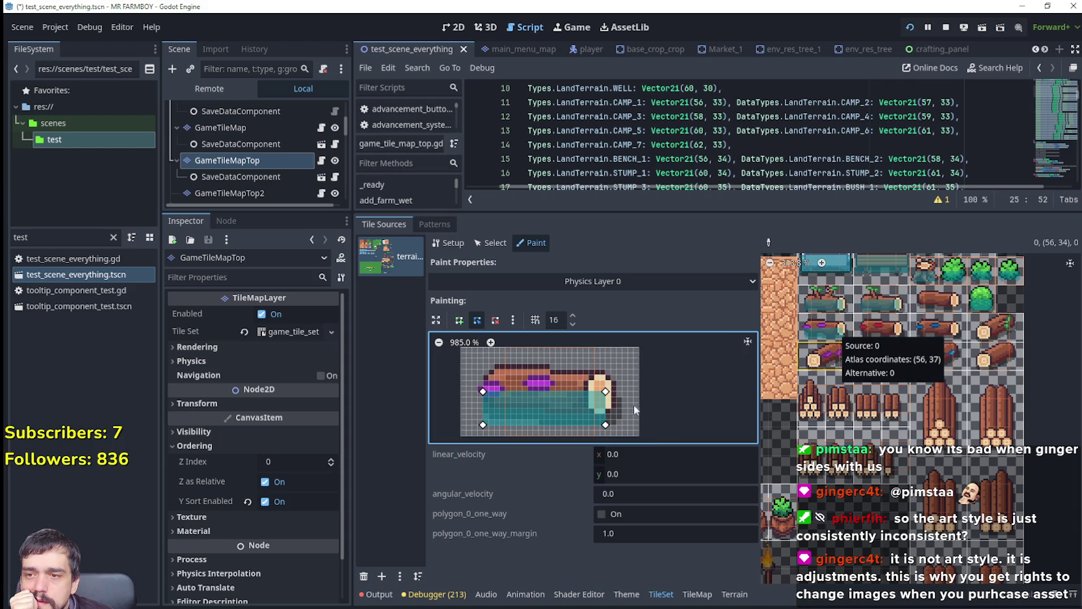
pyautogui.moveTo(611, 394); pyautogui.dragTo(615, 388)
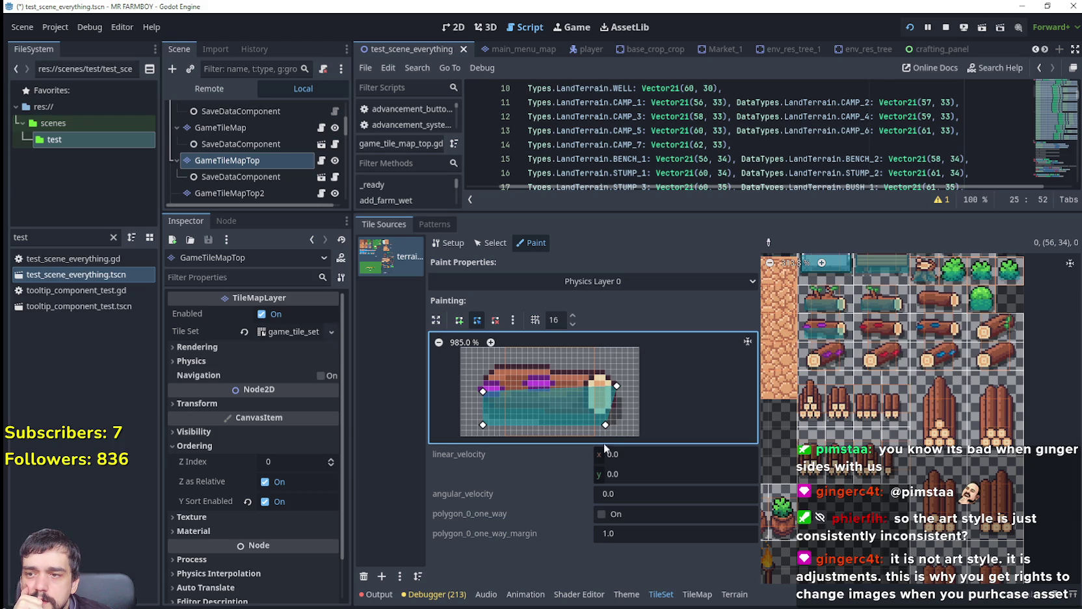
pyautogui.moveTo(606, 427); pyautogui.dragTo(614, 416)
pyautogui.moveTo(480, 425); pyautogui.dragTo(483, 416)
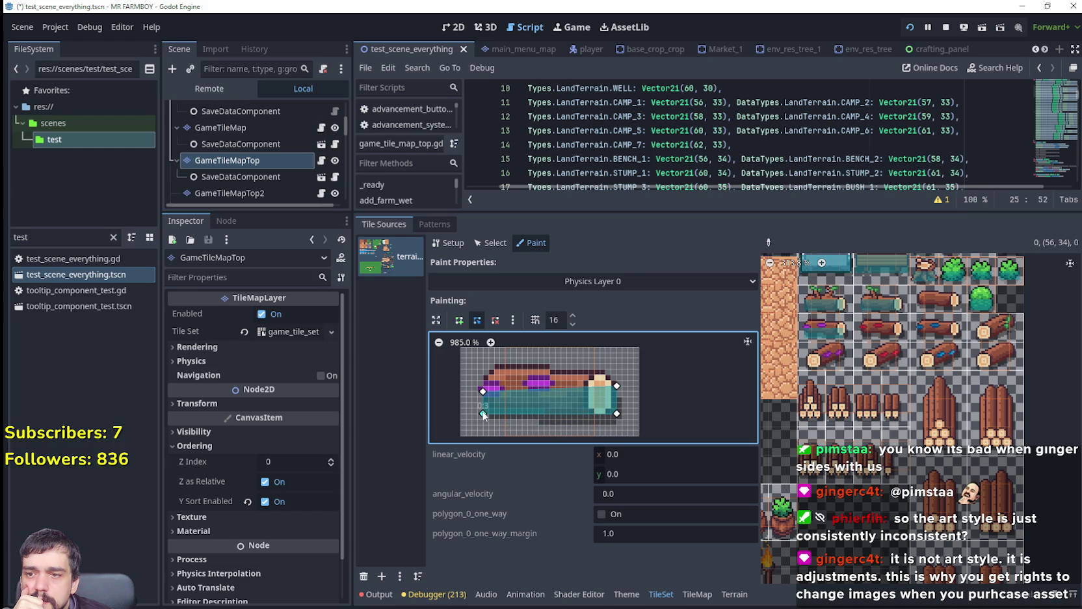
pyautogui.moveTo(646, 382); pyautogui.dragTo(635, 405)
pyautogui.moveTo(471, 415); pyautogui.dragTo(473, 410)
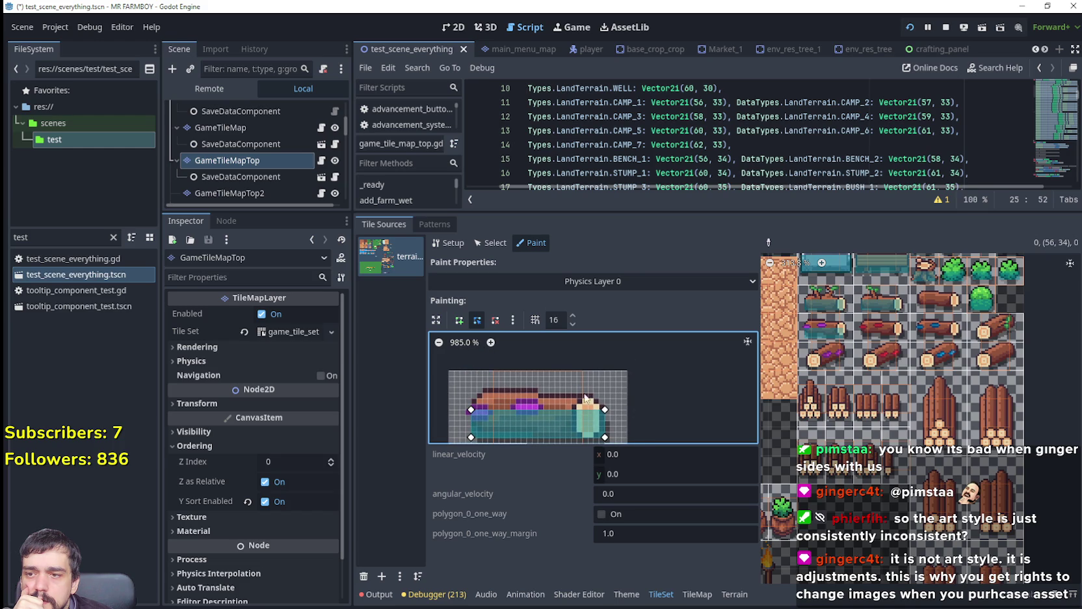
# Paint the adjusted box onto three log tiles, including (58, 37) and (60, 37).
pyautogui.click(833, 343)
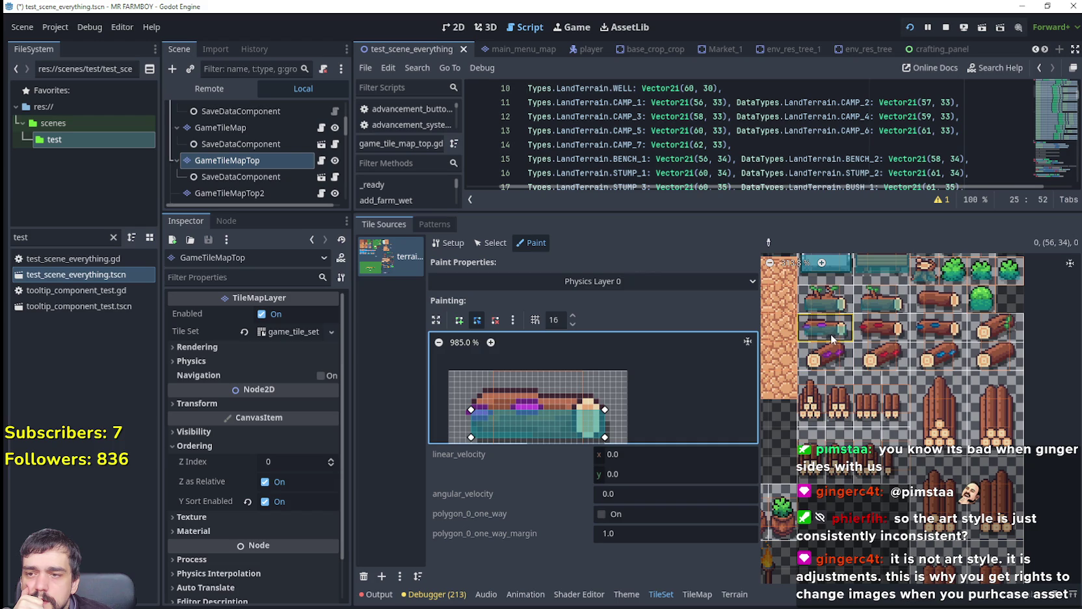
pyautogui.click(875, 328)
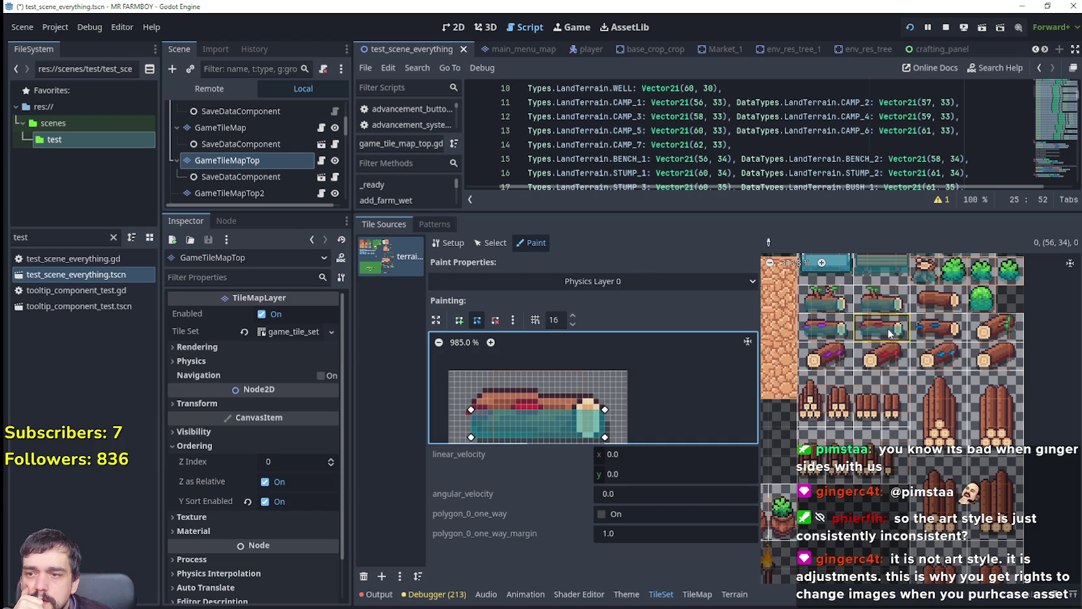
pyautogui.click(933, 328)
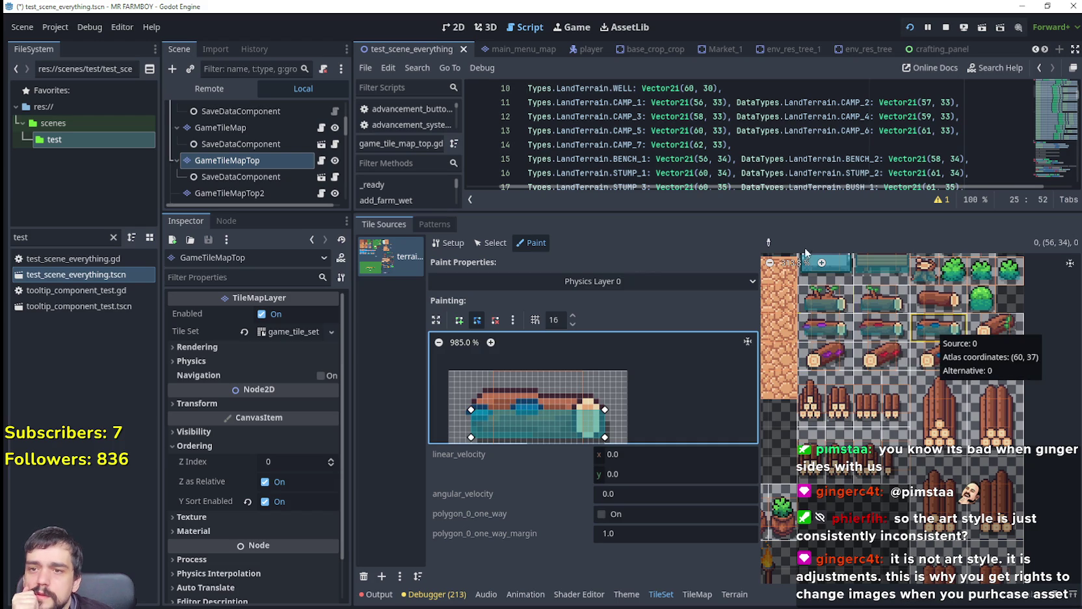
# Reuse an existing log tile's shape, raise its top-right corner, and paint two more log tiles.
pyautogui.click(768, 242)
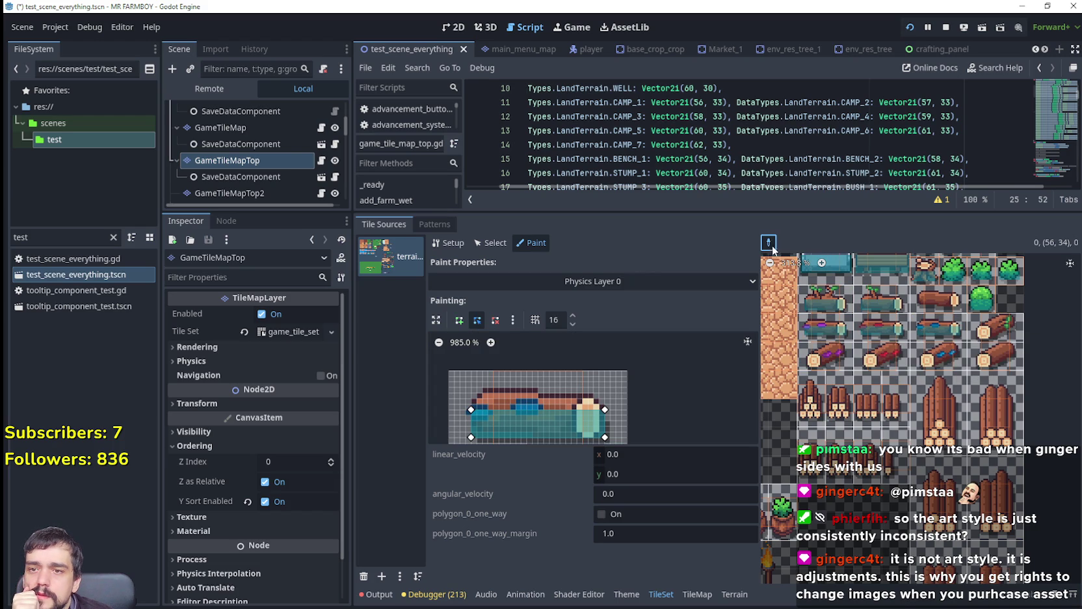
pyautogui.click(830, 300)
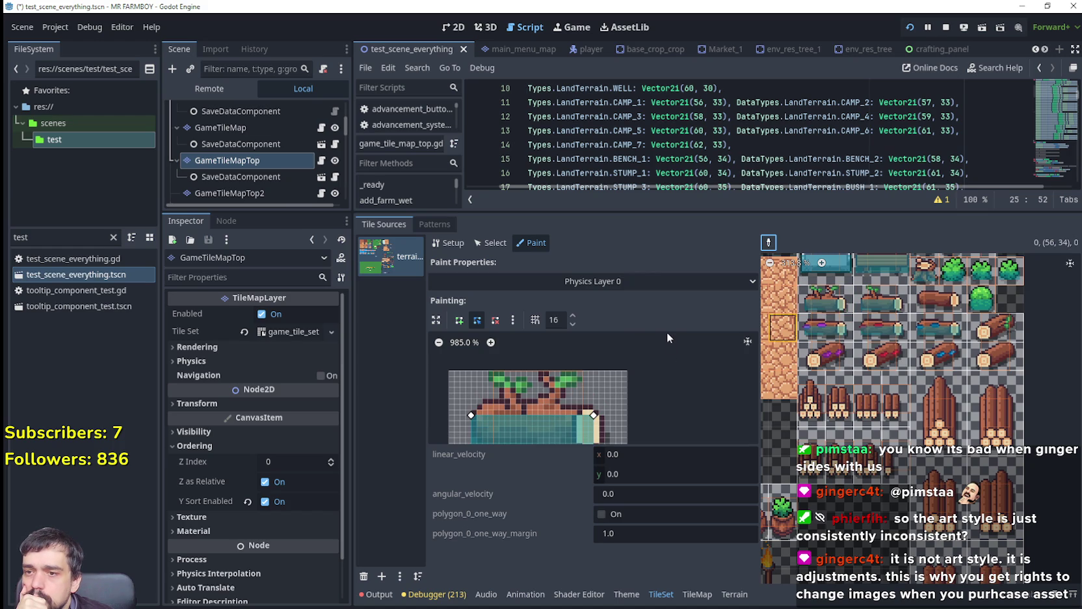
pyautogui.moveTo(589, 367); pyautogui.dragTo(601, 403)
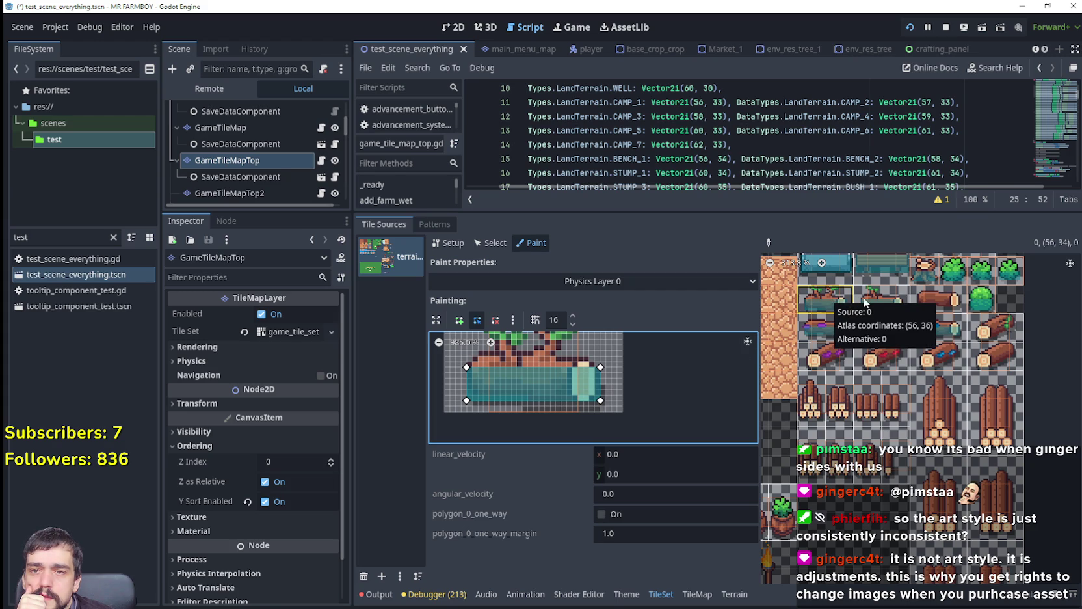
pyautogui.click(881, 303)
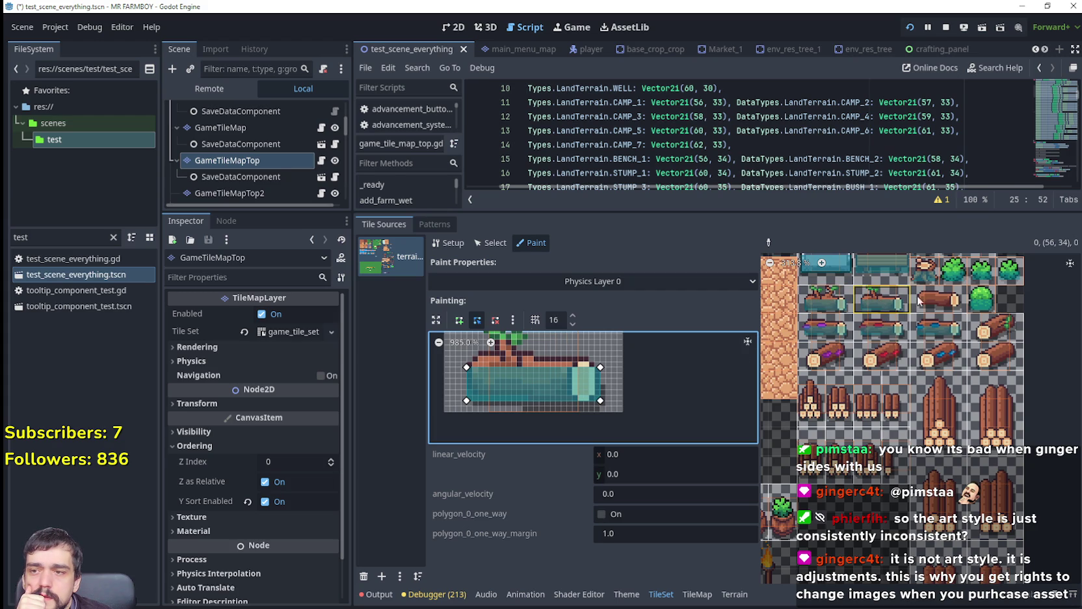
pyautogui.click(946, 304)
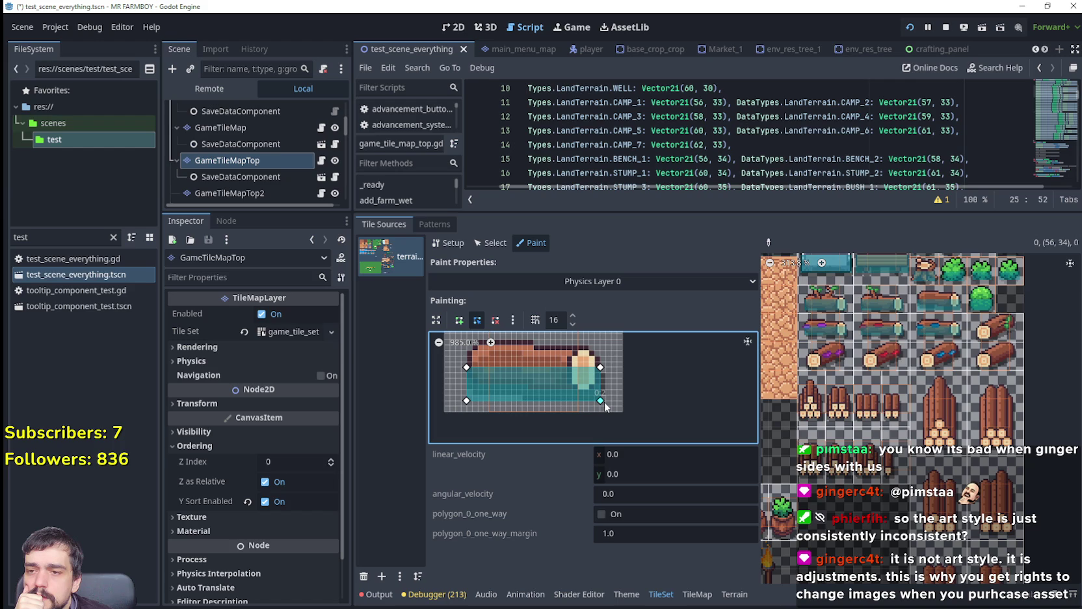
# Flatten the box's base by raising both bottom corners, then select the green-leaved log tile.
pyautogui.moveTo(602, 400)
pyautogui.mouseDown()
pyautogui.moveTo(601, 376)
pyautogui.moveTo(602, 390)
pyautogui.mouseUp()
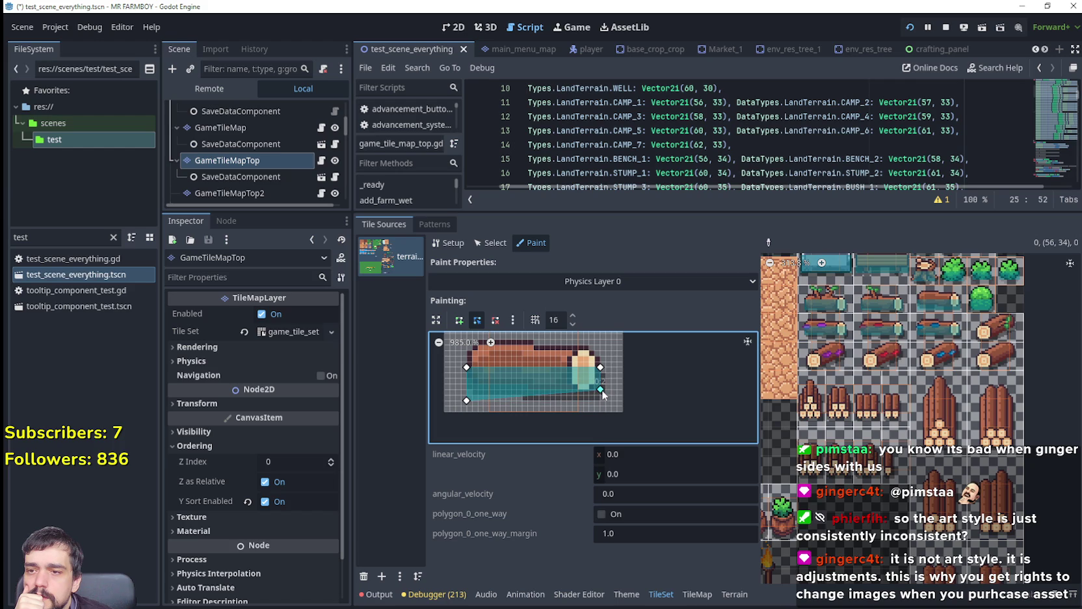
pyautogui.moveTo(466, 401); pyautogui.dragTo(467, 391)
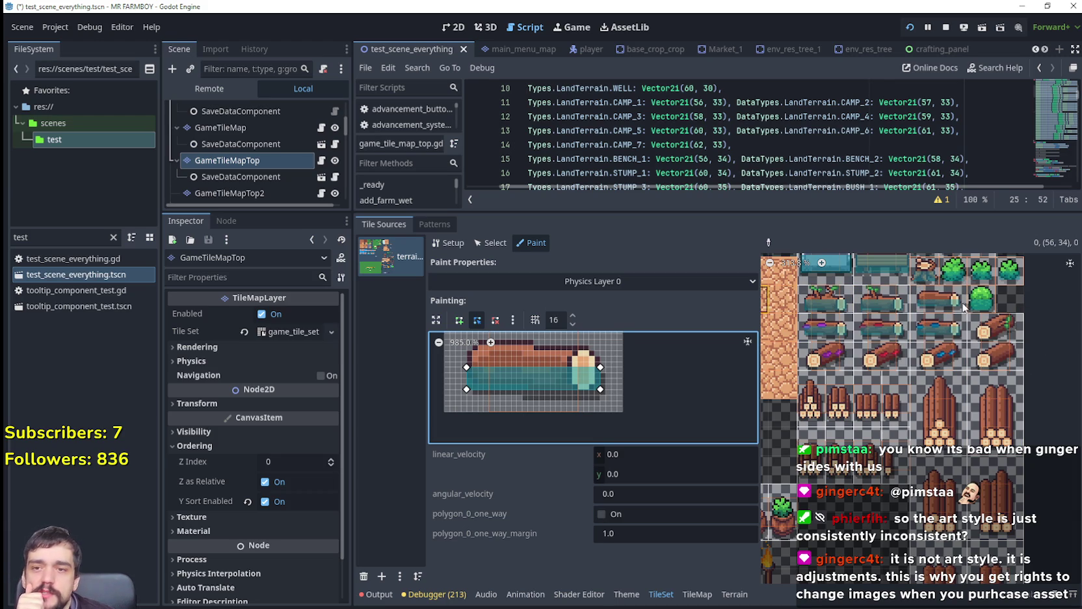
pyautogui.scroll(2, 686, 401)
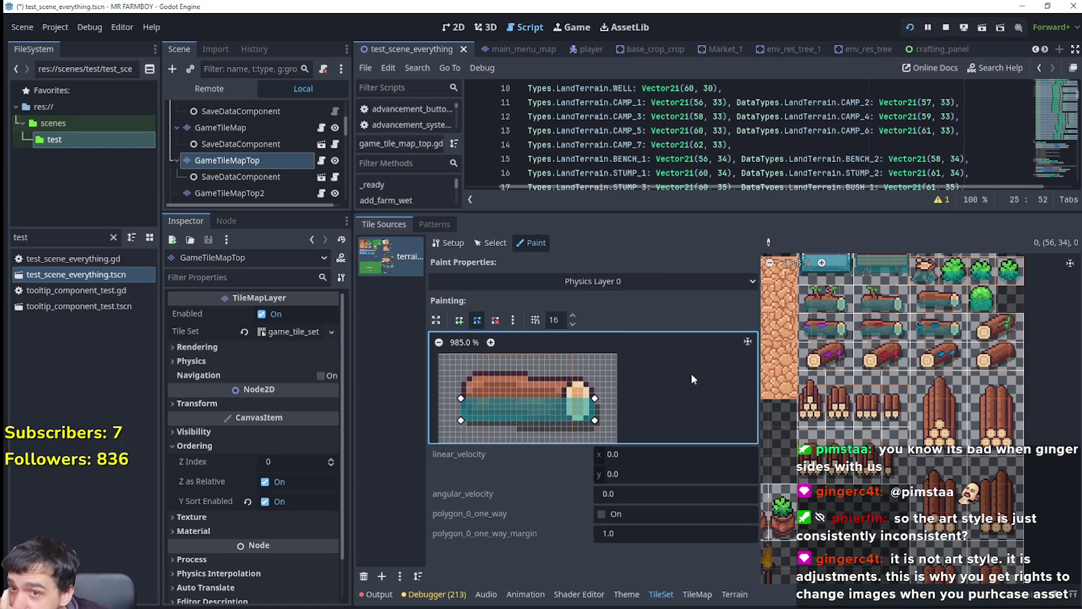
pyautogui.click(999, 335)
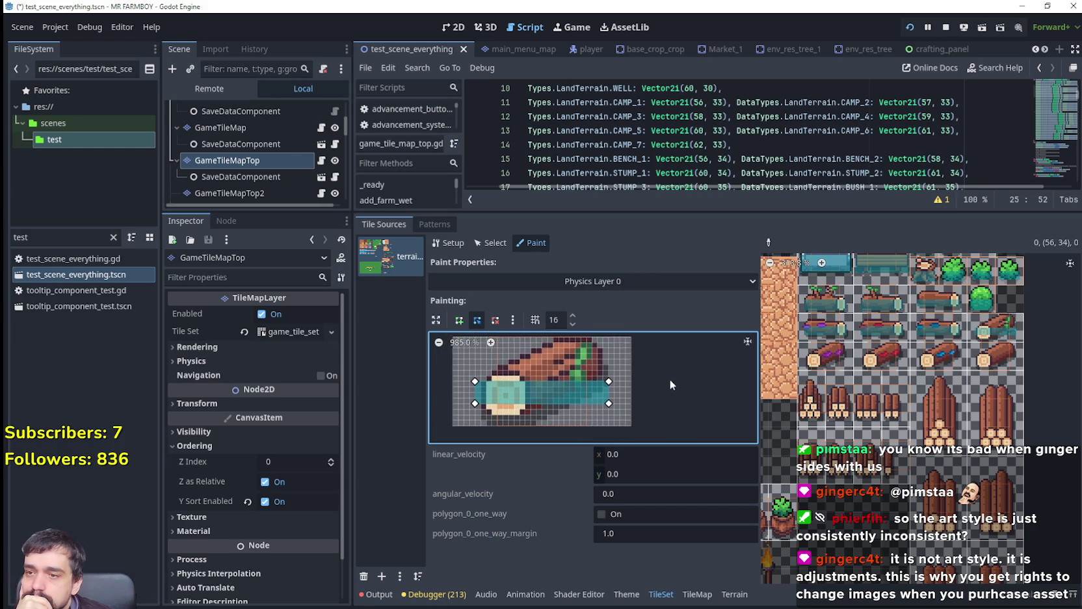
# Drag the polygon's corners along the slanted green-leaved log and add a vertex on its right edge.
pyautogui.moveTo(474, 406)
pyautogui.mouseDown()
pyautogui.moveTo(484, 419)
pyautogui.moveTo(481, 388)
pyautogui.mouseUp()
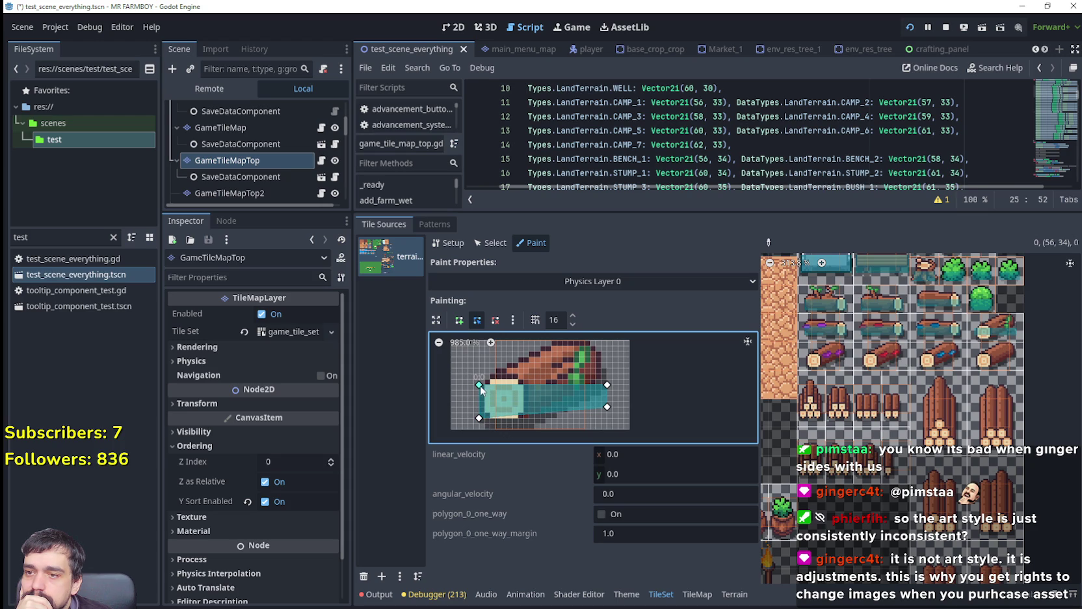
pyautogui.moveTo(610, 385)
pyautogui.mouseDown()
pyautogui.moveTo(551, 405)
pyautogui.moveTo(596, 372)
pyautogui.mouseUp()
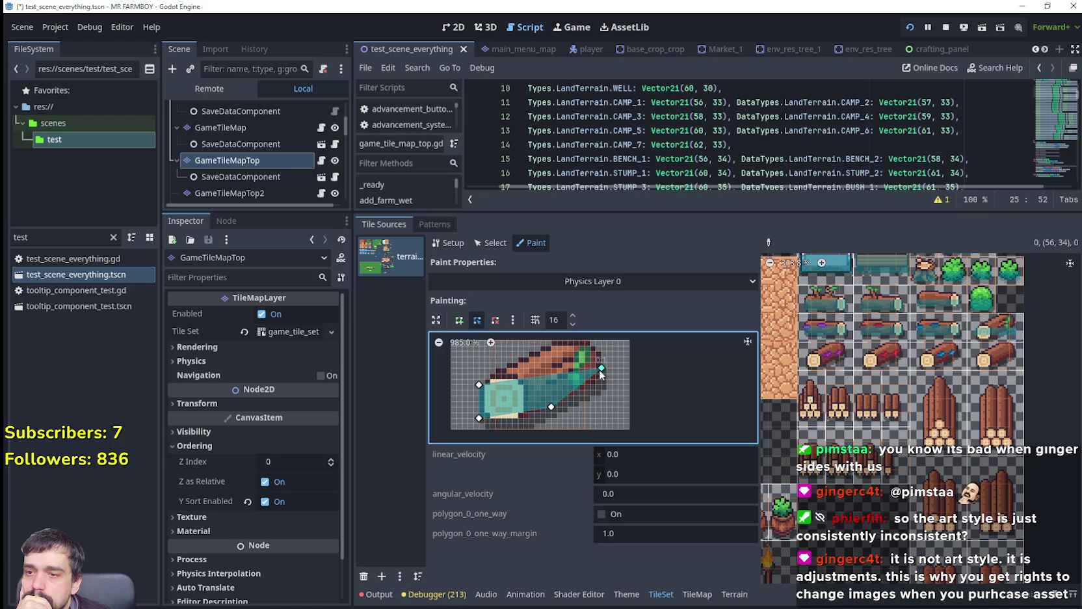
pyautogui.moveTo(551, 410); pyautogui.dragTo(540, 414)
pyautogui.moveTo(603, 367); pyautogui.dragTo(605, 374)
pyautogui.moveTo(539, 415); pyautogui.dragTo(530, 419)
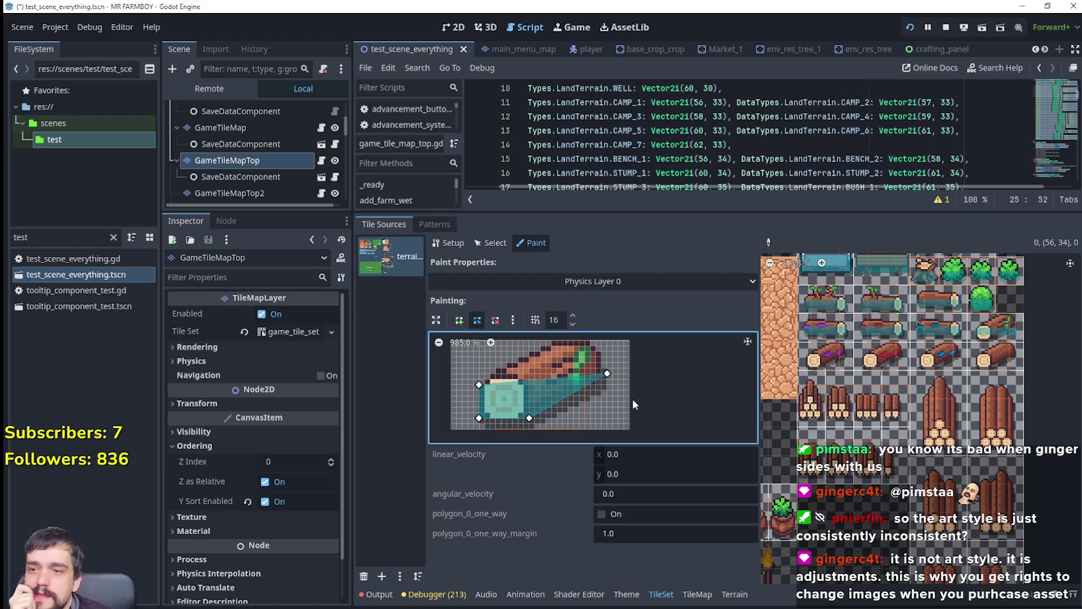
pyautogui.moveTo(607, 373); pyautogui.dragTo(607, 357)
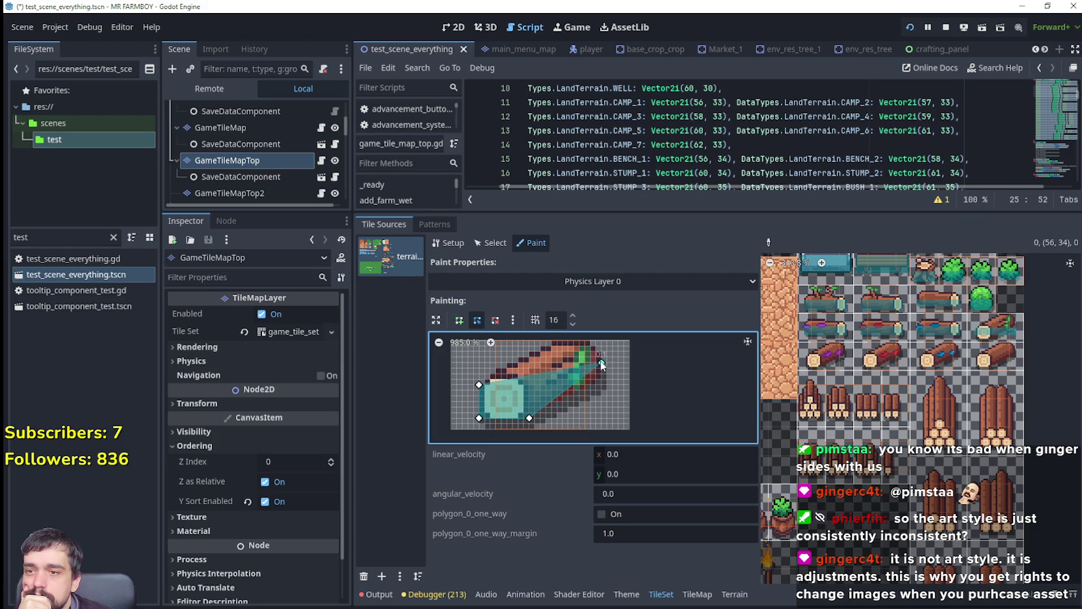
pyautogui.moveTo(528, 418); pyautogui.dragTo(562, 413)
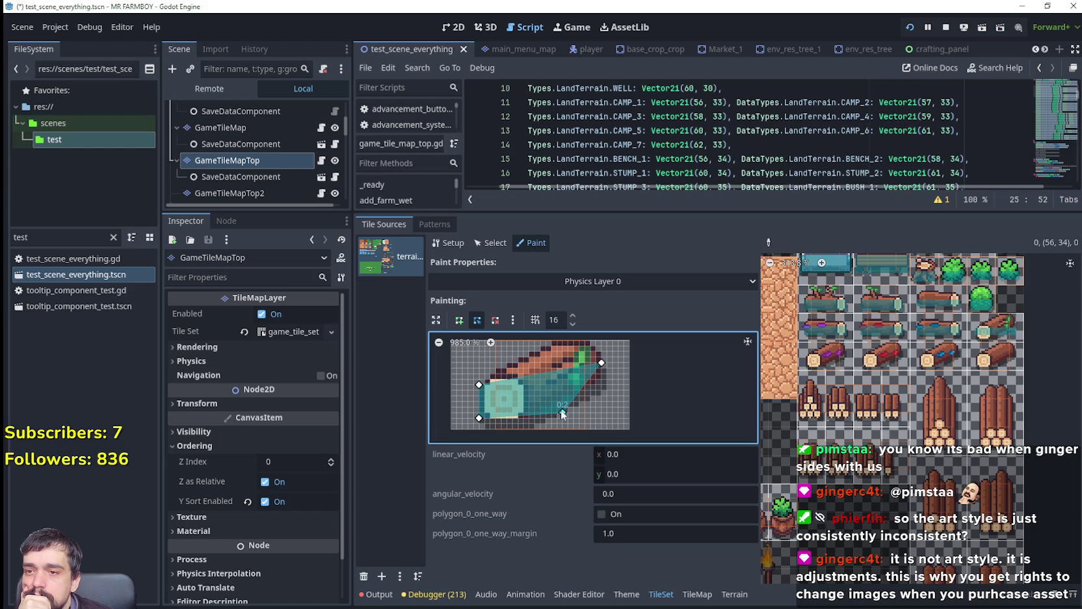
pyautogui.moveTo(602, 377); pyautogui.dragTo(594, 357)
pyautogui.scroll(1, 598, 391)
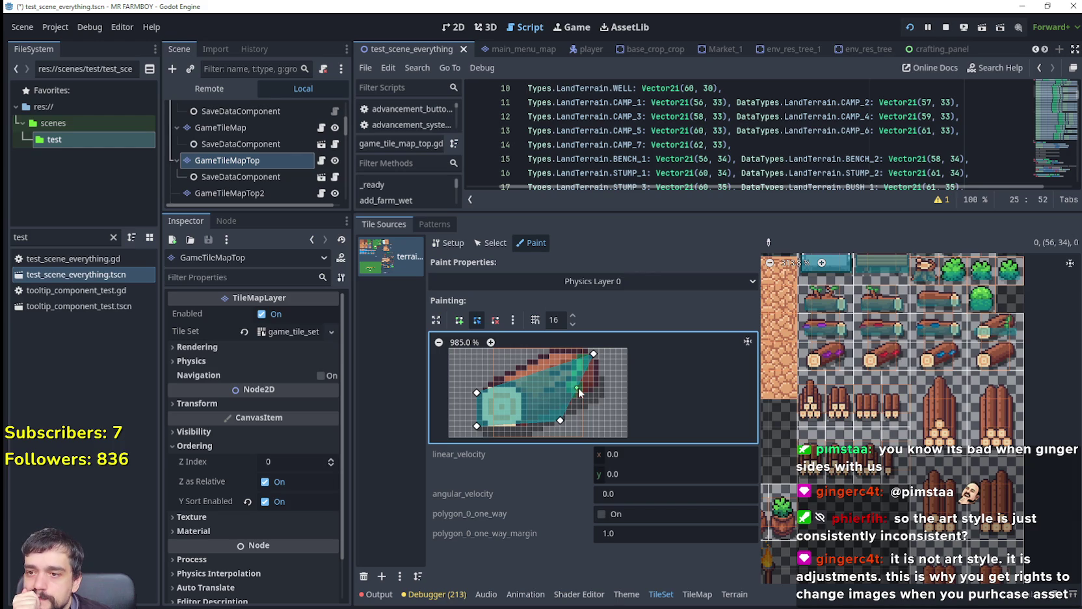
pyautogui.moveTo(580, 396)
pyautogui.mouseDown()
pyautogui.moveTo(595, 387)
pyautogui.moveTo(538, 417)
pyautogui.mouseUp()
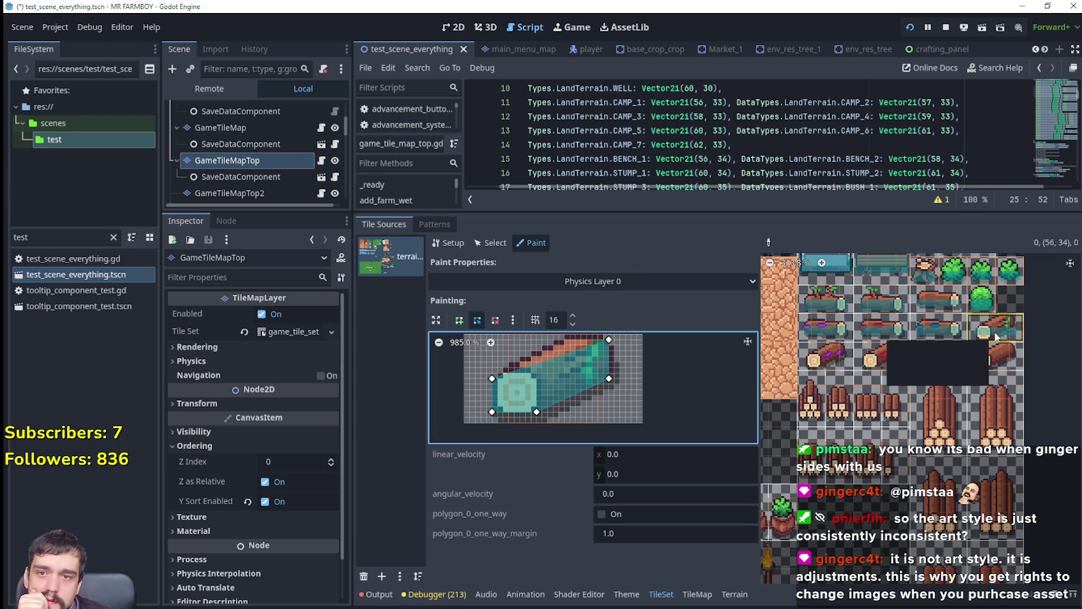
# Paint the collision shape onto log tiles (56, 38) through (62, 38) and the stump tile.
pyautogui.click(826, 359)
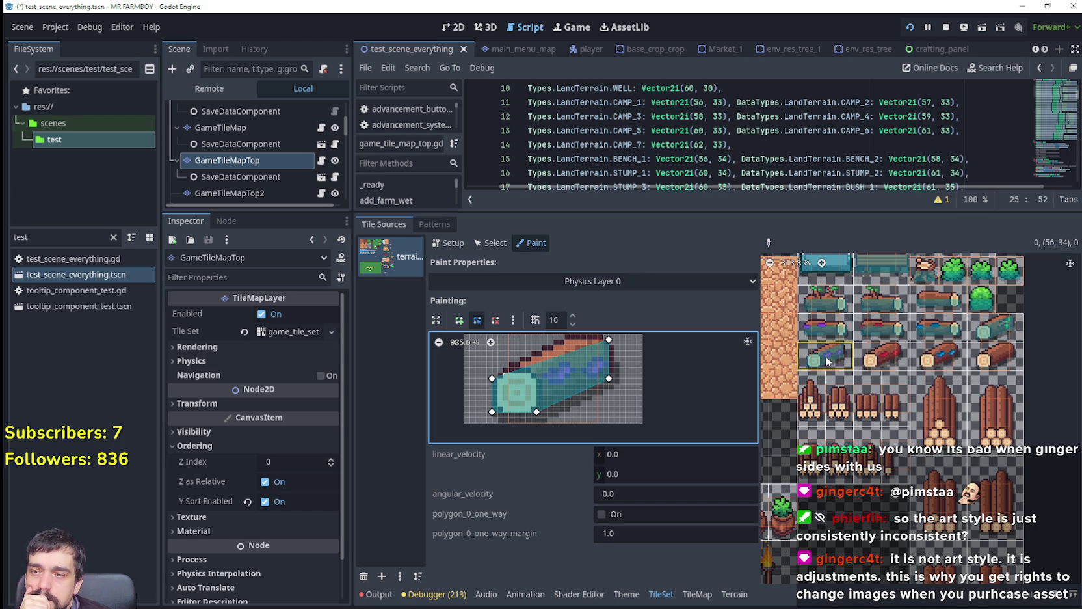
pyautogui.click(868, 355)
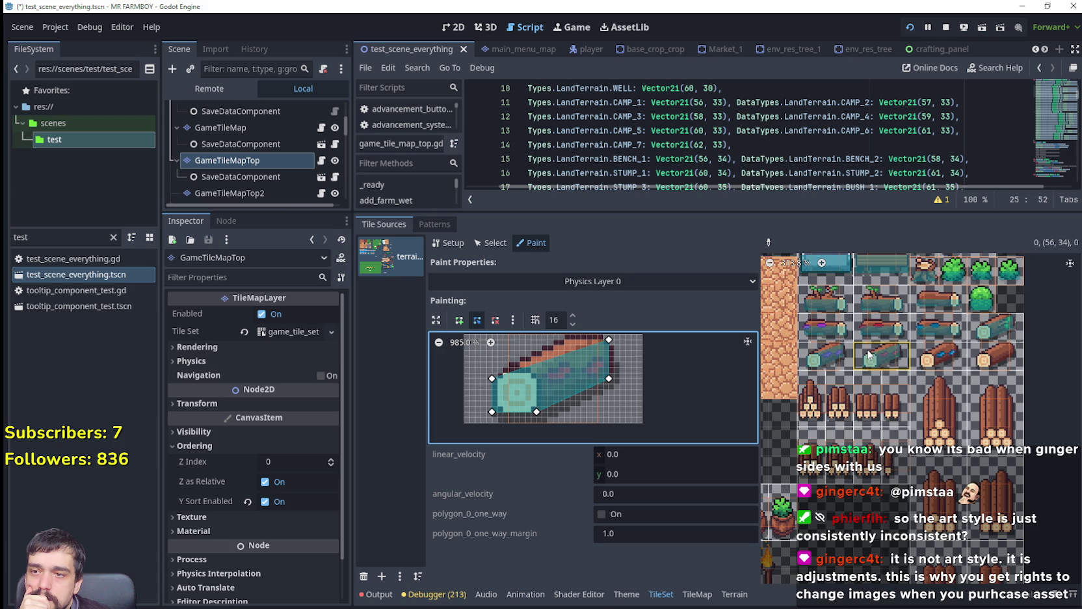
pyautogui.click(938, 356)
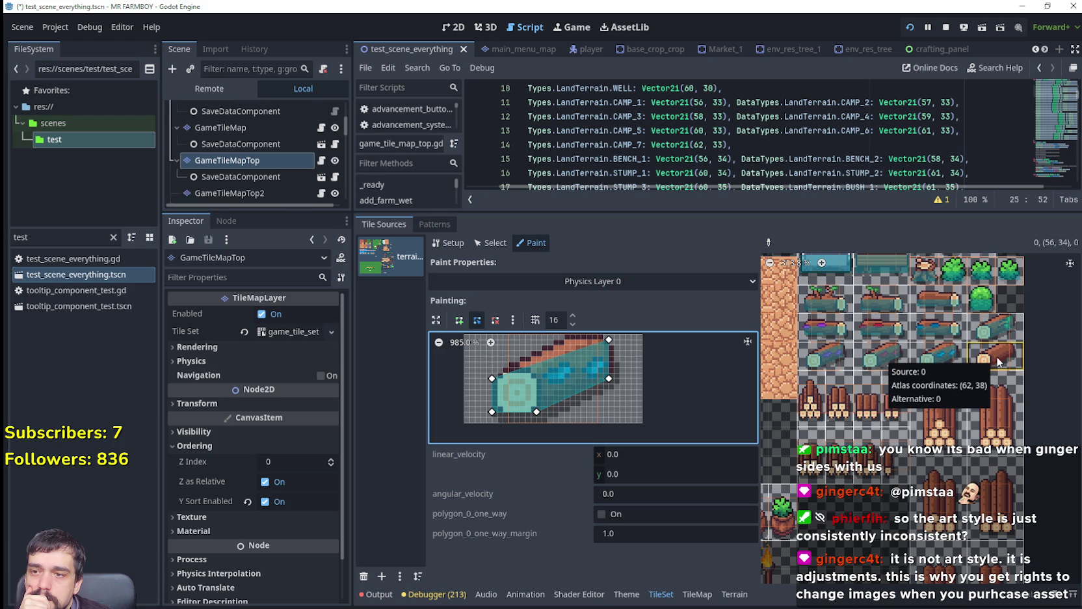
pyautogui.click(996, 362)
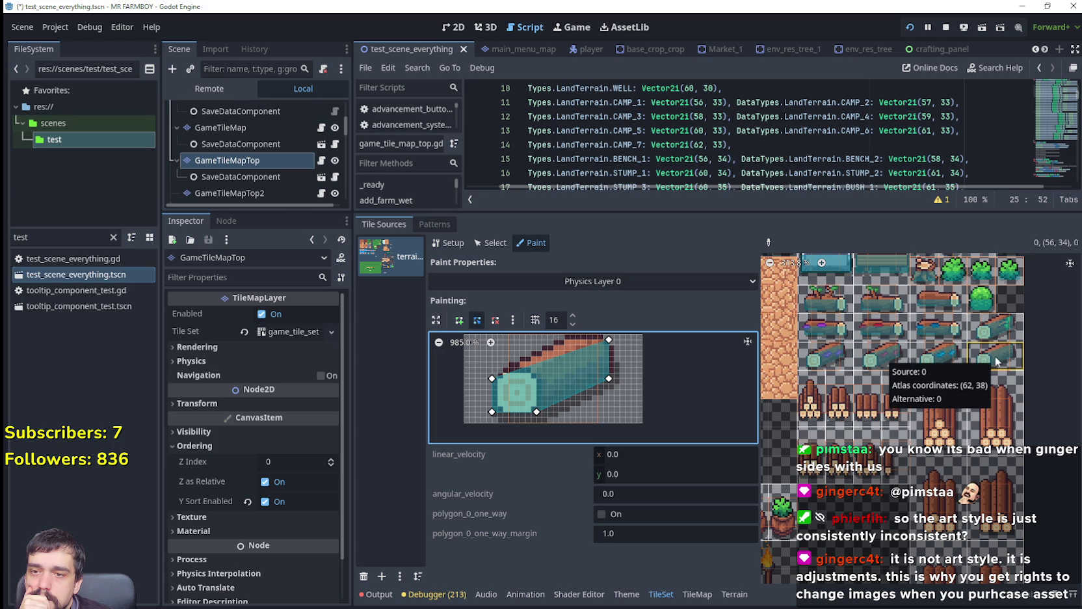
pyautogui.click(810, 394)
# Fit the polygon onto the stump, widening its lower-left edge and levelling both corners.
pyautogui.scroll(-2, 653, 395)
pyautogui.hscroll(-1, 661, 363)
pyautogui.moveTo(615, 383)
pyautogui.mouseDown()
pyautogui.moveTo(589, 422)
pyautogui.moveTo(592, 411)
pyautogui.mouseUp()
pyautogui.scroll(-2, 588, 421)
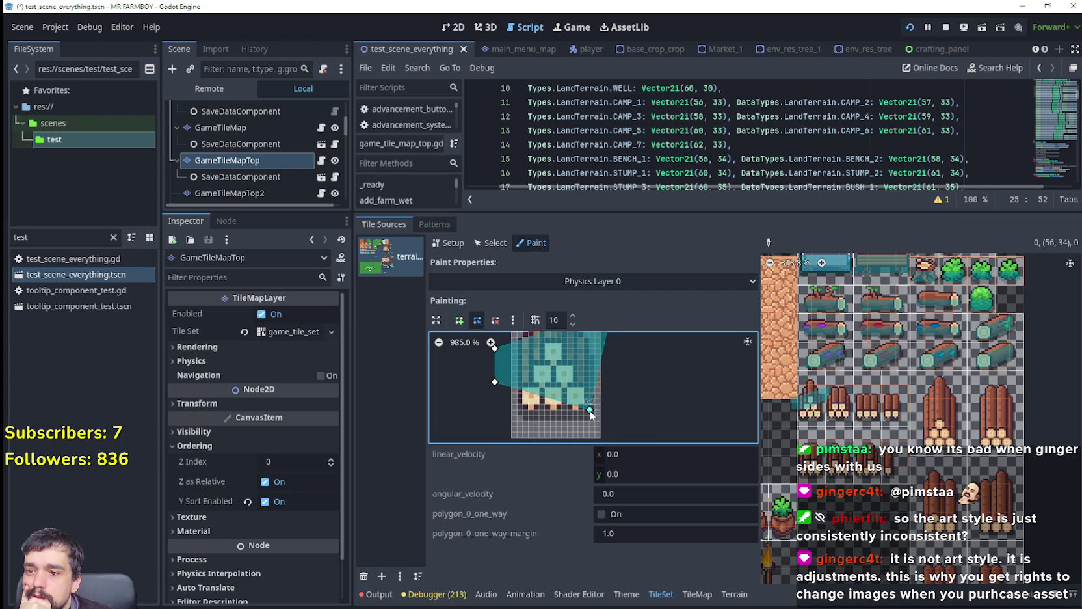
pyautogui.hscroll(-2, 582, 411)
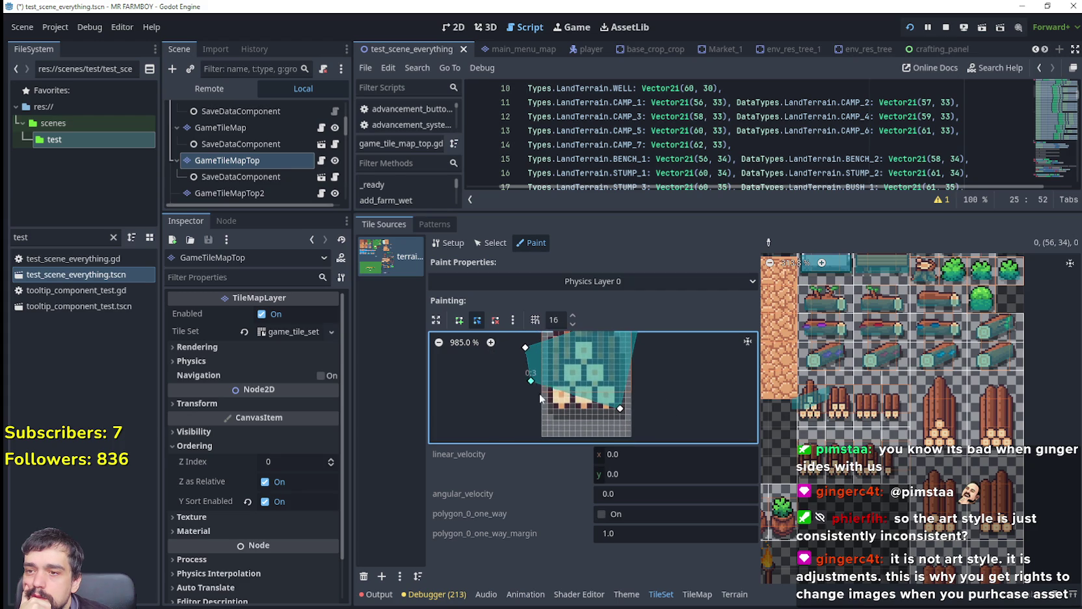
pyautogui.scroll(3, 528, 397)
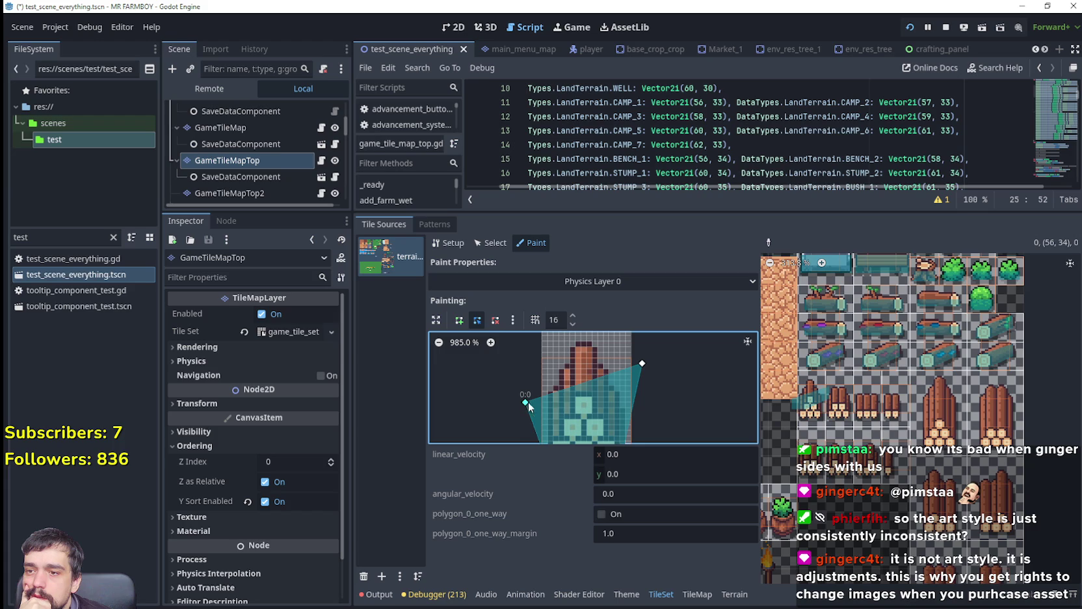
pyautogui.moveTo(554, 403); pyautogui.dragTo(552, 401)
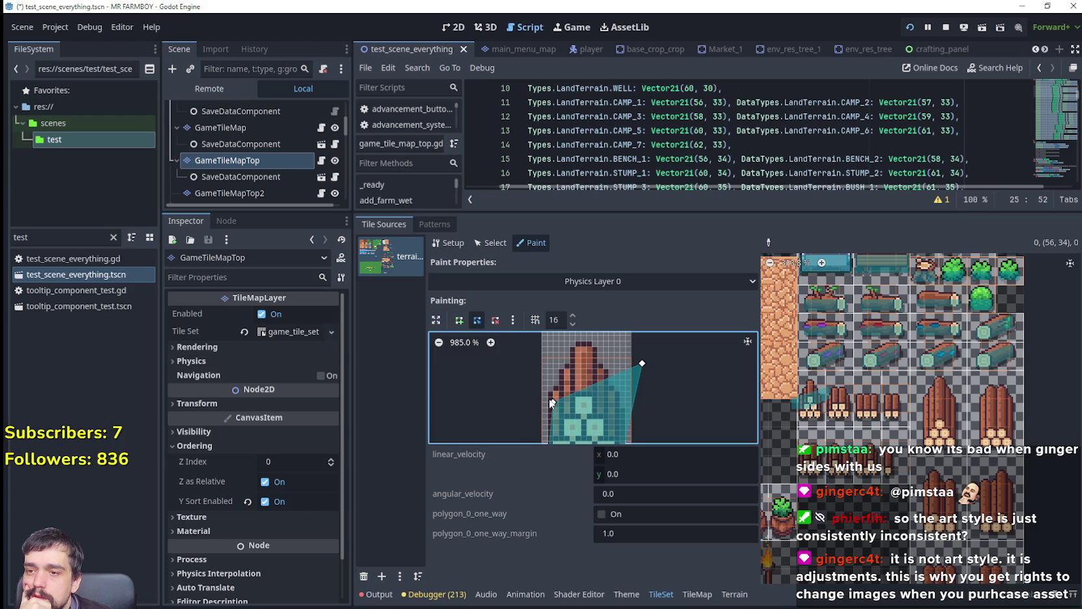
pyautogui.moveTo(642, 363)
pyautogui.mouseDown()
pyautogui.moveTo(608, 391)
pyautogui.moveTo(620, 403)
pyautogui.moveTo(641, 340)
pyautogui.moveTo(655, 363)
pyautogui.moveTo(646, 397)
pyautogui.moveTo(628, 408)
pyautogui.mouseUp()
pyautogui.moveTo(557, 412); pyautogui.dragTo(555, 410)
pyautogui.scroll(-2, 653, 373)
pyautogui.scroll(-2, 653, 374)
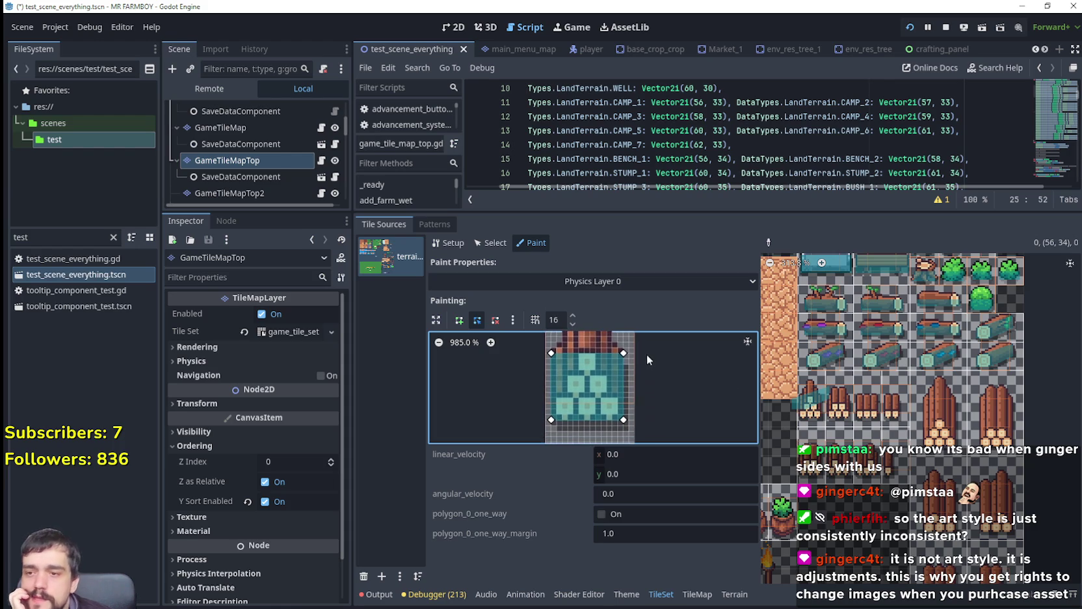
# Paint the shape onto three stump tiles, then lower its top corners to level the top.
pyautogui.click(823, 408)
pyautogui.click(848, 406)
pyautogui.hscroll(1, 667, 382)
pyautogui.hscroll(-1, 640, 387)
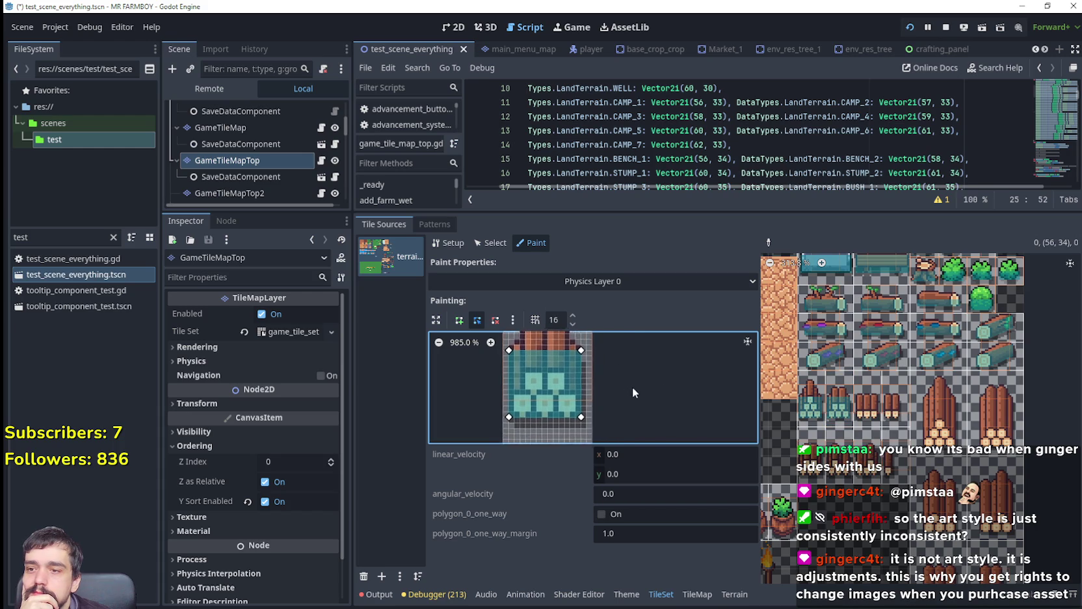
pyautogui.click(875, 410)
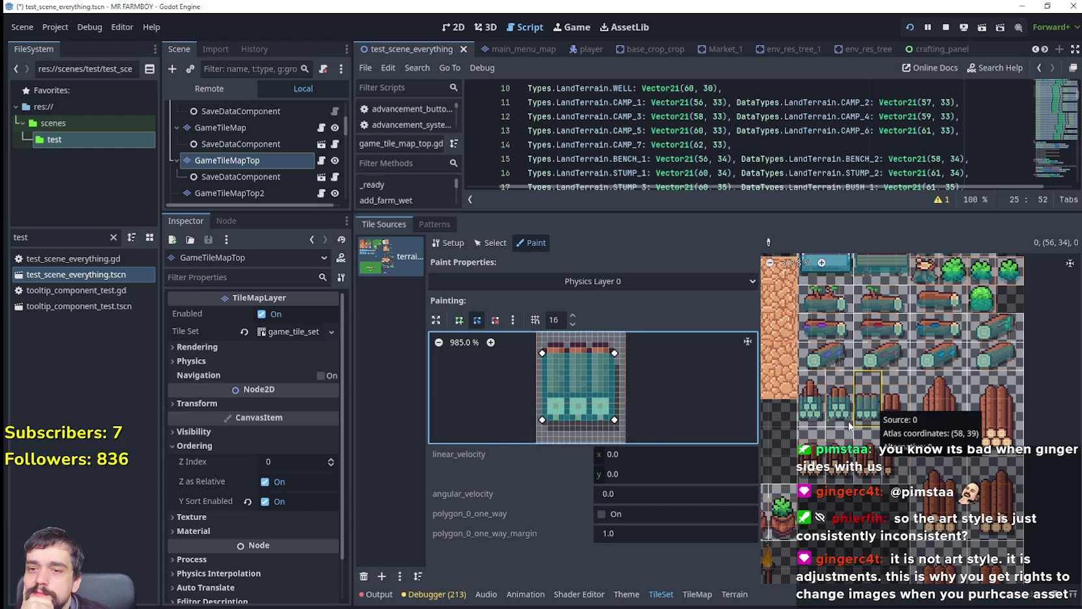
pyautogui.scroll(2, 673, 426)
pyautogui.scroll(-2, 671, 386)
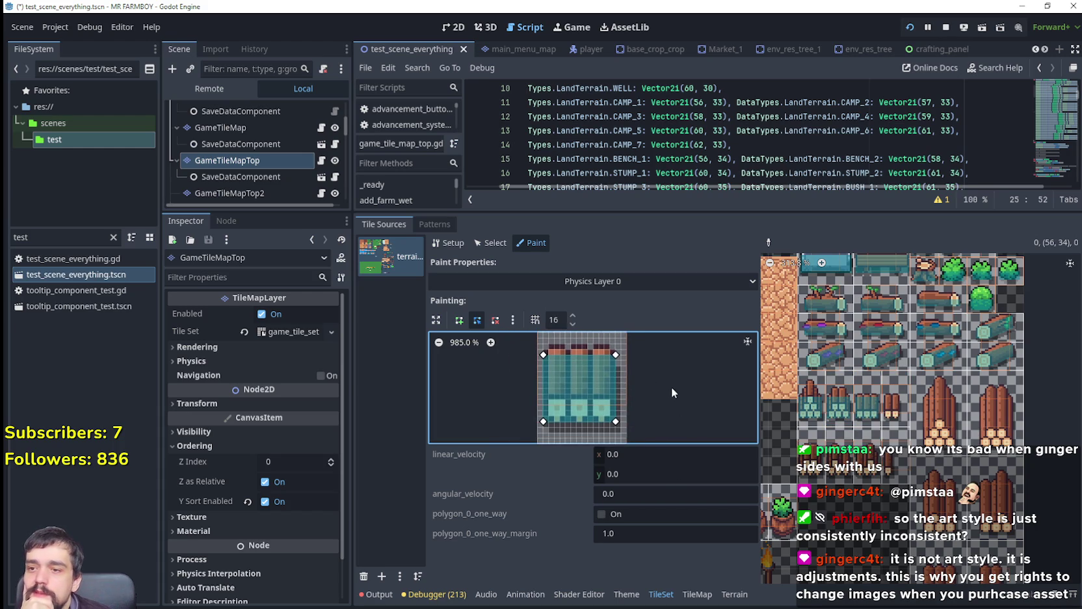
pyautogui.scroll(1, 672, 391)
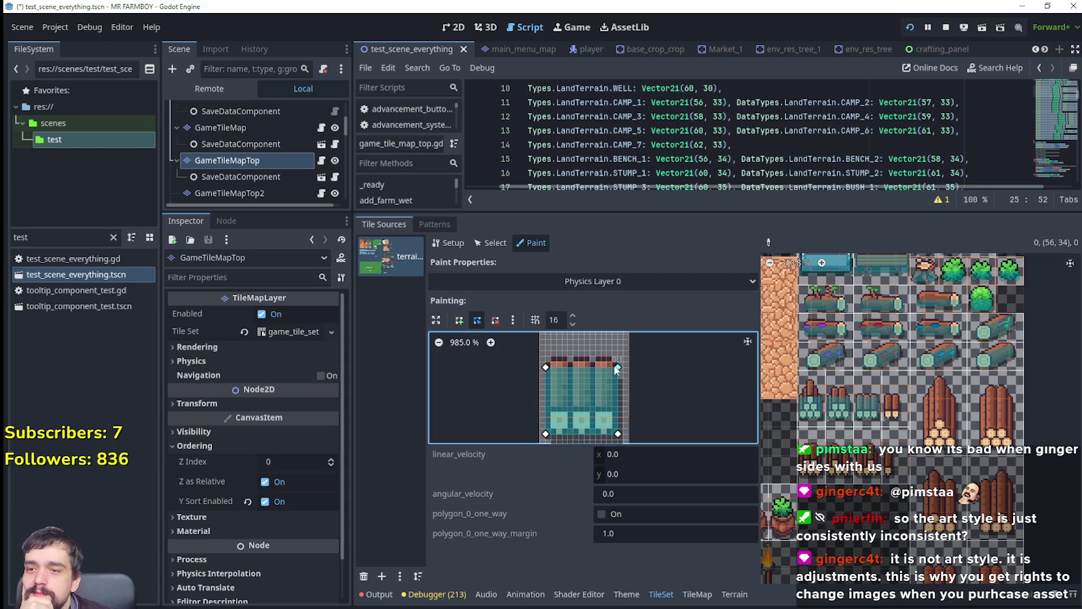
pyautogui.moveTo(618, 370); pyautogui.dragTo(620, 380)
pyautogui.moveTo(545, 367); pyautogui.dragTo(547, 373)
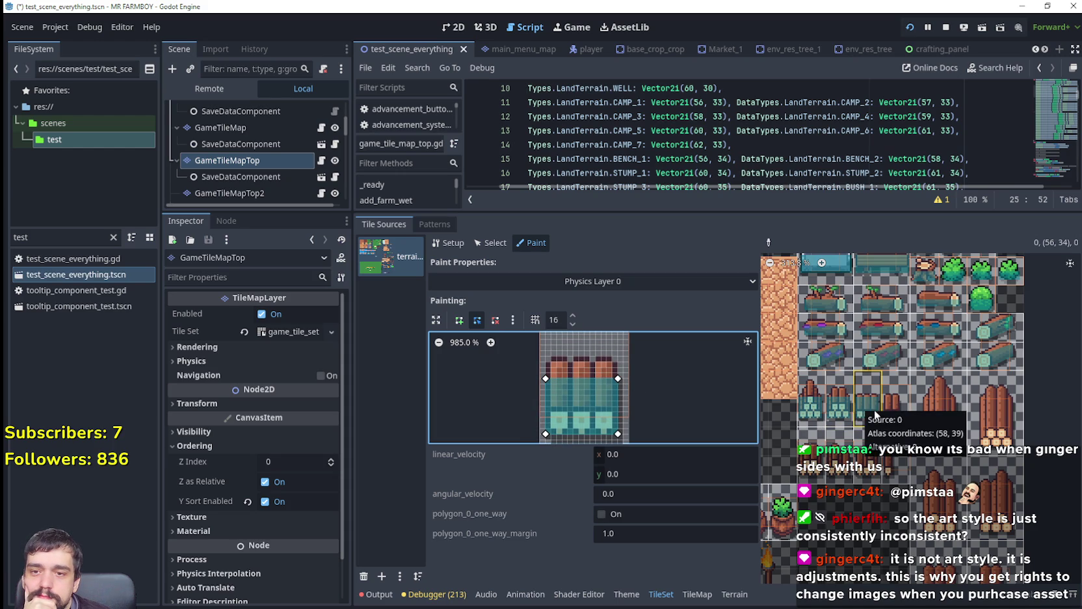
# Adjust the polygon's right edge for tile (59, 39) and the taller stump tile.
pyautogui.click(896, 400)
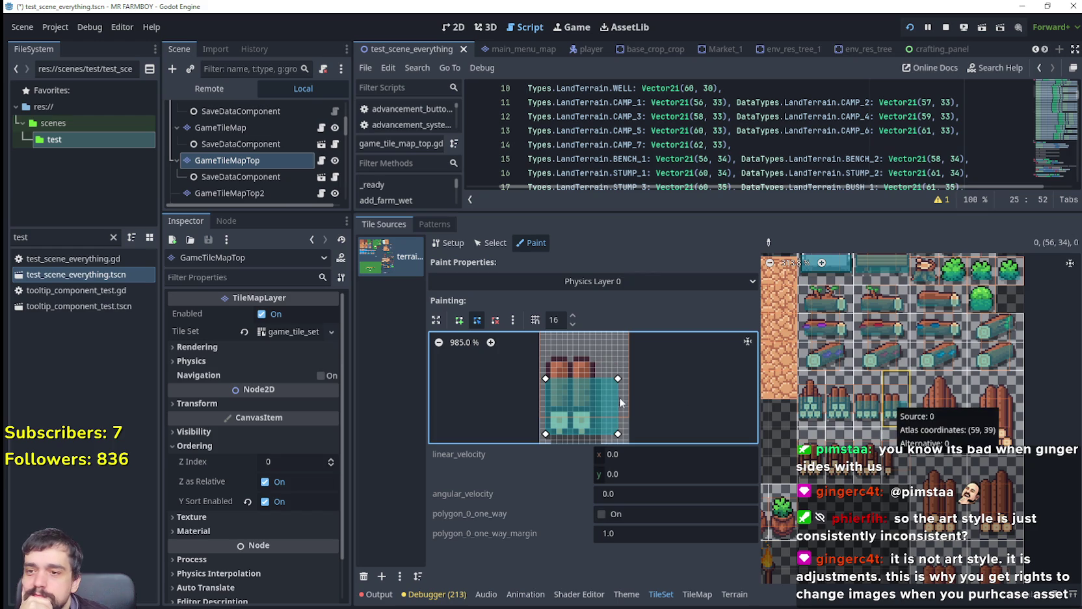
pyautogui.moveTo(618, 433); pyautogui.dragTo(594, 433)
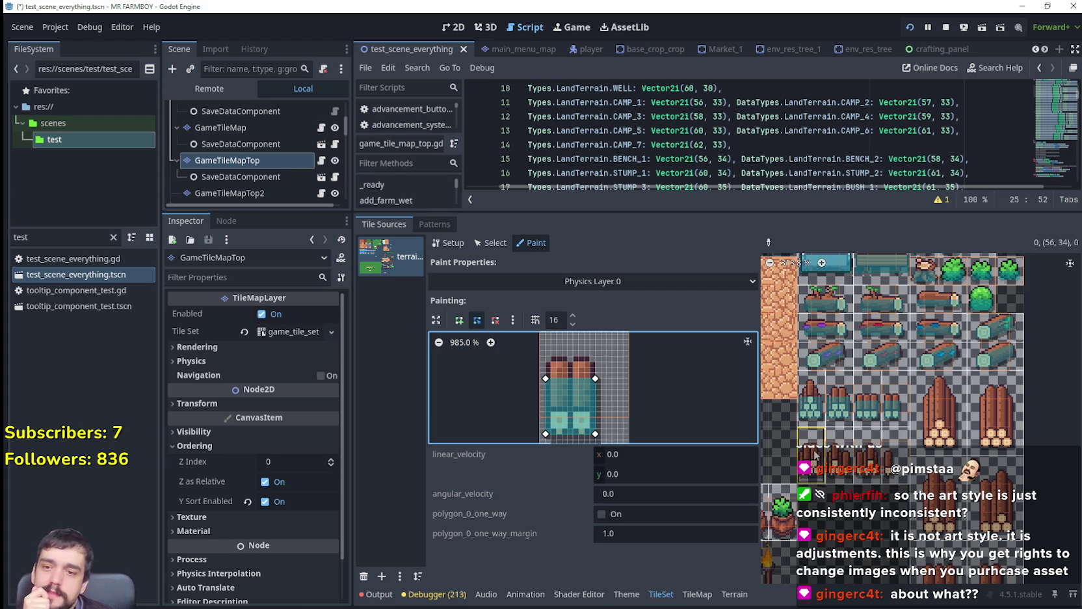
pyautogui.click(812, 446)
pyautogui.moveTo(596, 378); pyautogui.dragTo(617, 379)
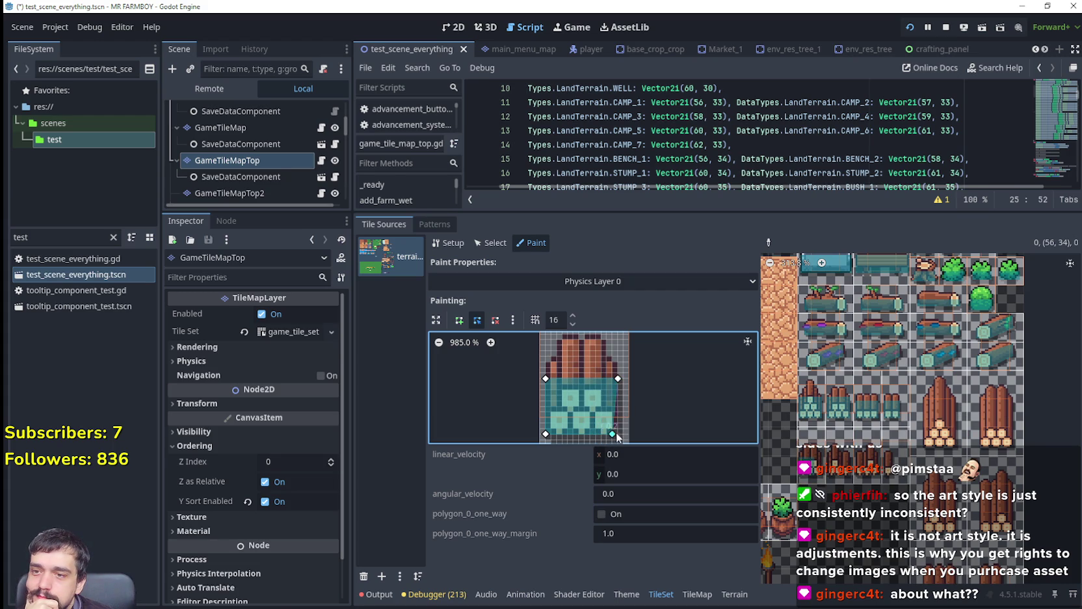
pyautogui.moveTo(614, 433); pyautogui.dragTo(618, 433)
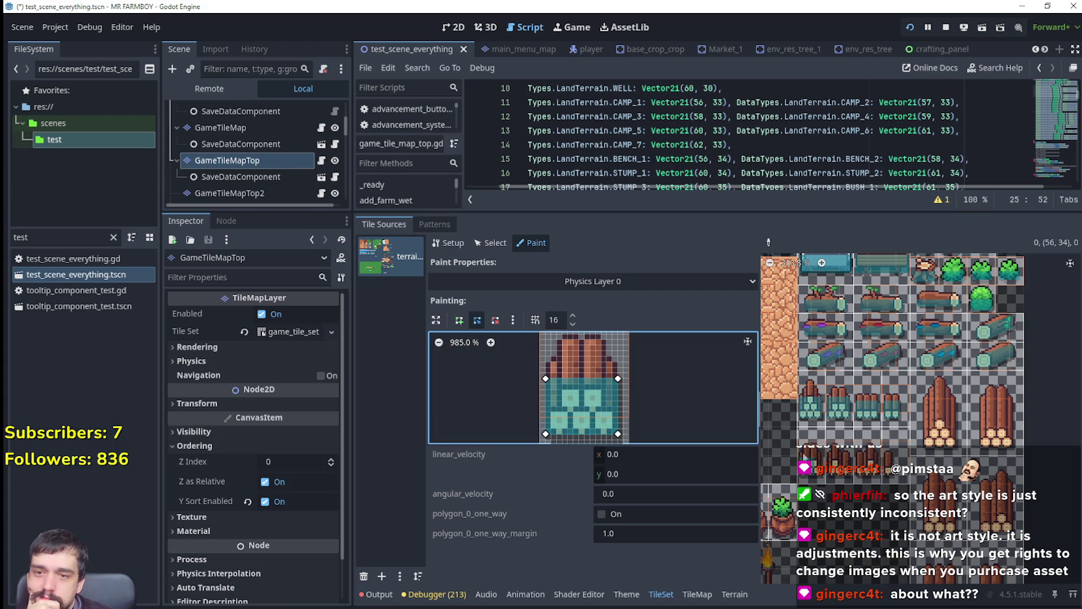
# Pull in the right corners to make a narrow upright rectangle for the log-stack tile.
pyautogui.click(838, 457)
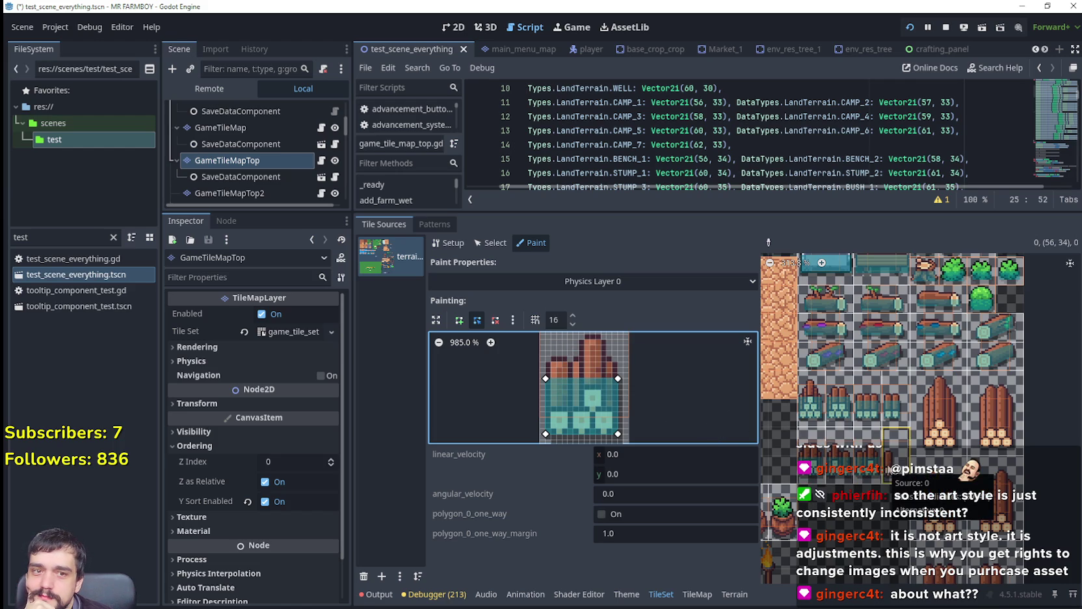
pyautogui.moveTo(618, 433); pyautogui.dragTo(573, 434)
pyautogui.moveTo(618, 378); pyautogui.dragTo(573, 378)
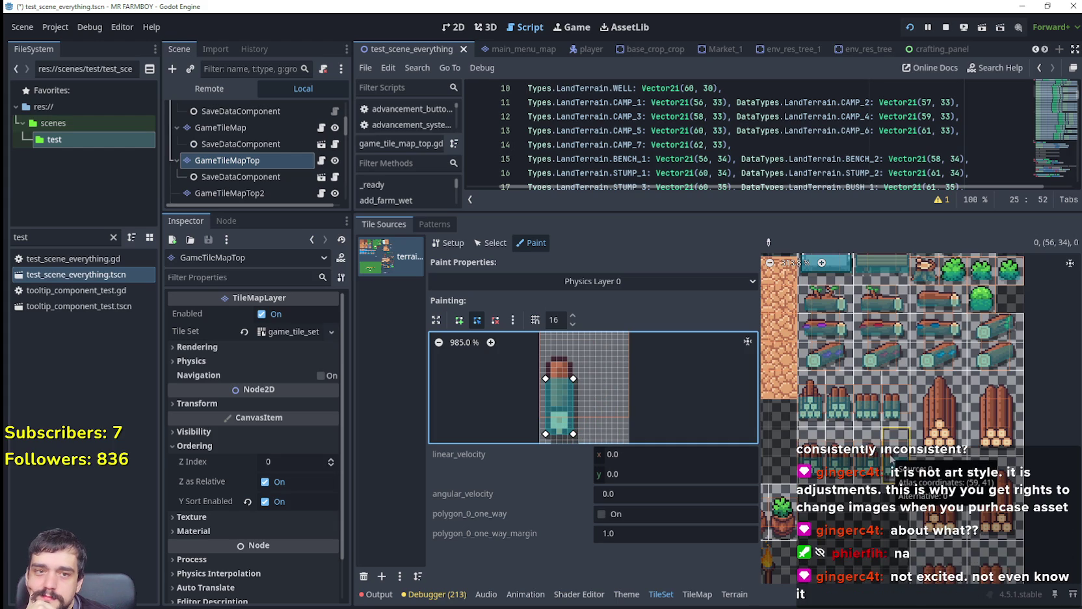
pyautogui.scroll(-1, 801, 482)
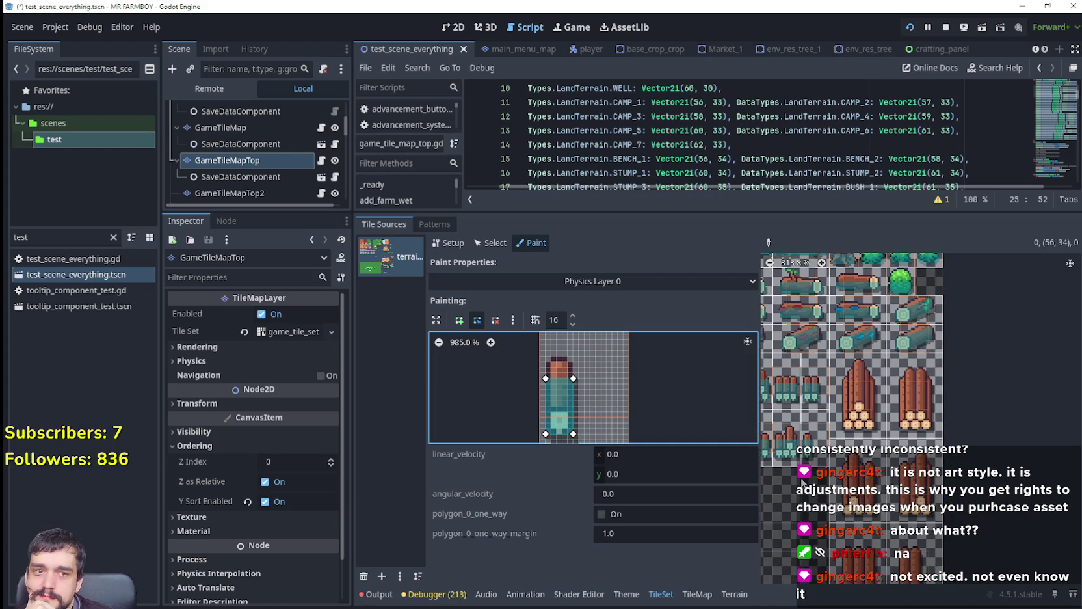
pyautogui.hscroll(2, 769, 485)
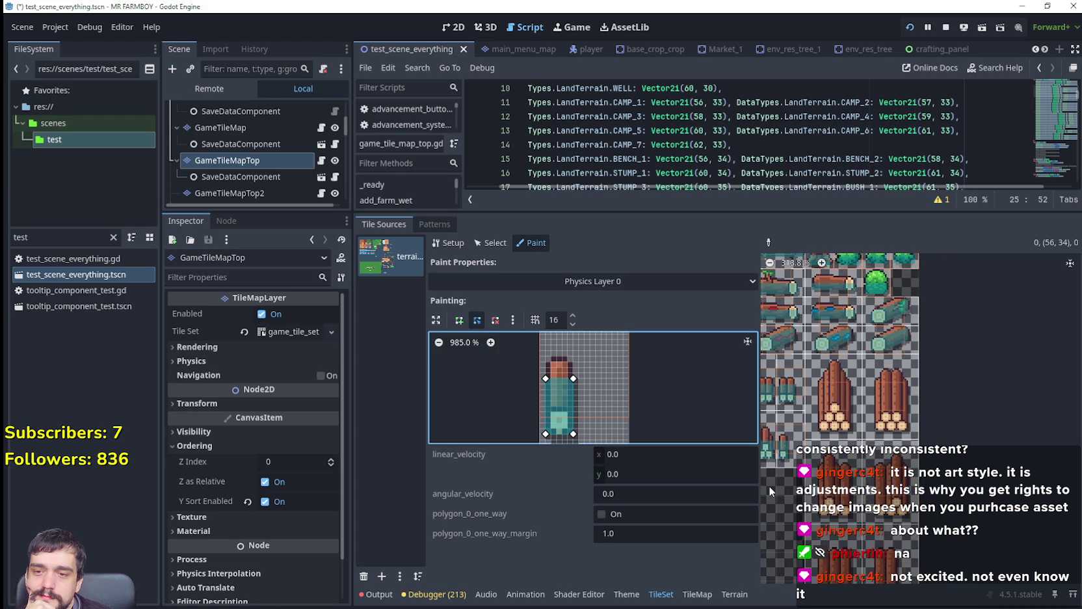
pyautogui.click(820, 423)
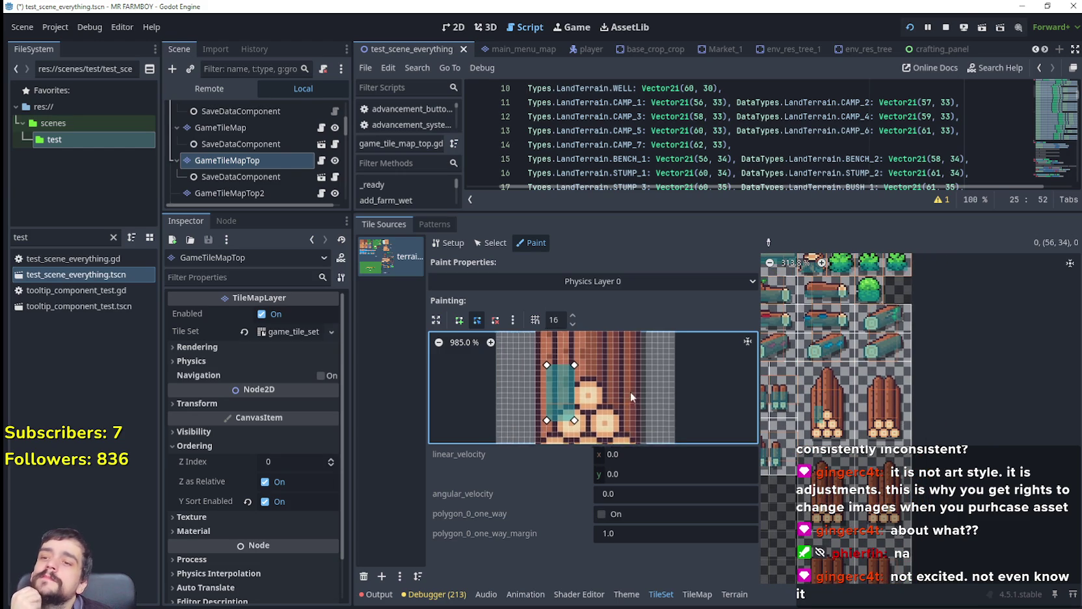
# Stretch the Physics Layer 0 collision polygon's bottom corners and top edge into a rectangle.
pyautogui.scroll(-3, 634, 385)
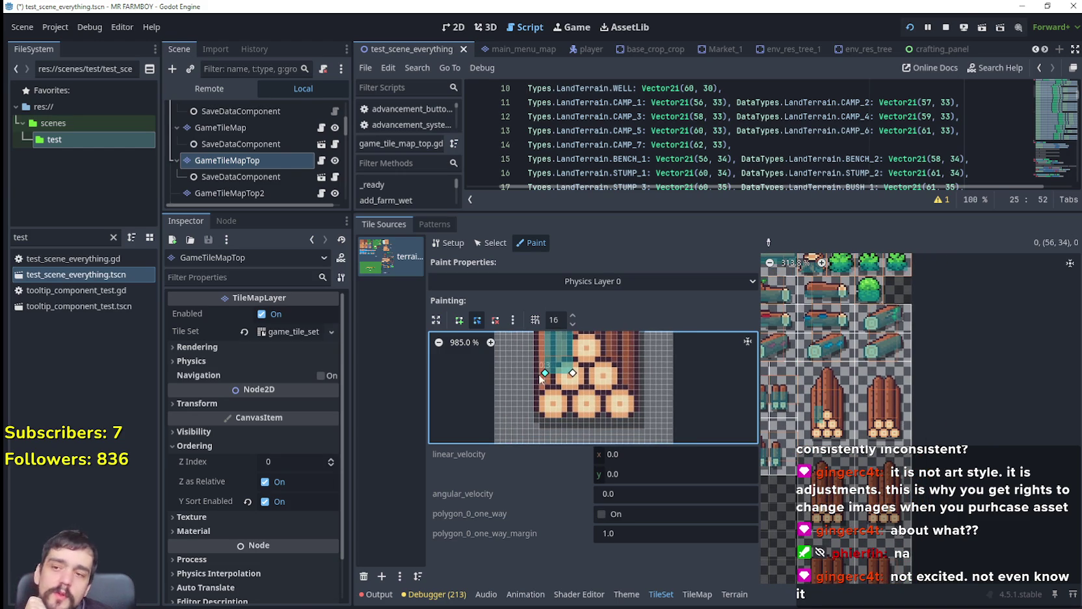
pyautogui.moveTo(543, 375); pyautogui.dragTo(535, 422)
pyautogui.moveTo(582, 374)
pyautogui.mouseDown()
pyautogui.moveTo(592, 394)
pyautogui.moveTo(639, 416)
pyautogui.mouseUp()
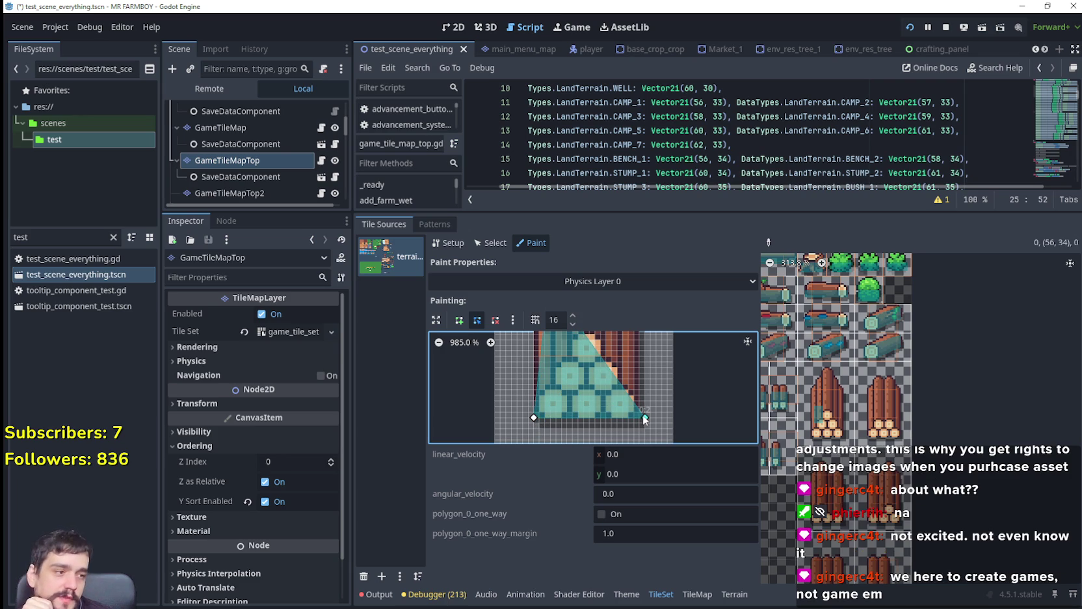
pyautogui.scroll(4, 651, 418)
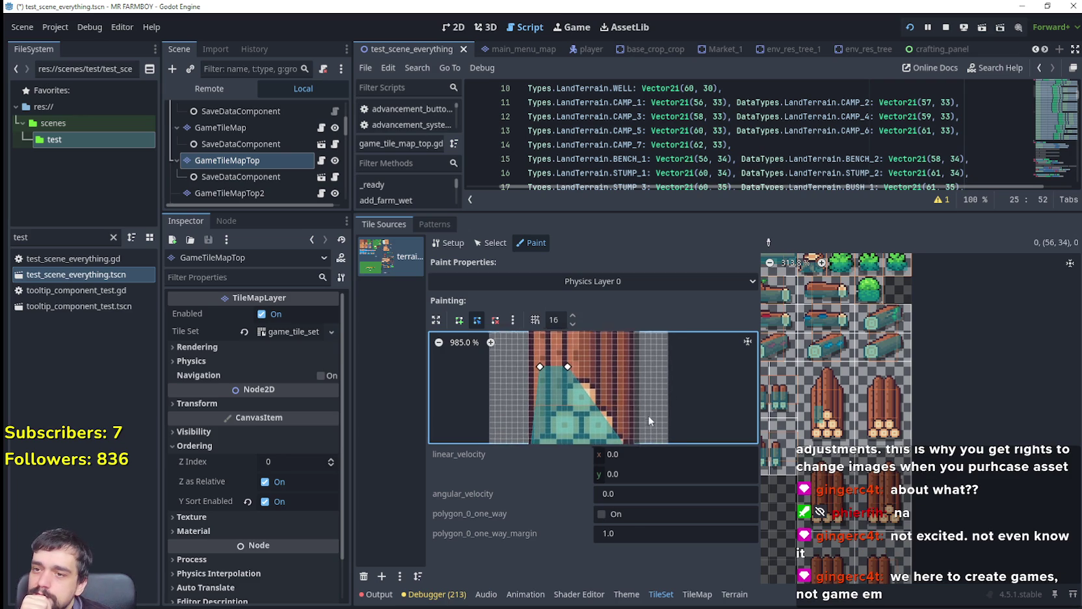
pyautogui.moveTo(568, 369)
pyautogui.mouseDown()
pyautogui.moveTo(673, 366)
pyautogui.moveTo(637, 365)
pyautogui.moveTo(650, 372)
pyautogui.moveTo(607, 409)
pyautogui.moveTo(638, 426)
pyautogui.moveTo(615, 374)
pyautogui.mouseUp()
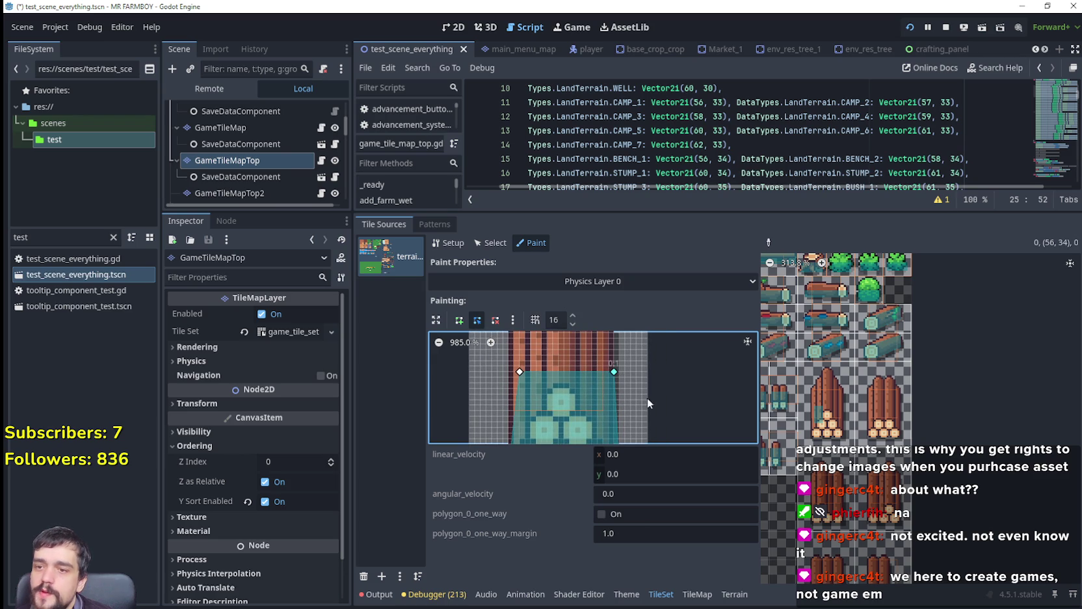
pyautogui.scroll(-5, 648, 378)
pyautogui.scroll(3, 649, 406)
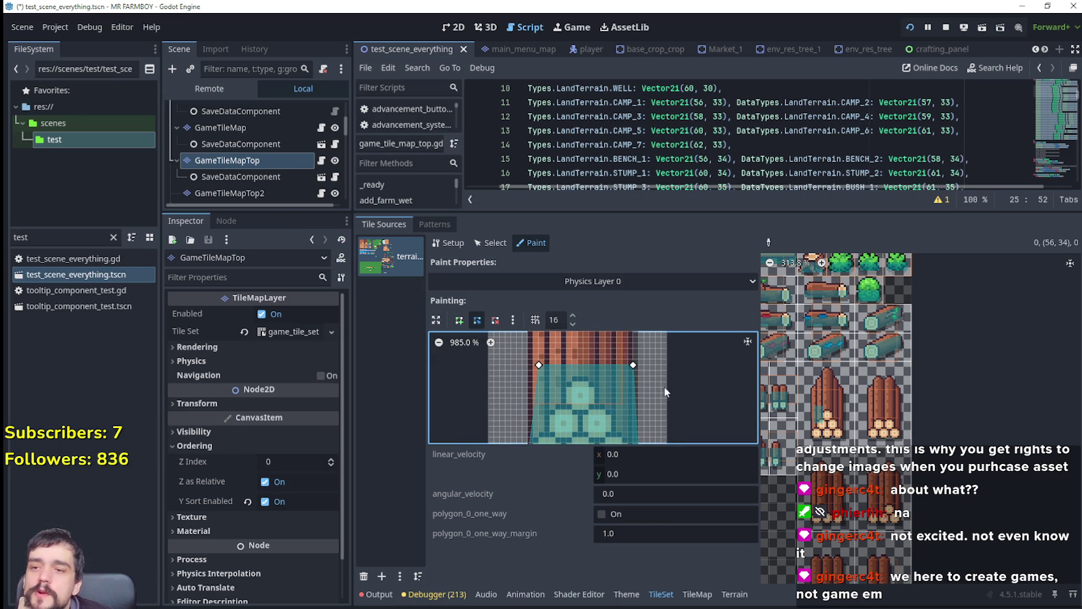
pyautogui.scroll(-3, 668, 391)
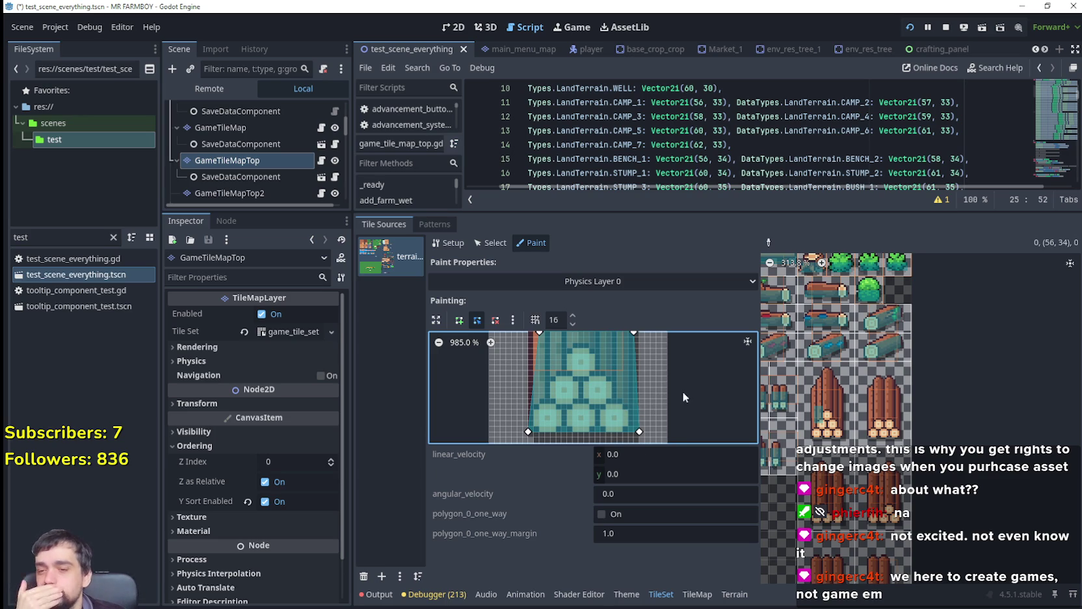
# Straighten the polygon's left edge and raise its right side to level the top edge.
pyautogui.moveTo(668, 364); pyautogui.dragTo(648, 391)
pyautogui.scroll(-4, 644, 390)
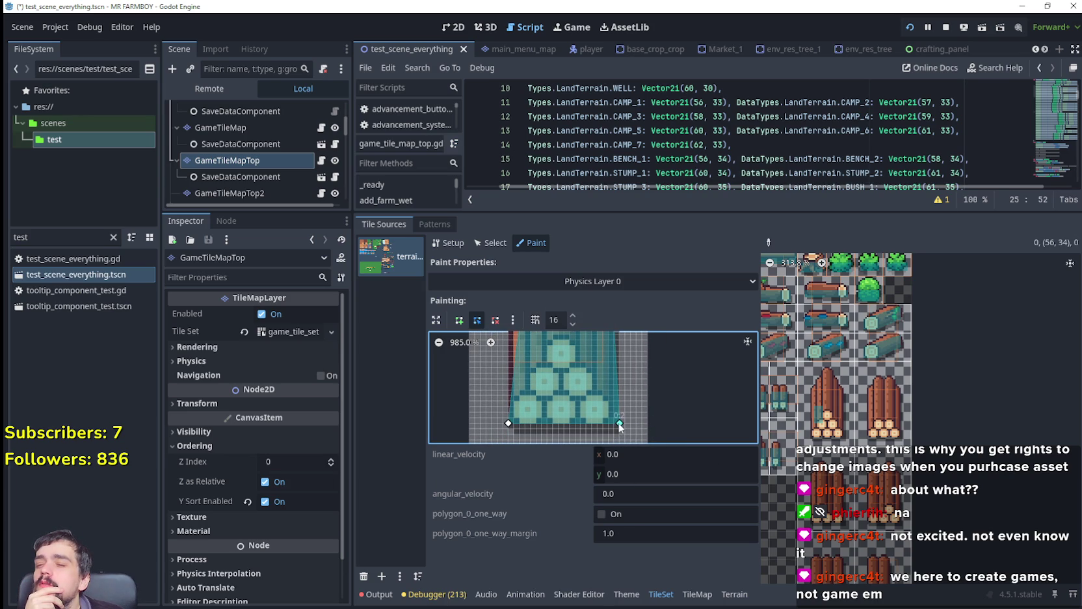
pyautogui.scroll(3, 508, 381)
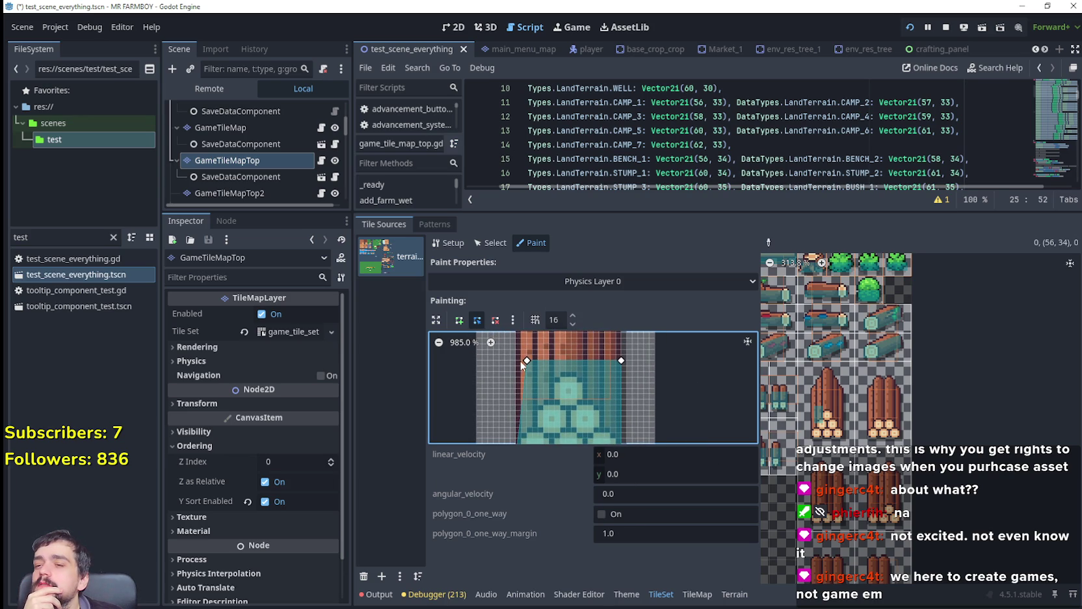
pyautogui.moveTo(526, 361); pyautogui.dragTo(515, 359)
pyautogui.scroll(-2, 603, 412)
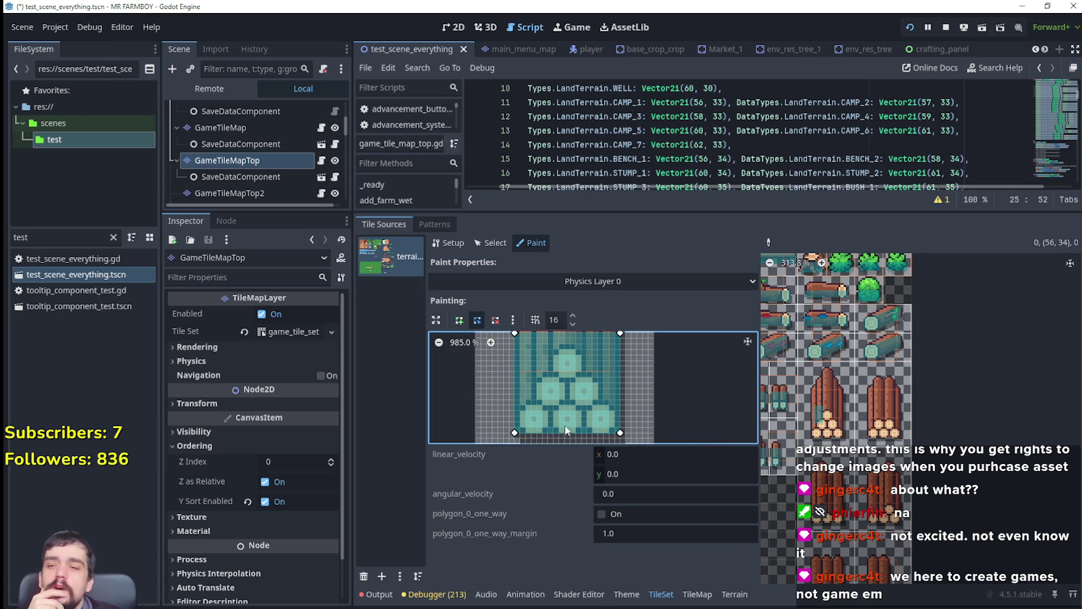
pyautogui.scroll(6, 588, 383)
pyautogui.hscroll(3, 560, 441)
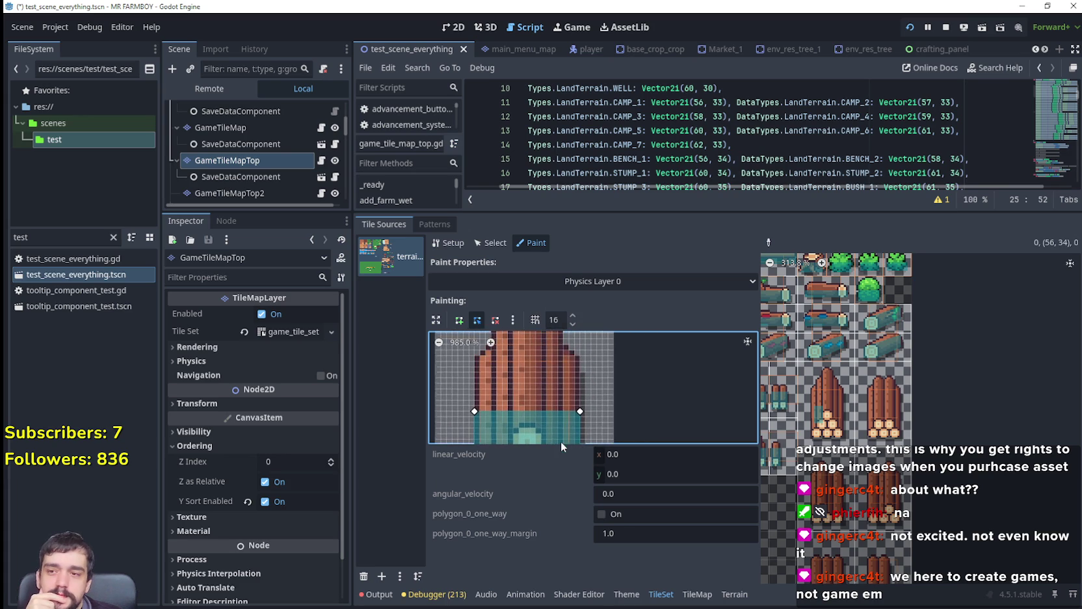
pyautogui.scroll(1, 600, 388)
pyautogui.moveTo(576, 424); pyautogui.dragTo(578, 395)
pyautogui.moveTo(469, 427); pyautogui.dragTo(471, 396)
# Paint the collision polygon onto the left, right and another log-stack tile.
pyautogui.click(842, 412)
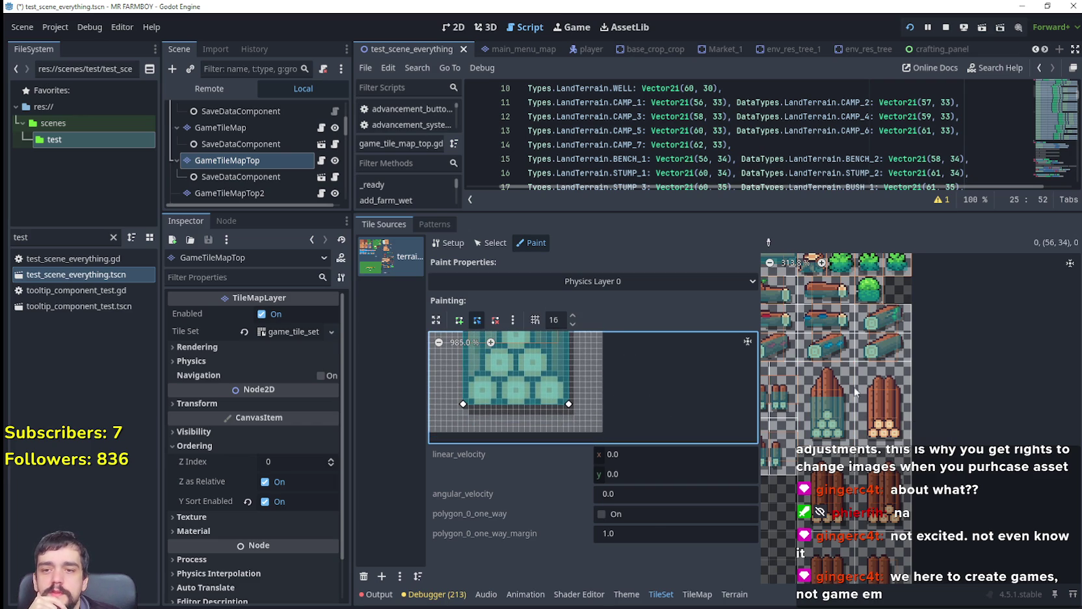
pyautogui.click(900, 426)
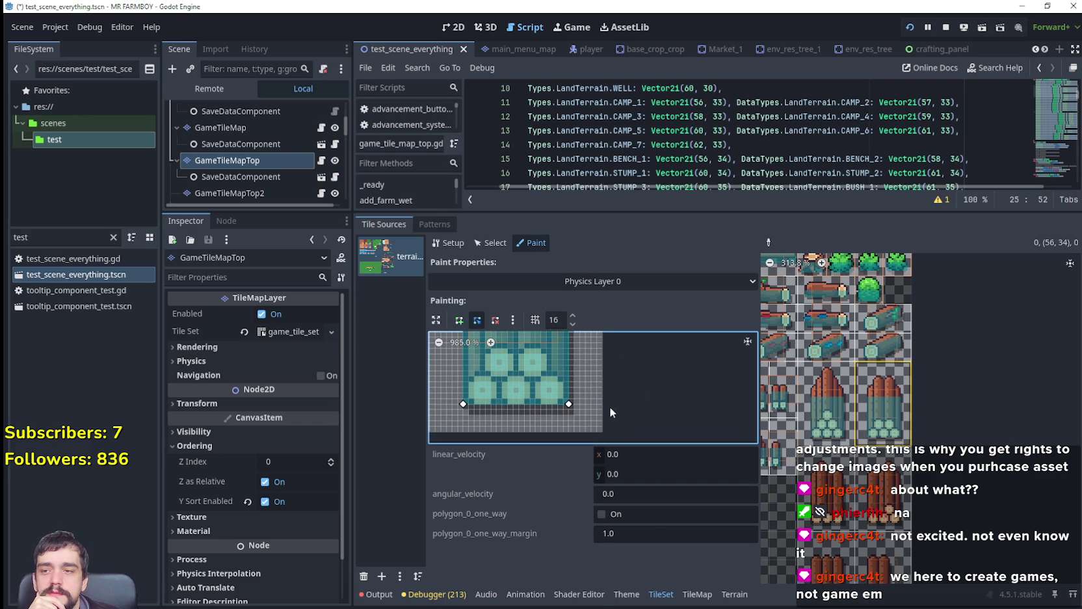
pyautogui.scroll(3, 592, 409)
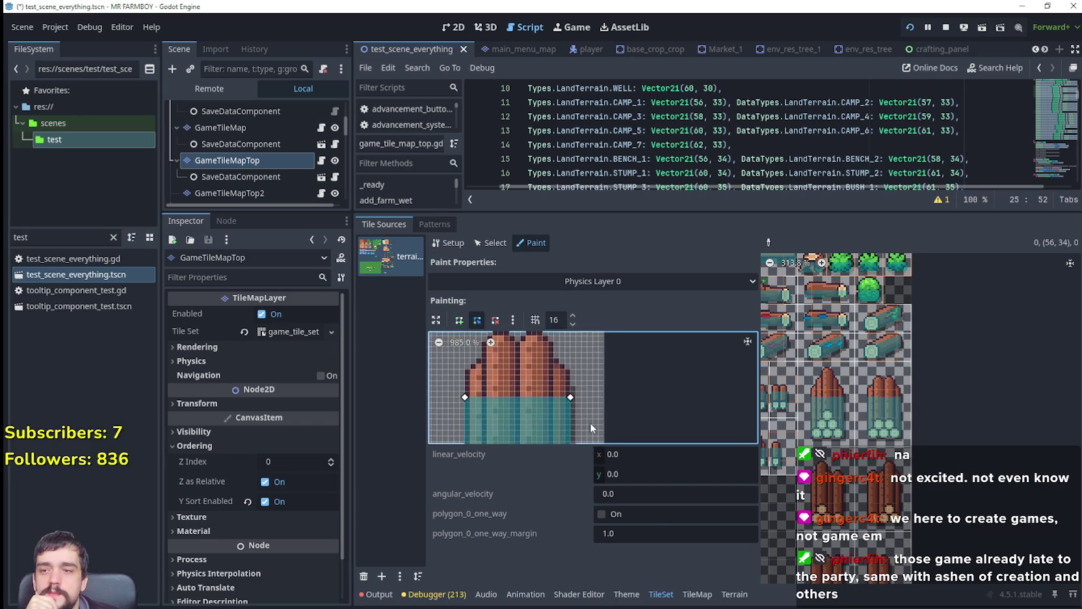
pyautogui.scroll(-5, 589, 419)
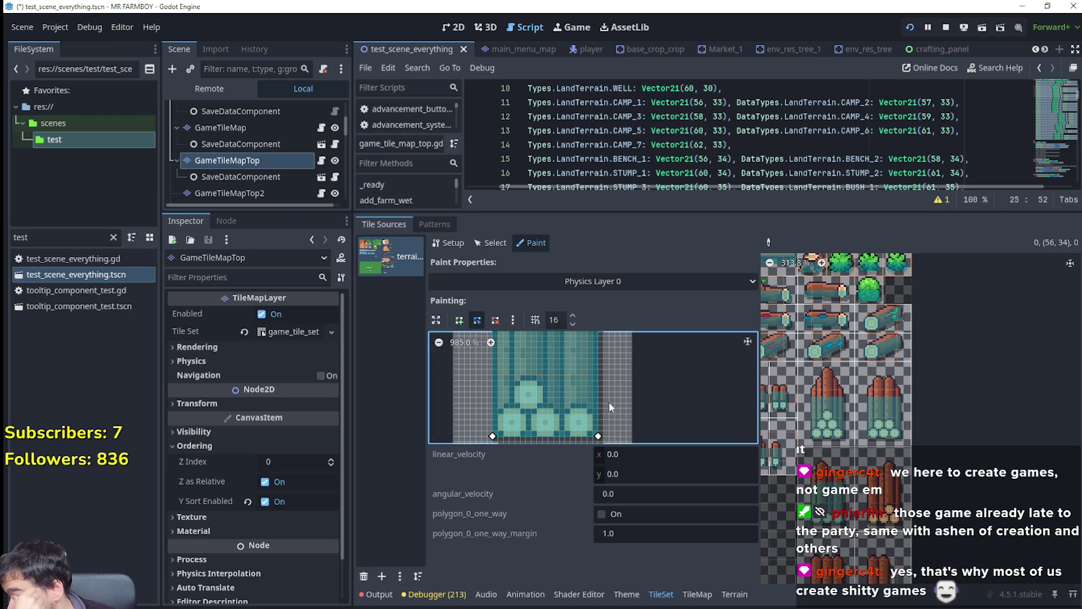
pyautogui.scroll(5, 647, 383)
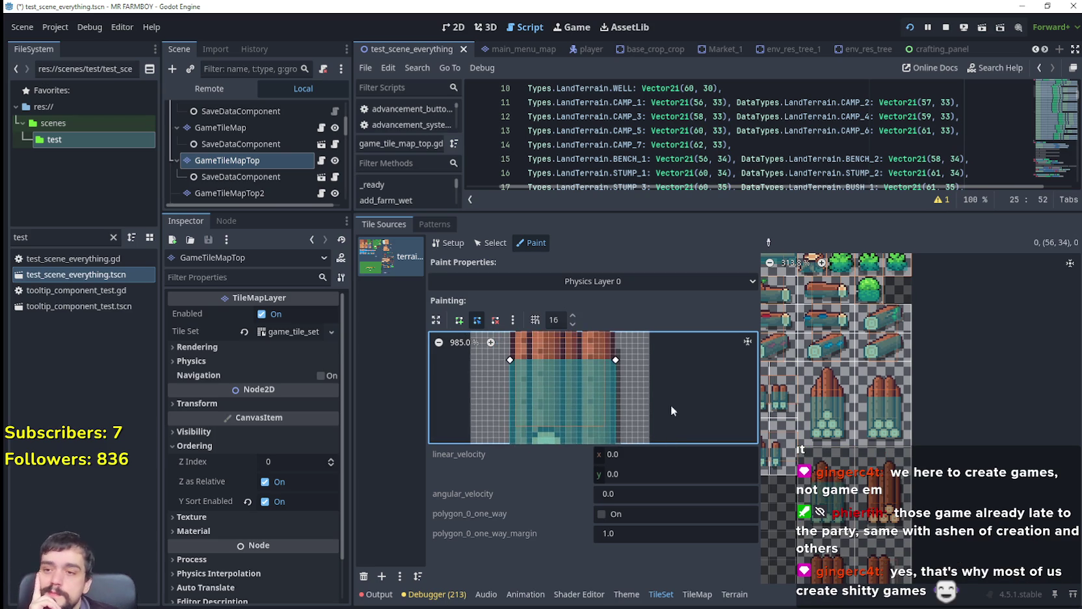
pyautogui.scroll(2, 672, 377)
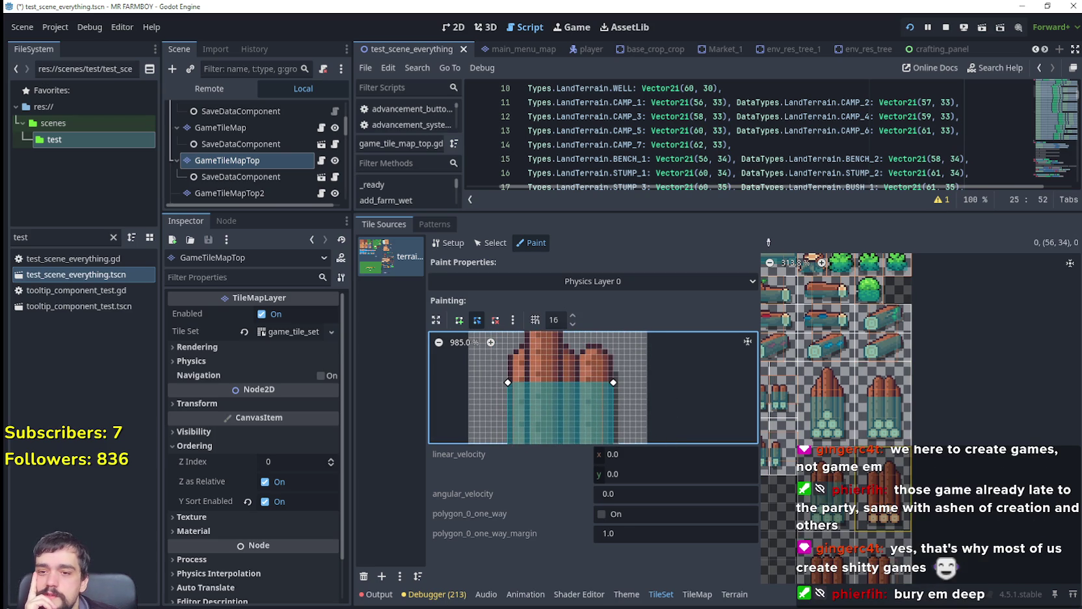
pyautogui.scroll(-3, 660, 404)
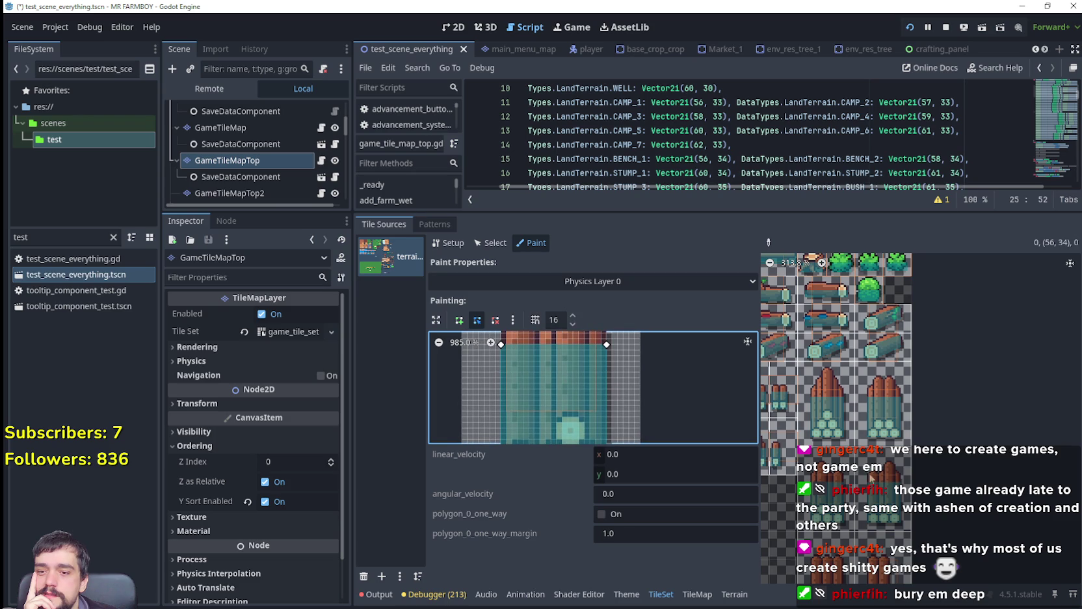
pyautogui.scroll(-3, 969, 416)
pyautogui.click(826, 429)
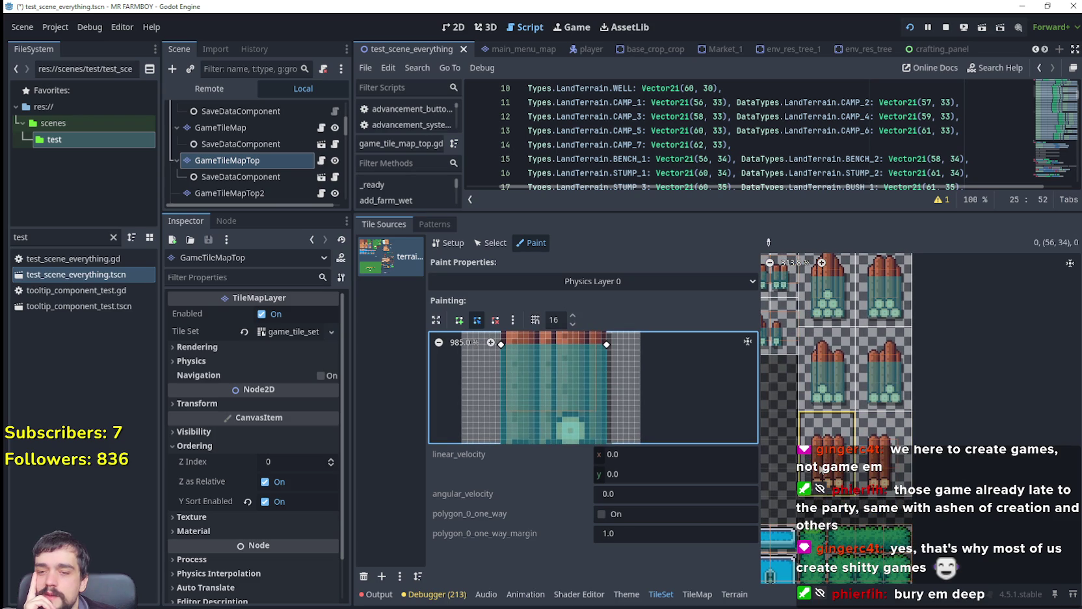
# Pull the polygon's top-right and lower-right corners inward to narrow it.
pyautogui.moveTo(648, 364)
pyautogui.mouseDown()
pyautogui.moveTo(688, 363)
pyautogui.moveTo(656, 431)
pyautogui.moveTo(708, 414)
pyautogui.mouseUp()
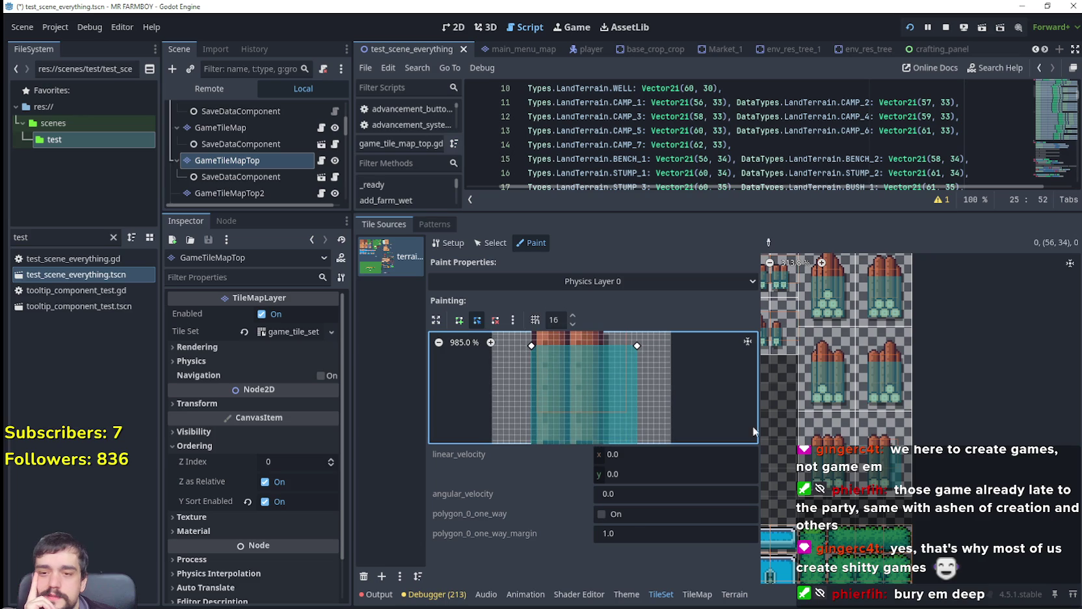
pyautogui.moveTo(635, 346); pyautogui.dragTo(604, 346)
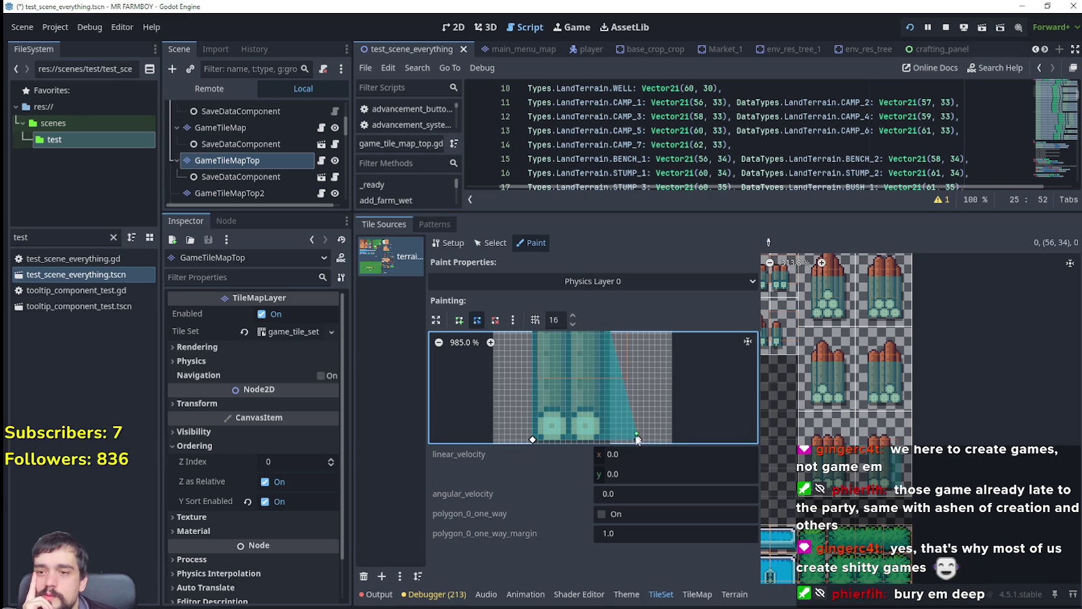
pyautogui.moveTo(638, 439); pyautogui.dragTo(606, 442)
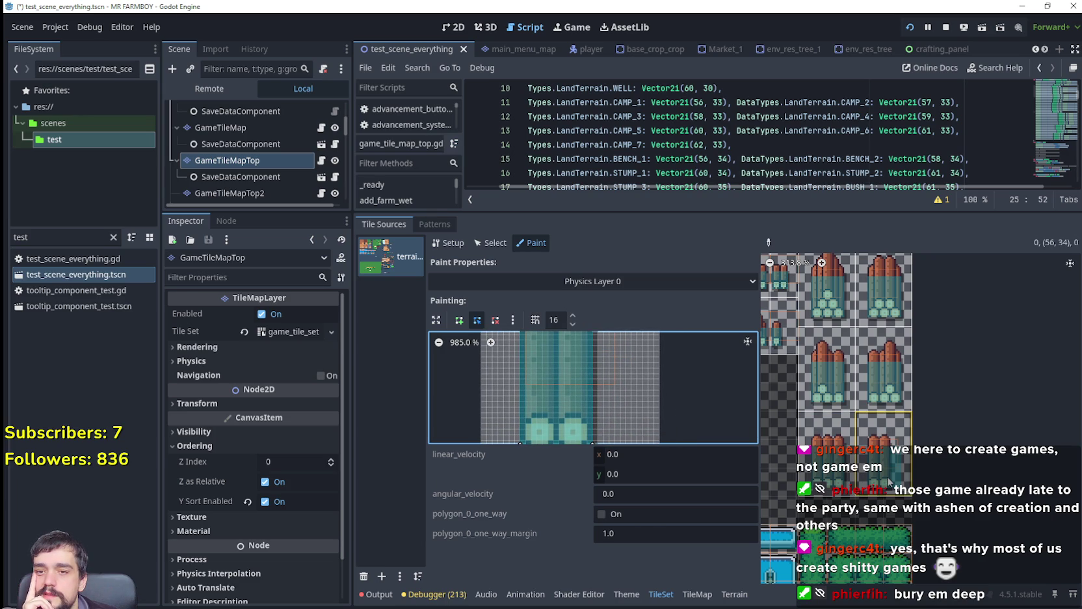
# Navigate the atlas and load the reddish-brown barrel-like tile into the preview.
pyautogui.scroll(-5, 1015, 471)
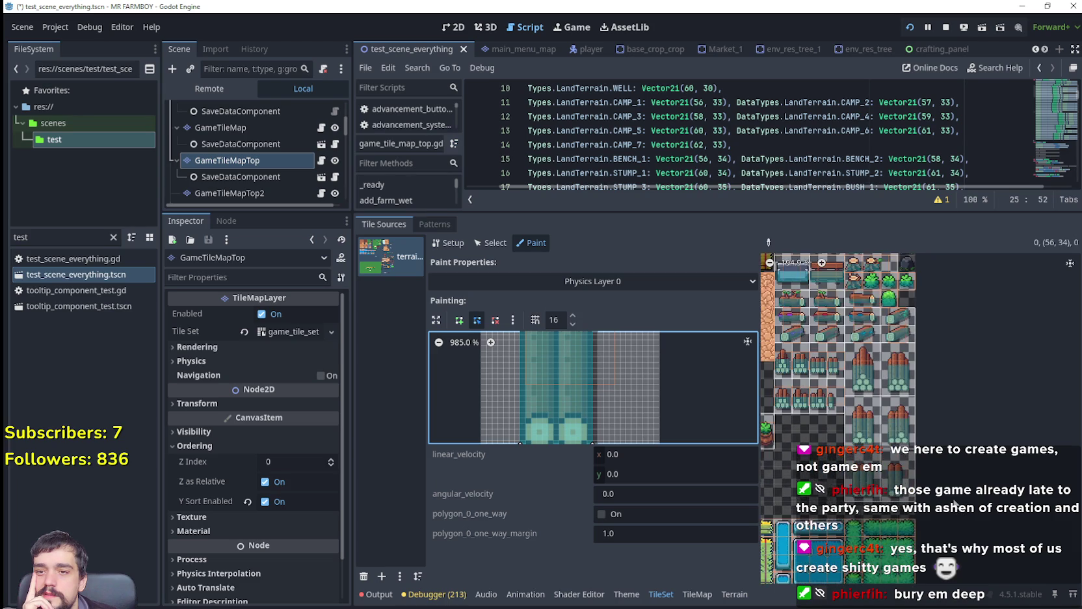
pyautogui.hscroll(-3, 862, 428)
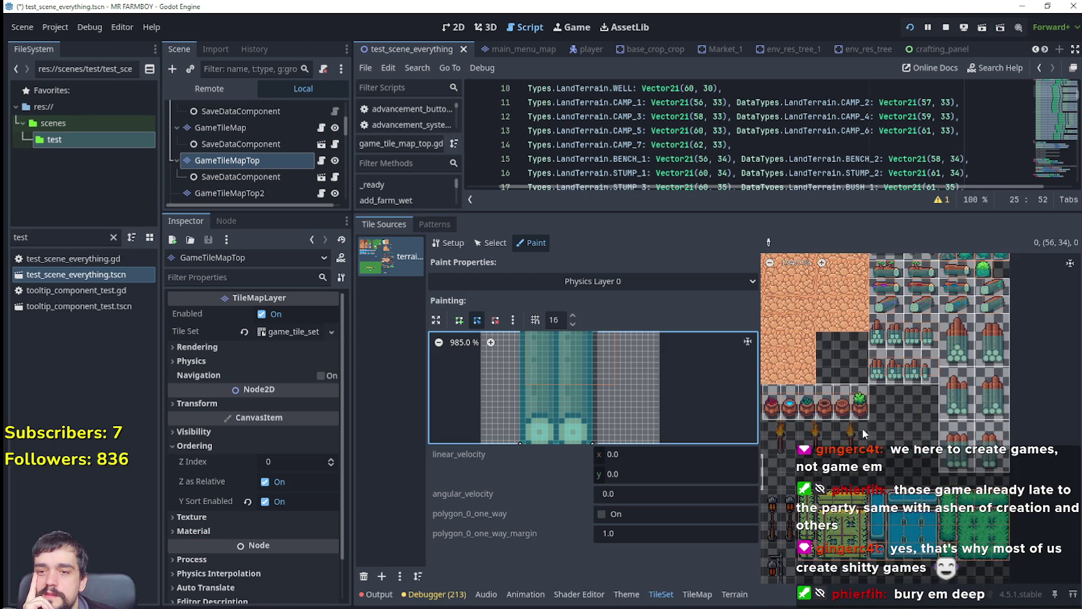
pyautogui.scroll(3, 934, 457)
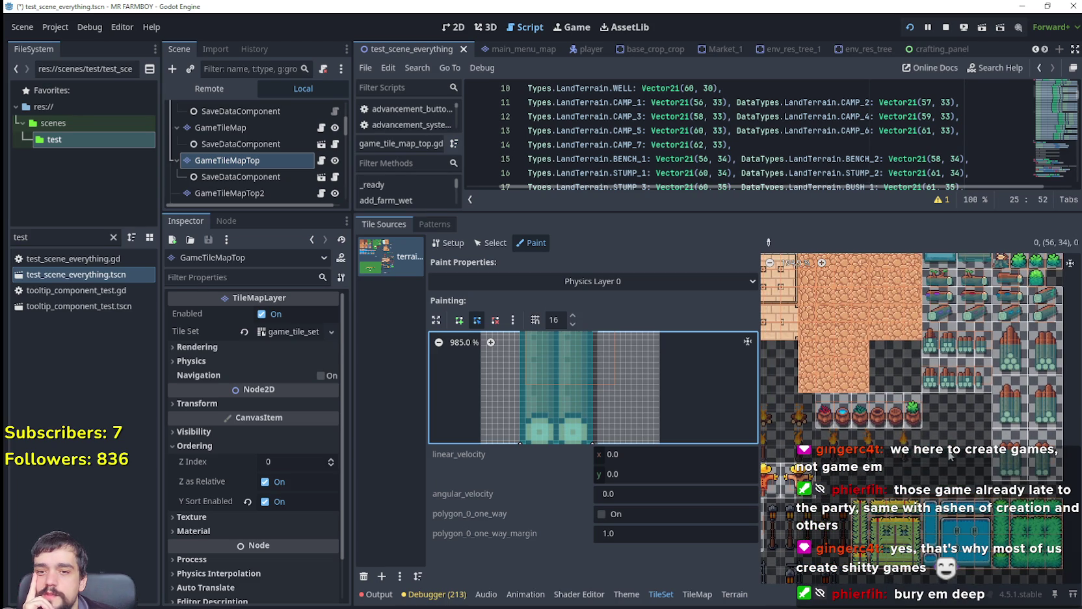
pyautogui.scroll(1, 910, 459)
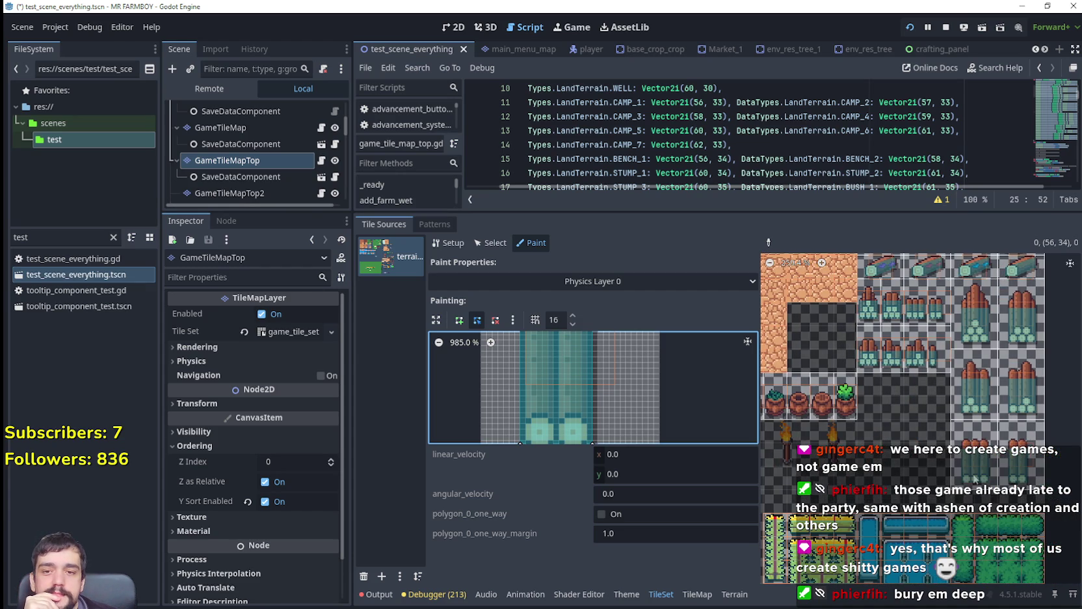
pyautogui.scroll(3, 881, 449)
pyautogui.click(836, 446)
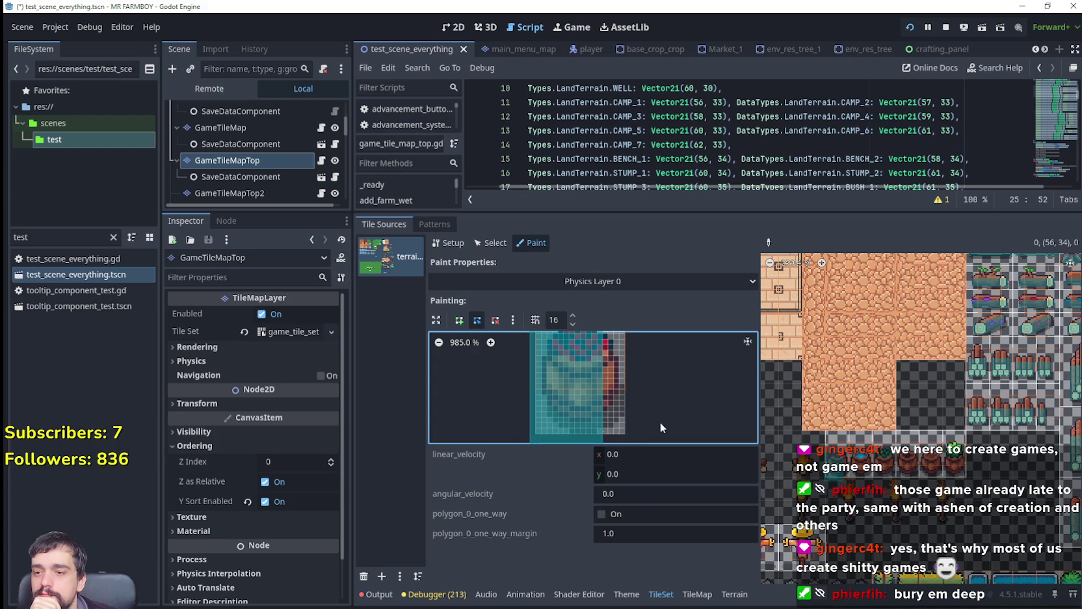
# Adjust the collision polygon's left corners, undoing one accidental corner move.
pyautogui.moveTo(606, 426)
pyautogui.mouseDown()
pyautogui.moveTo(630, 358)
pyautogui.moveTo(628, 378)
pyautogui.mouseUp()
pyautogui.hotkey('ctrl', 'z')
pyautogui.moveTo(540, 345); pyautogui.dragTo(550, 376)
pyautogui.scroll(-1, 640, 390)
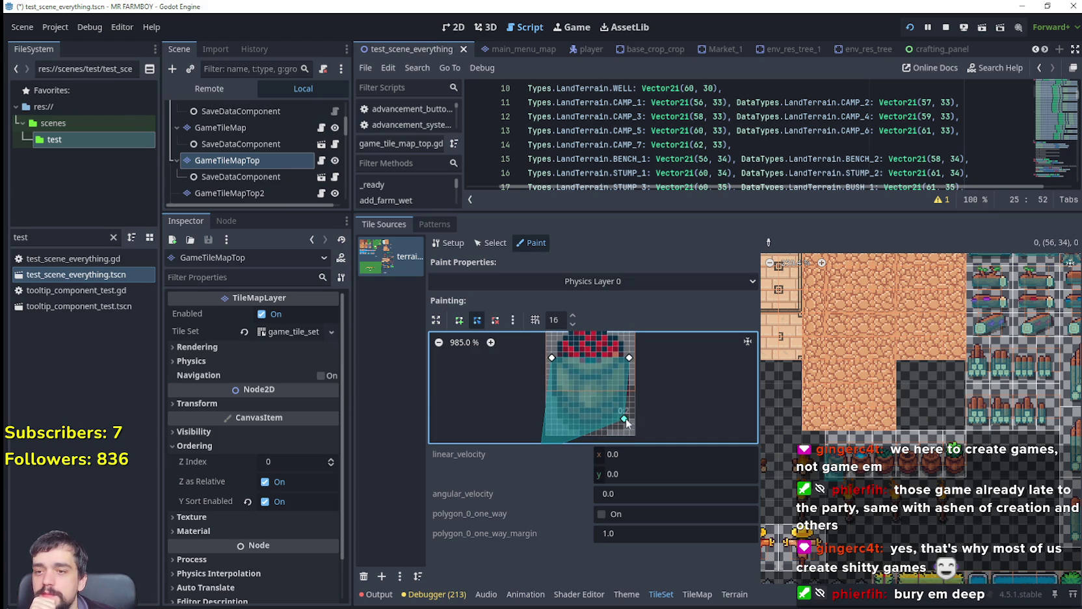
pyautogui.scroll(-2, 545, 389)
pyautogui.moveTo(543, 419); pyautogui.dragTo(555, 388)
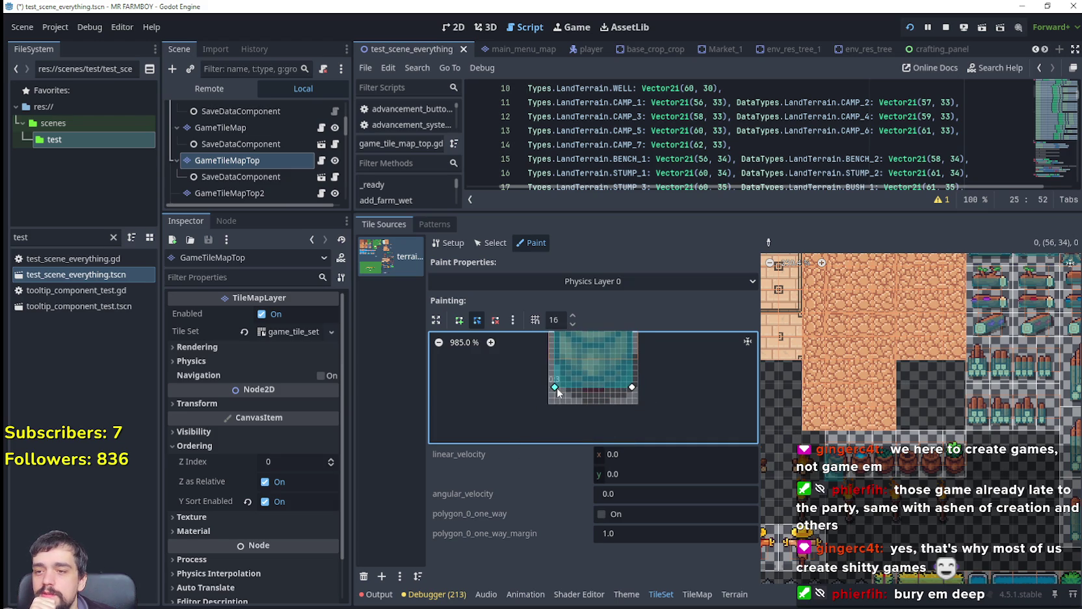
pyautogui.scroll(2, 585, 378)
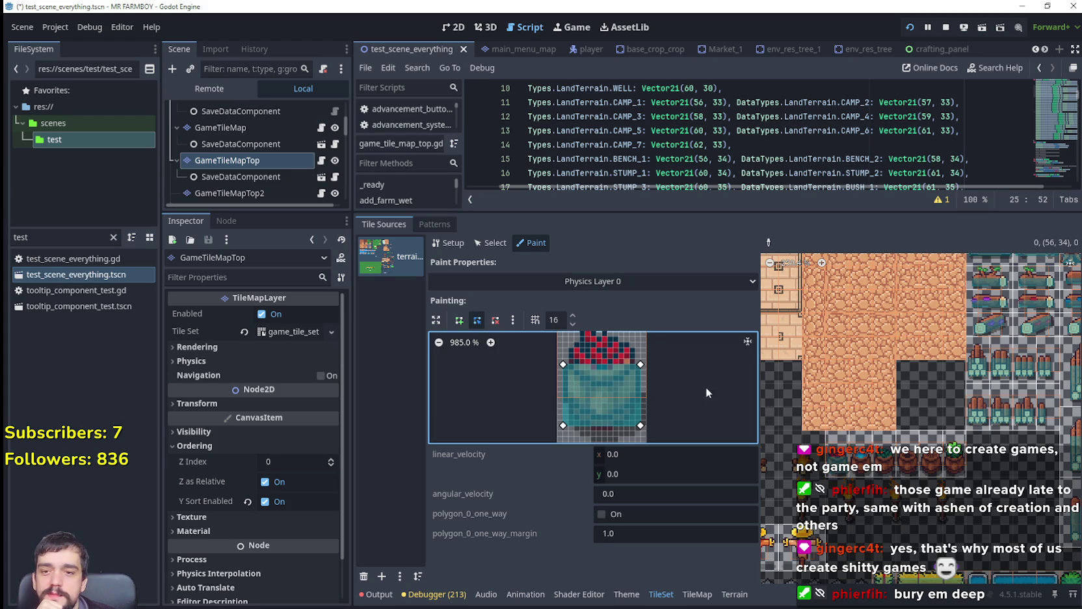
pyautogui.scroll(1, 706, 388)
pyautogui.hscroll(6, 666, 410)
pyautogui.scroll(-2, 588, 385)
pyautogui.hscroll(-2, 589, 386)
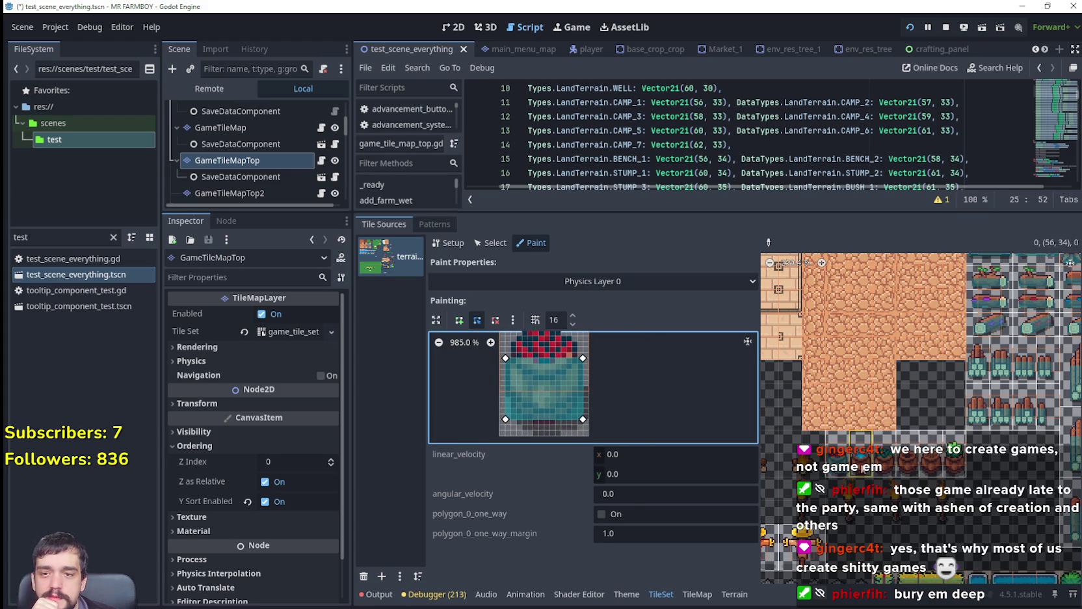
# Paint the polygon onto the barrel tile, its neighbour and the pot tiles.
pyautogui.click(857, 463)
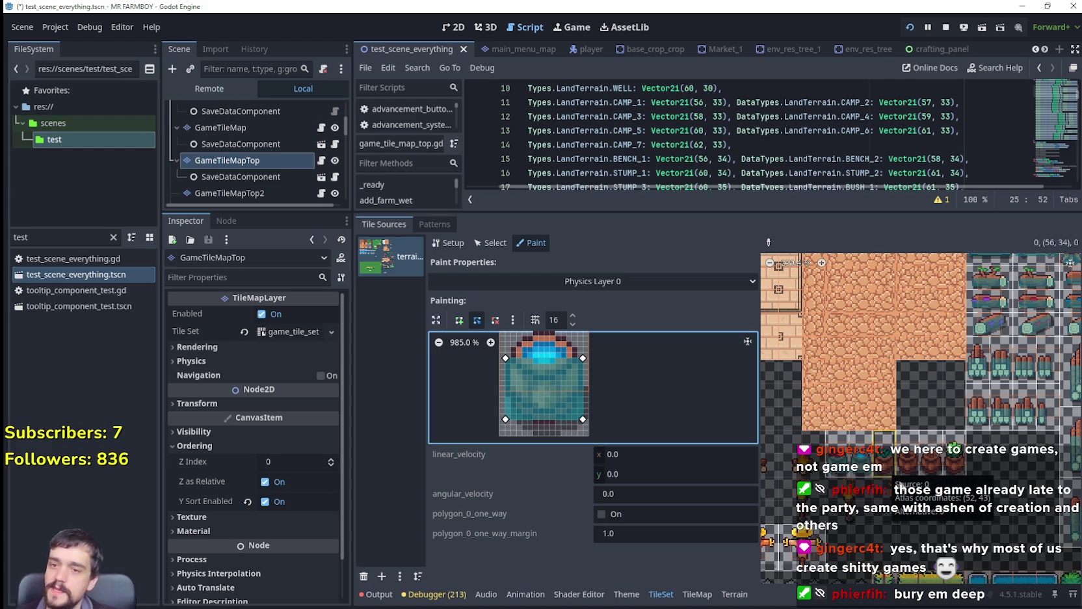
pyautogui.click(904, 467)
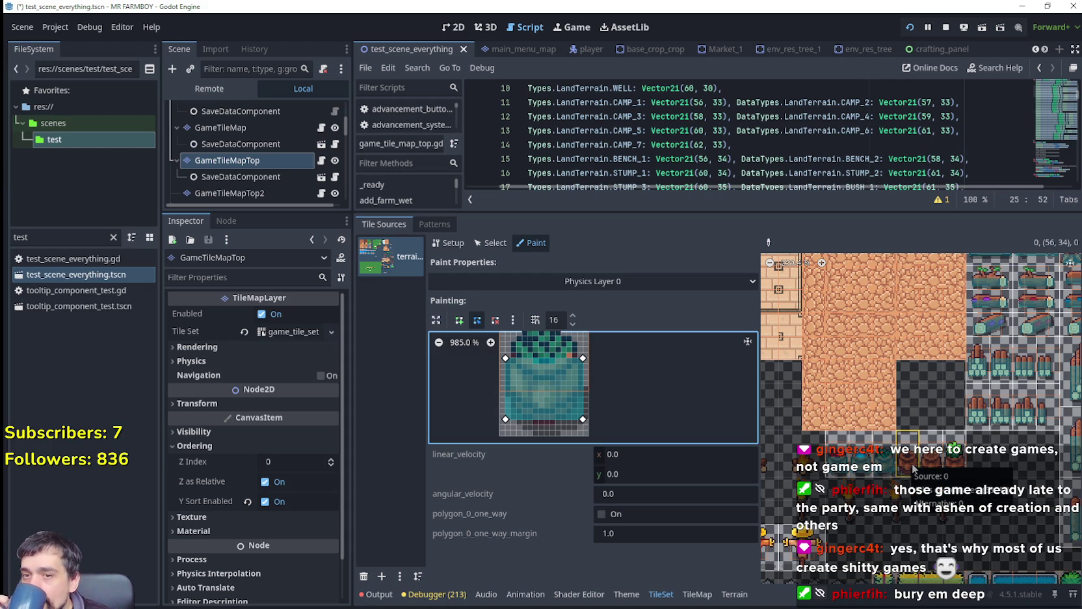
pyautogui.click(953, 463)
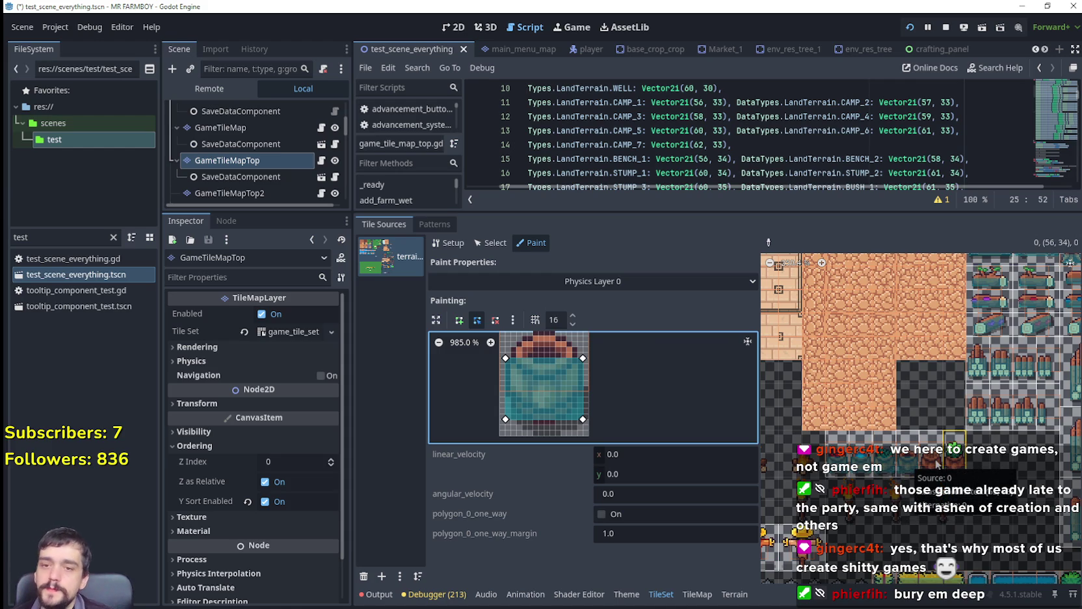
pyautogui.moveTo(936, 463); pyautogui.dragTo(950, 467)
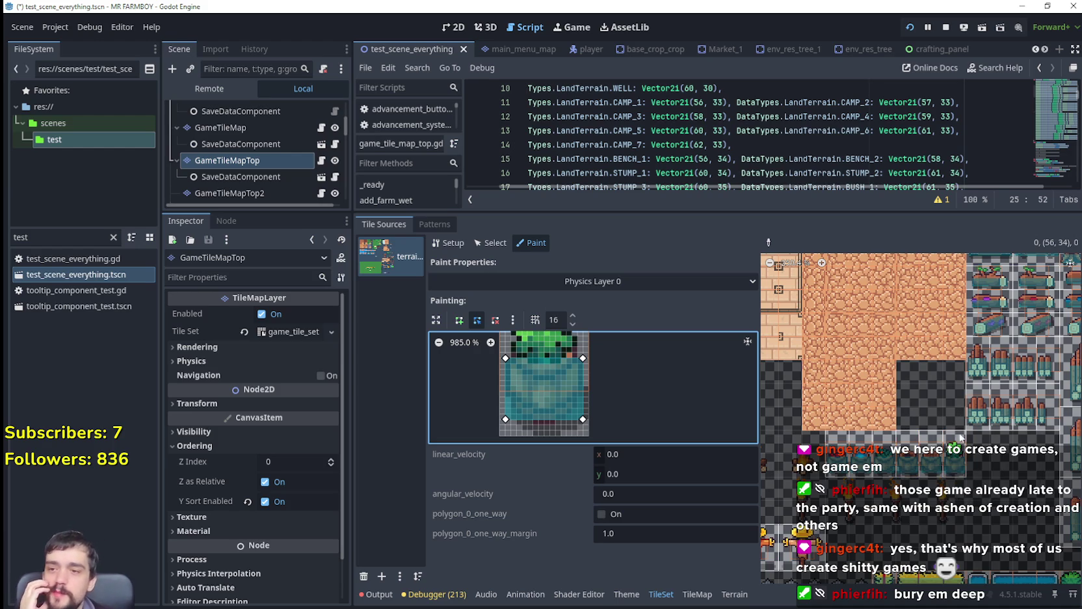
pyautogui.scroll(-1, 917, 458)
pyautogui.scroll(-2, 917, 458)
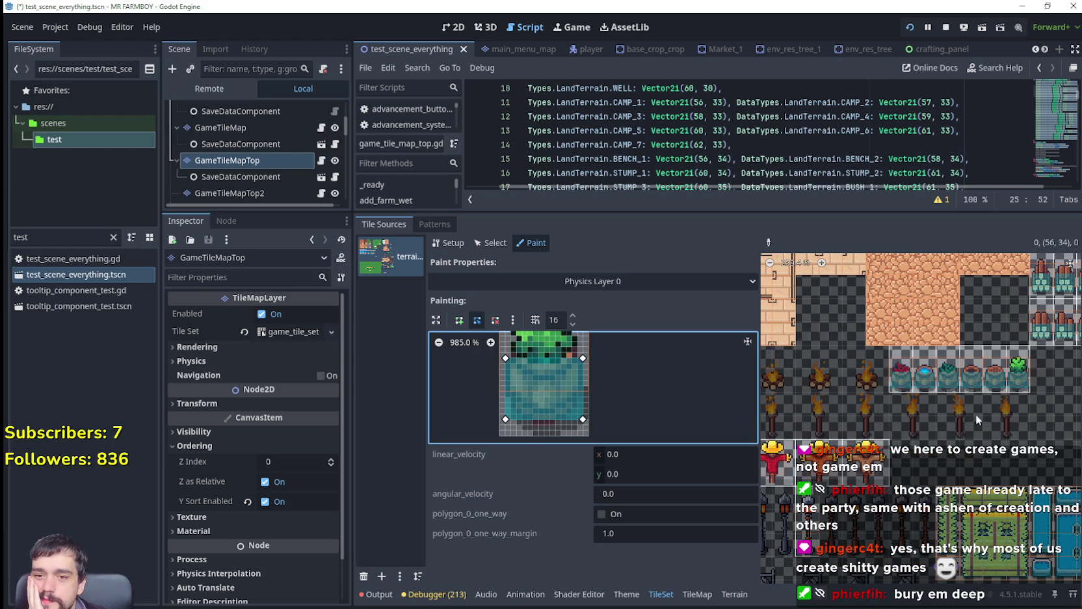
pyautogui.scroll(-2, 975, 419)
pyautogui.scroll(-1, 926, 399)
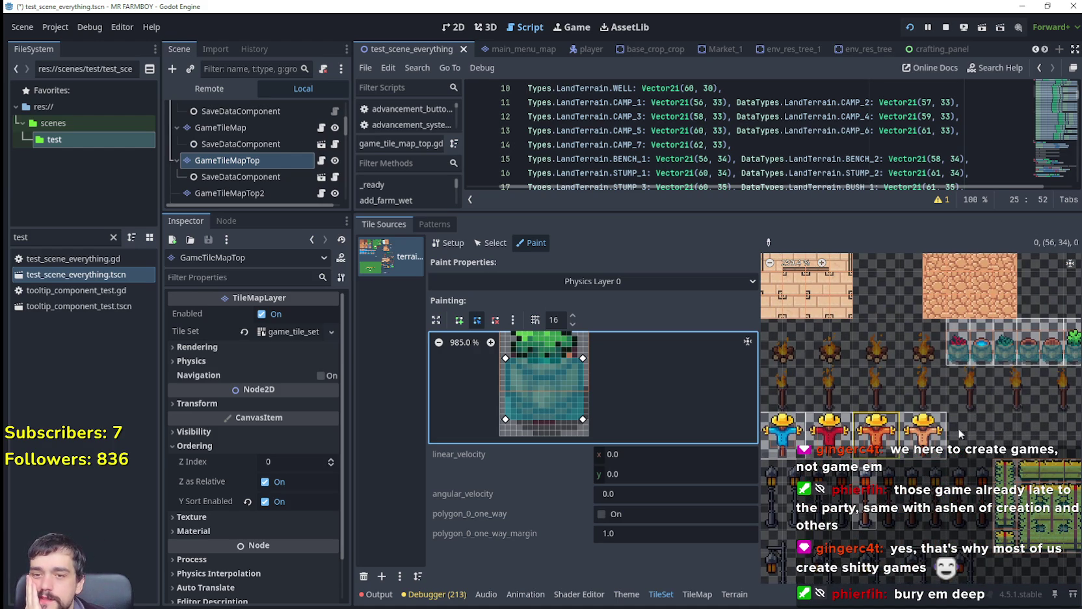
# Fit the polygon's bottom-right corner to the scarecrow legs, then paint the red and blue scarecrow tiles.
pyautogui.click(936, 431)
pyautogui.moveTo(582, 419); pyautogui.dragTo(583, 424)
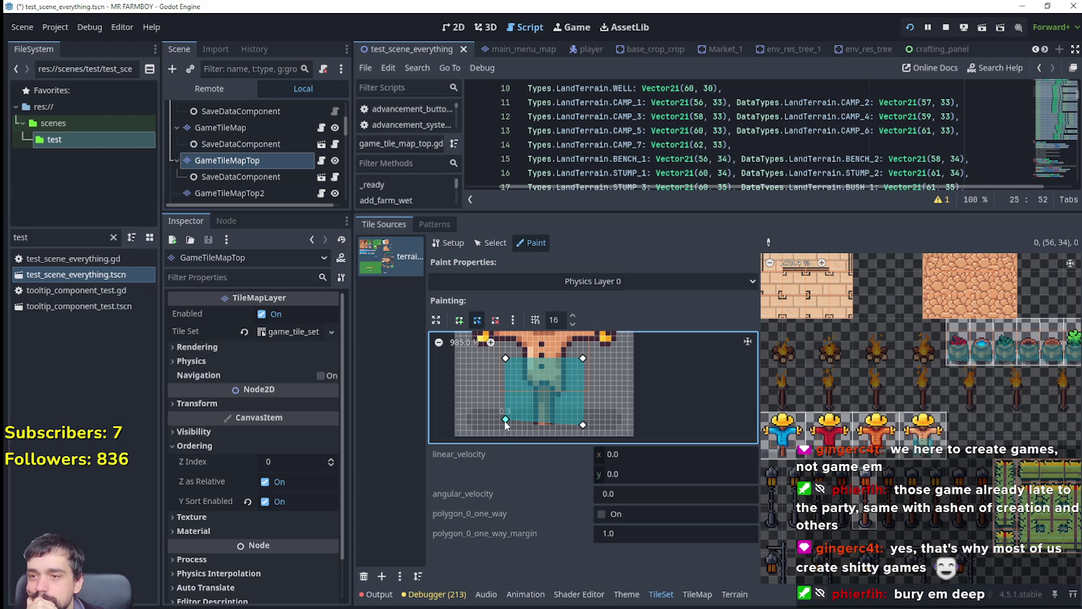
pyautogui.scroll(1, 530, 404)
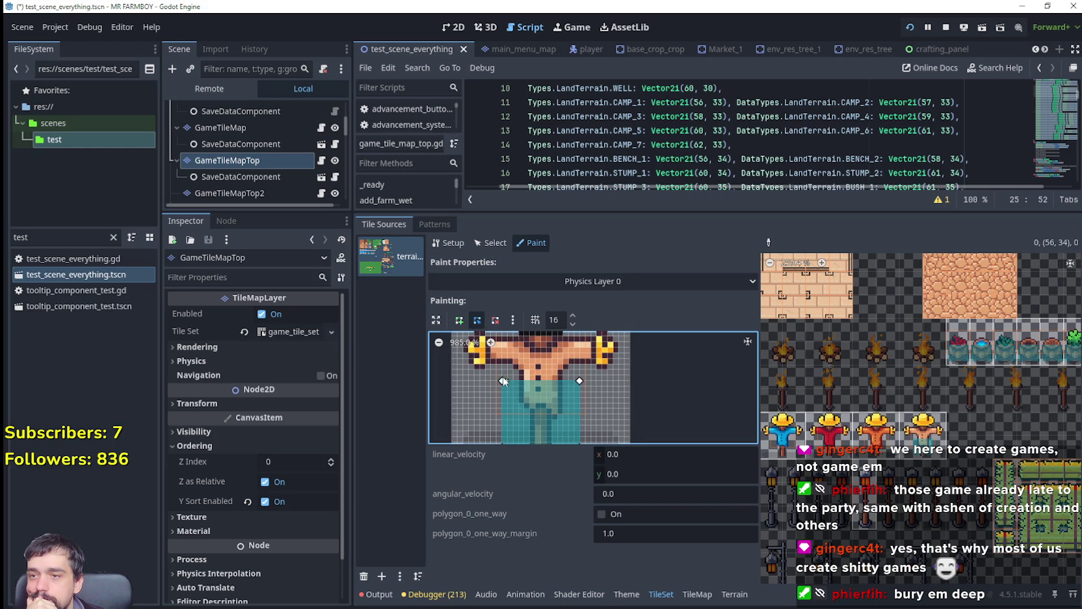
pyautogui.scroll(-2, 514, 394)
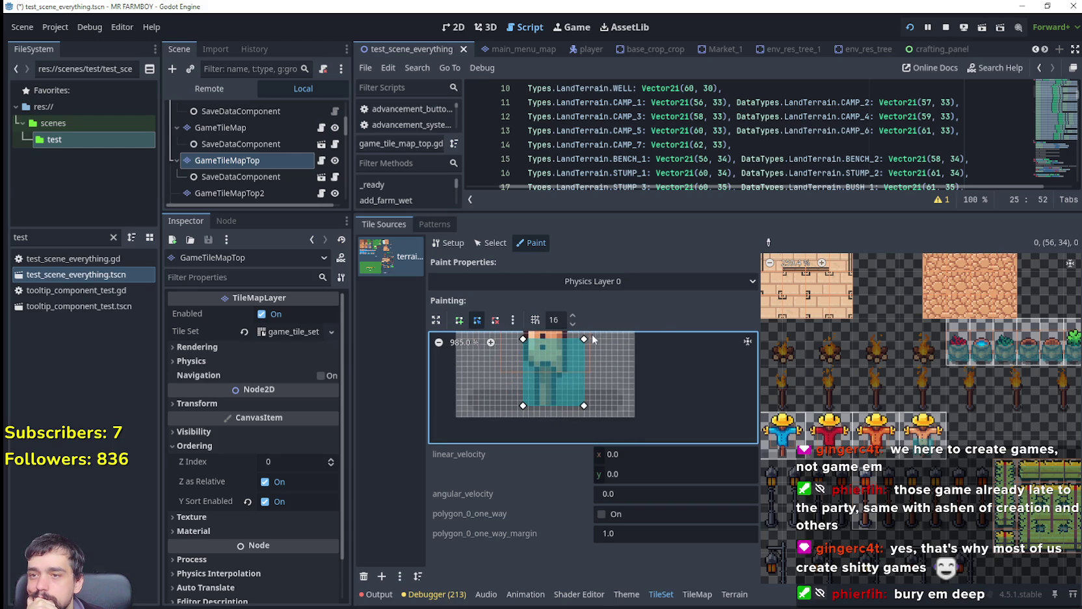
pyautogui.moveTo(583, 405); pyautogui.dragTo(568, 405)
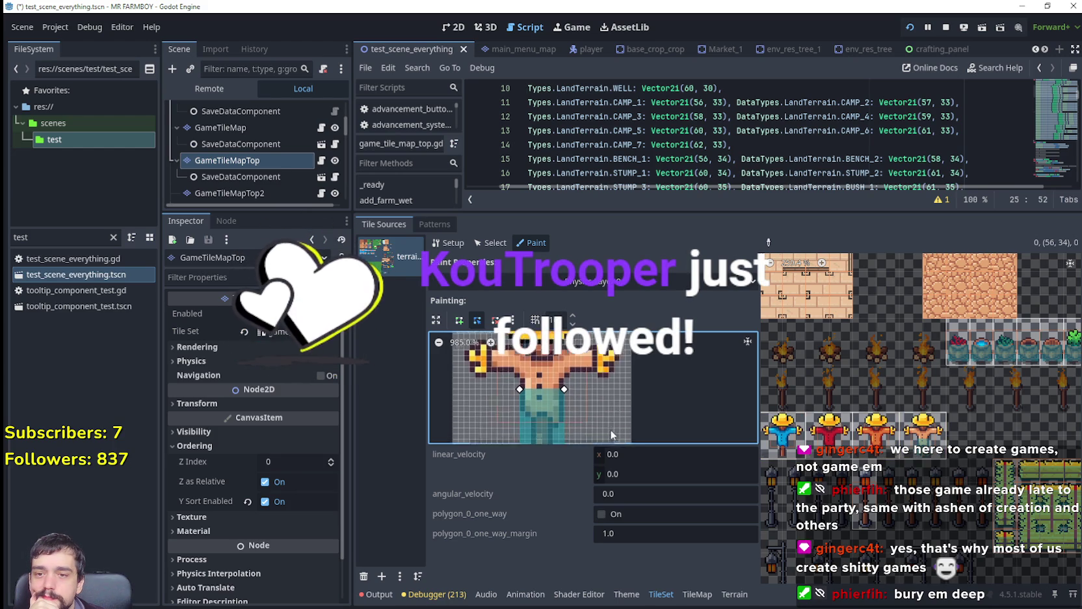
pyautogui.moveTo(612, 452); pyautogui.dragTo(596, 385)
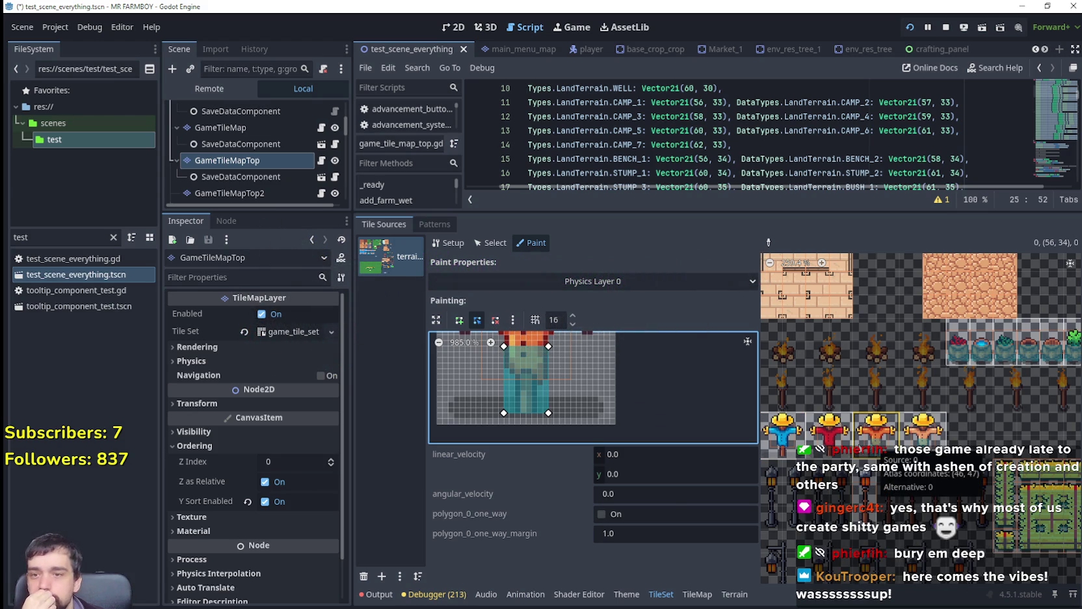
pyautogui.click(816, 429)
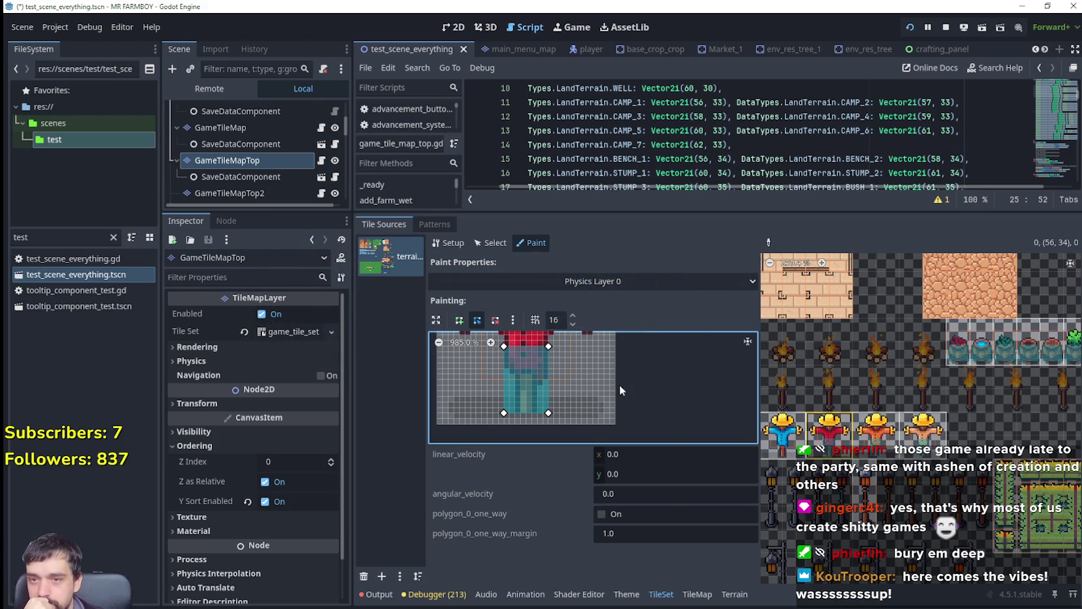
pyautogui.click(792, 431)
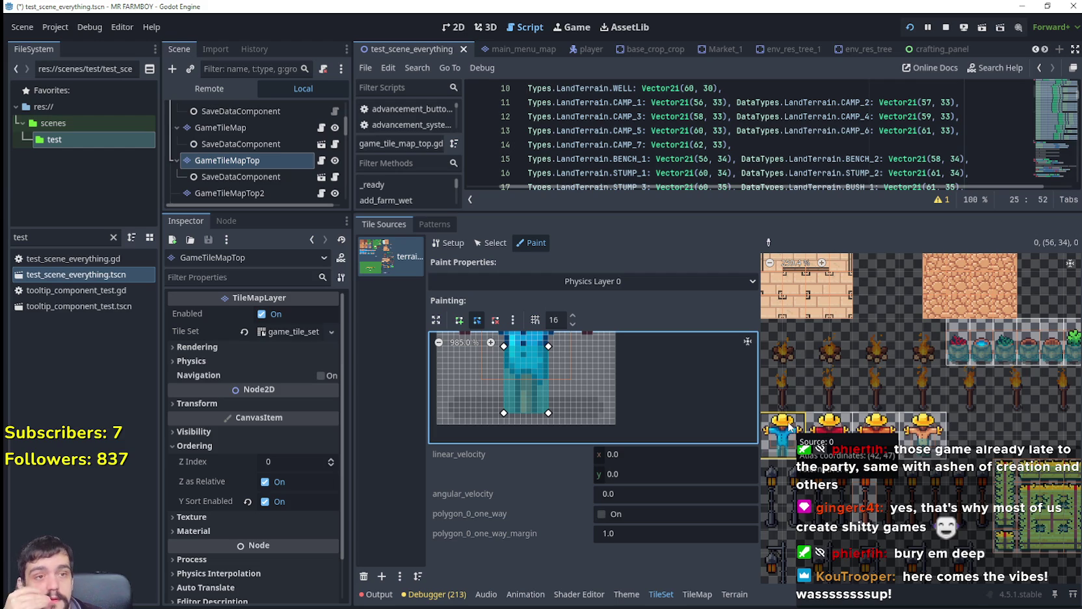
# Paint the polygon onto the green scarecrow tile, then pan back to the bucket tiles.
pyautogui.moveTo(588, 388); pyautogui.dragTo(650, 418)
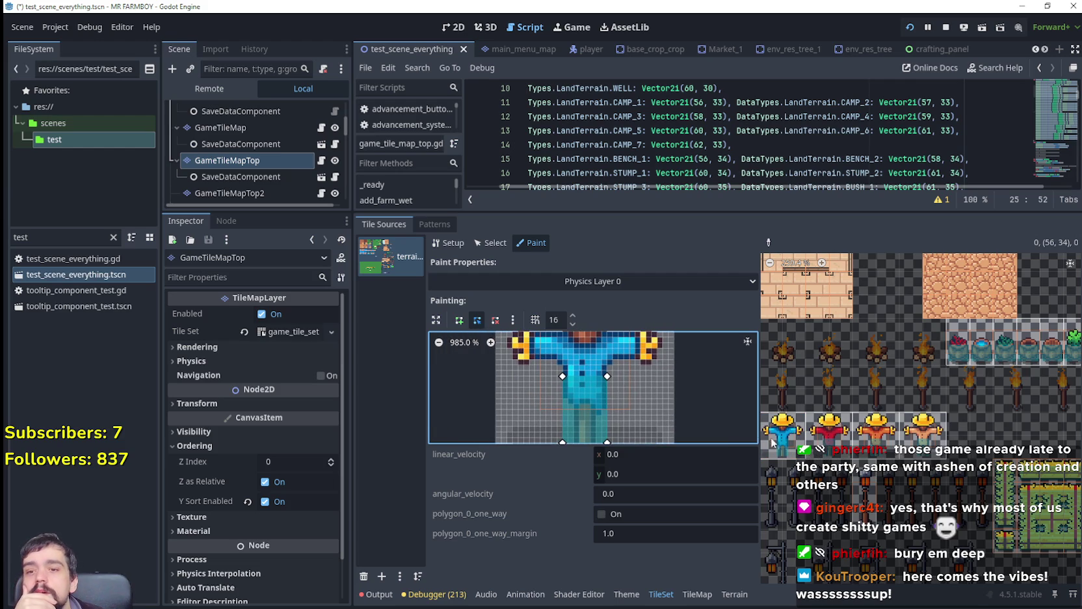
pyautogui.hscroll(-3, 780, 442)
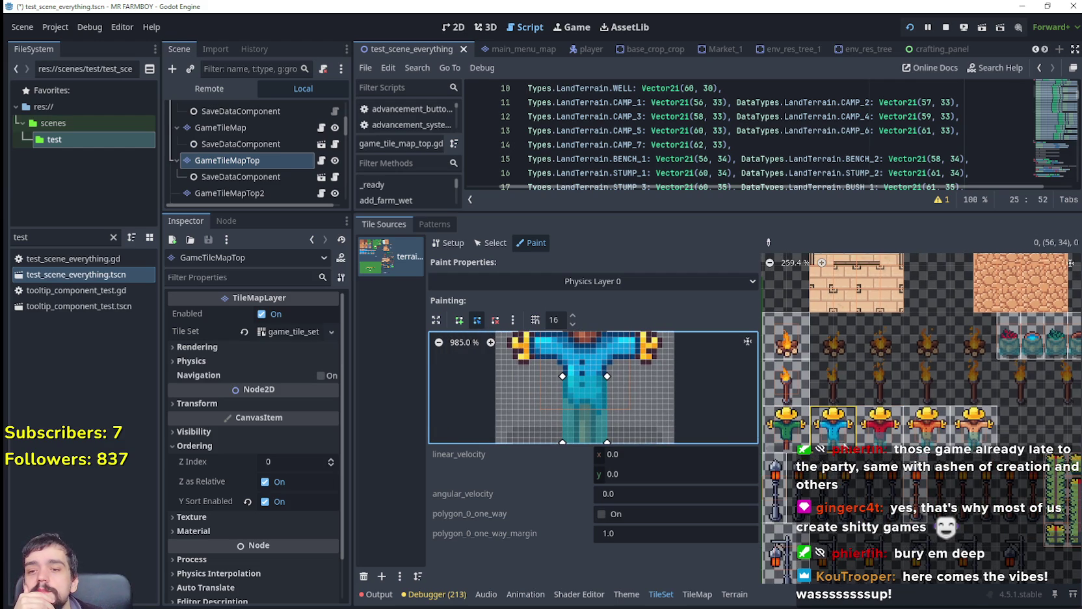
pyautogui.click(785, 426)
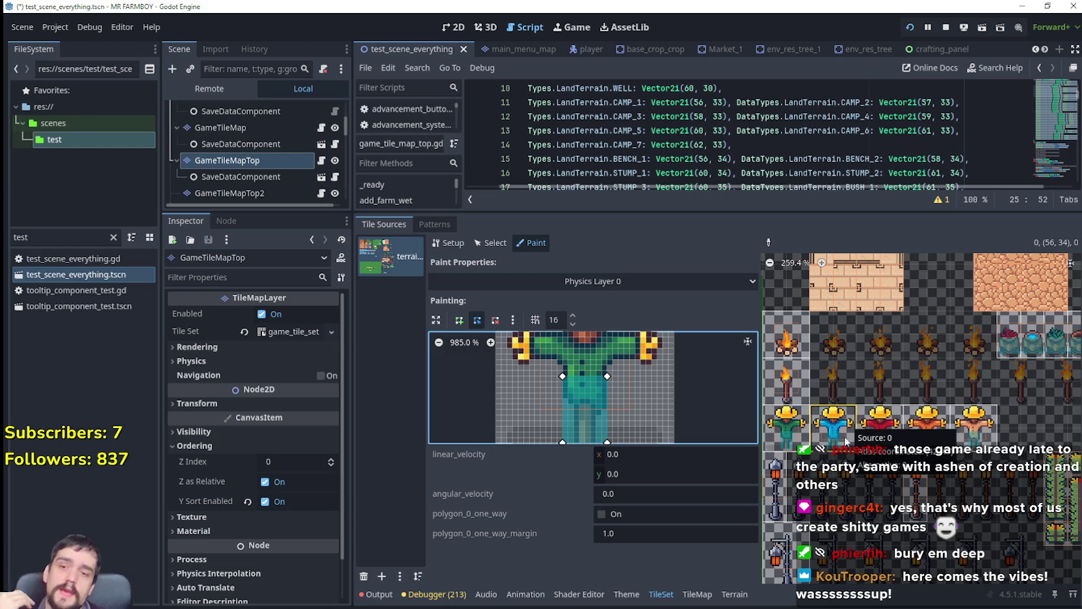
pyautogui.hscroll(-3, 895, 435)
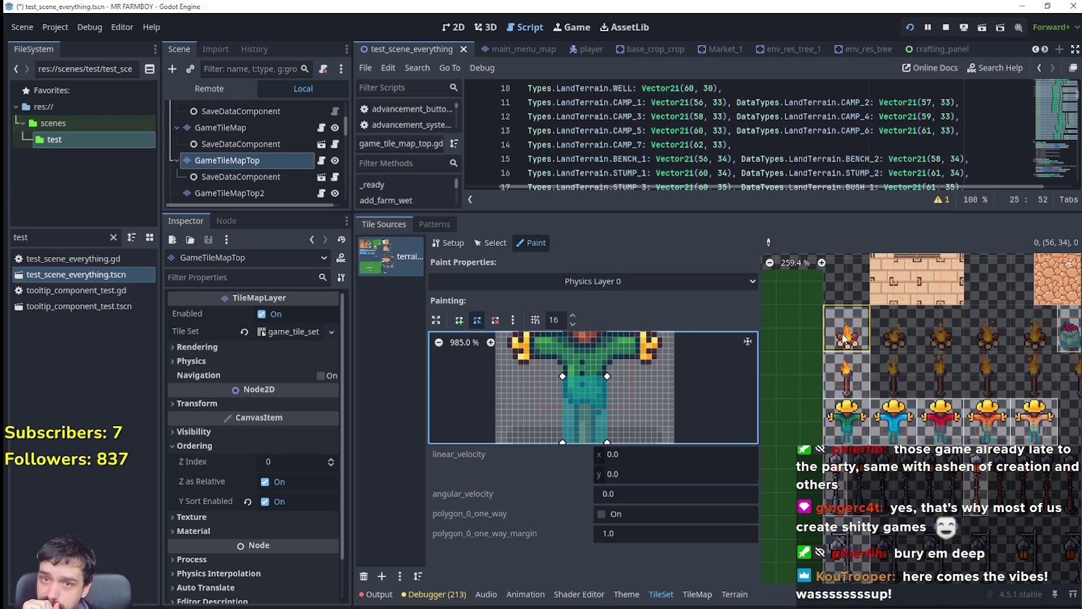
pyautogui.moveTo(973, 352); pyautogui.dragTo(866, 381)
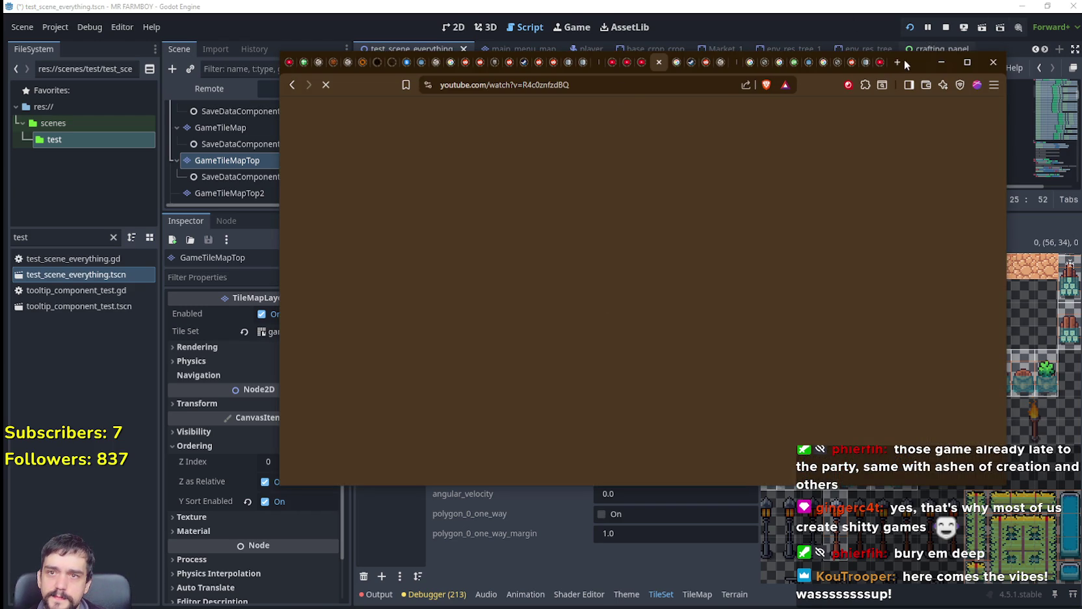
# Search 'wow classic launch date' in a new tab and read the Original Release line.
pyautogui.click(898, 62)
pyautogui.write('wow cl')
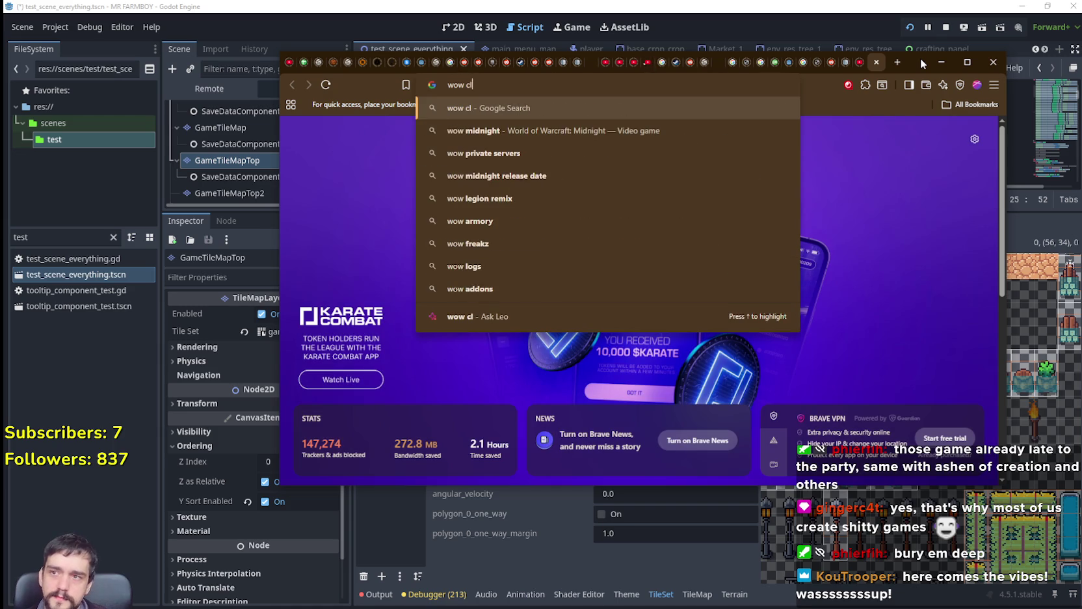
pyautogui.write('assic launc')
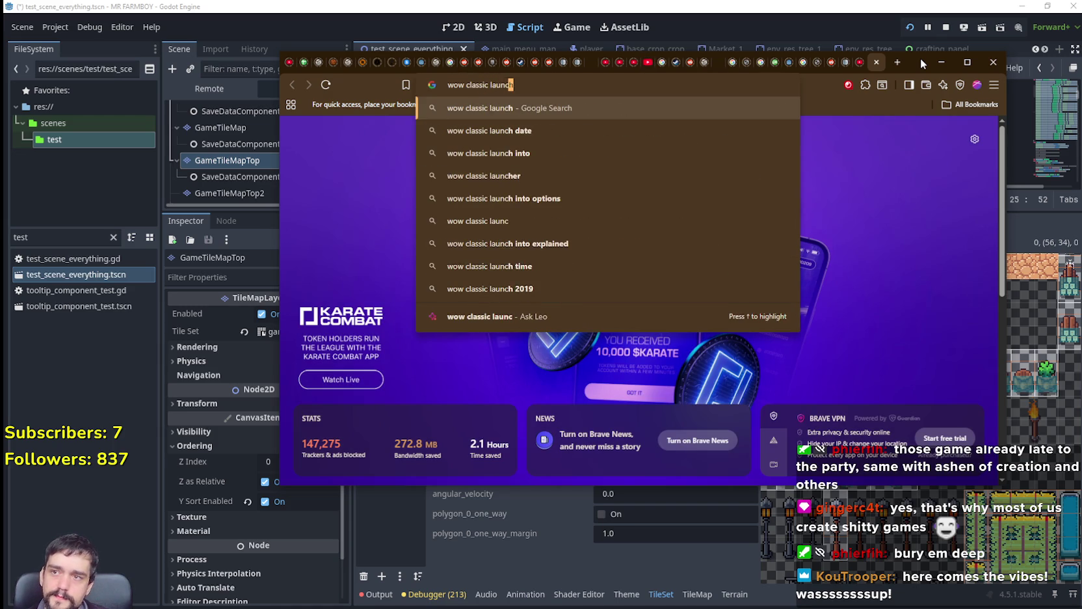
pyautogui.write('h date')
pyautogui.press('Return')
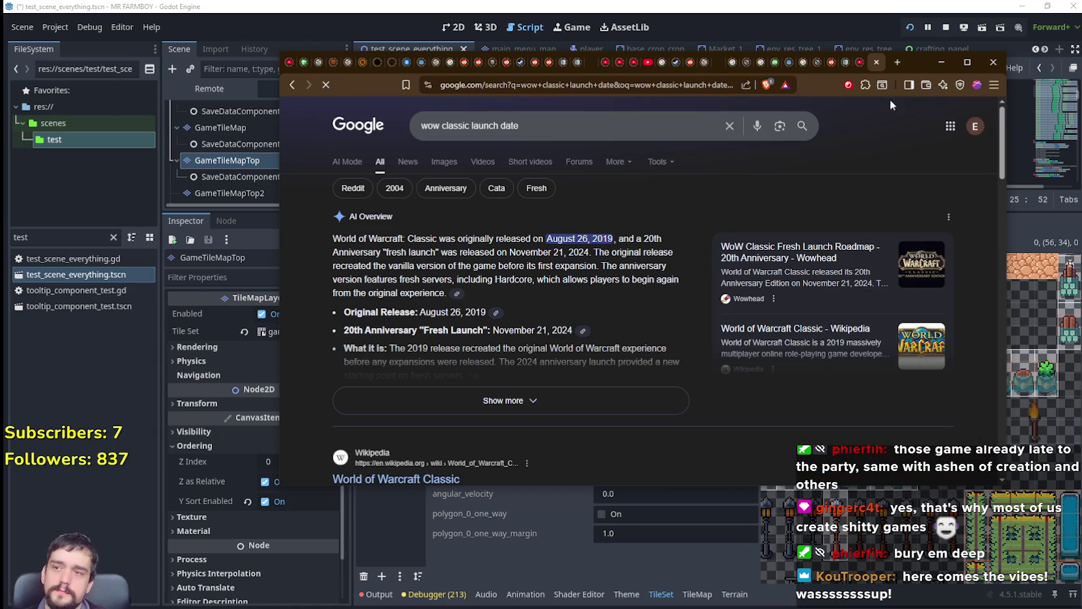
pyautogui.tripleClick(381, 312)
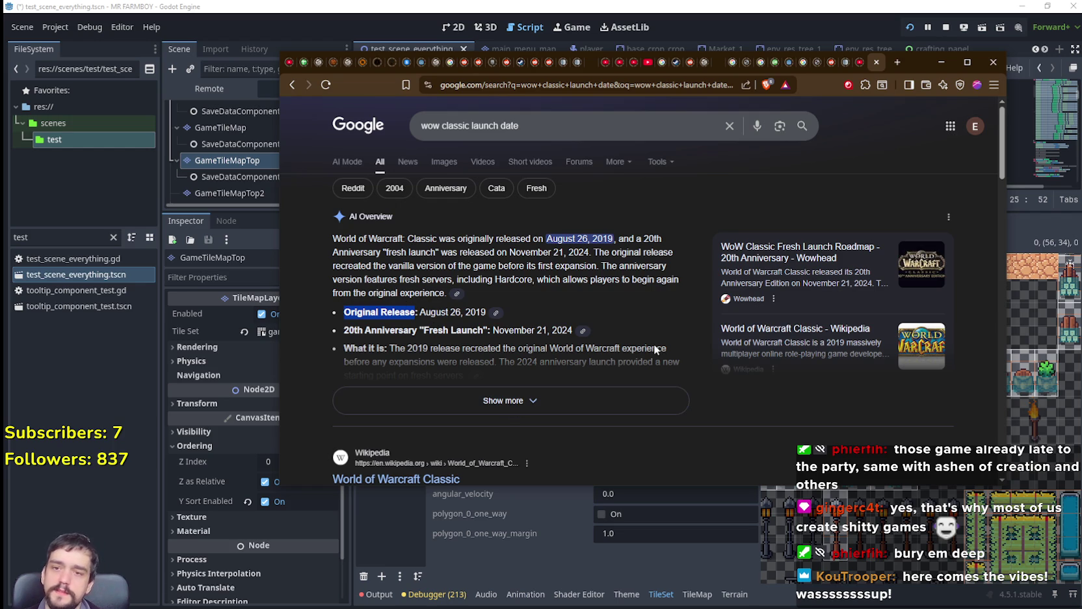
pyautogui.click(608, 293)
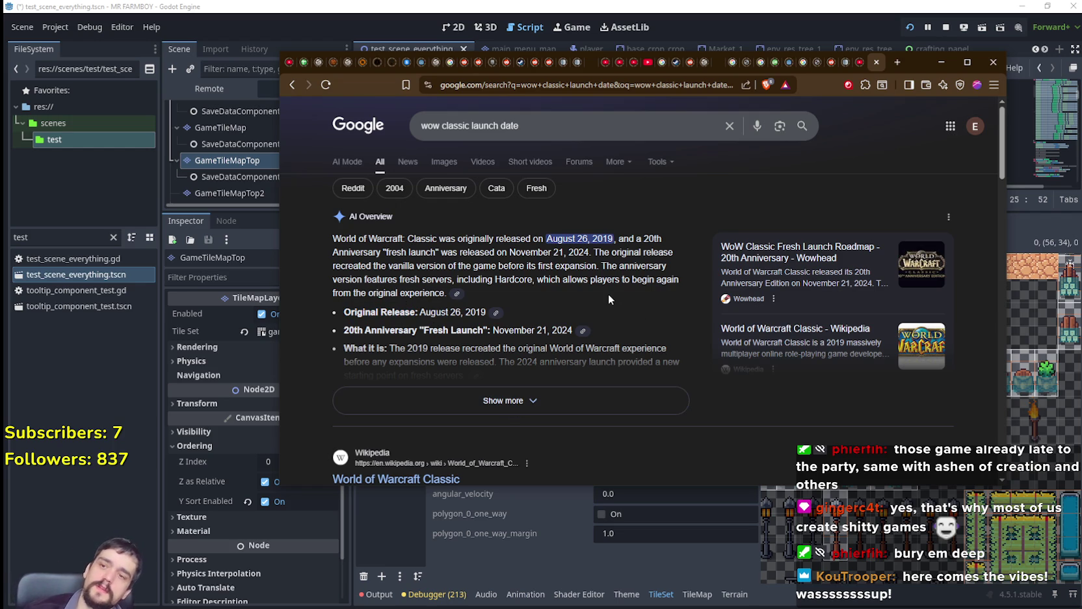
# Close the search tab, pause the YouTube video and minimize Brave.
pyautogui.click(876, 62)
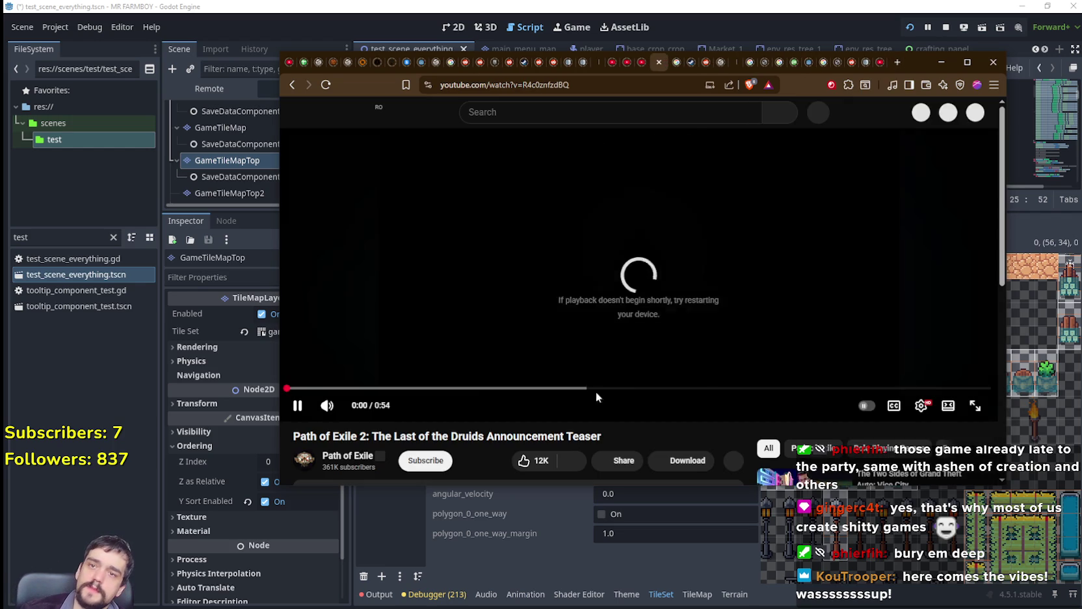
pyautogui.click(589, 313)
pyautogui.click(942, 62)
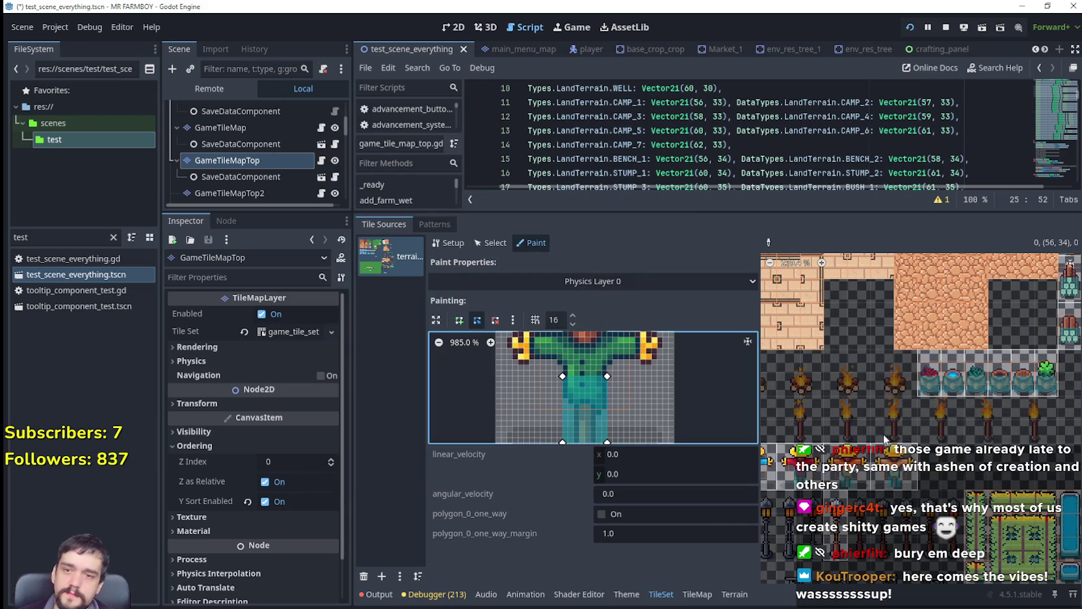
# Load the torch tile and shrink the Physics Layer 0 polygon to its base.
pyautogui.scroll(-1, 825, 399)
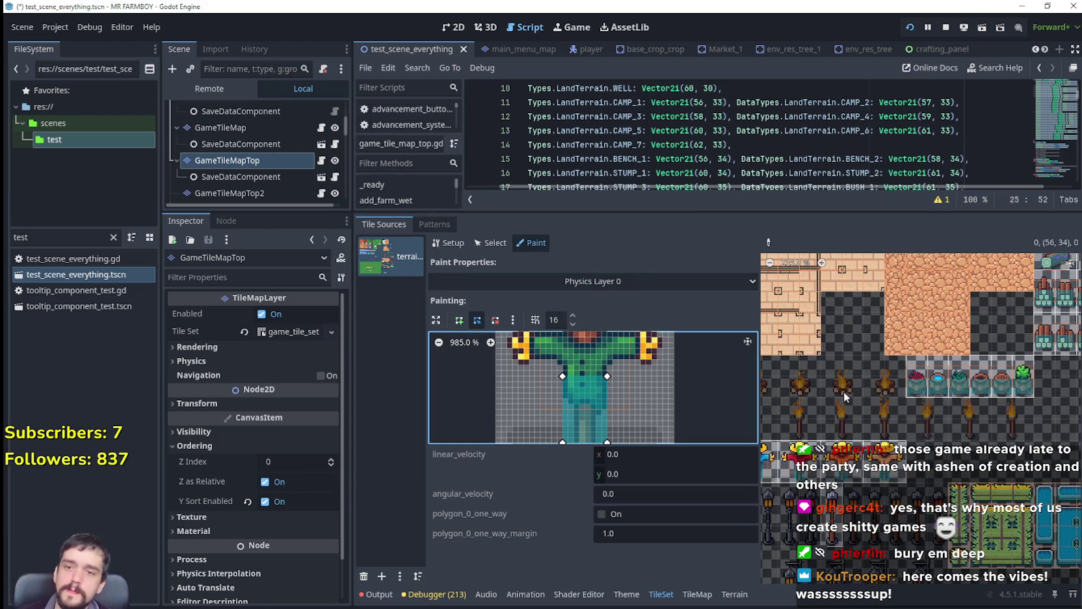
pyautogui.hscroll(-3, 853, 391)
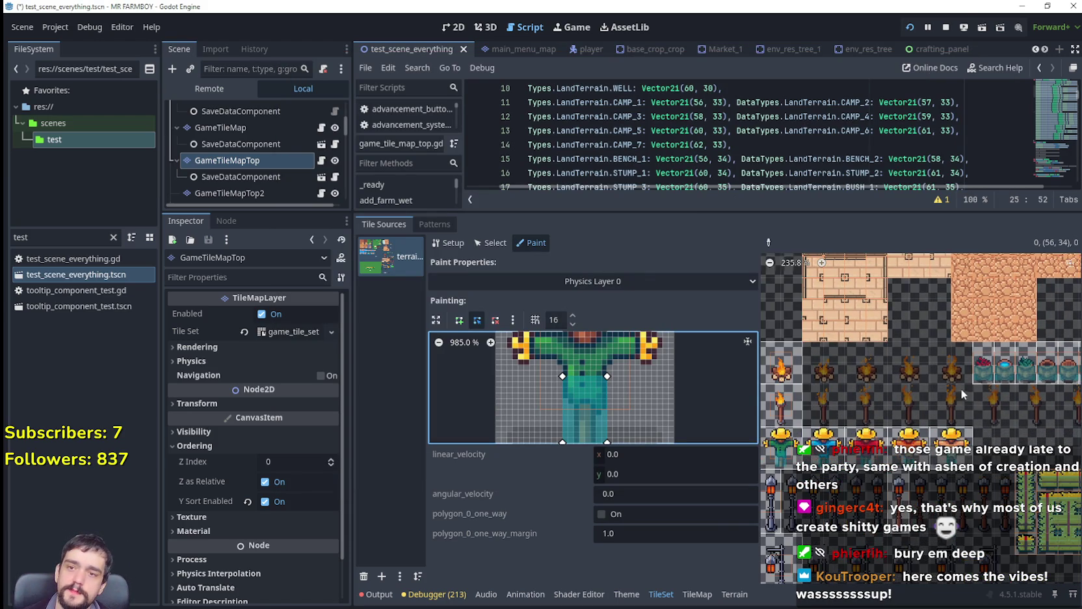
pyautogui.scroll(-1, 963, 390)
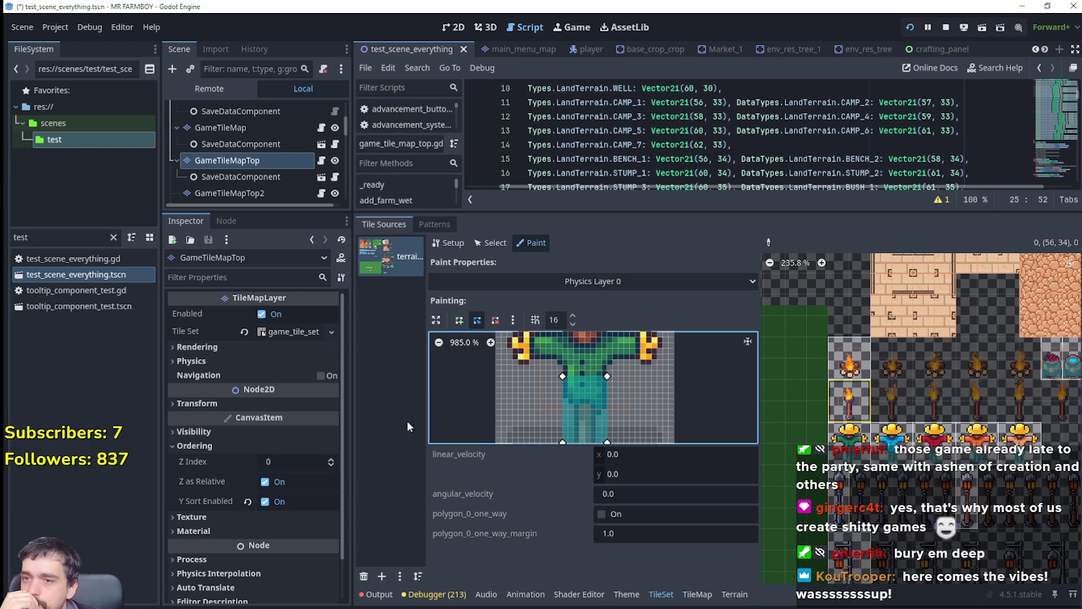
pyautogui.click(858, 404)
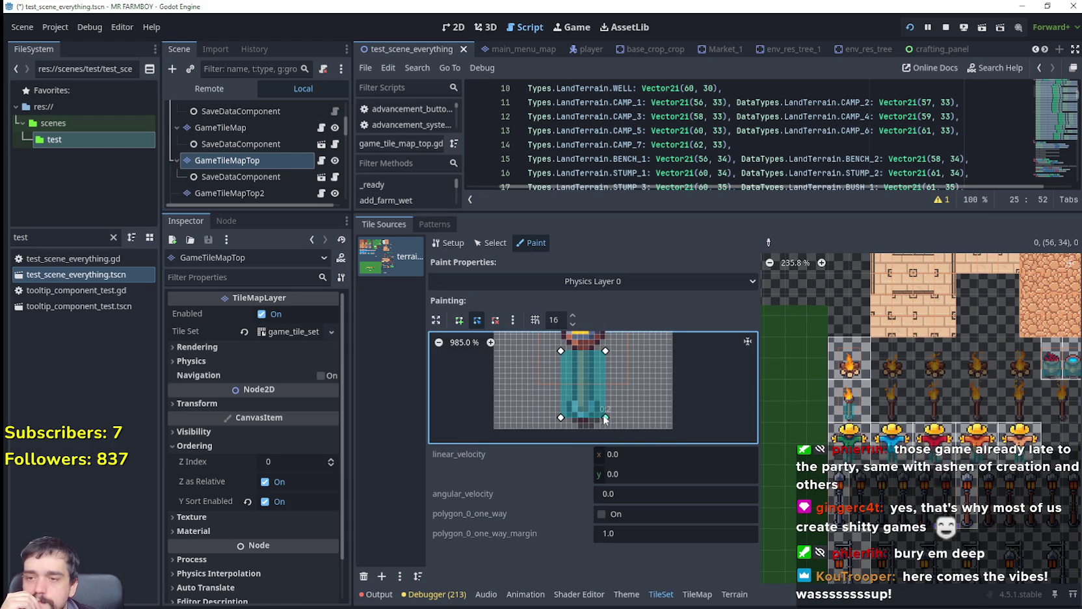
pyautogui.moveTo(605, 418); pyautogui.dragTo(566, 418)
pyautogui.moveTo(563, 352); pyautogui.dragTo(565, 351)
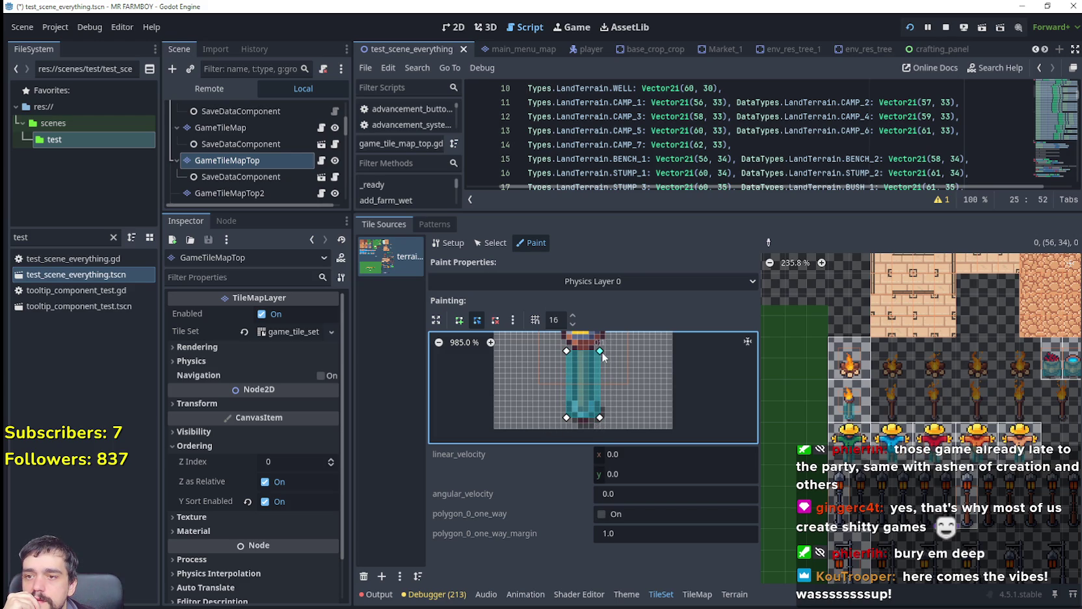
pyautogui.hscroll(3, 602, 351)
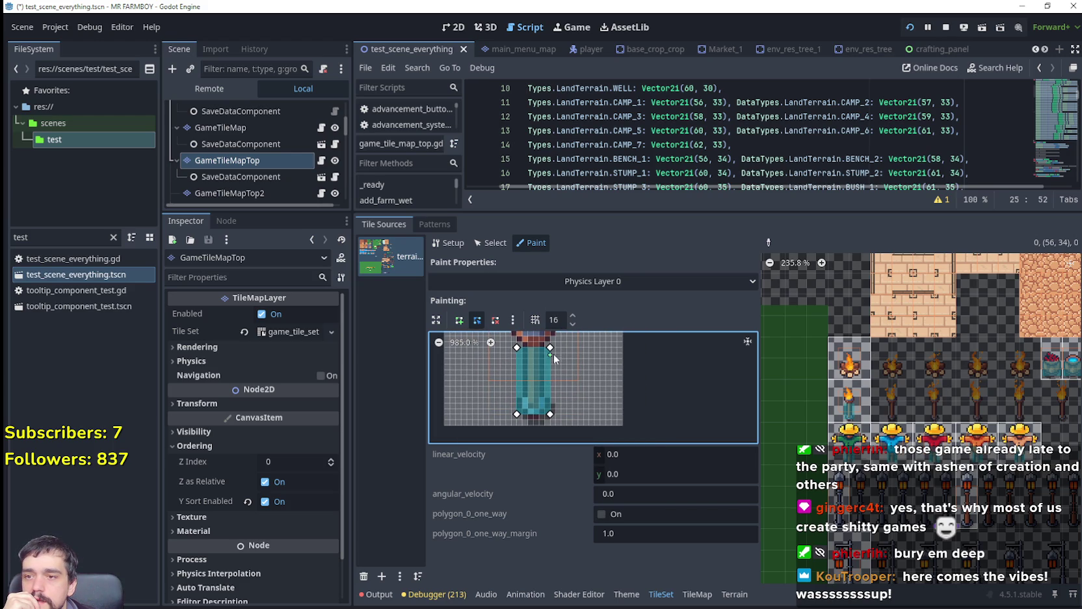
pyautogui.moveTo(550, 348)
pyautogui.mouseDown()
pyautogui.moveTo(552, 381)
pyautogui.moveTo(516, 381)
pyautogui.mouseUp()
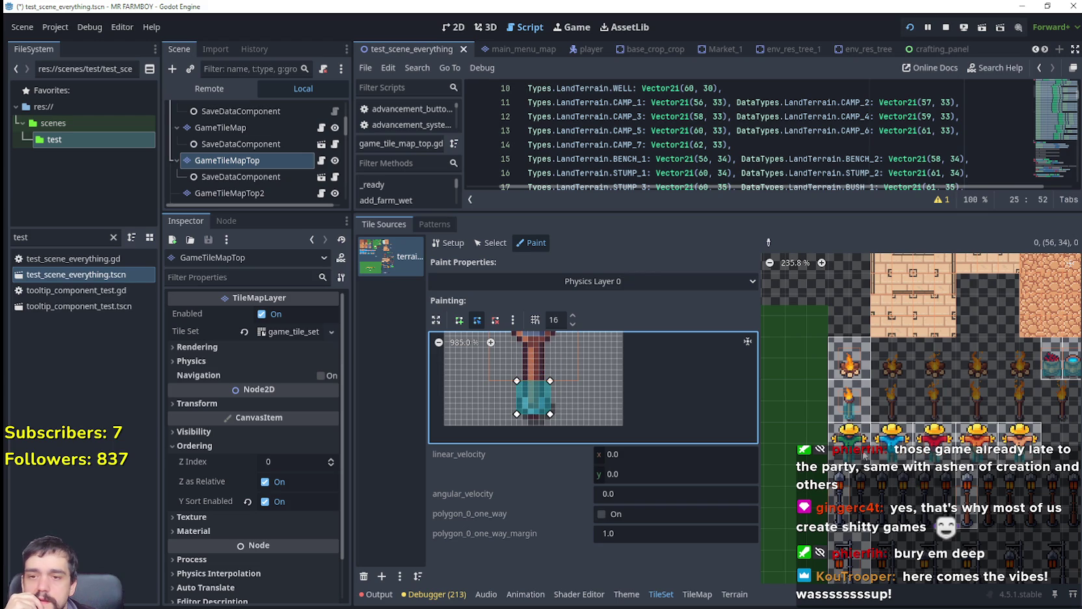
# Paint the polygon onto both torch tiles, select the campfire tile, then switch to Steam.
pyautogui.click(847, 404)
pyautogui.click(853, 368)
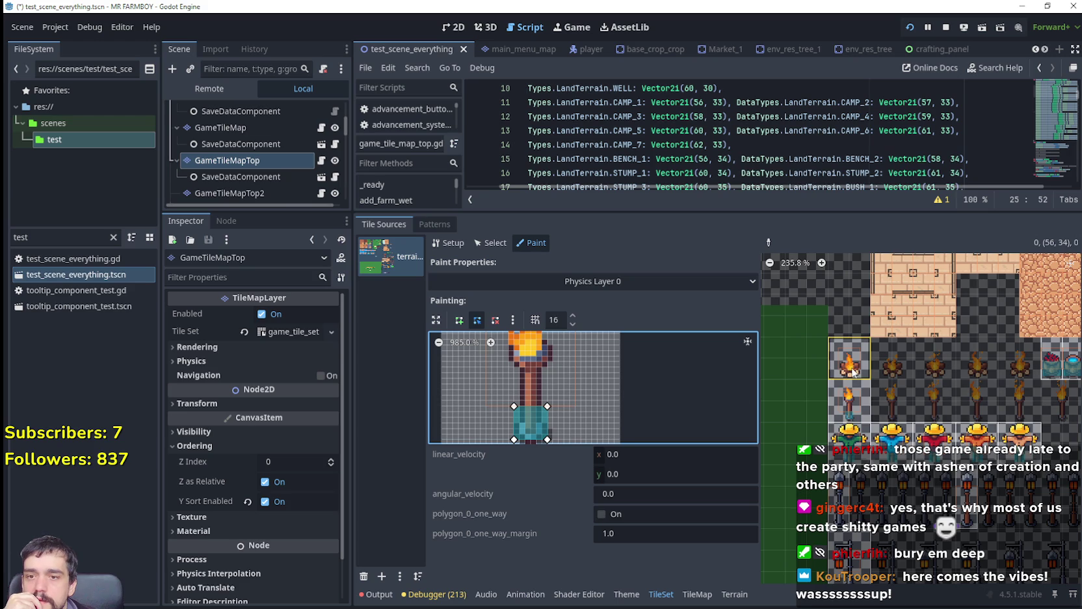
pyautogui.click(849, 357)
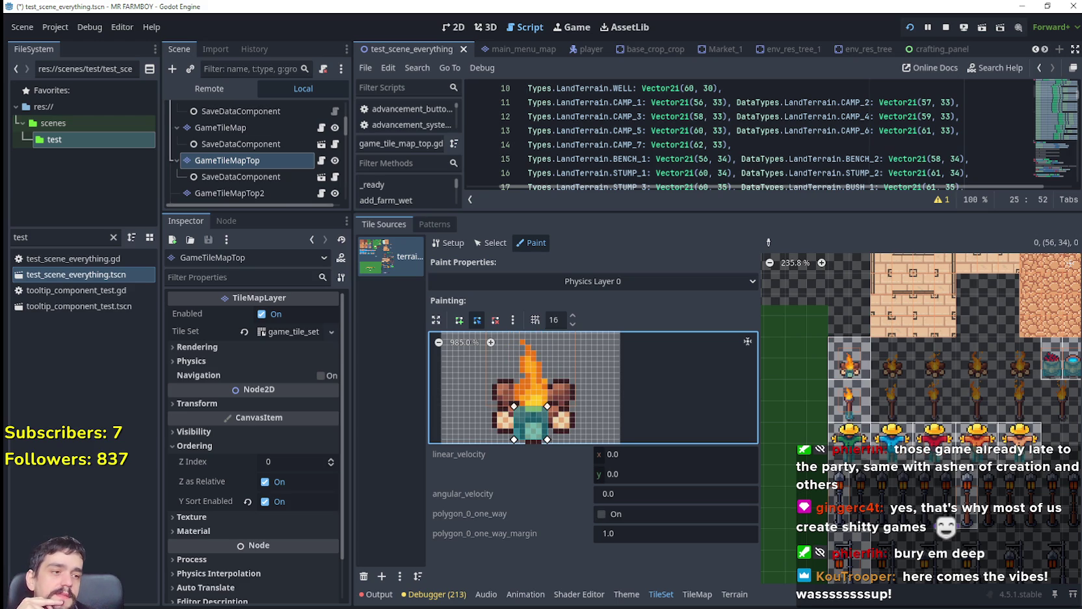
pyautogui.hotkey('alt', 'Tab')
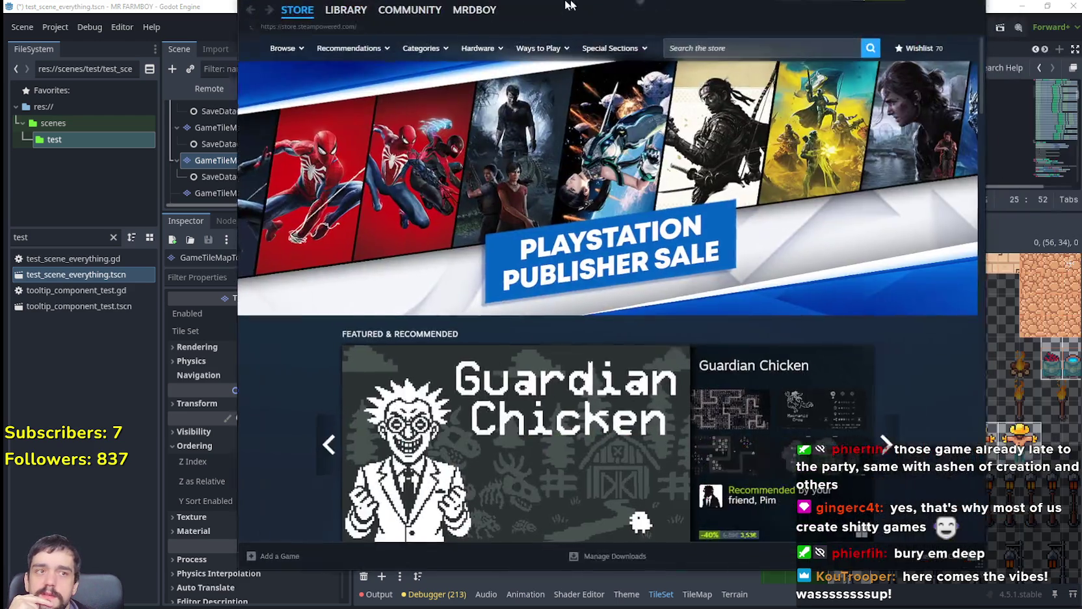
# Search the Steam store for Pax Dei and open its store page.
pyautogui.click(728, 58)
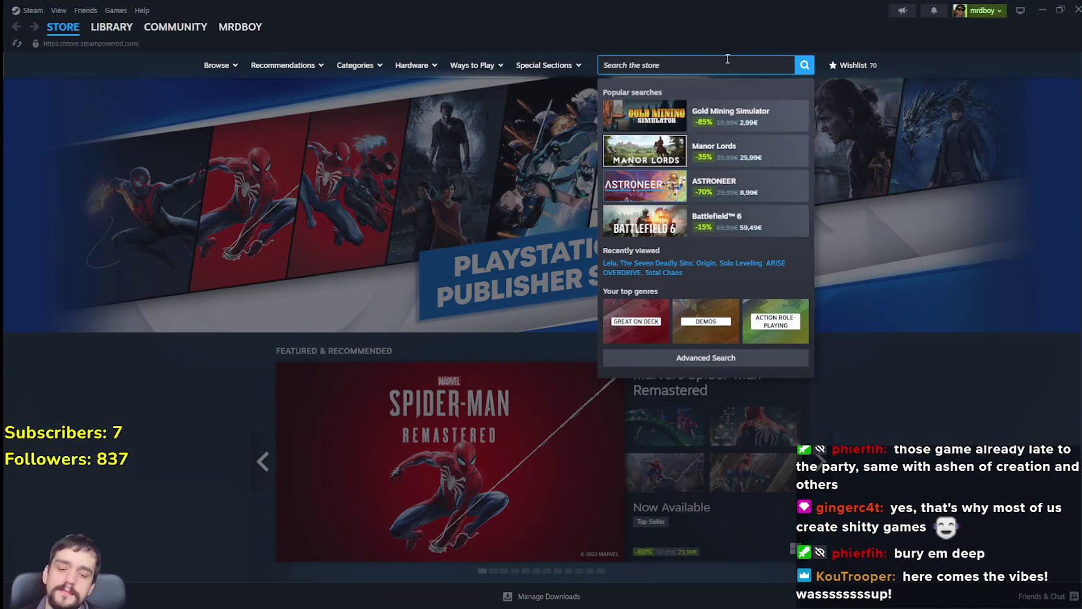
pyautogui.write('pax da')
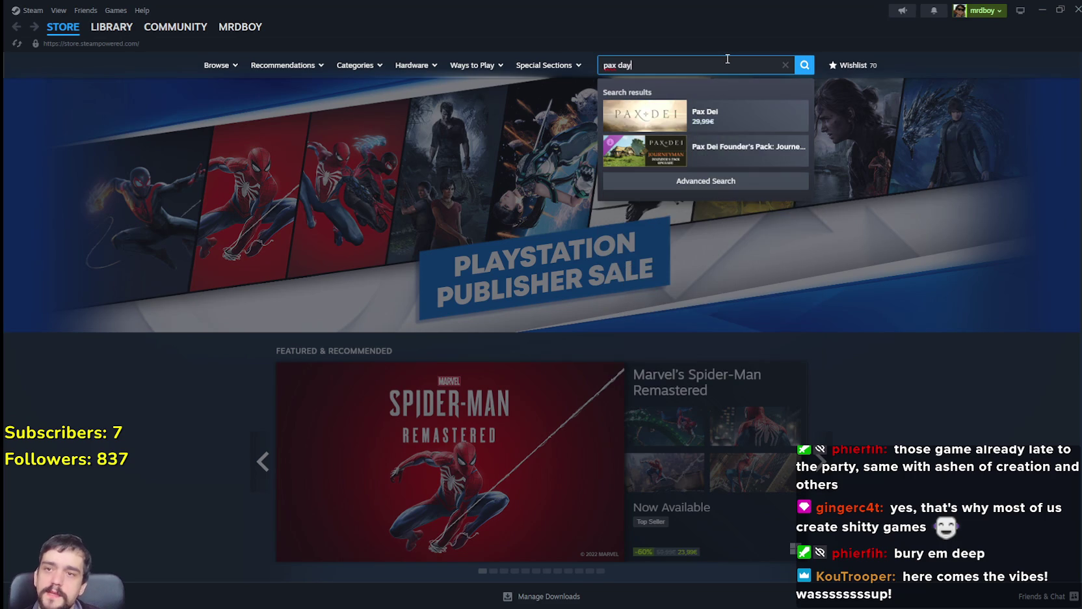
pyautogui.write('y')
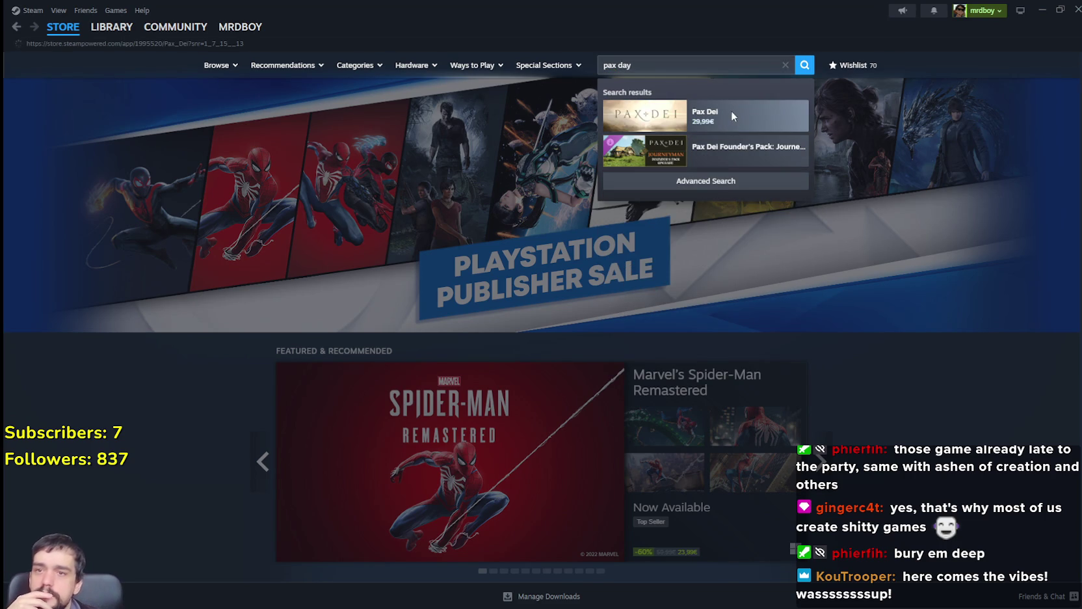
pyautogui.click(731, 112)
pyautogui.scroll(-2, 429, 456)
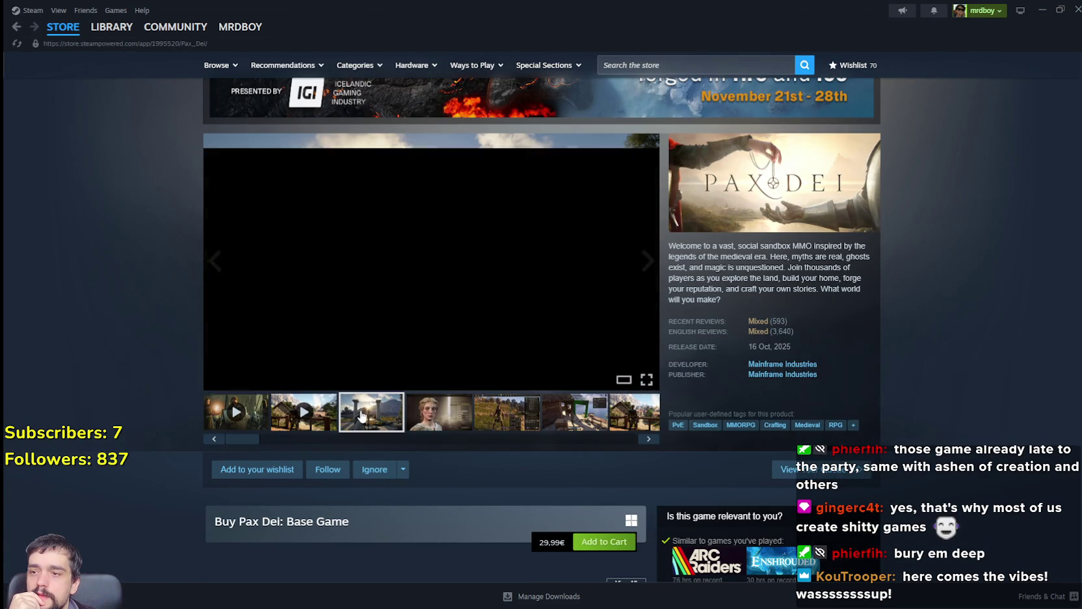
# Browse the Pax Dei screenshots and step through the full-size gallery to the final trailer.
pyautogui.click(363, 414)
pyautogui.click(460, 421)
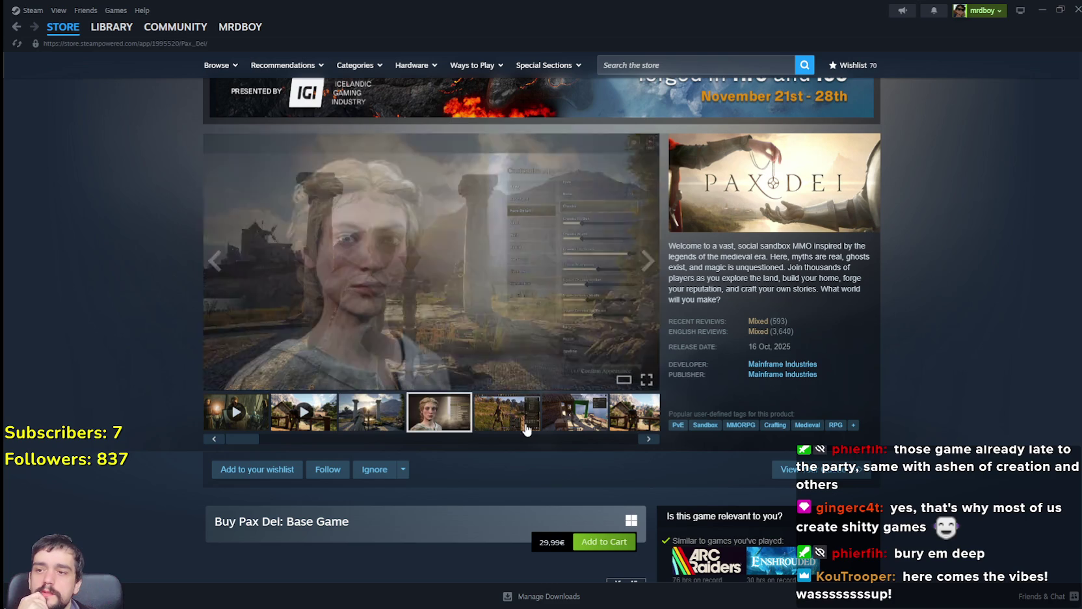
pyautogui.click(527, 425)
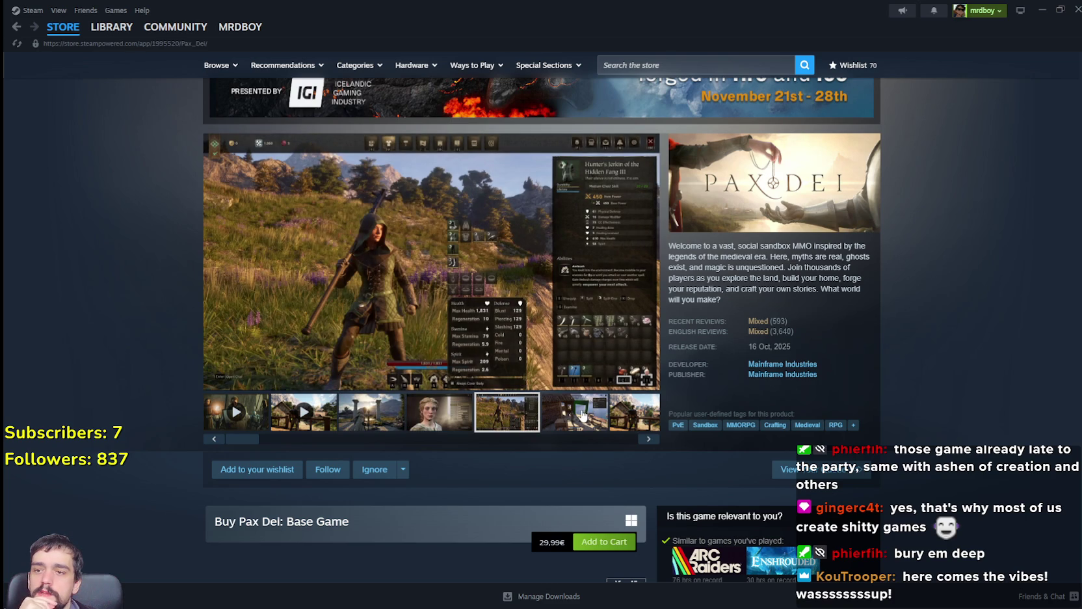
pyautogui.click(583, 417)
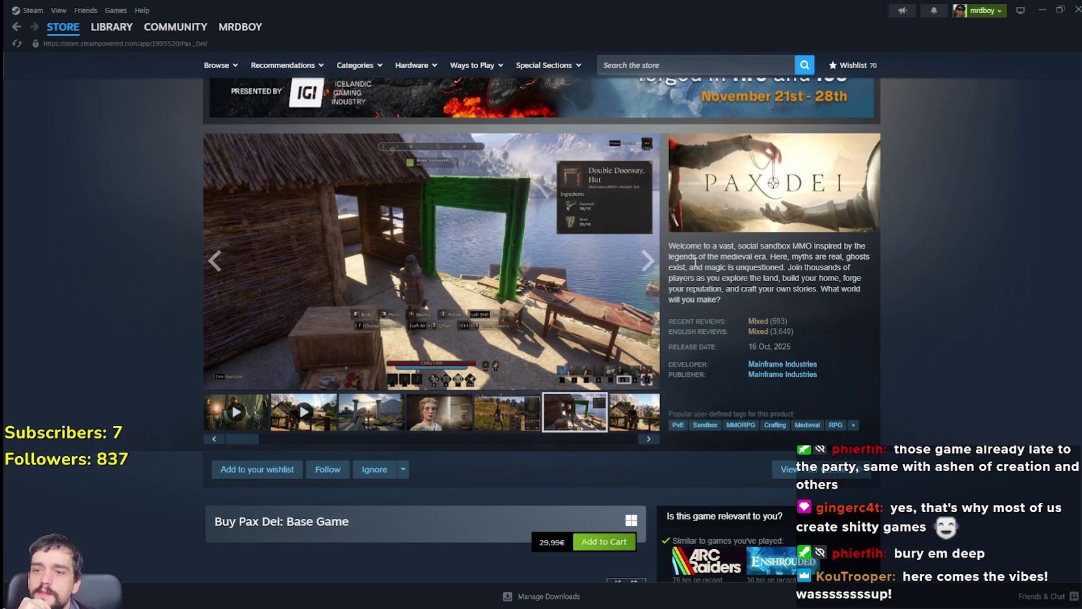
pyautogui.click(556, 281)
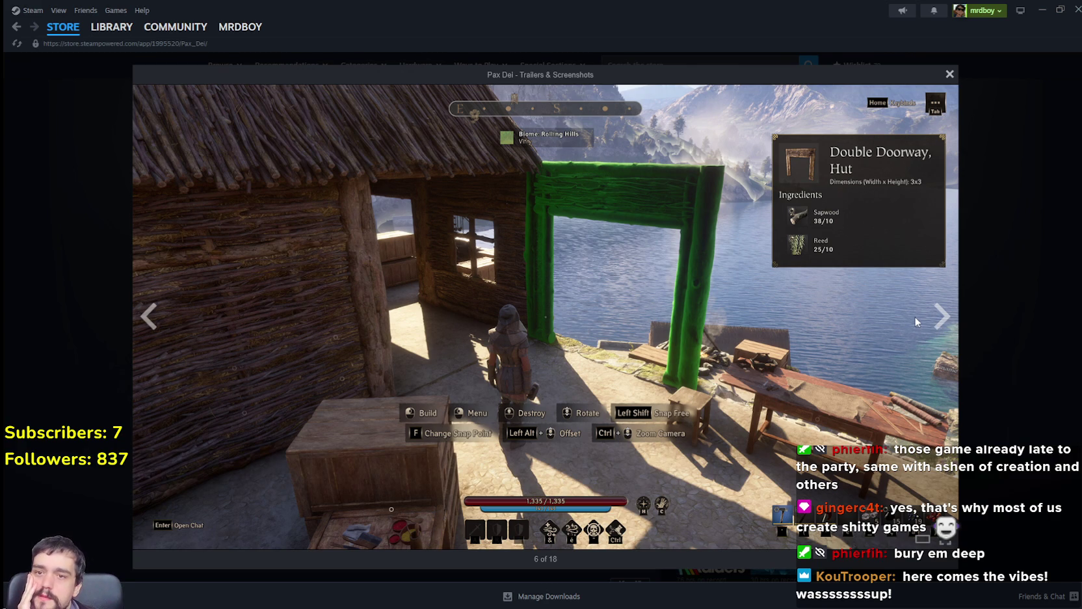
pyautogui.click(951, 319)
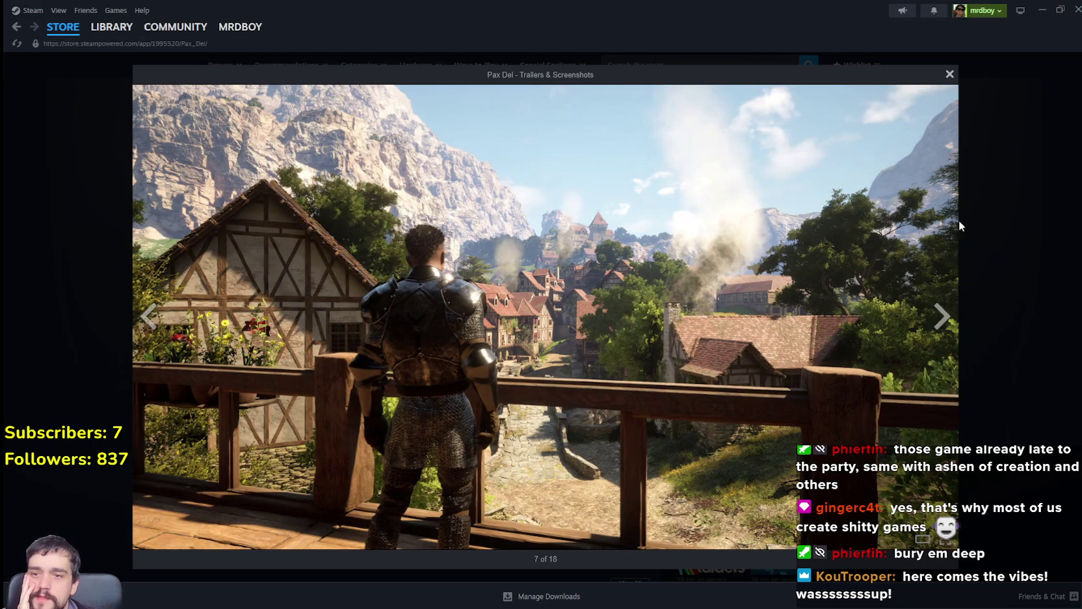
pyautogui.click(937, 319)
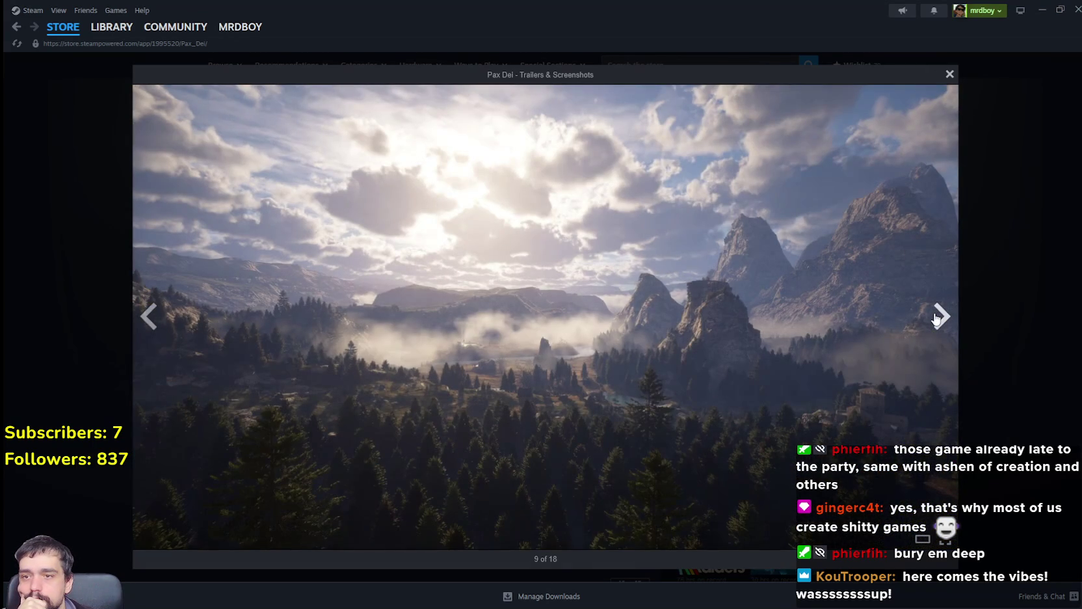
pyautogui.click(936, 318)
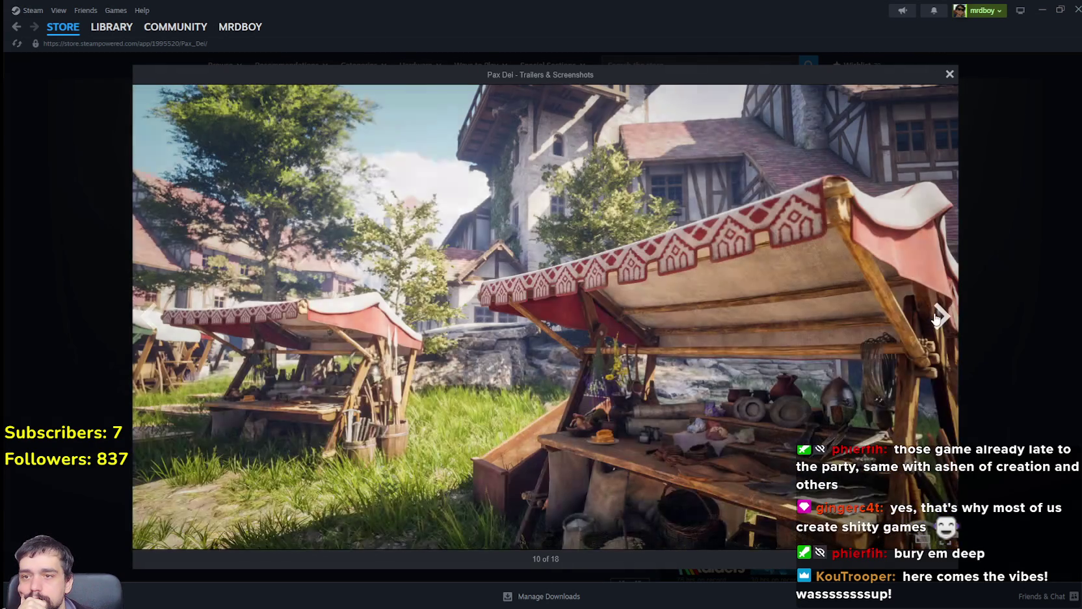
pyautogui.click(936, 318)
pyautogui.click(936, 319)
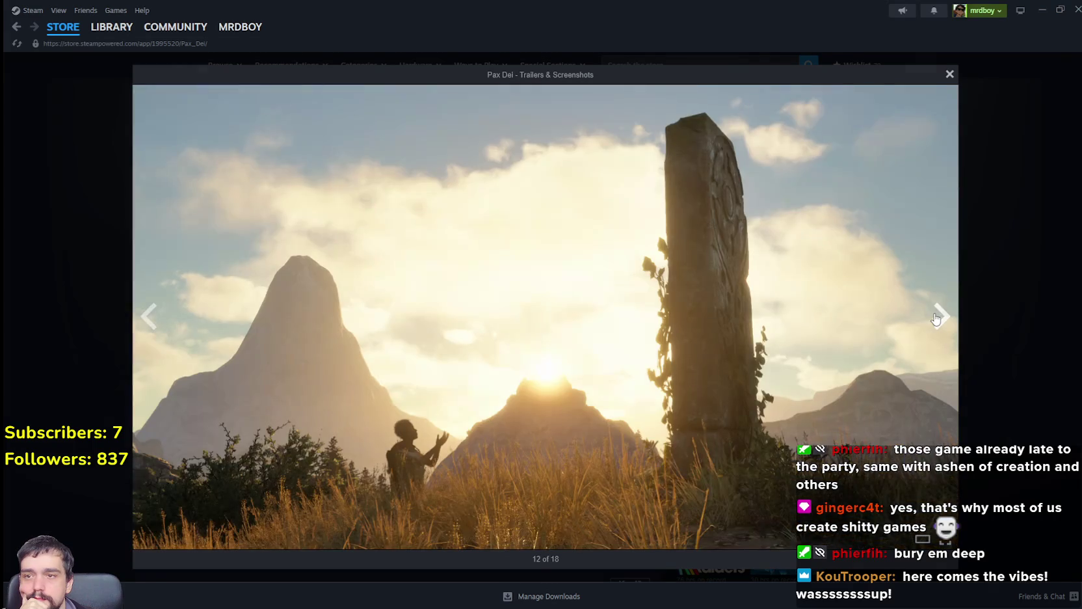
pyautogui.click(936, 318)
pyautogui.click(936, 318)
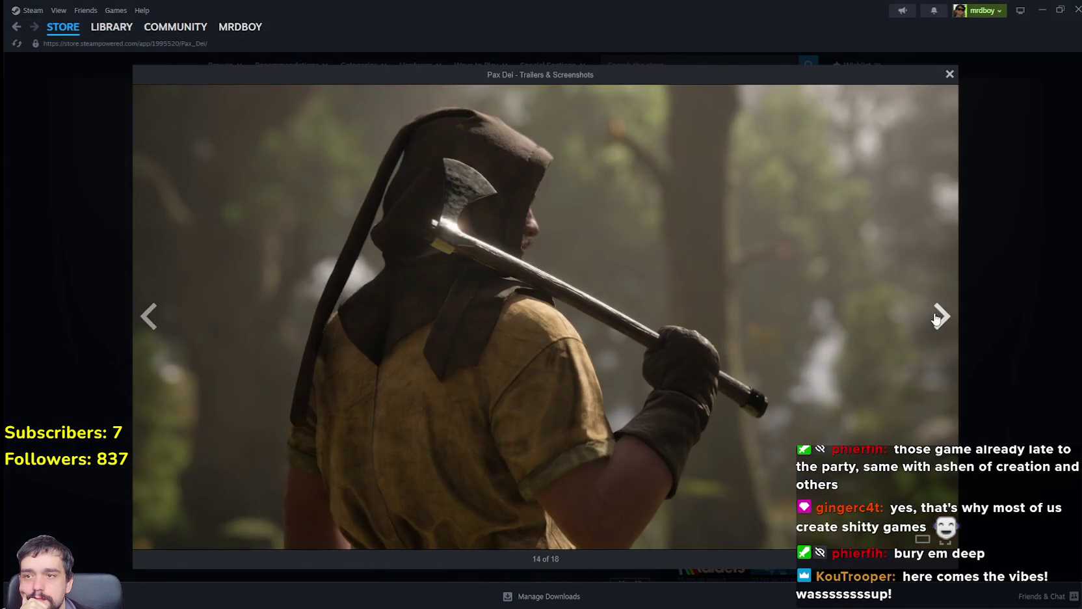
pyautogui.click(936, 319)
pyautogui.click(936, 318)
pyautogui.click(937, 318)
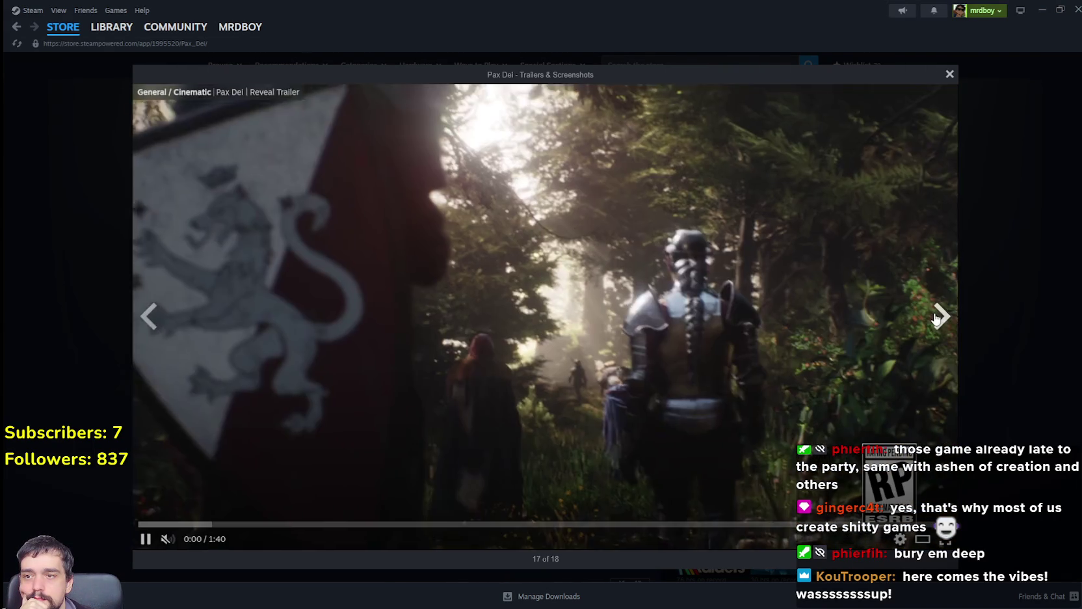
pyautogui.click(937, 318)
pyautogui.click(974, 306)
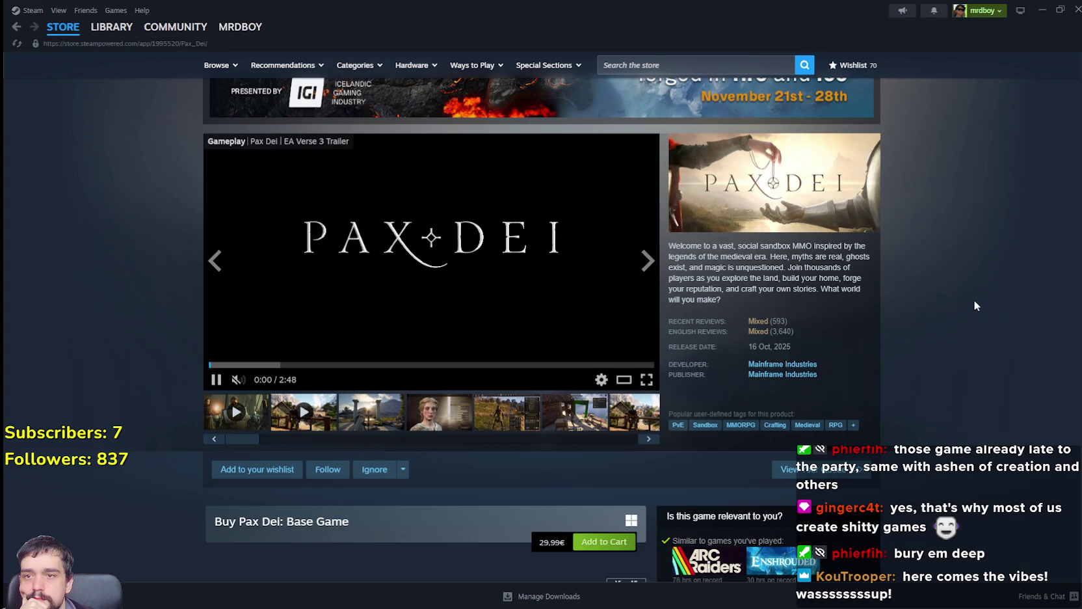
# Read through the Verse 5 - Battle for Lyonesse announcement and close it.
pyautogui.scroll(-6, 901, 345)
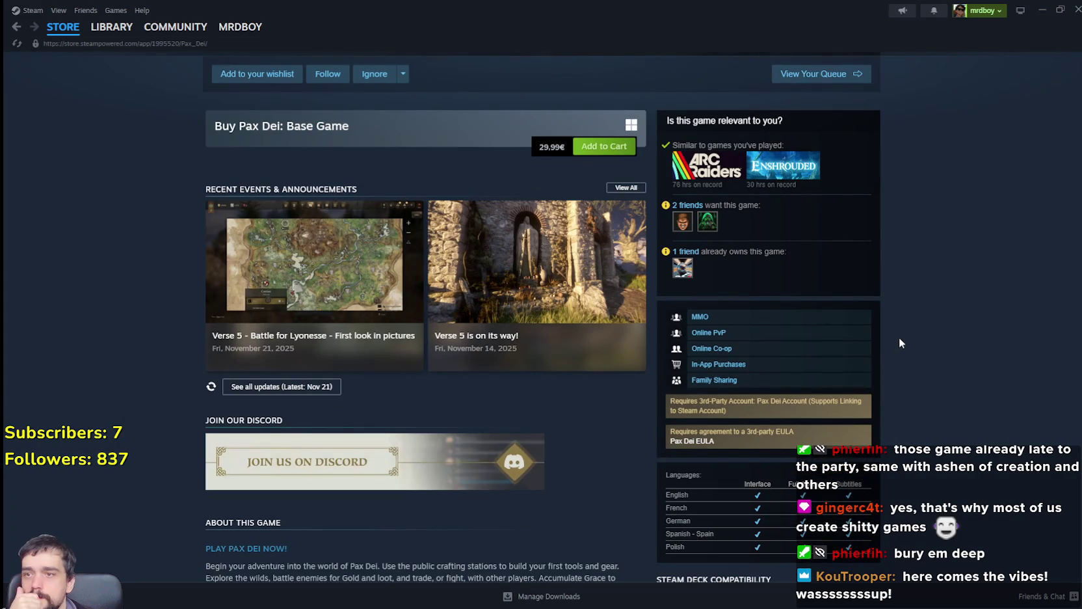
pyautogui.scroll(-2, 898, 336)
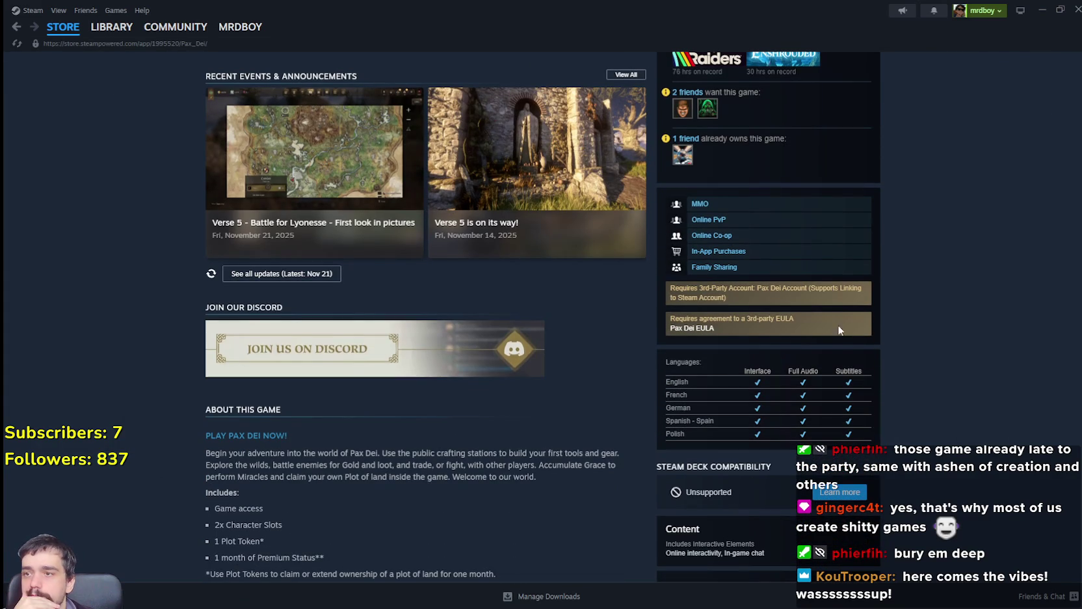
pyautogui.click(314, 195)
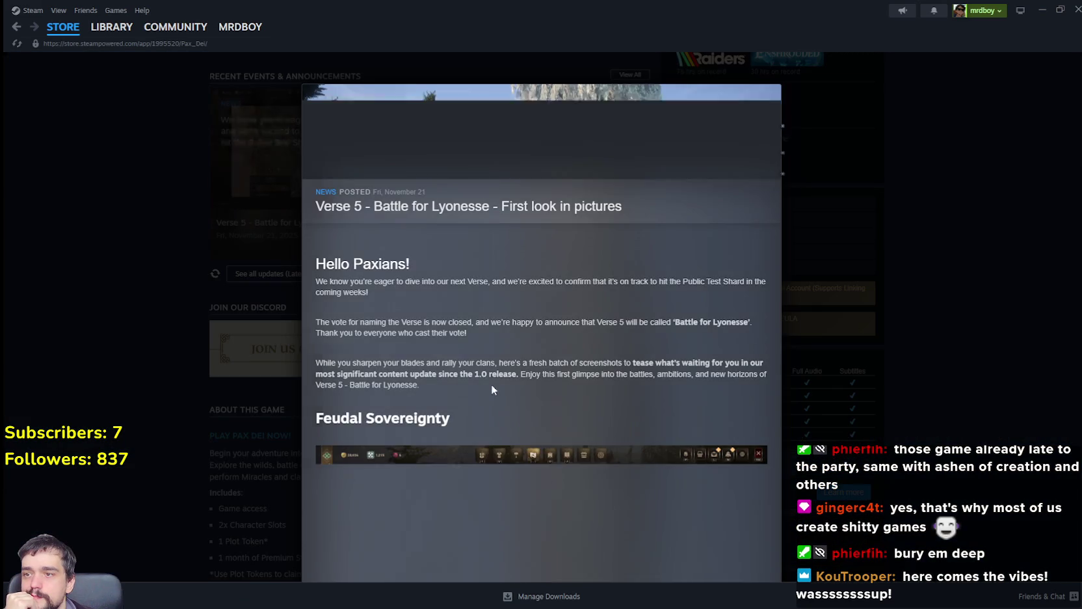
pyautogui.scroll(-5, 611, 473)
pyautogui.scroll(-4, 610, 478)
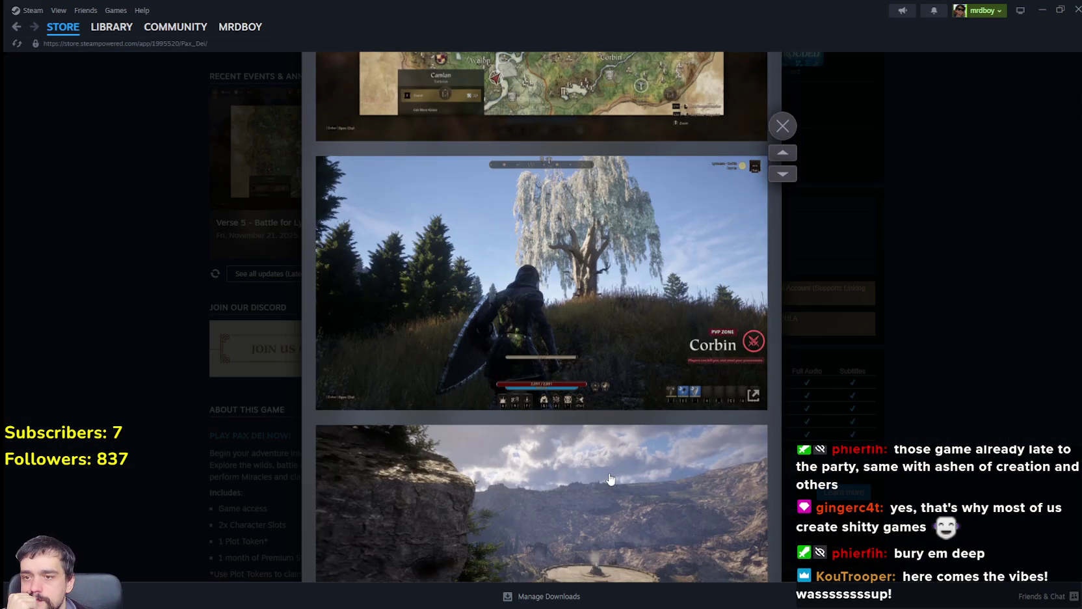
pyautogui.scroll(-5, 611, 479)
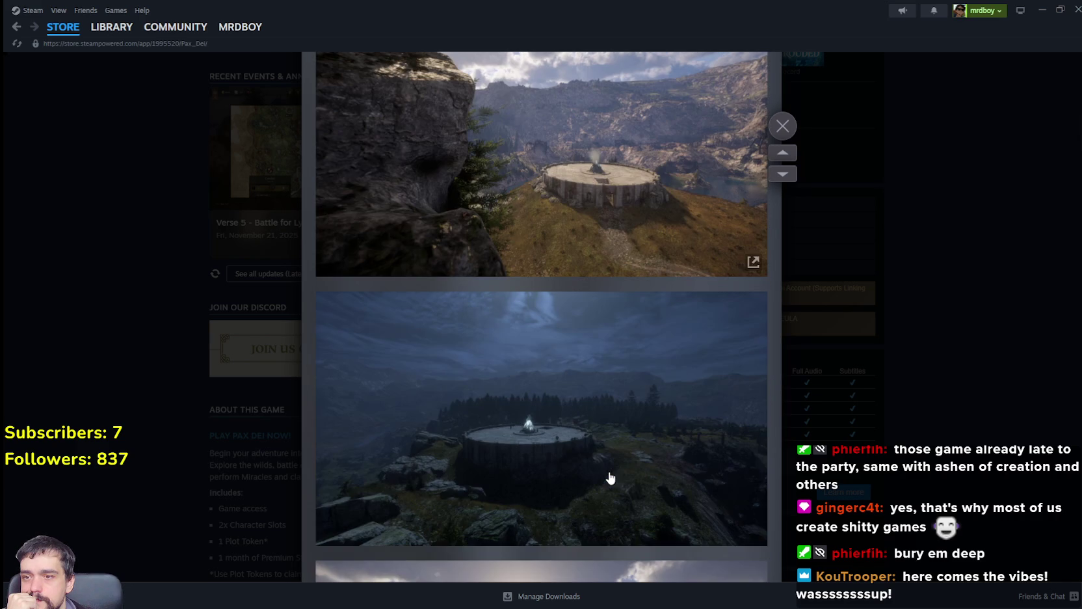
pyautogui.scroll(-9, 610, 479)
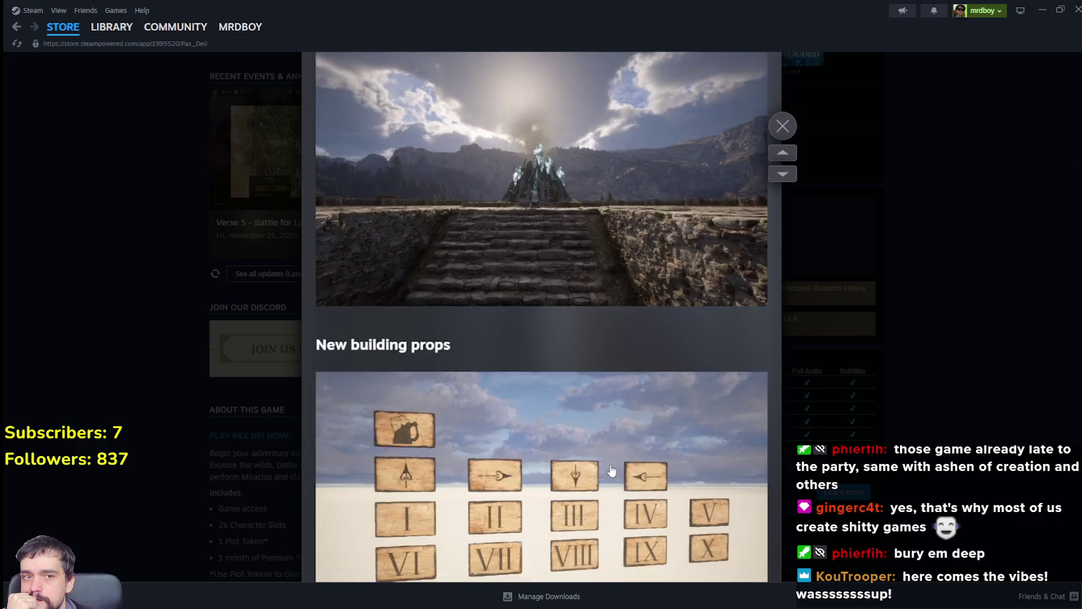
pyautogui.scroll(-15, 611, 468)
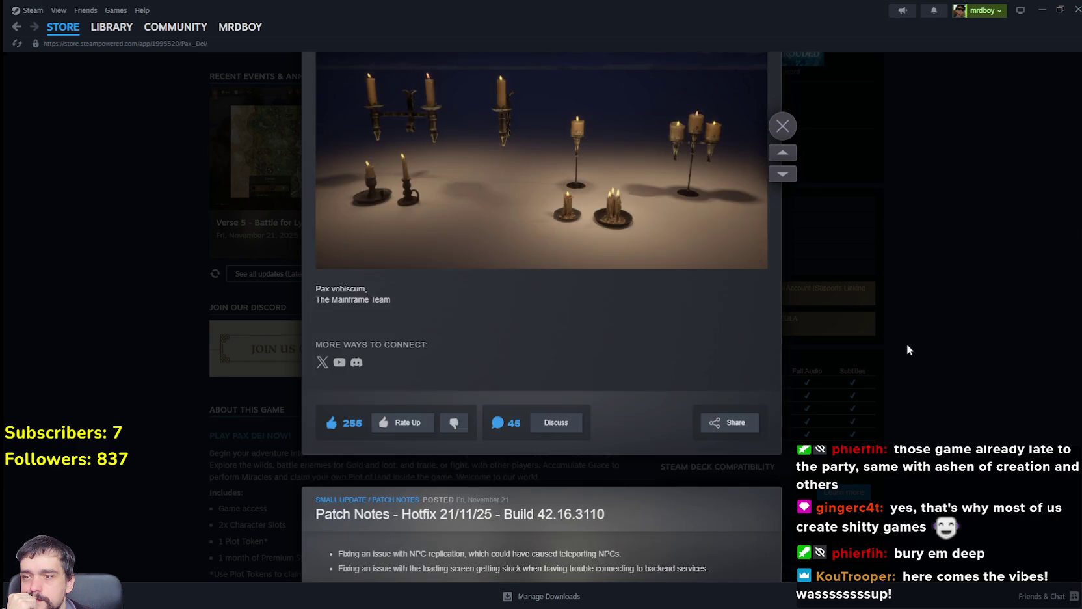
pyautogui.click(907, 343)
# Expand and scroll through the full Pax Dei game description.
pyautogui.scroll(-7, 851, 399)
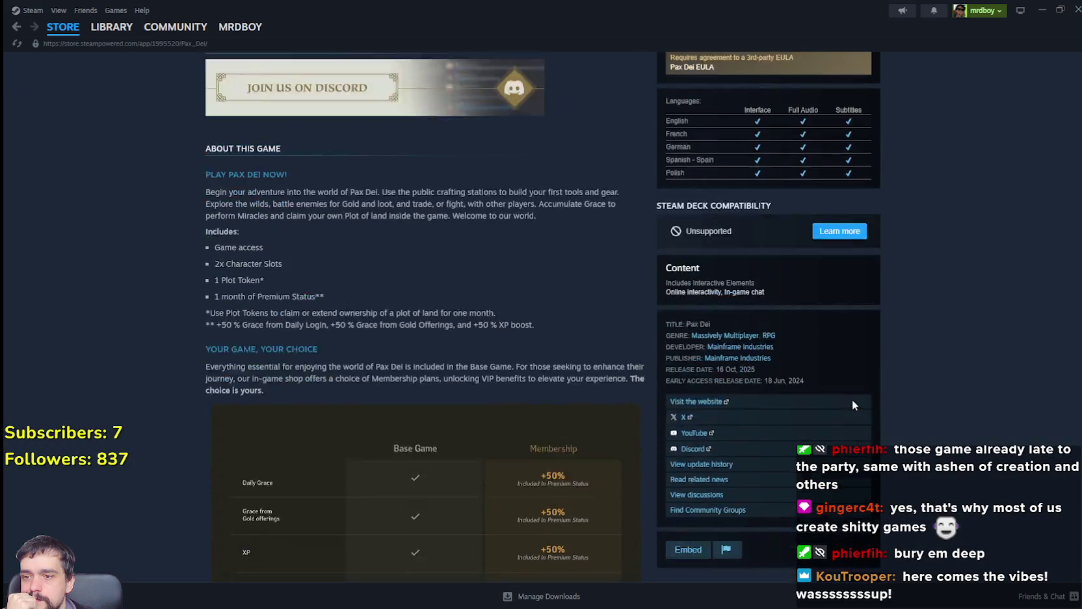
pyautogui.click(457, 418)
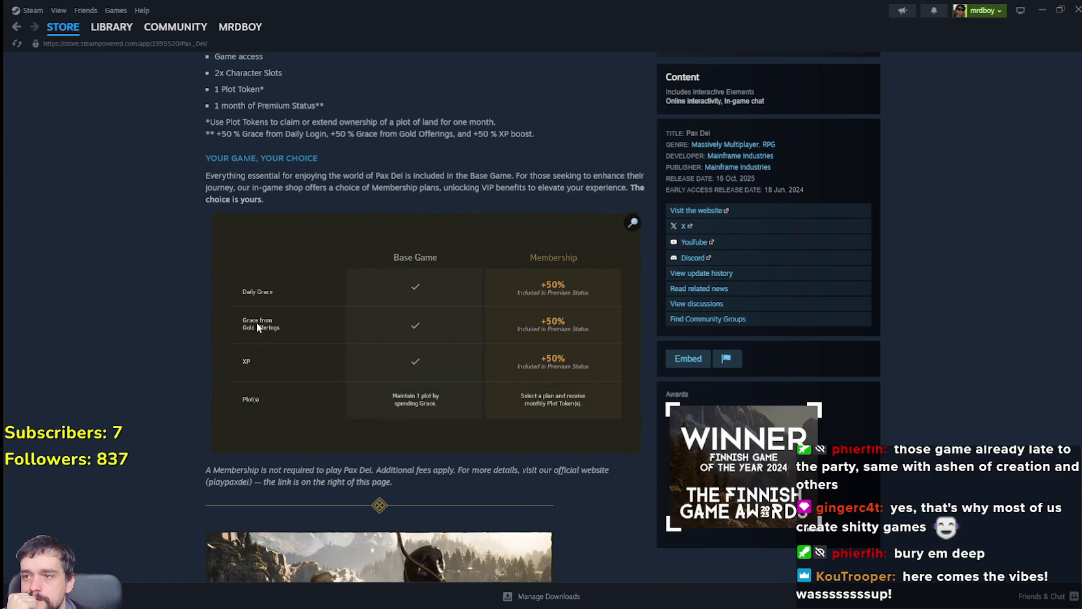
pyautogui.scroll(-1, 575, 251)
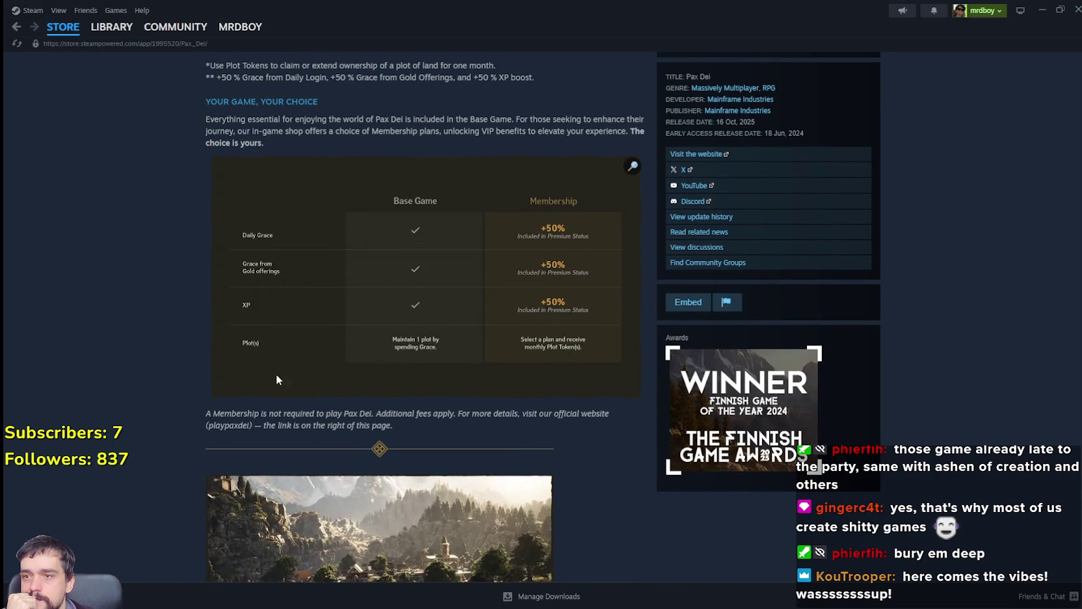
pyautogui.scroll(-5, 278, 374)
pyautogui.scroll(-5, 416, 380)
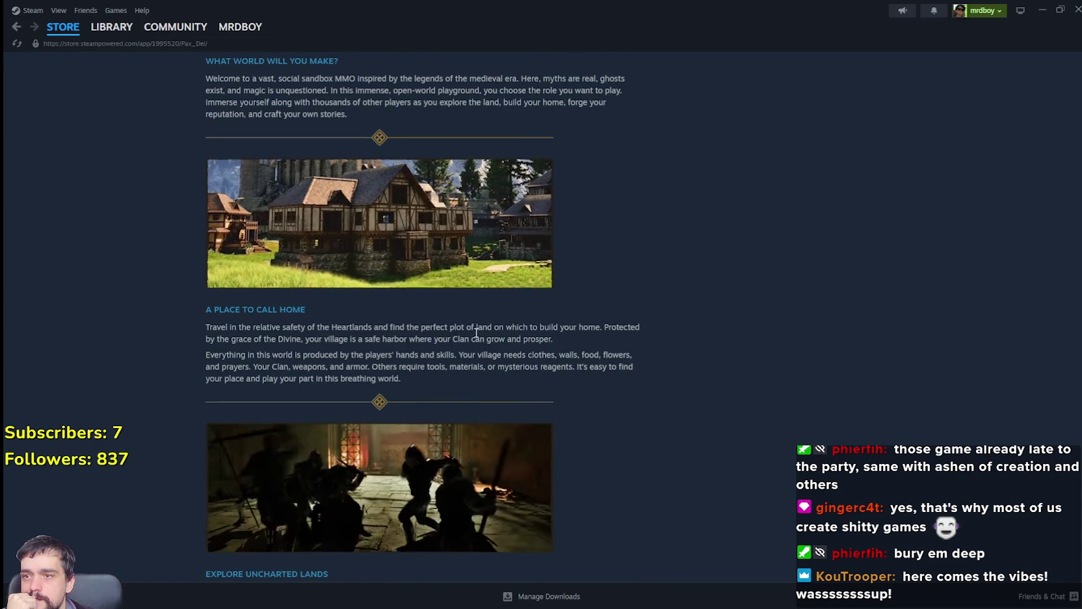
pyautogui.scroll(-4, 421, 228)
pyautogui.scroll(-3, 306, 458)
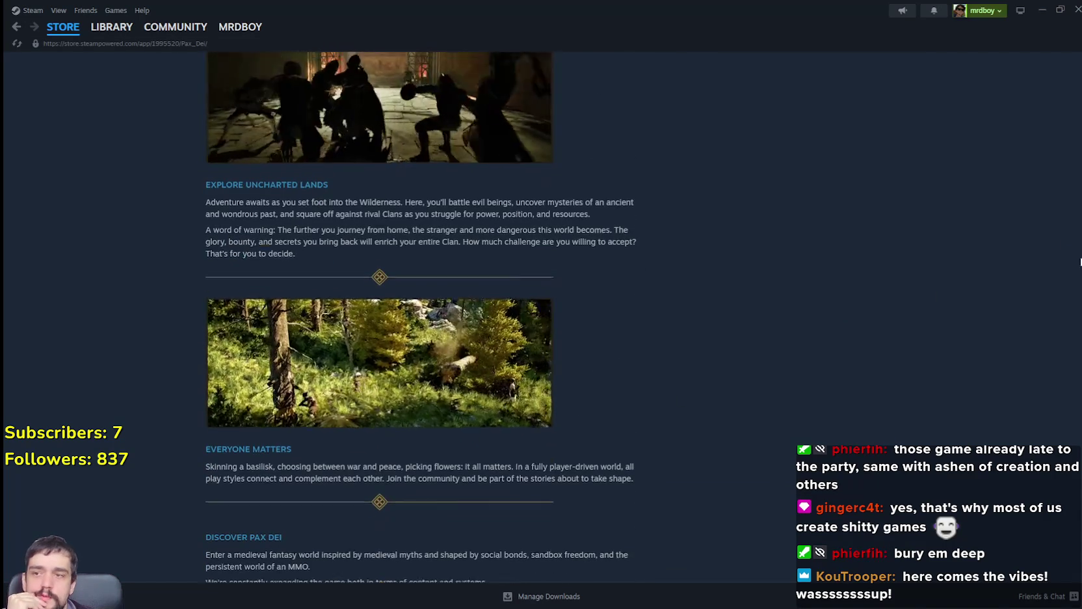
# Return to the page top, open the Pax Dei Community Hub, then switch back to Godot.
pyautogui.press('Home')
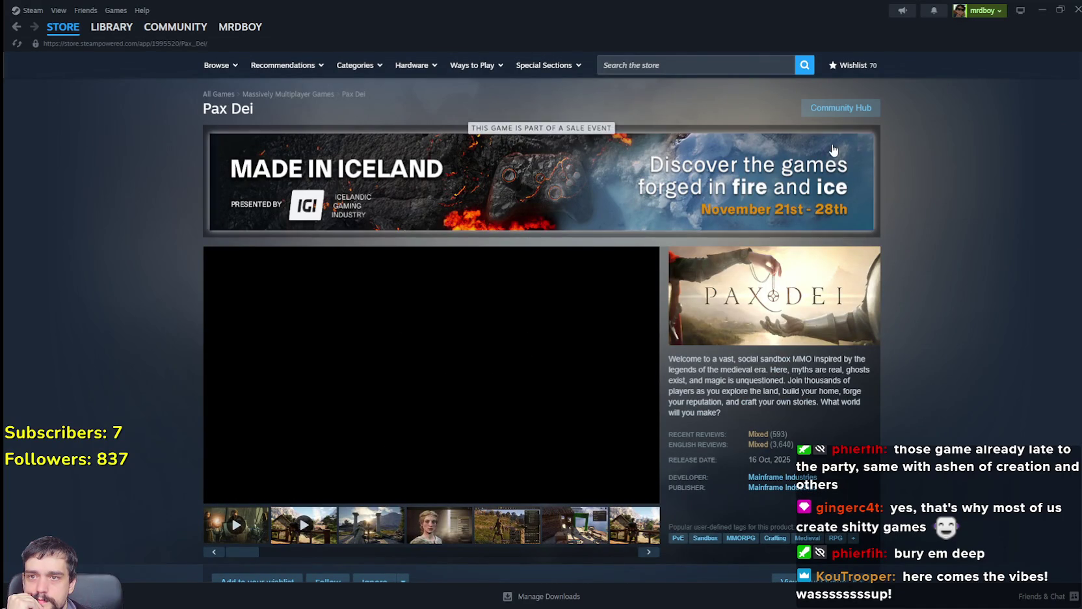
pyautogui.scroll(-3, 941, 410)
pyautogui.scroll(3, 948, 345)
pyautogui.click(841, 107)
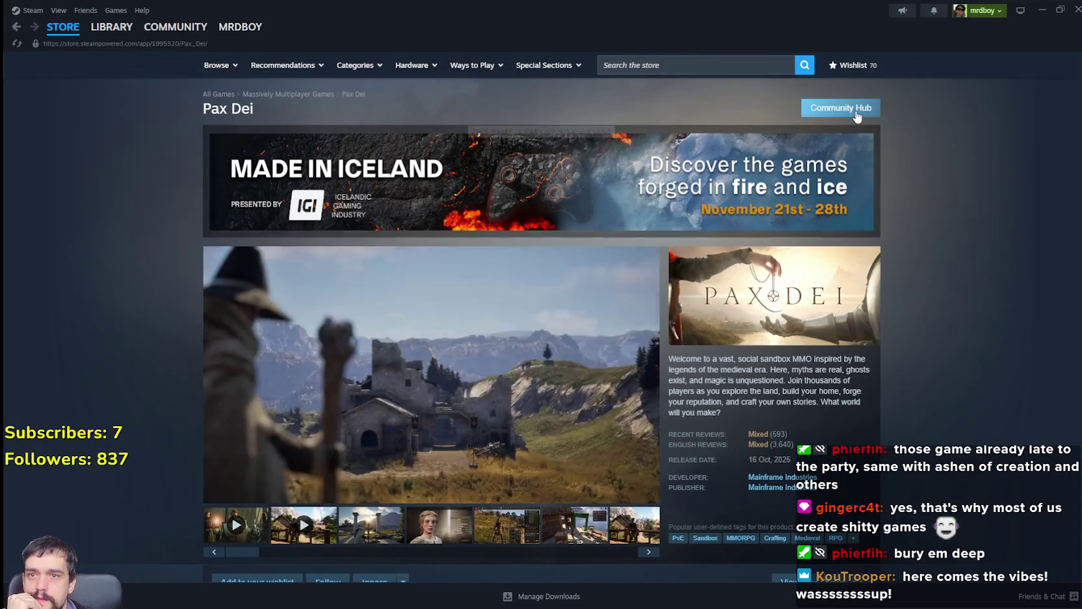
pyautogui.hotkey('alt', 'Tab')
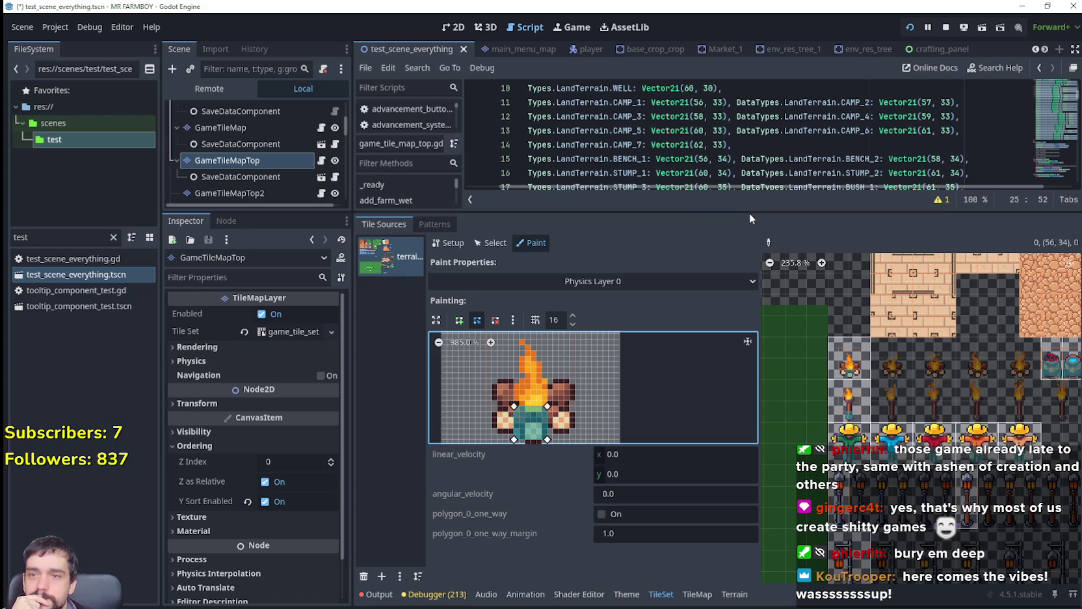
# Drag the splitter down to enlarge the script code area above the TileSet panel.
pyautogui.moveTo(749, 213); pyautogui.dragTo(749, 370)
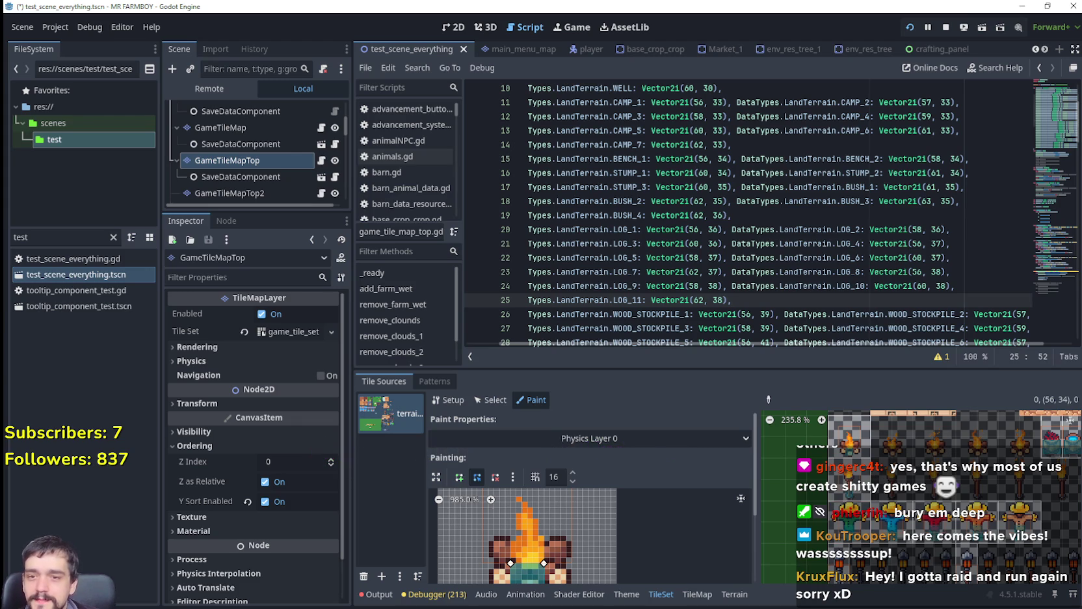
# Pull the four corners of the campfire's Physics Layer 0 polygon outward to wrap its teal stone base.
pyautogui.hscroll(3, 889, 492)
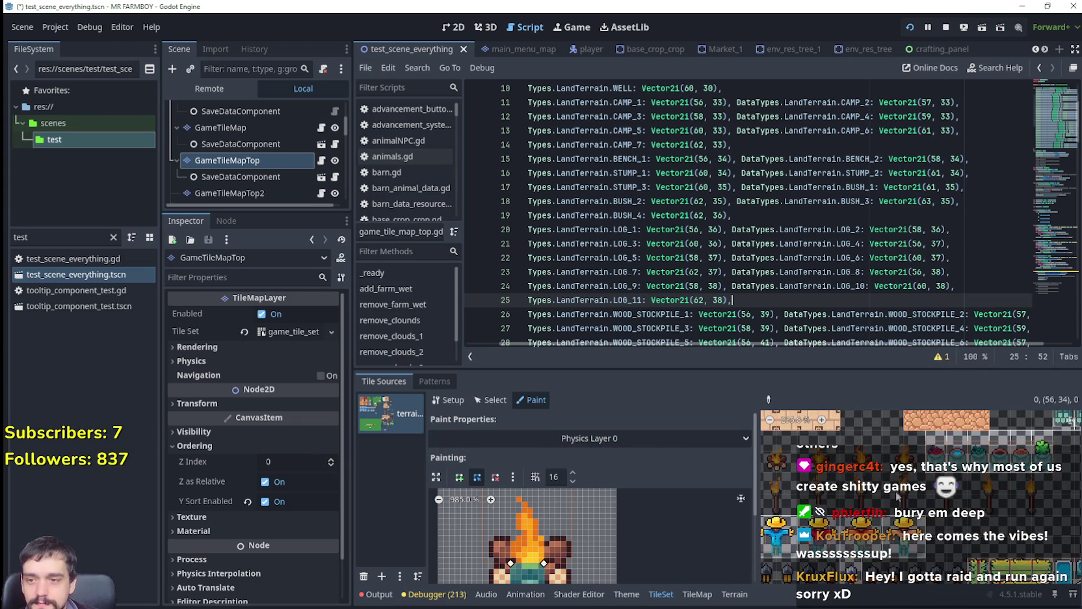
pyautogui.hscroll(-5, 941, 528)
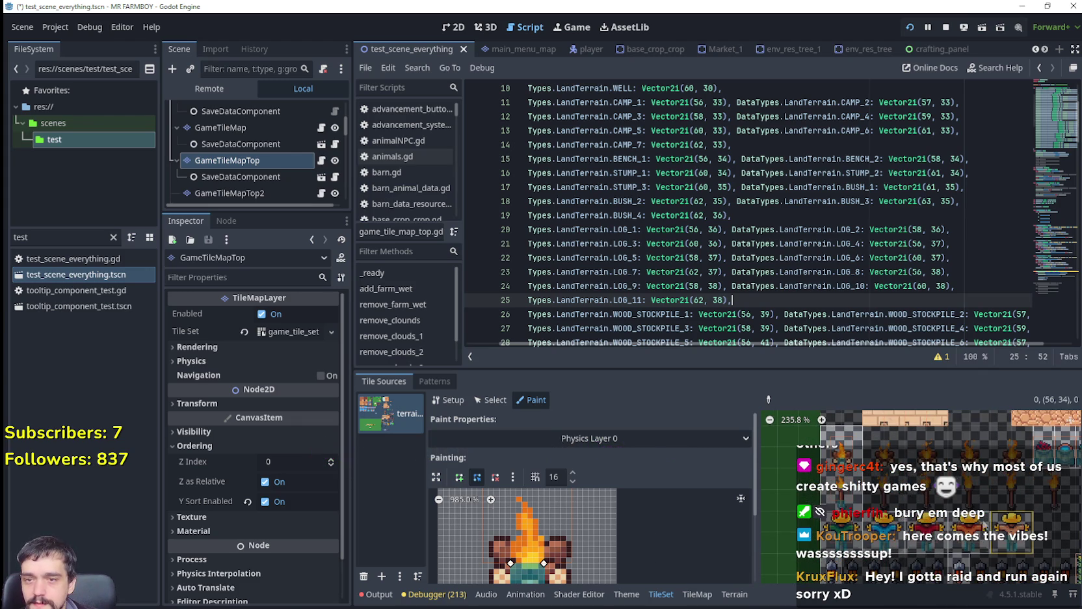
pyautogui.scroll(-2, 628, 558)
pyautogui.hscroll(-2, 656, 537)
pyautogui.moveTo(565, 562)
pyautogui.mouseDown()
pyautogui.moveTo(588, 561)
pyautogui.moveTo(587, 532)
pyautogui.mouseUp()
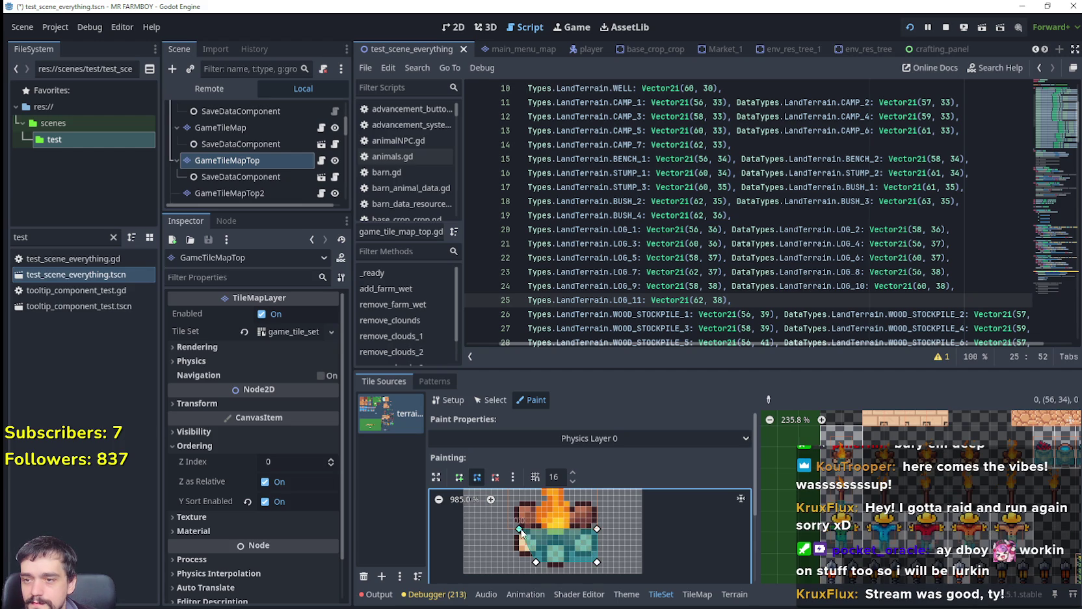
pyautogui.moveTo(517, 531); pyautogui.dragTo(517, 525)
pyautogui.moveTo(594, 527); pyautogui.dragTo(597, 523)
pyautogui.moveTo(535, 561); pyautogui.dragTo(507, 559)
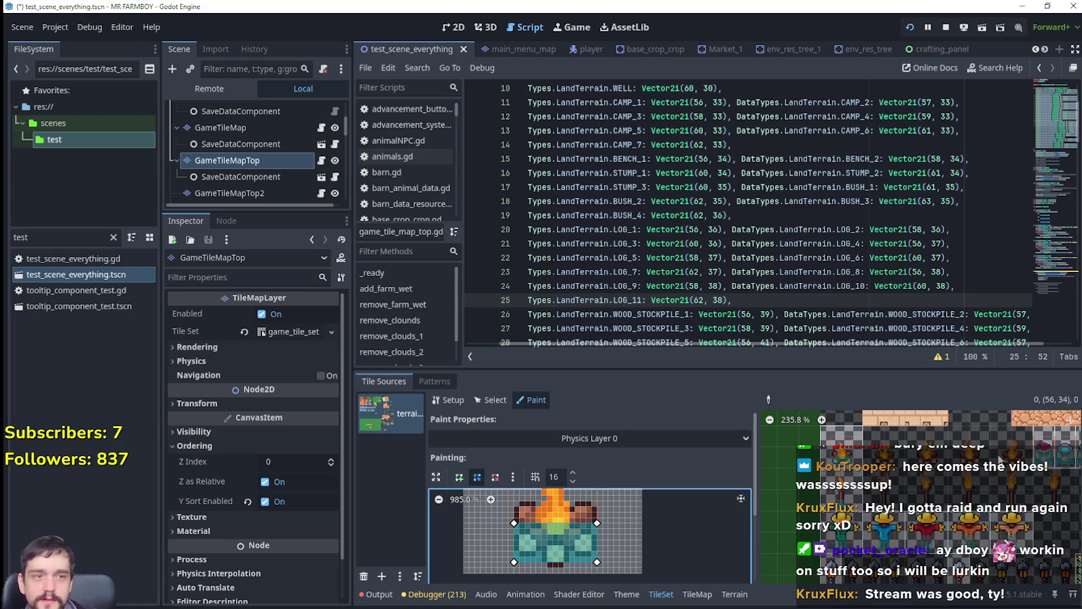
pyautogui.hscroll(2, 877, 490)
pyautogui.scroll(-5, 877, 490)
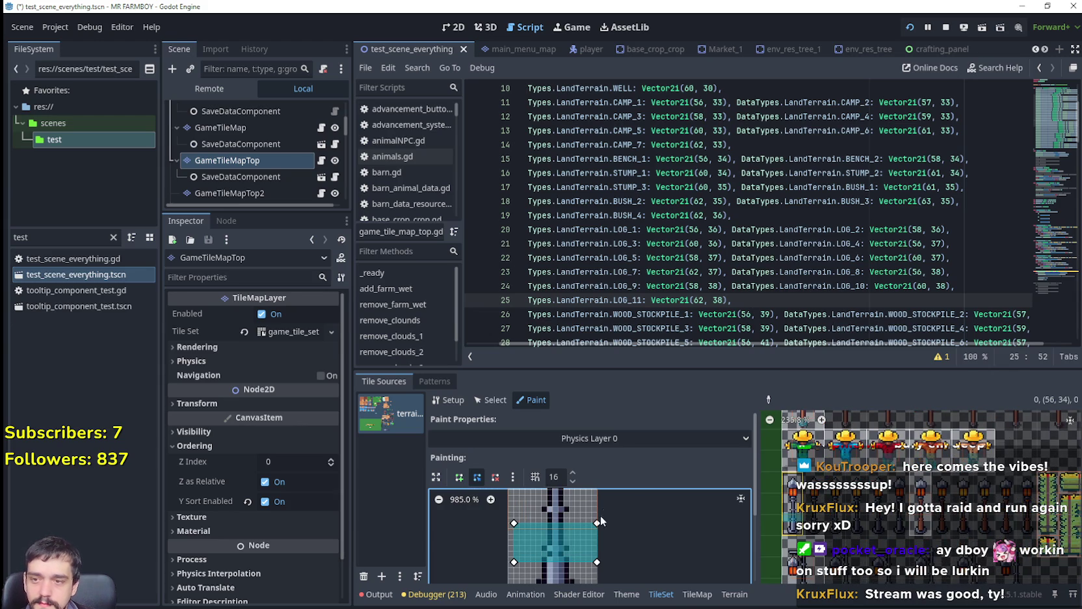
# Try moving corners and adding a top-edge point on the pillar tile's polygon, then undo to the rectangle.
pyautogui.moveTo(592, 527); pyautogui.dragTo(603, 556)
pyautogui.moveTo(662, 524); pyautogui.dragTo(712, 543)
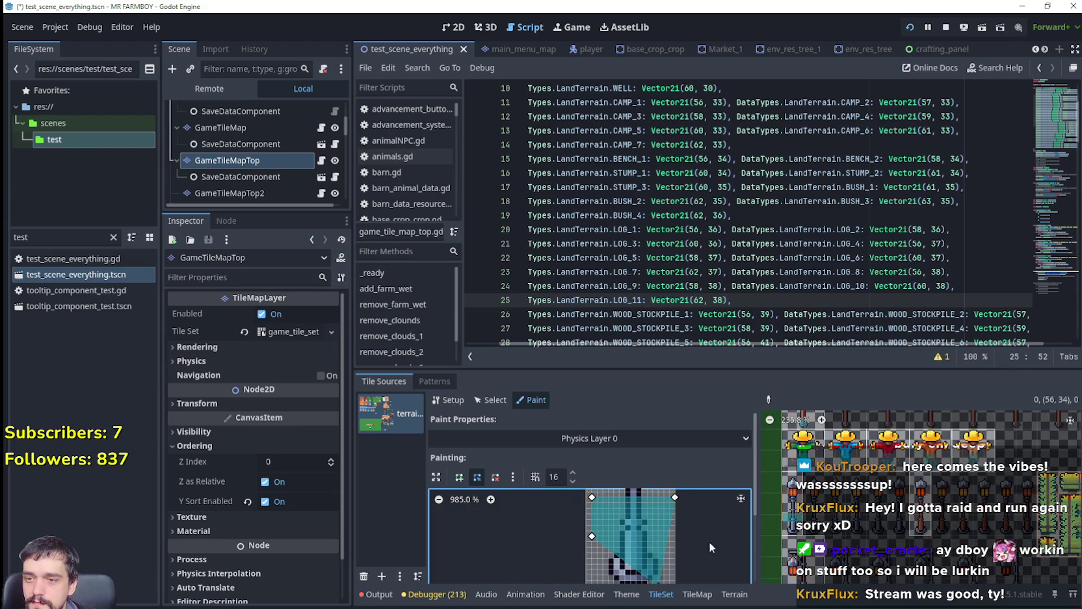
pyautogui.scroll(-3, 673, 512)
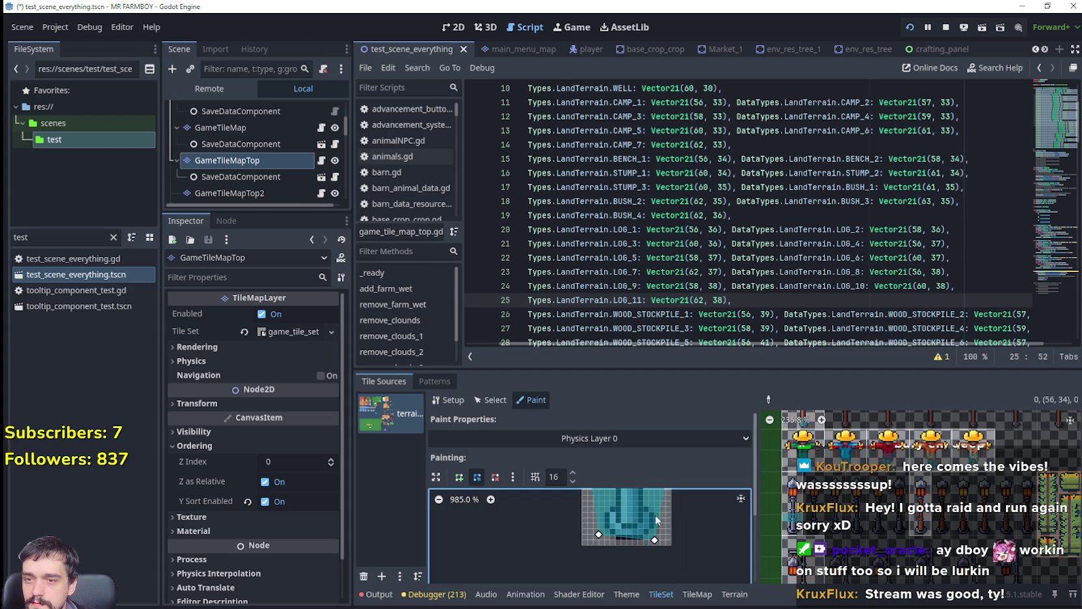
pyautogui.scroll(3, 623, 503)
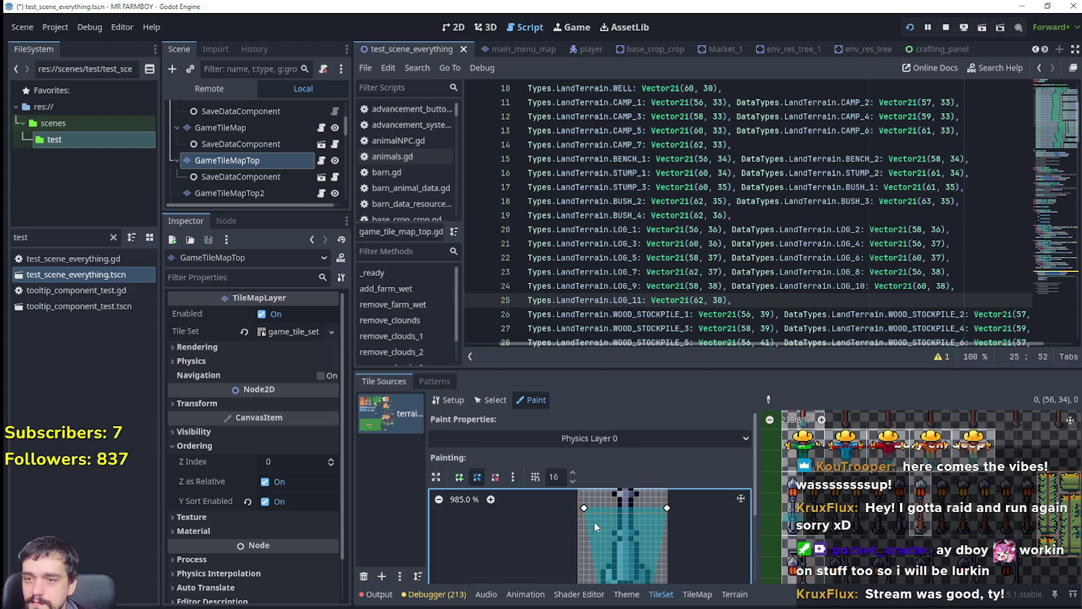
pyautogui.moveTo(589, 507); pyautogui.dragTo(600, 551)
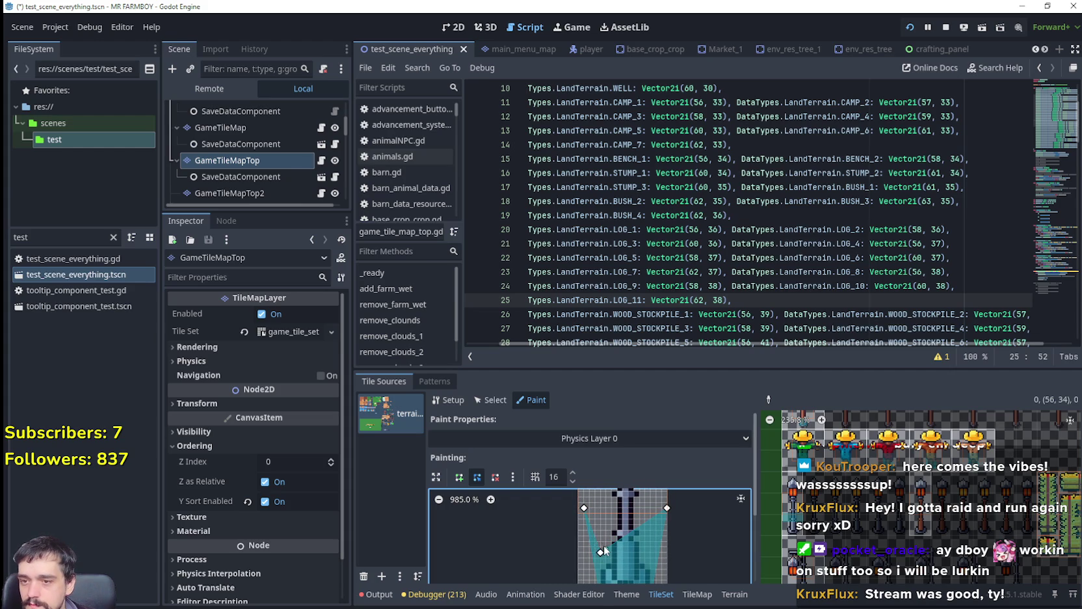
pyautogui.scroll(-3, 588, 520)
pyautogui.scroll(-2, 588, 514)
pyautogui.scroll(3, 589, 540)
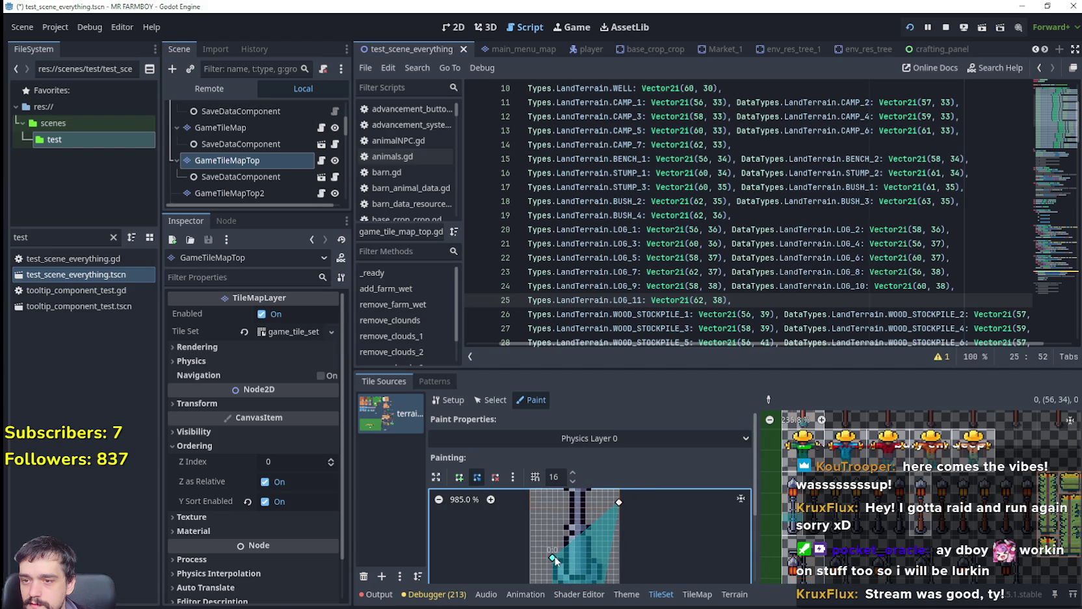
pyautogui.moveTo(555, 556); pyautogui.dragTo(554, 560)
pyautogui.hotkey('ctrl', 'z')
pyautogui.hotkey('ctrl', 'z')
pyautogui.hotkey('ctrl', 'z')
# Browse the atlas and enlarge the TileSet editing area by dragging its splitter upward.
pyautogui.scroll(-2, 623, 502)
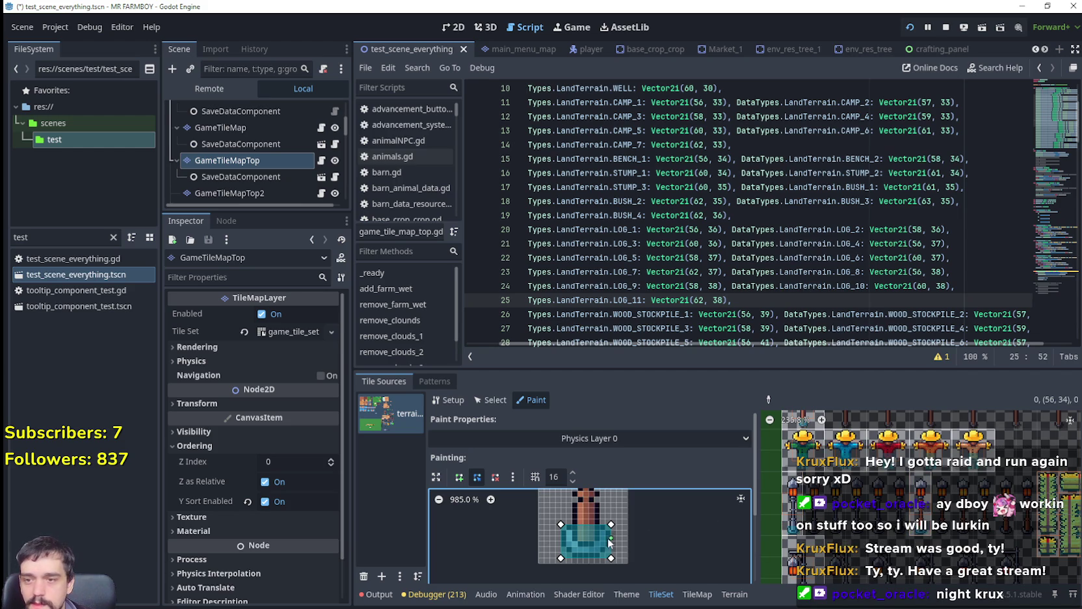
pyautogui.hscroll(-1, 907, 533)
pyautogui.scroll(-3, 839, 510)
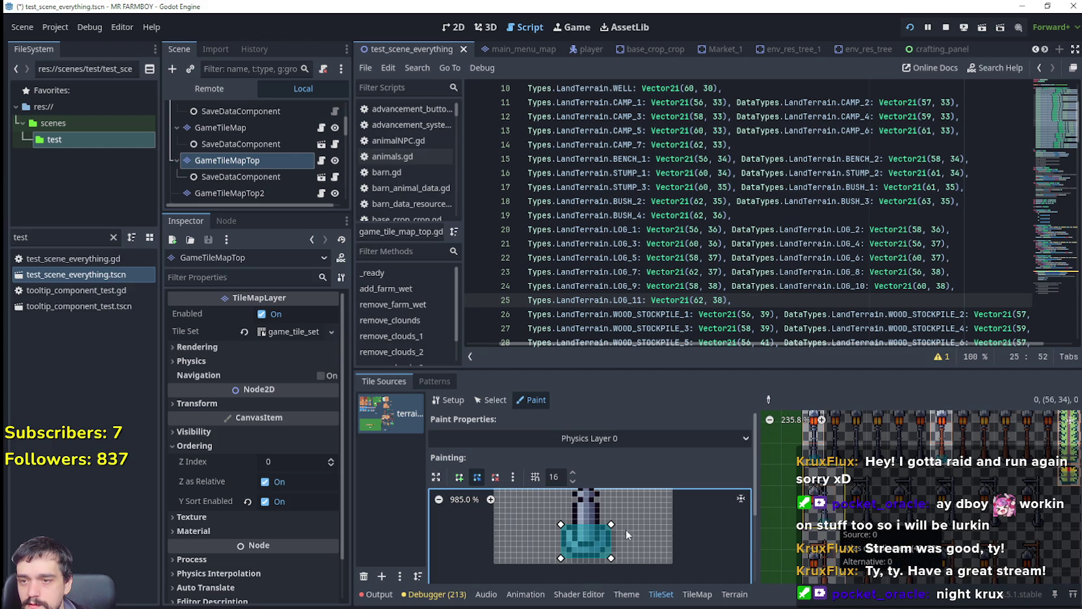
pyautogui.scroll(-2, 630, 532)
pyautogui.hscroll(2, 593, 491)
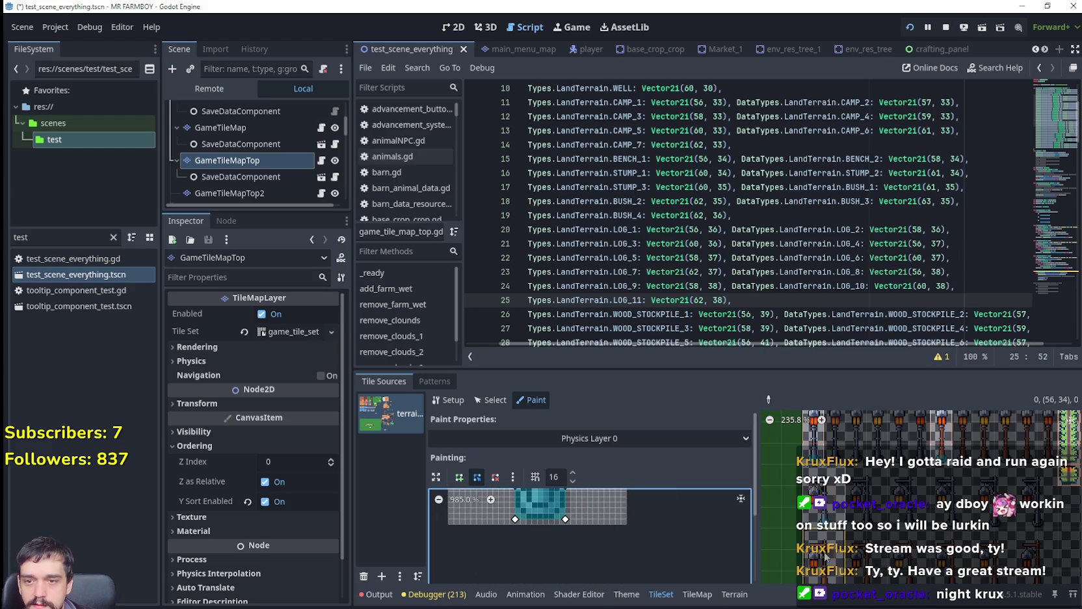
pyautogui.scroll(-3, 798, 528)
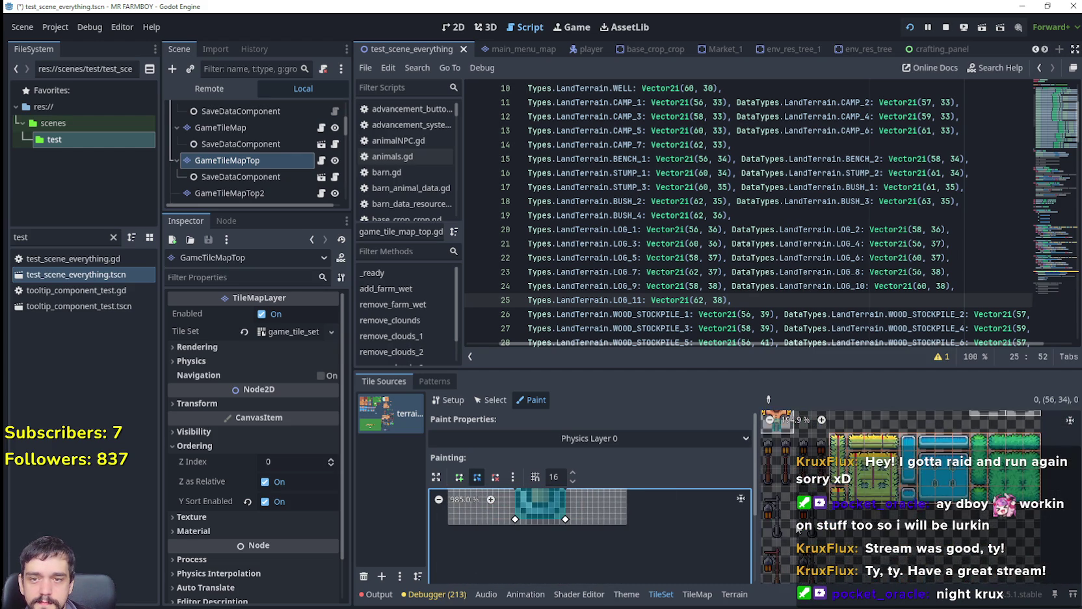
pyautogui.scroll(1, 797, 528)
pyautogui.hscroll(1, 798, 528)
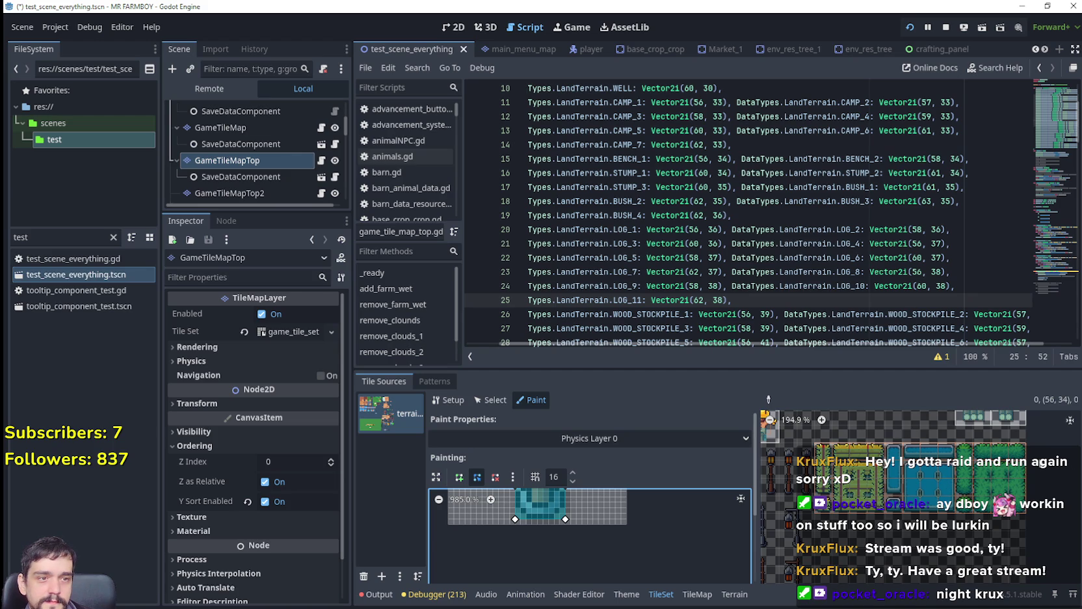
pyautogui.scroll(2, 798, 528)
pyautogui.scroll(4, 928, 509)
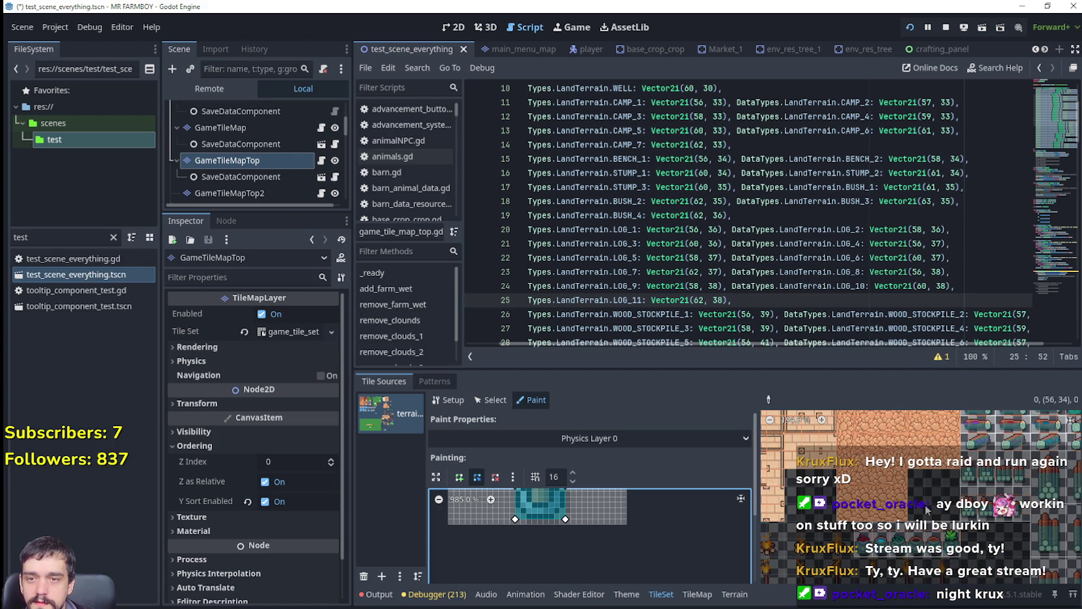
pyautogui.hscroll(5, 781, 561)
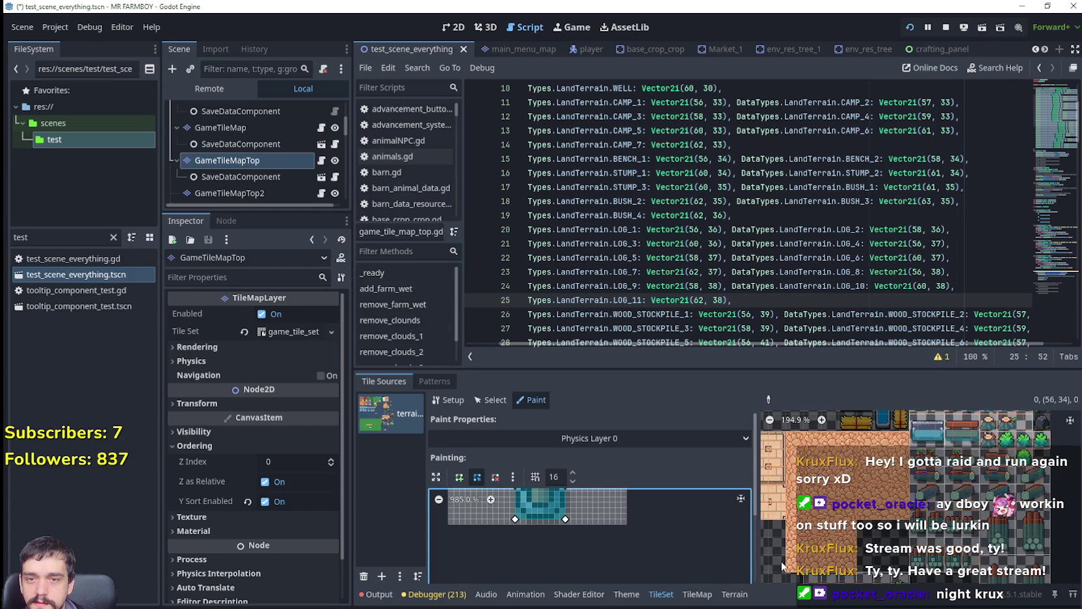
pyautogui.scroll(-3, 786, 515)
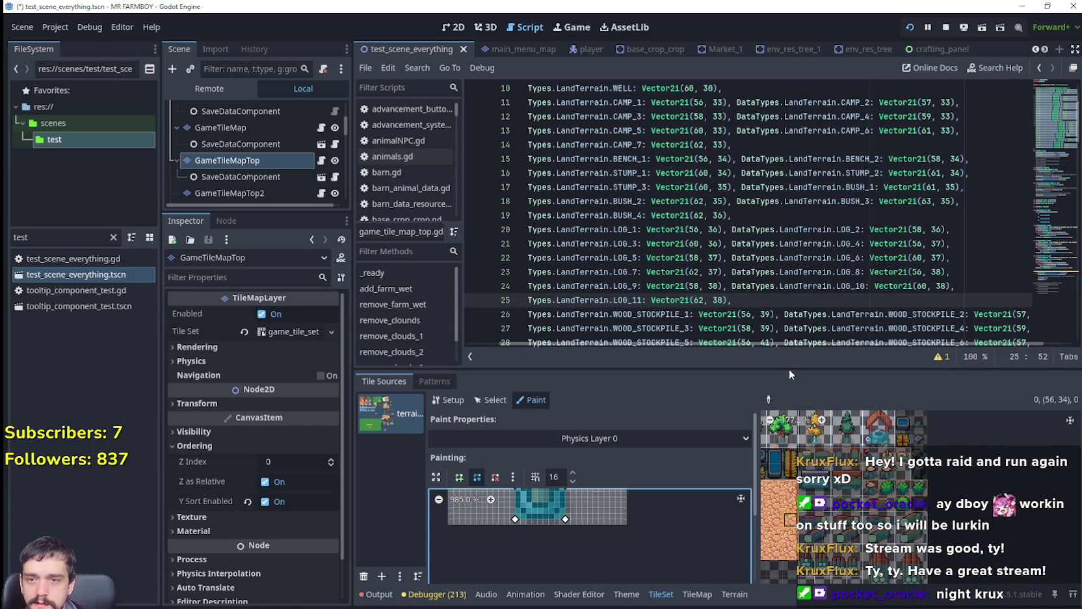
pyautogui.moveTo(791, 368); pyautogui.dragTo(788, 184)
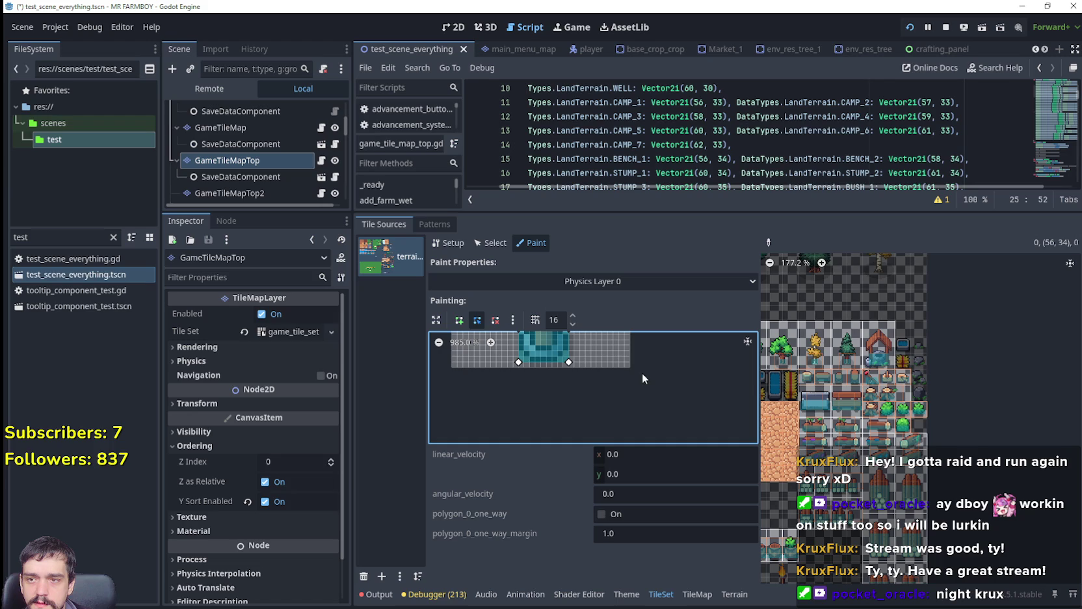
# Widen the atlas view and choose Z Index as the paint property.
pyautogui.moveTo(758, 394); pyautogui.dragTo(590, 393)
pyautogui.moveTo(861, 401)
pyautogui.mouseDown()
pyautogui.moveTo(805, 327)
pyautogui.moveTo(833, 285)
pyautogui.mouseUp()
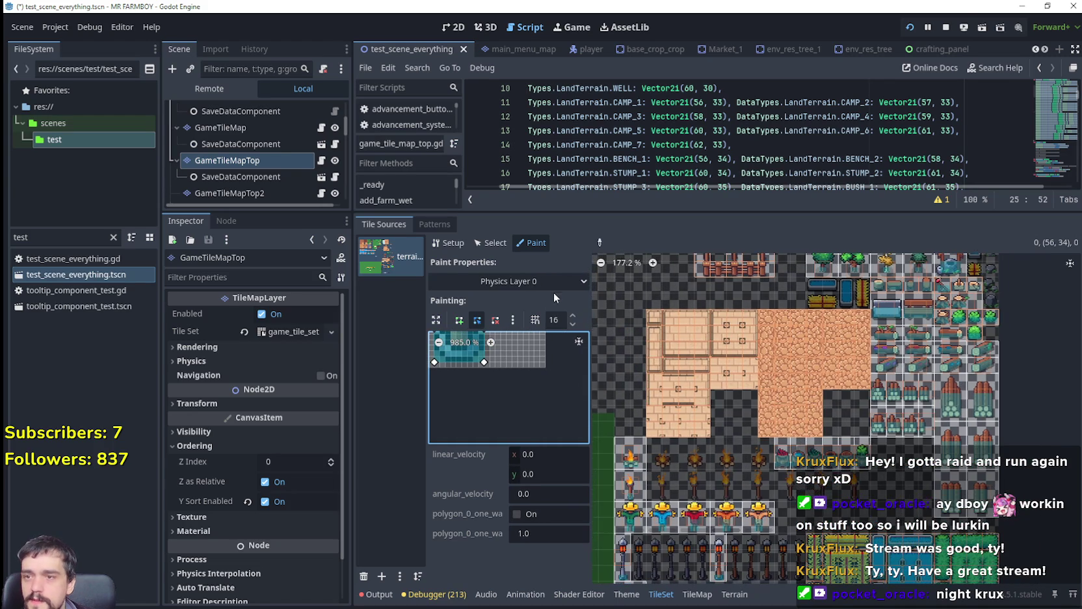
pyautogui.click(456, 280)
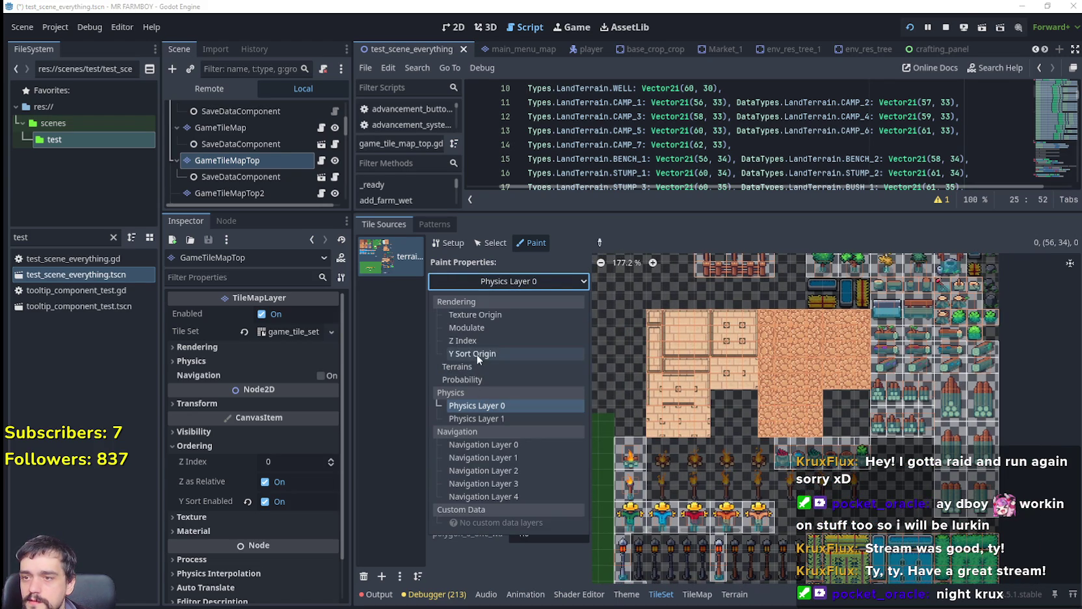
pyautogui.click(471, 340)
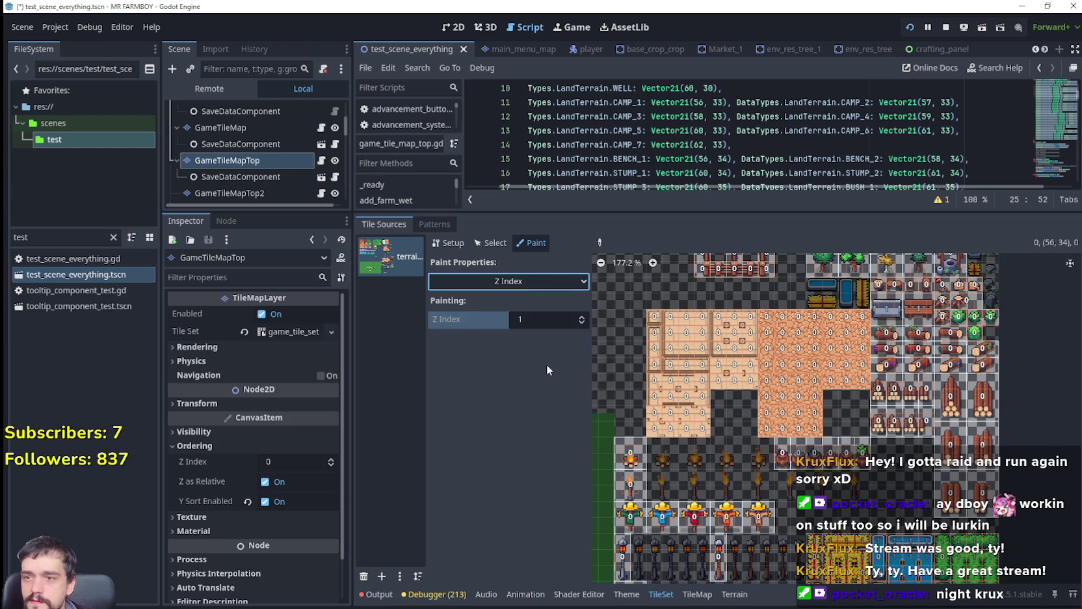
# Paint Z Index 1 onto the camp tiles at atlas coordinates (60, 33), (58, 33) and (56, 33).
pyautogui.click(955, 292)
pyautogui.click(923, 292)
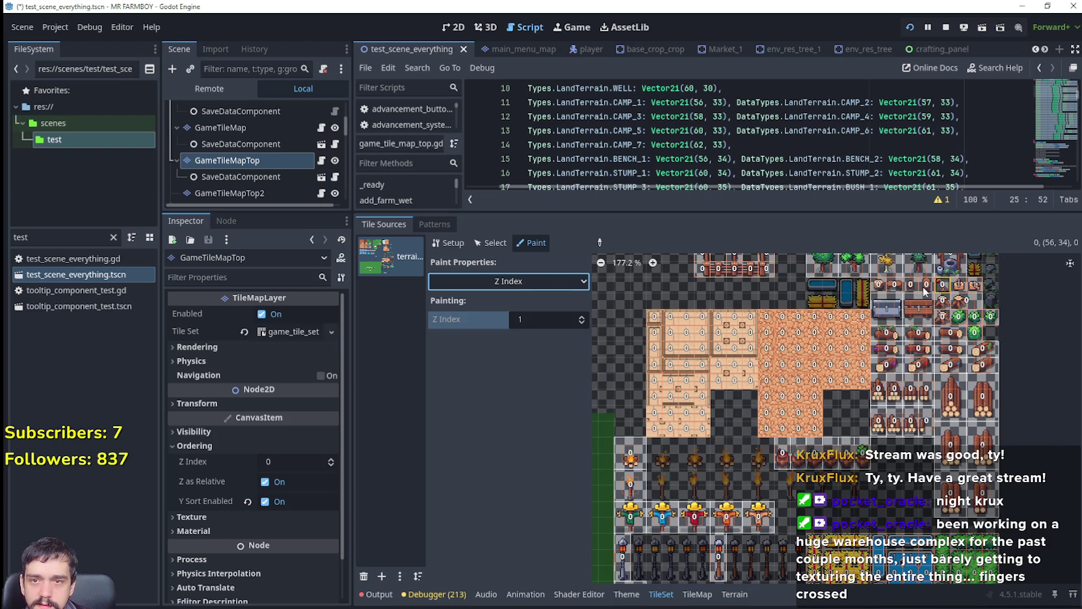
pyautogui.click(892, 289)
pyautogui.scroll(3, 996, 328)
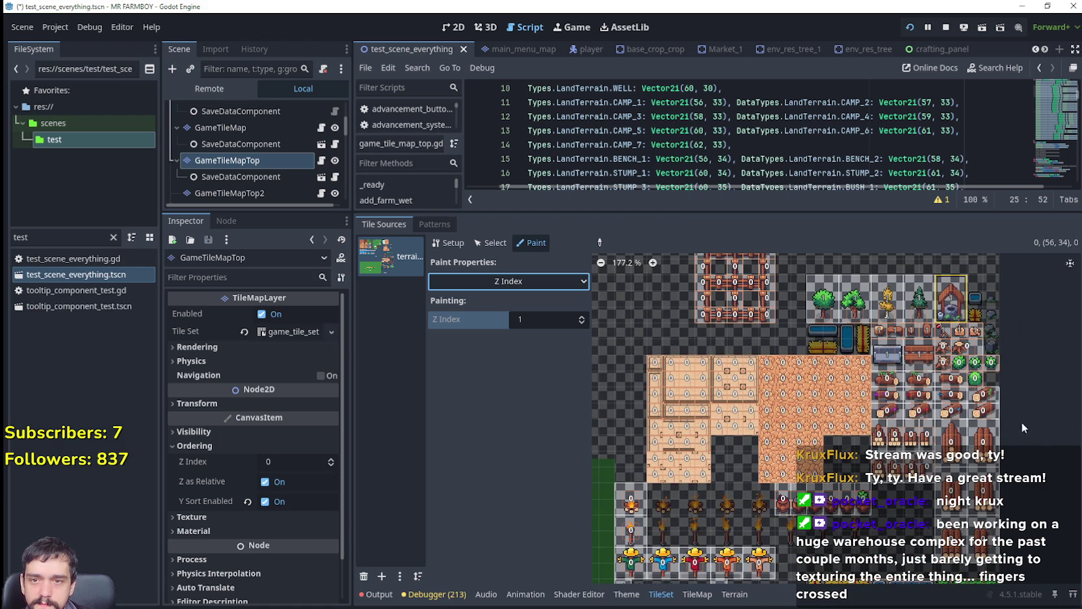
pyautogui.moveTo(947, 383)
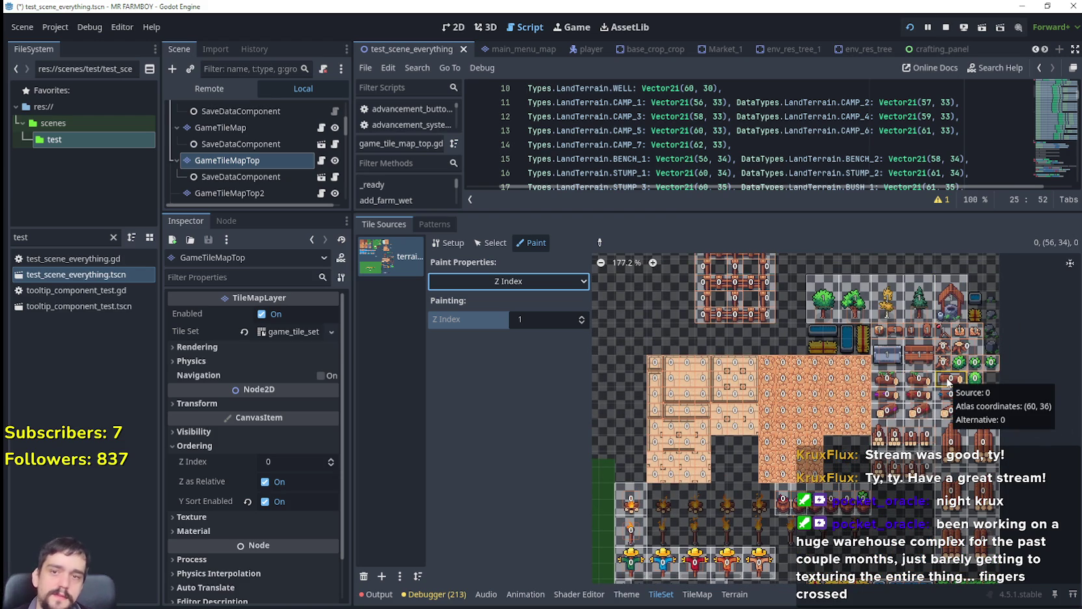
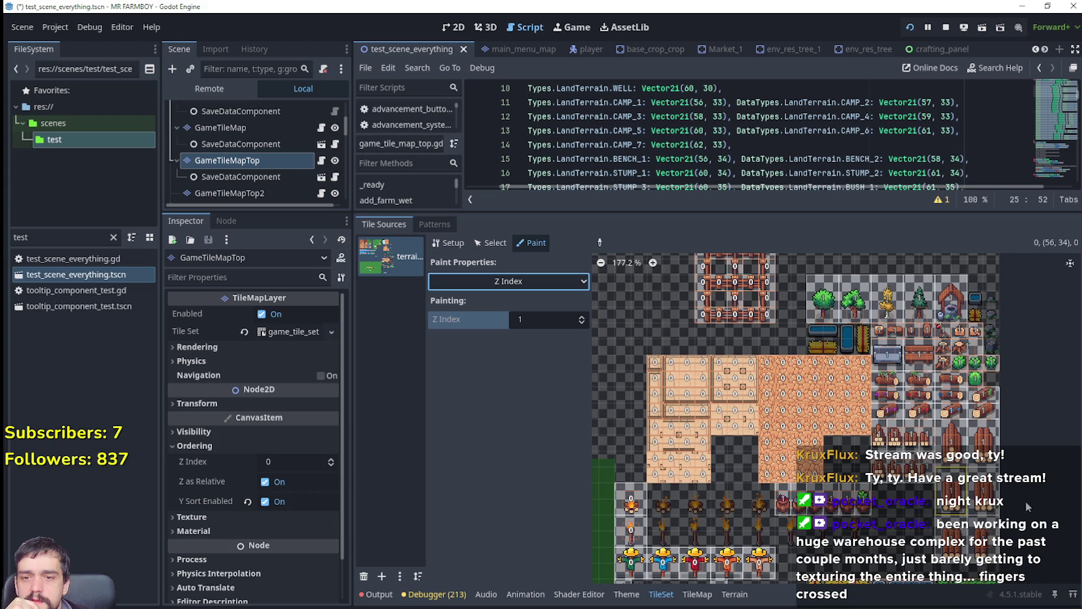
# Scroll the TileSet atlas to the fountain tiles and open the Paint Properties list.
pyautogui.scroll(-3, 1021, 507)
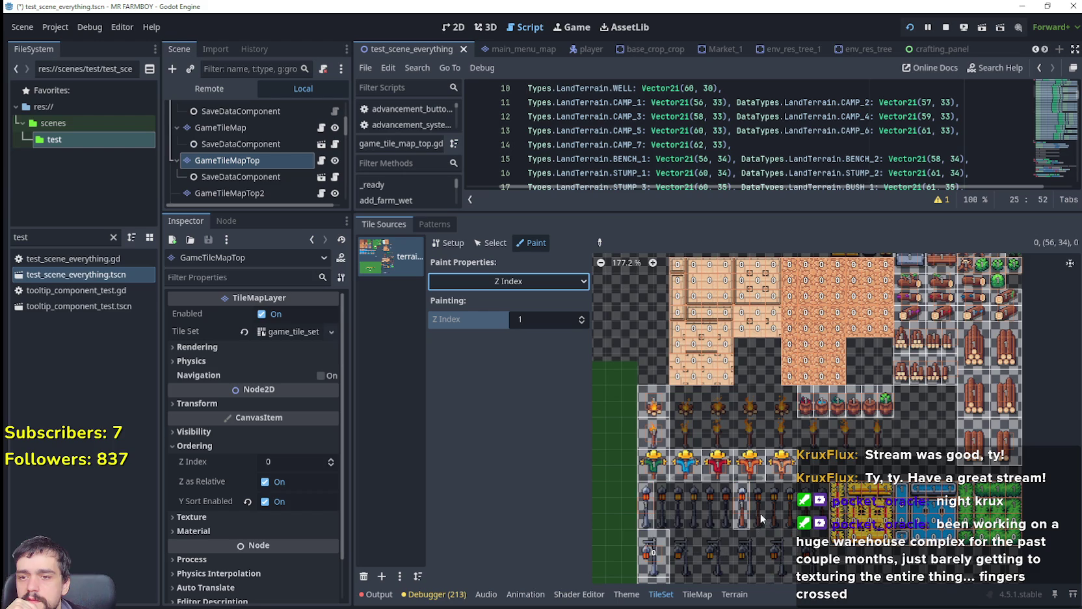
pyautogui.scroll(-3, 758, 473)
pyautogui.scroll(-1, 754, 450)
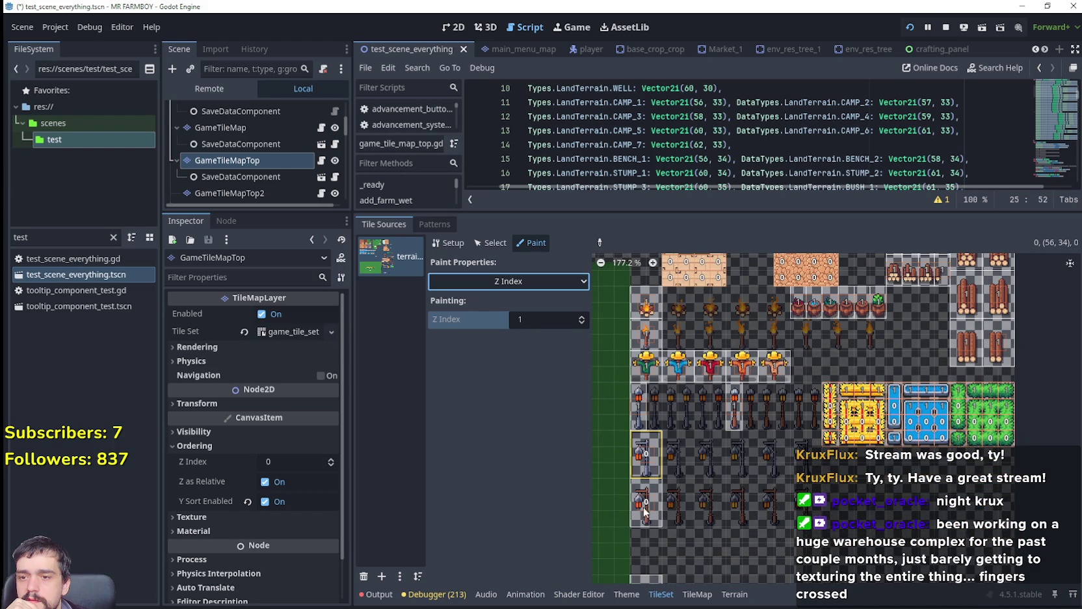
pyautogui.scroll(-5, 663, 491)
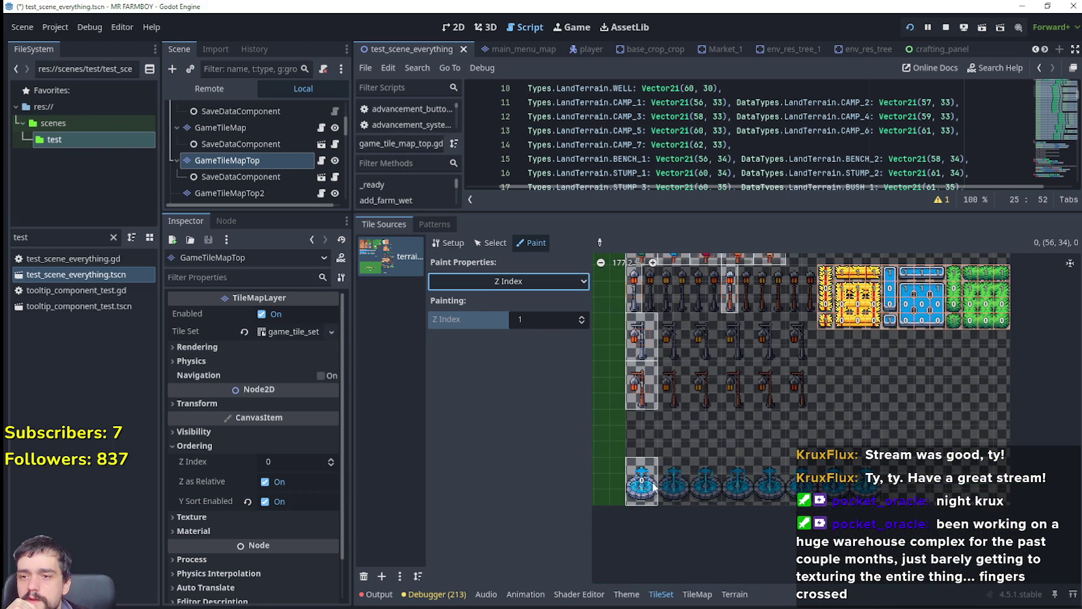
pyautogui.scroll(2, 753, 420)
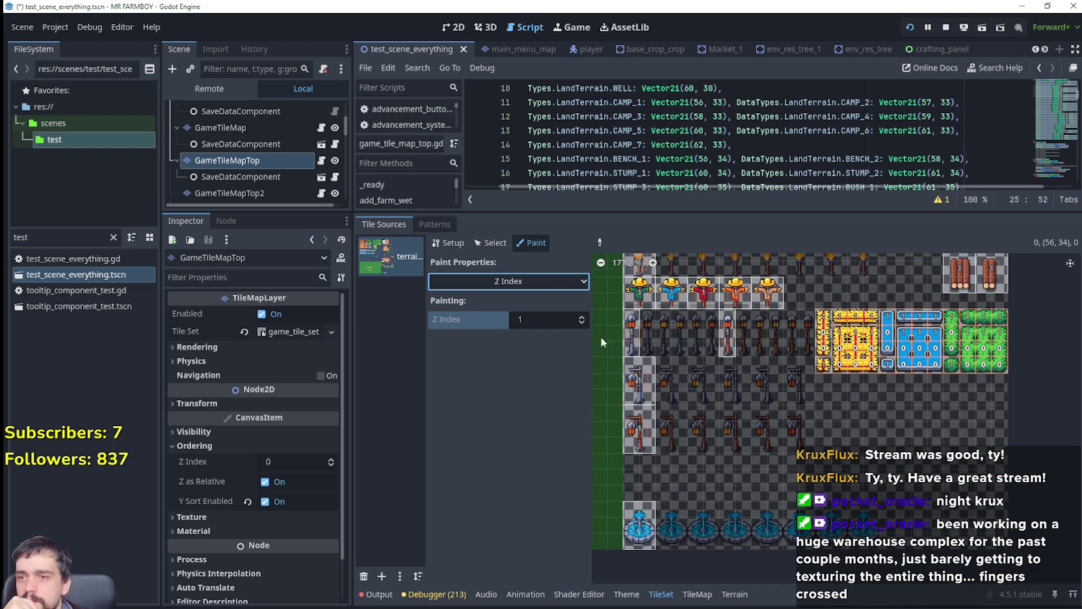
pyautogui.click(545, 280)
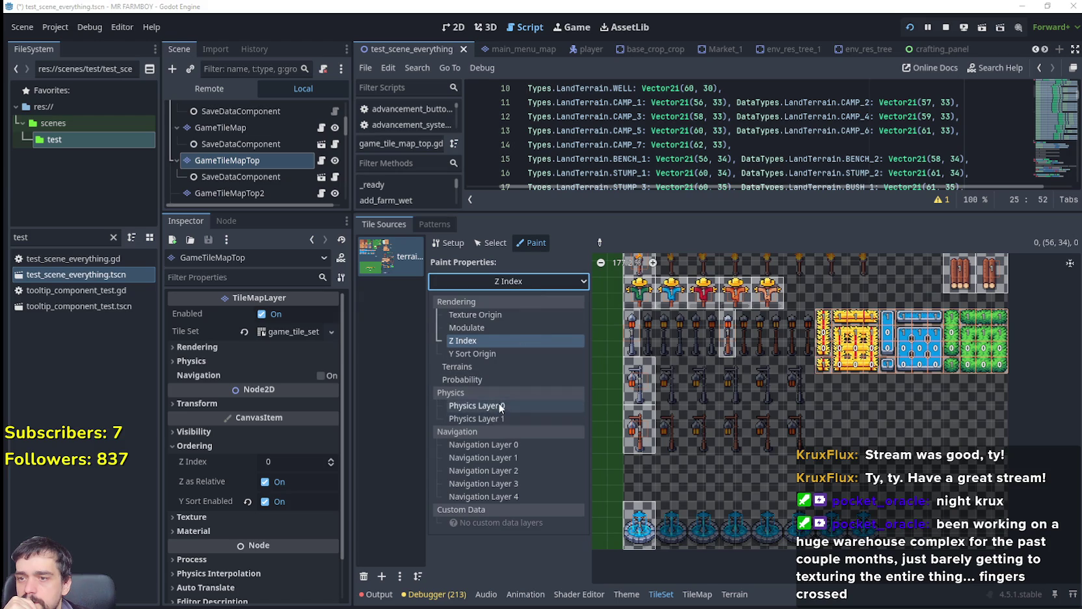
# Switch painting to Physics Layer 0 and widen the collision painting area.
pyautogui.click(500, 406)
pyautogui.moveTo(639, 548); pyautogui.dragTo(739, 439)
pyautogui.scroll(5, 738, 433)
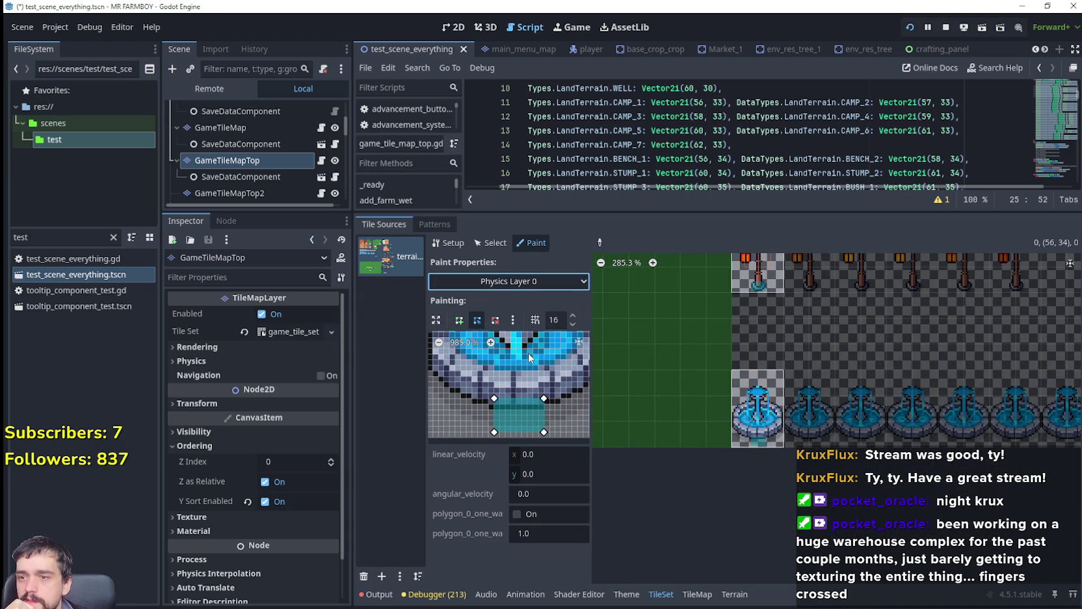
pyautogui.scroll(4, 528, 353)
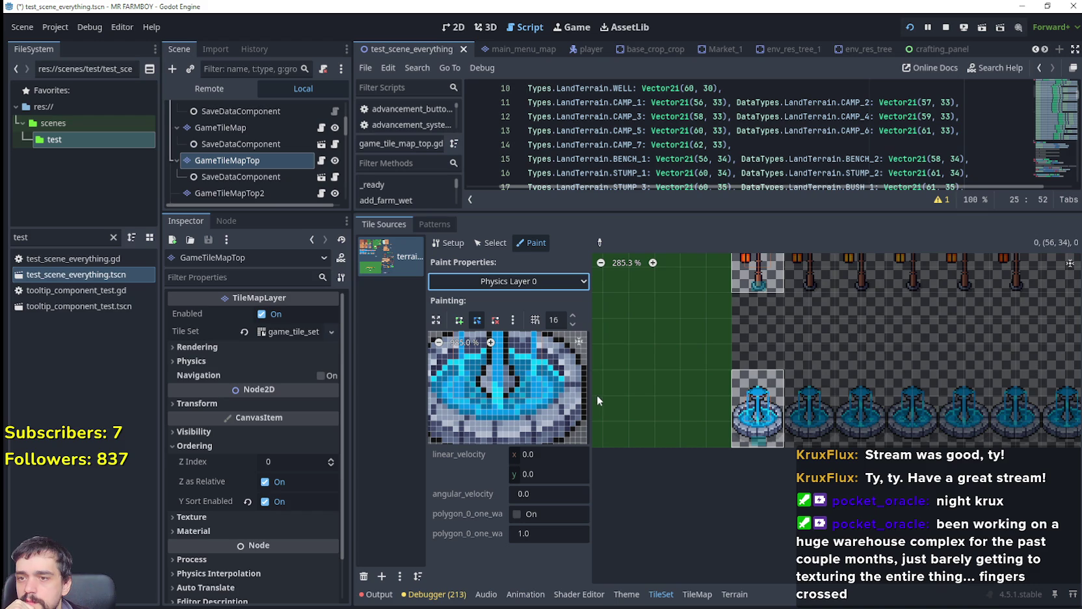
pyautogui.moveTo(592, 395); pyautogui.dragTo(860, 416)
# Drag the fountain tile's collision vertices into a flat rectangle over the basin.
pyautogui.scroll(-5, 722, 430)
pyautogui.moveTo(650, 424); pyautogui.dragTo(707, 351)
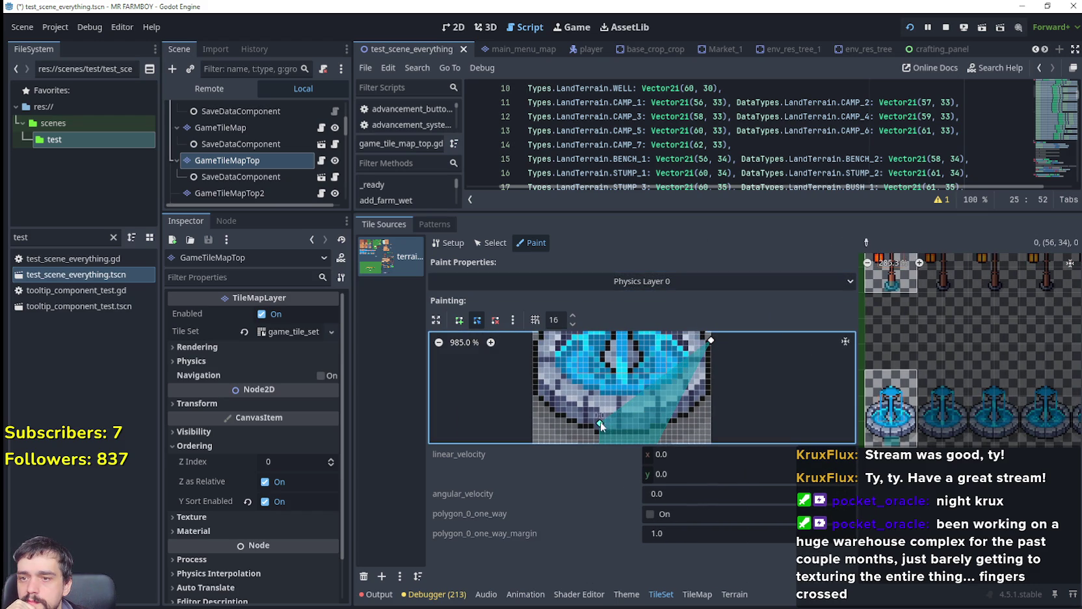
pyautogui.scroll(-4, 660, 409)
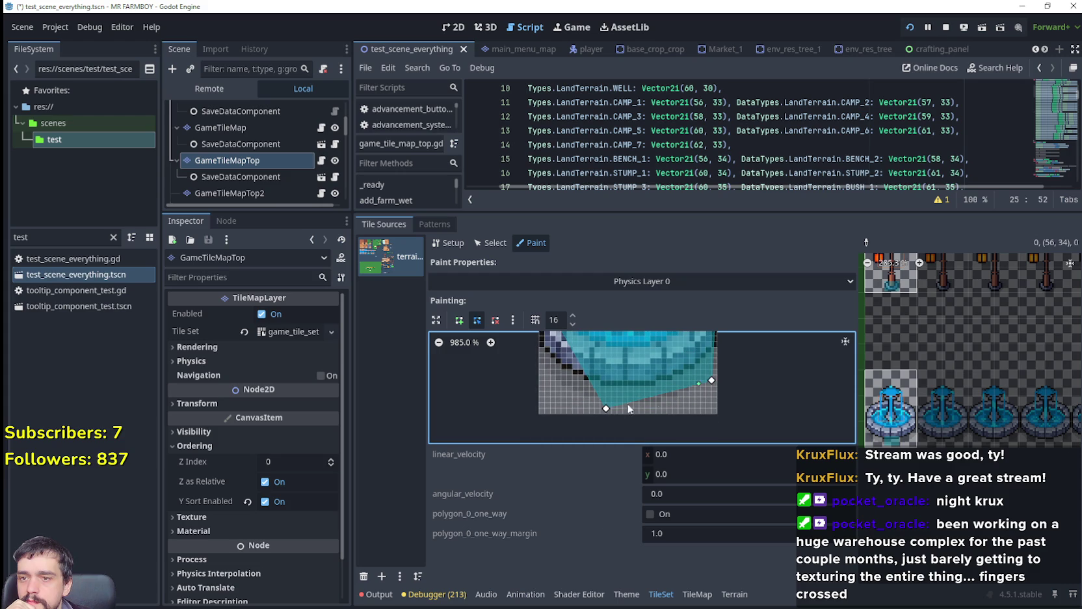
pyautogui.scroll(2, 589, 406)
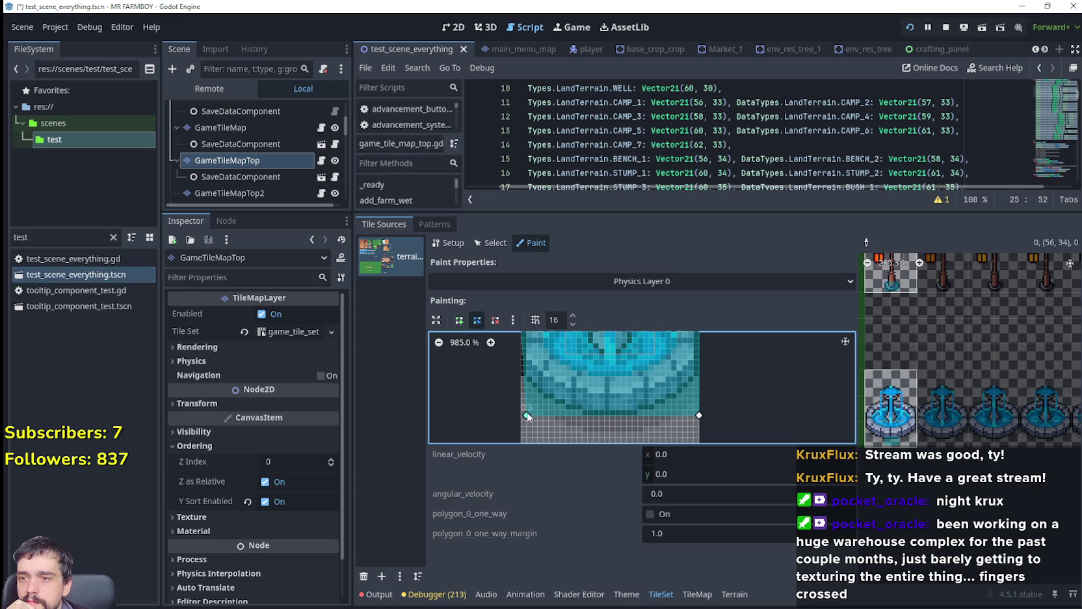
pyautogui.scroll(3, 546, 429)
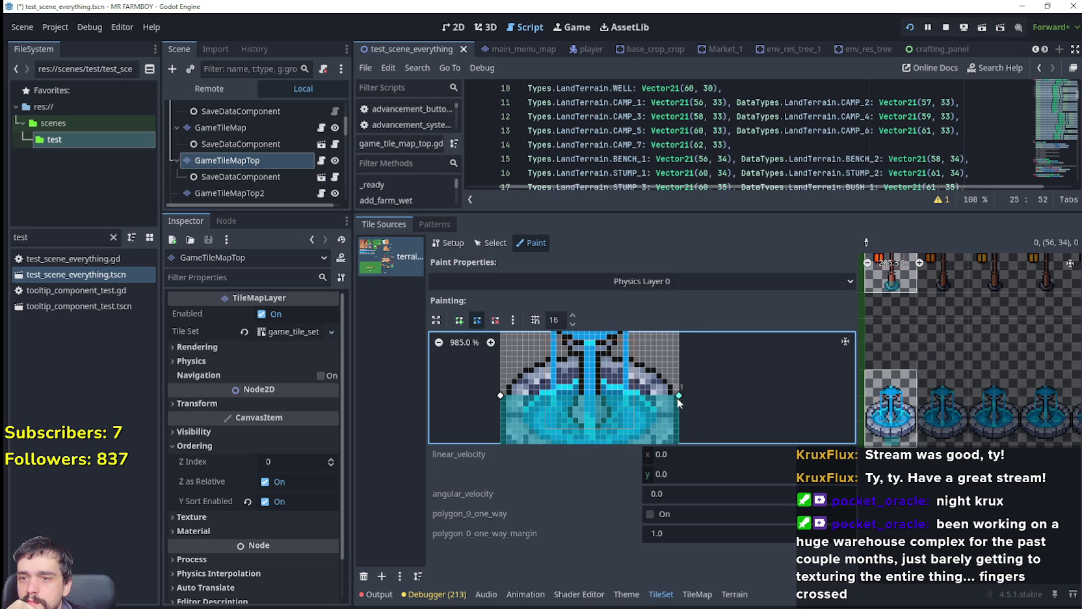
pyautogui.moveTo(501, 395); pyautogui.dragTo(501, 384)
pyautogui.moveTo(647, 408)
pyautogui.mouseDown()
pyautogui.moveTo(636, 448)
pyautogui.moveTo(601, 362)
pyautogui.mouseUp()
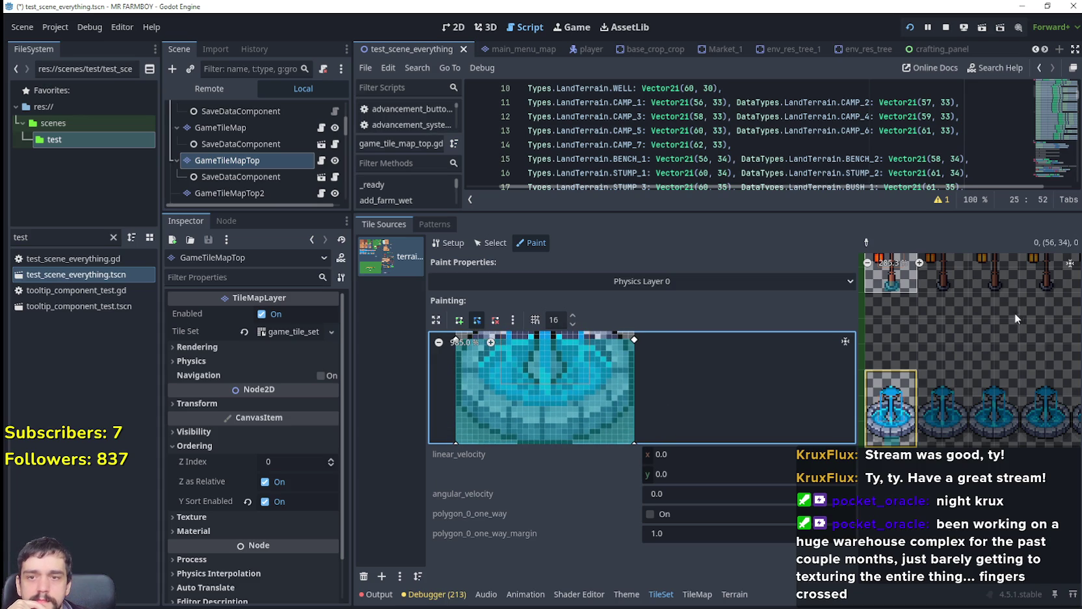
pyautogui.scroll(-10, 900, 400)
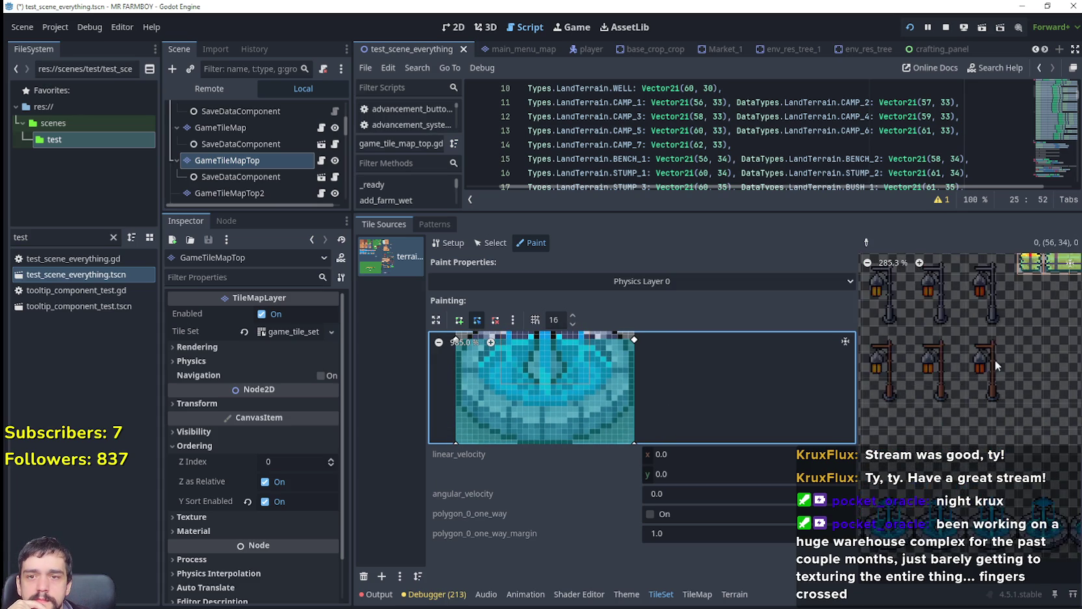
pyautogui.scroll(-5, 1000, 379)
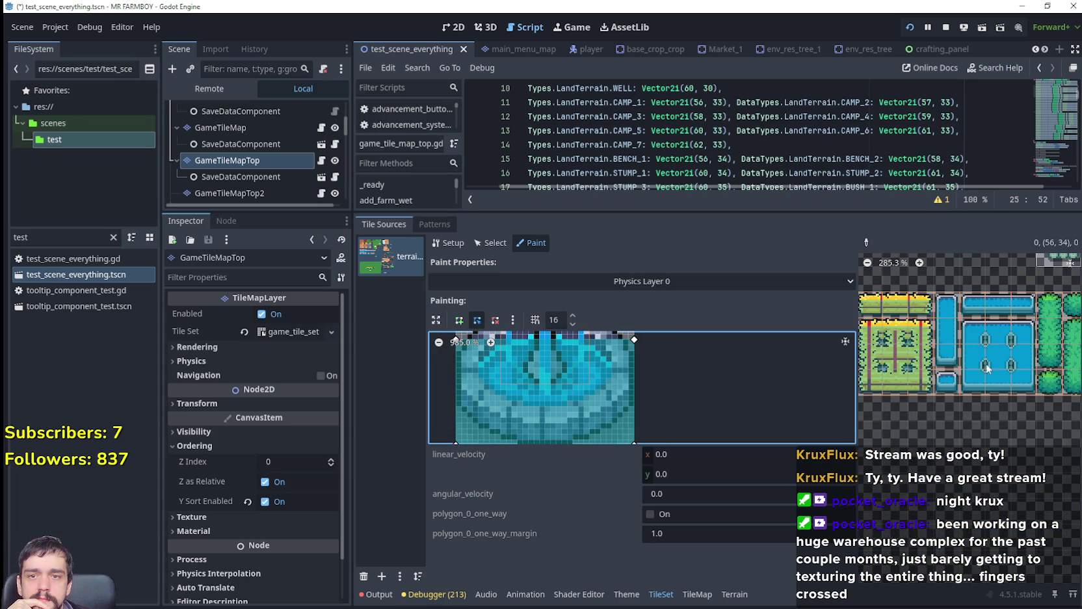
pyautogui.scroll(8, 876, 332)
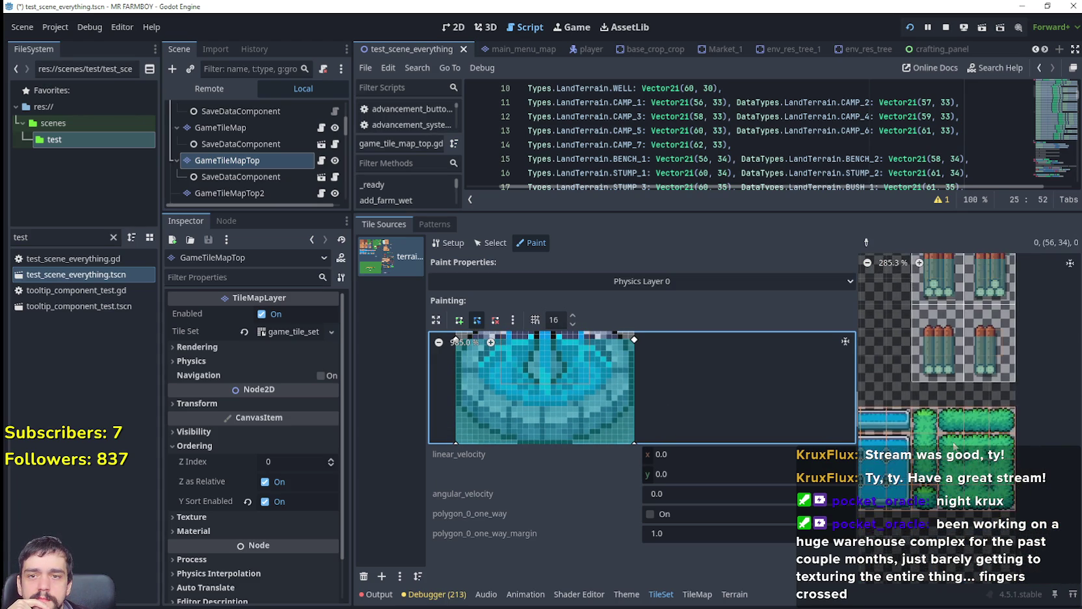
pyautogui.hscroll(-1, 1027, 480)
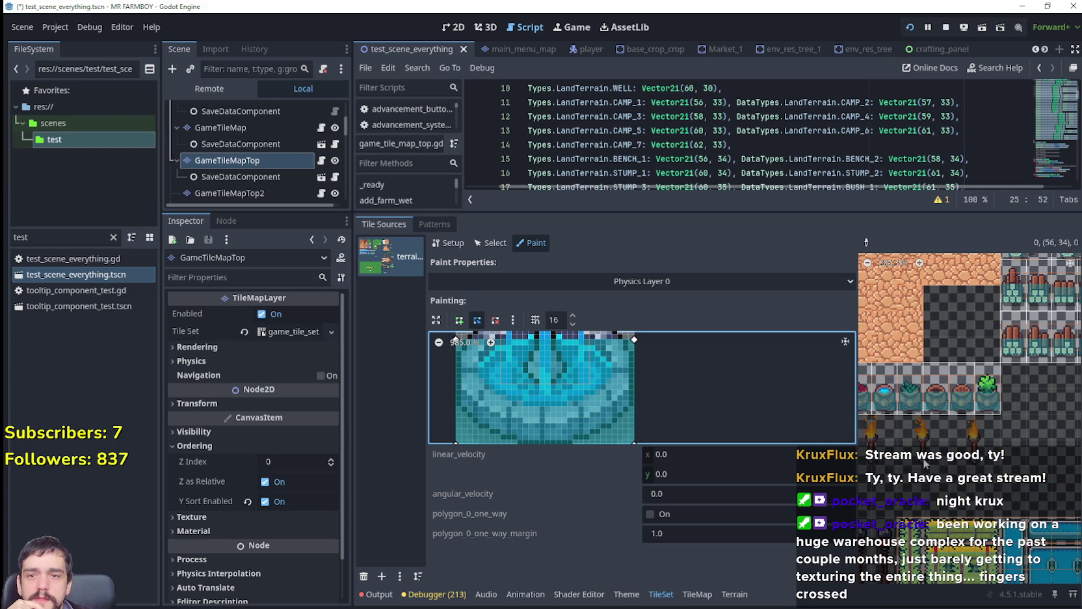
pyautogui.hscroll(-4, 1025, 473)
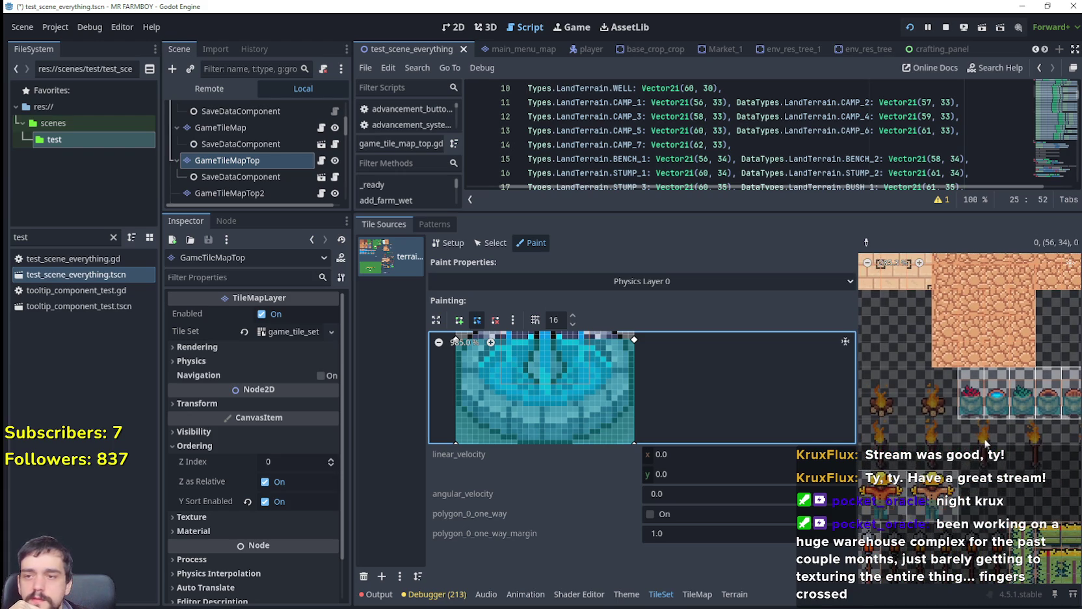
pyautogui.scroll(-2, 1026, 473)
# Walk the player around the well and past the lamp post to test their collisions.
pyautogui.press('s')
pyautogui.press('a')
pyautogui.press('s')
pyautogui.press('d')
pyautogui.press('w')
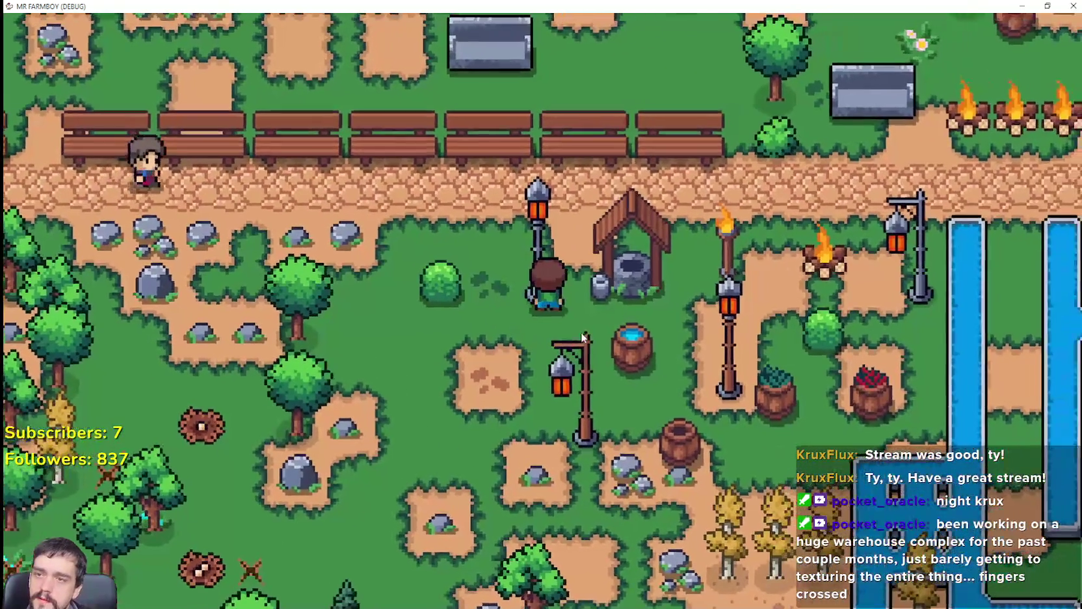
pyautogui.press('w')
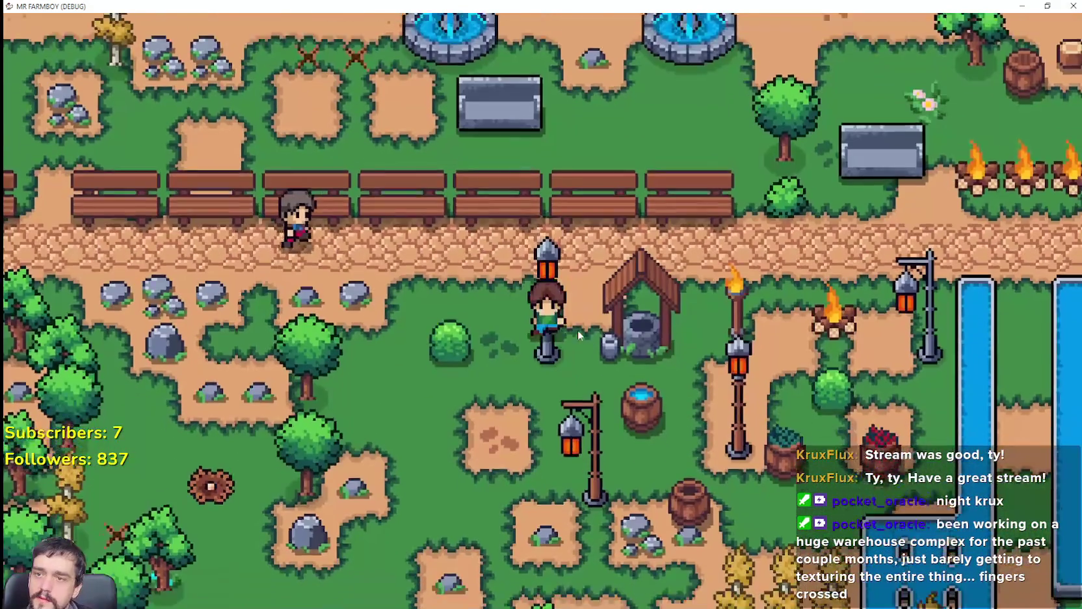
pyautogui.press('d')
pyautogui.press('s')
pyautogui.press('w')
pyautogui.press('d')
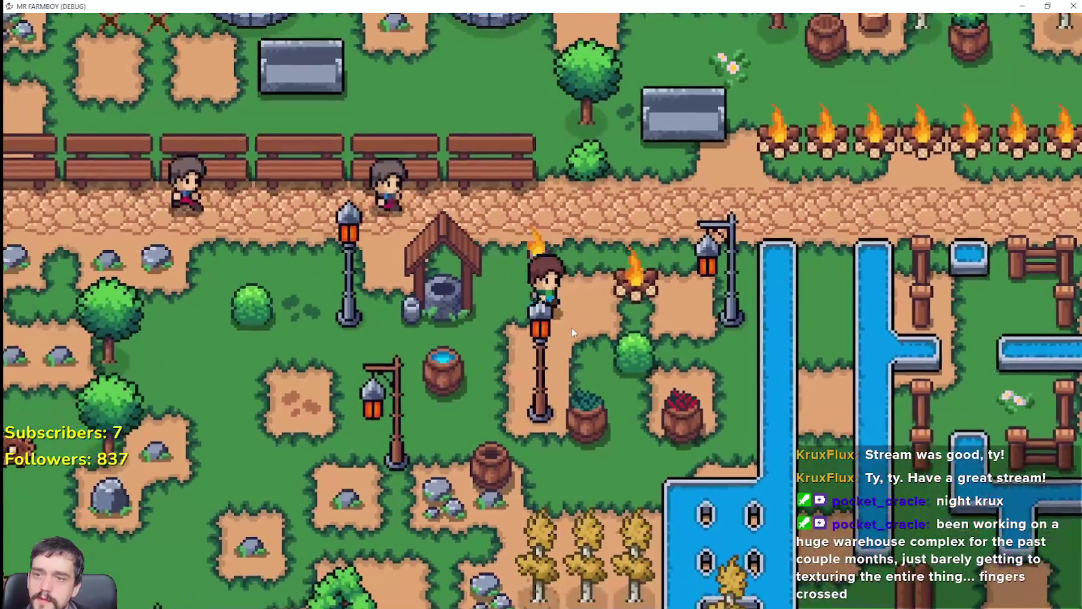
pyautogui.press('d')
pyautogui.press('s')
pyautogui.press('s')
pyautogui.press('a')
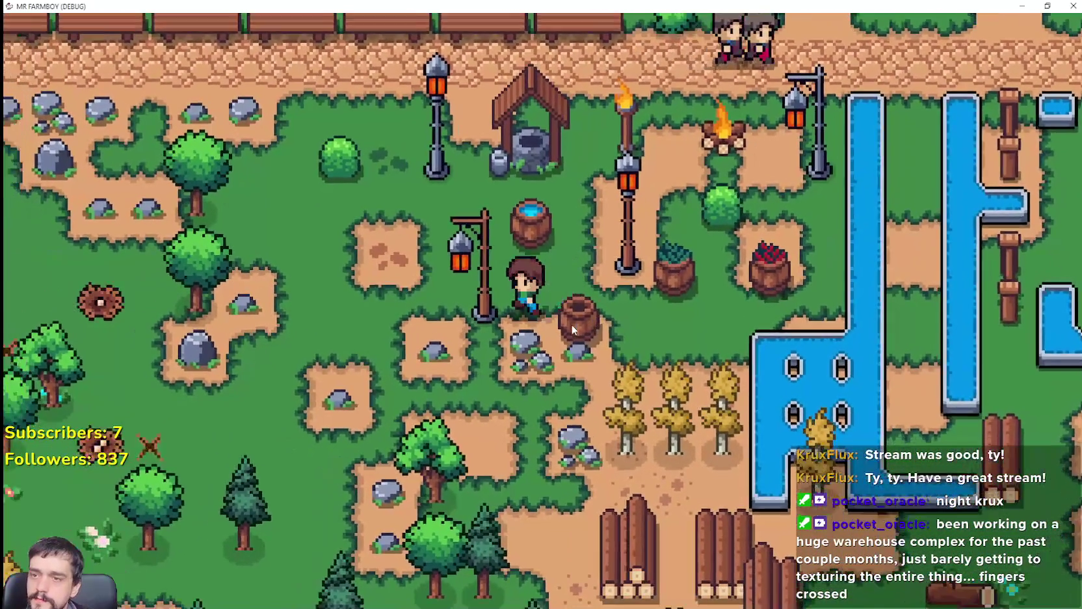
pyautogui.press('s')
# Mine the rocks beside the player and near the crops.
pyautogui.click(636, 314)
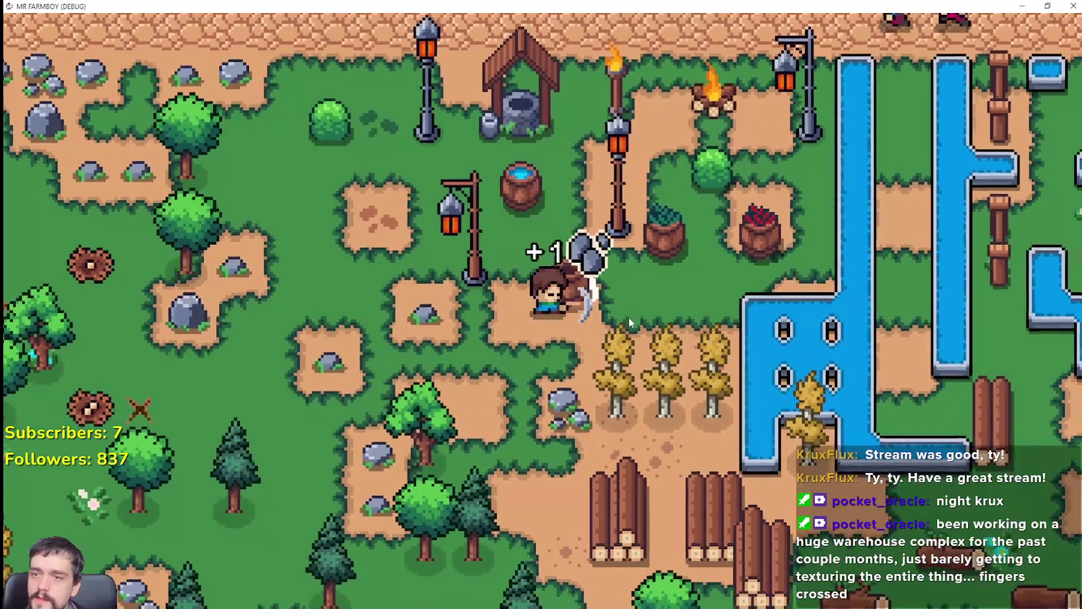
pyautogui.press('d')
pyautogui.press('w')
pyautogui.press('a')
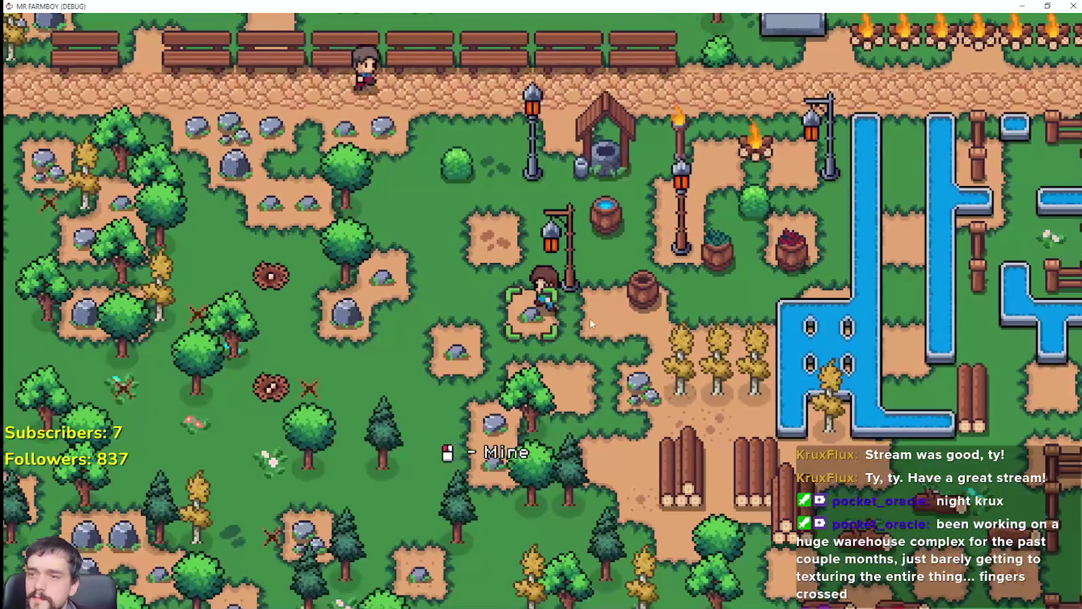
pyautogui.click(589, 318)
# Walk through the bench gap and test collisions against the fountains and the well.
pyautogui.press('w')
pyautogui.press('a')
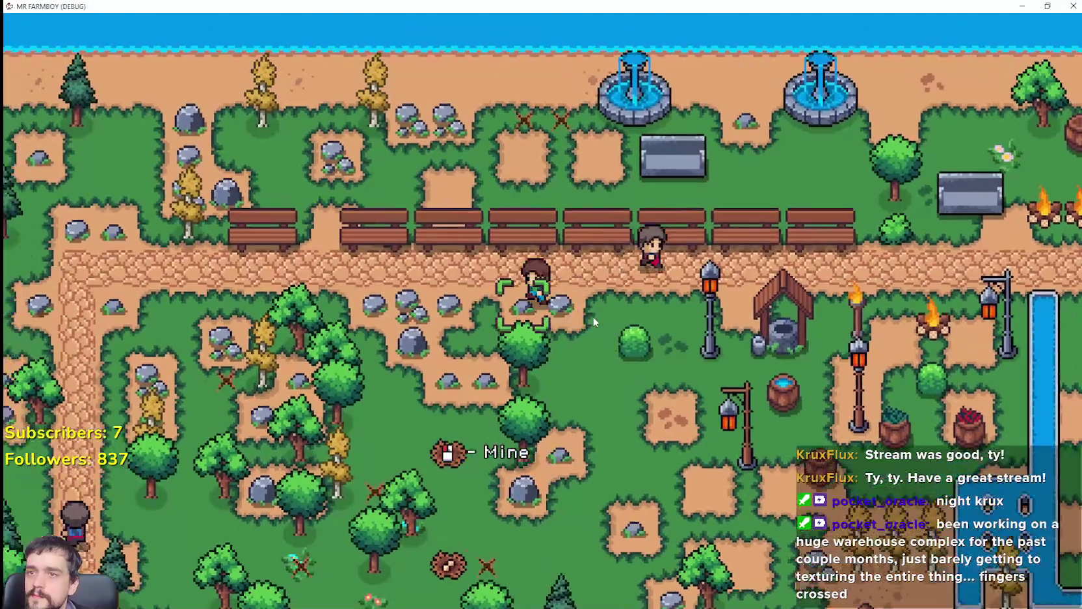
pyautogui.press('w')
pyautogui.press('a')
pyautogui.press('d')
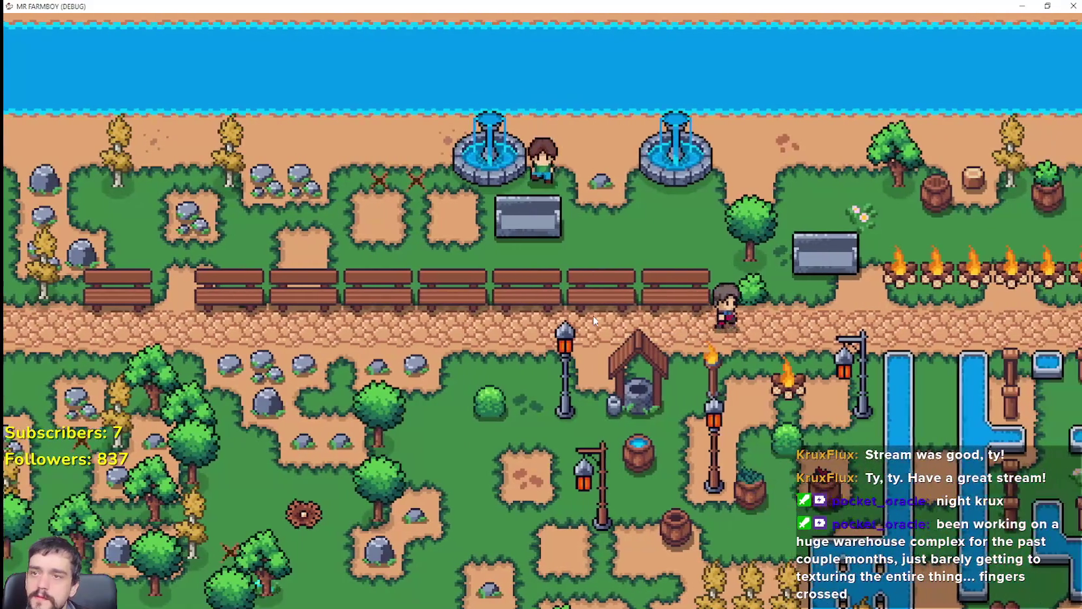
pyautogui.press('d')
pyautogui.press('a')
pyautogui.press('d')
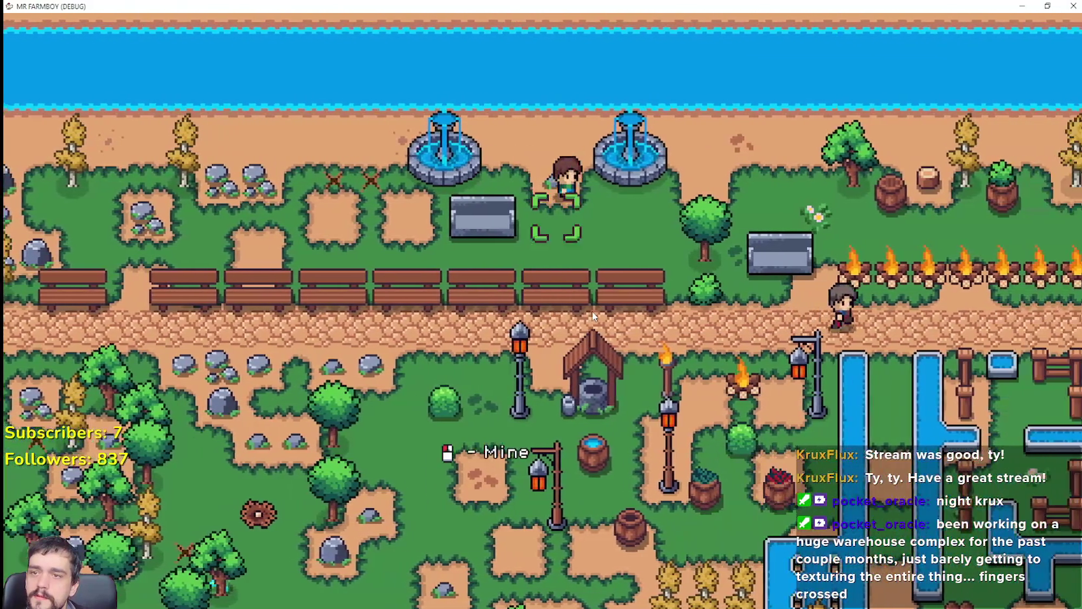
pyautogui.press('d')
pyautogui.press('s')
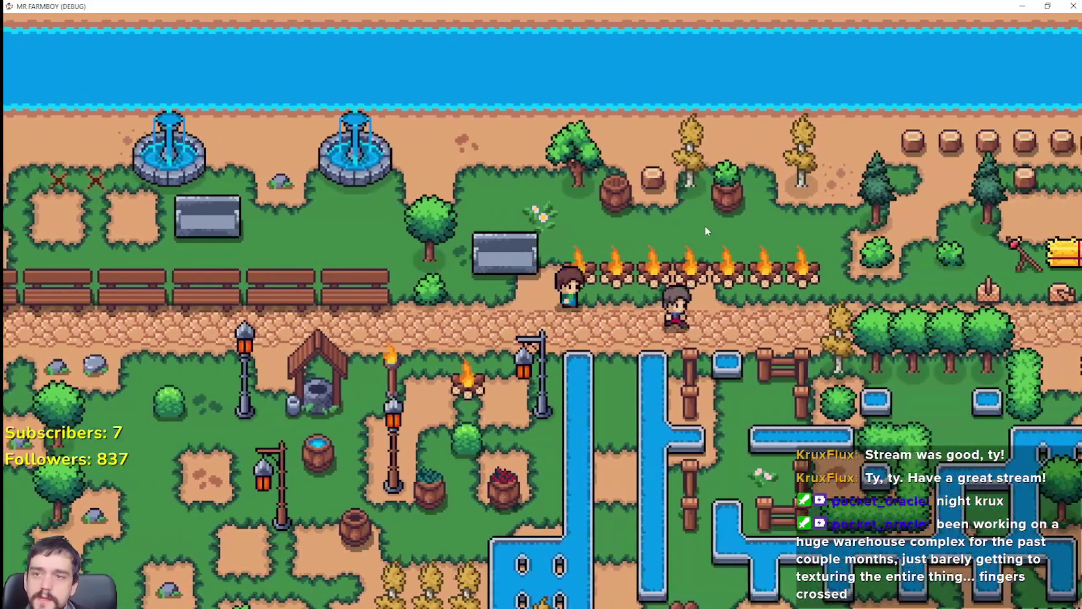
pyautogui.press('d')
pyautogui.press('s')
pyautogui.press('a')
pyautogui.press('s')
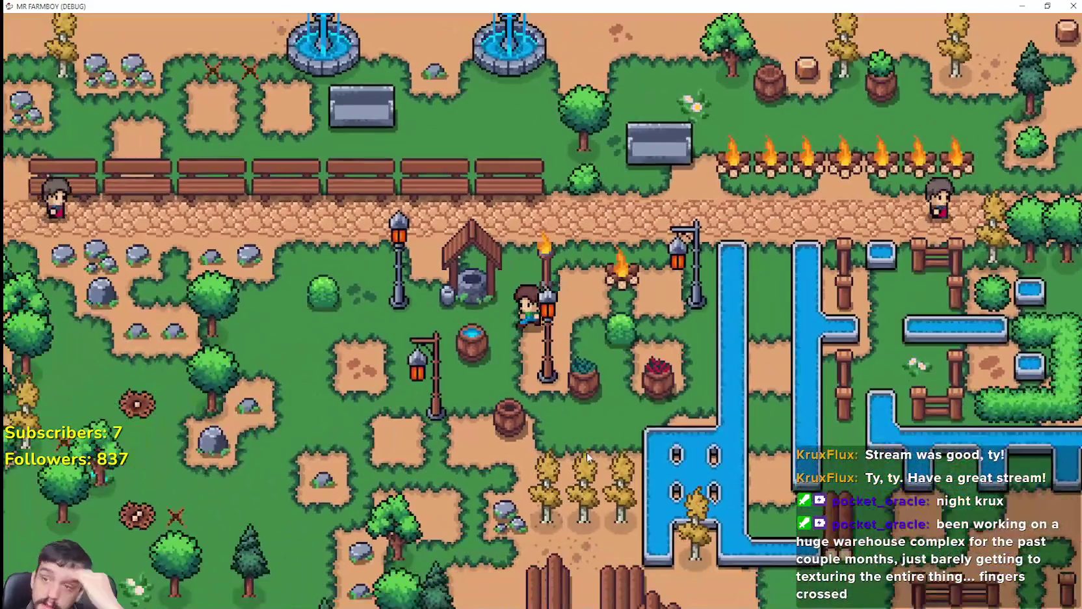
pyautogui.press('a')
pyautogui.press('w')
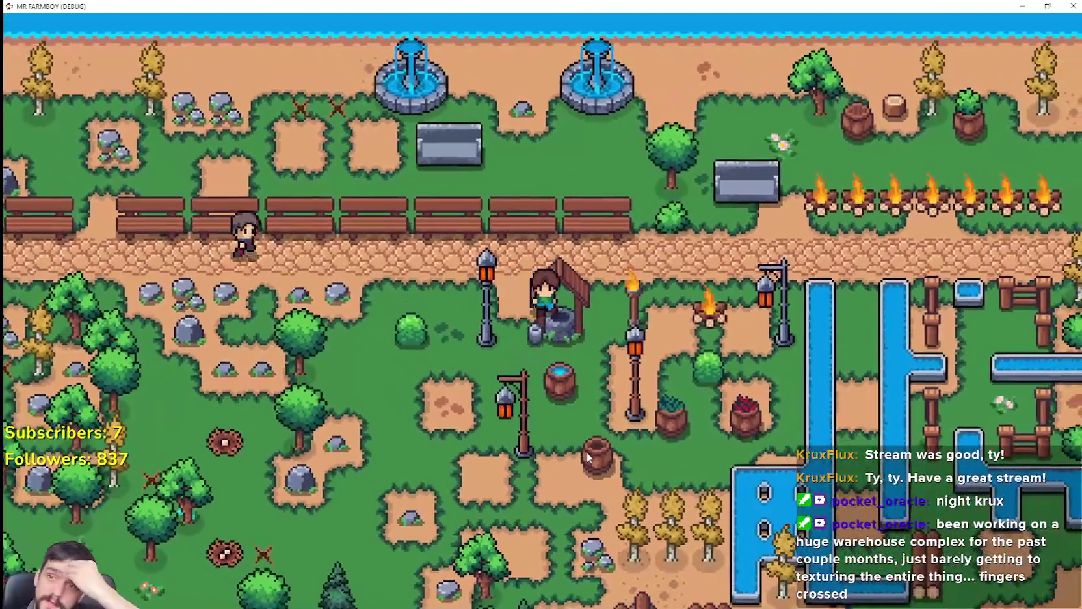
pyautogui.press('d')
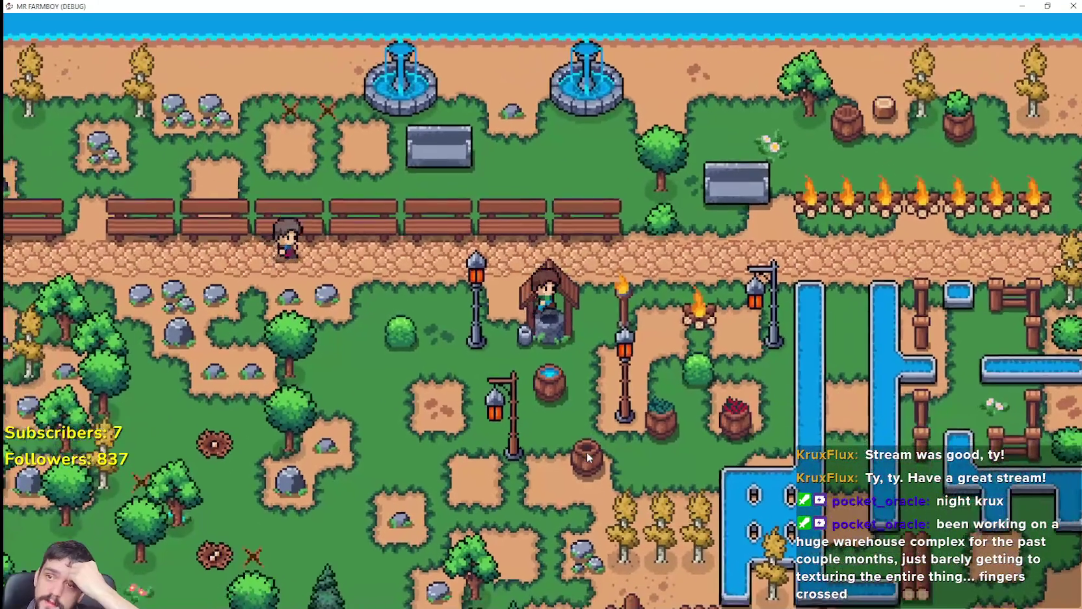
pyautogui.press('a')
pyautogui.press('s')
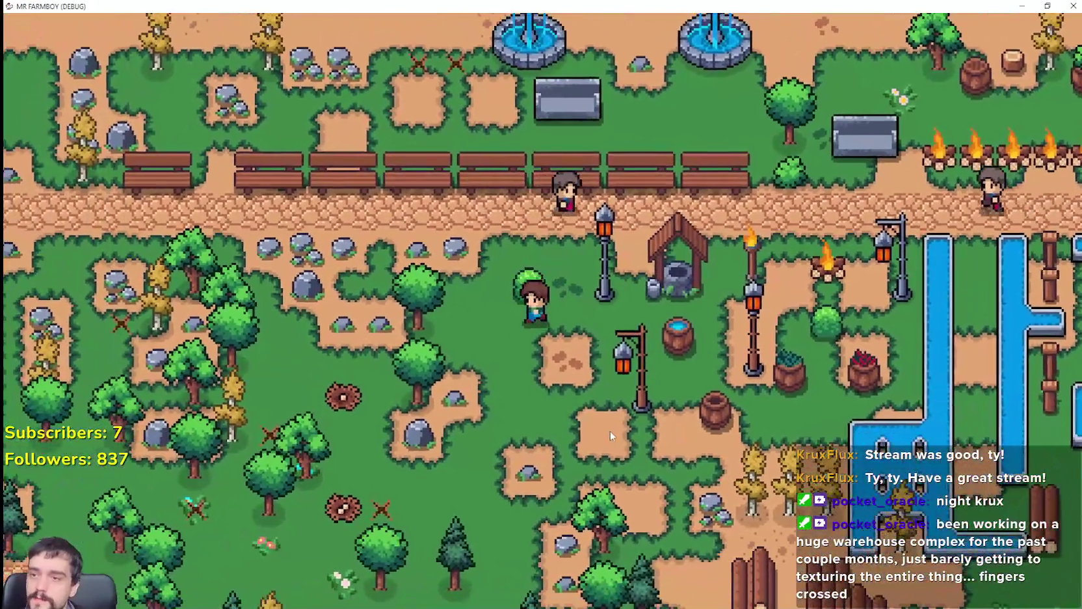
# Build a second well from the crafting menu beside the player, then exit to the editor.
pyautogui.press('s')
pyautogui.press('c')
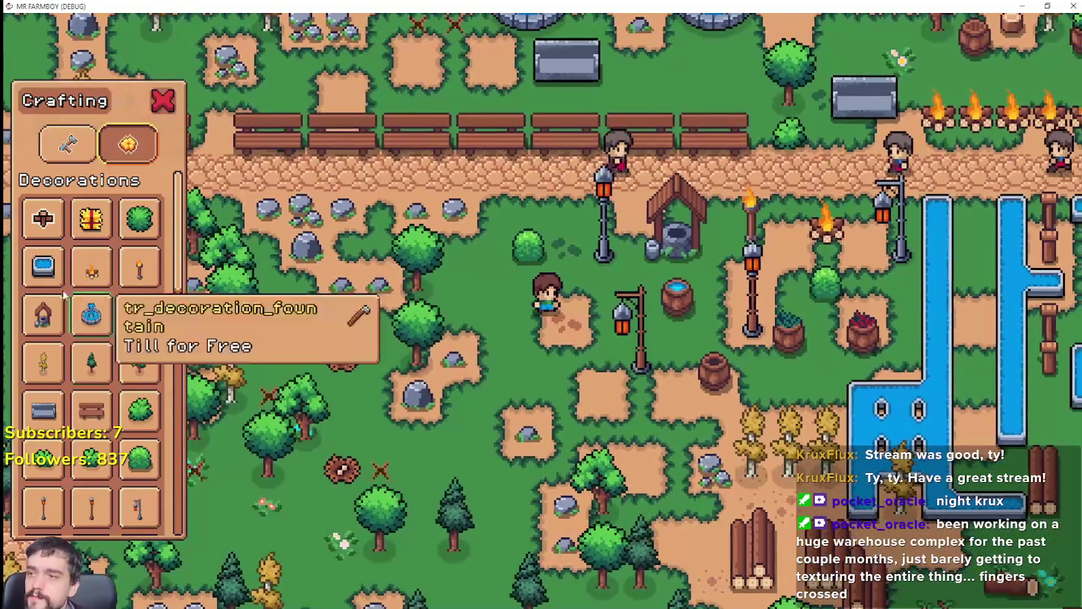
pyautogui.click(43, 315)
pyautogui.press('w')
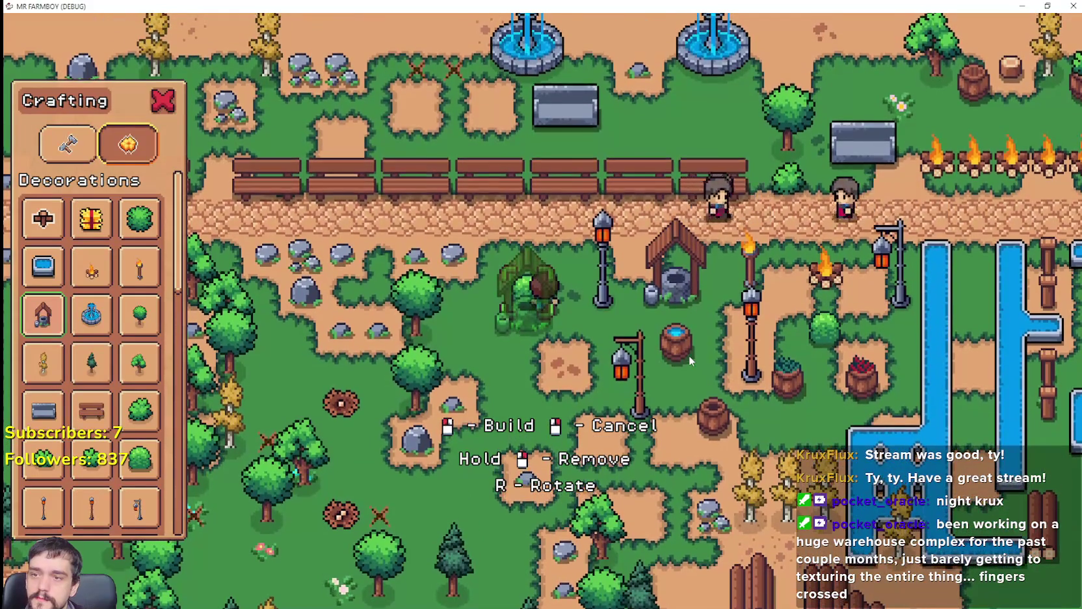
pyautogui.press('s')
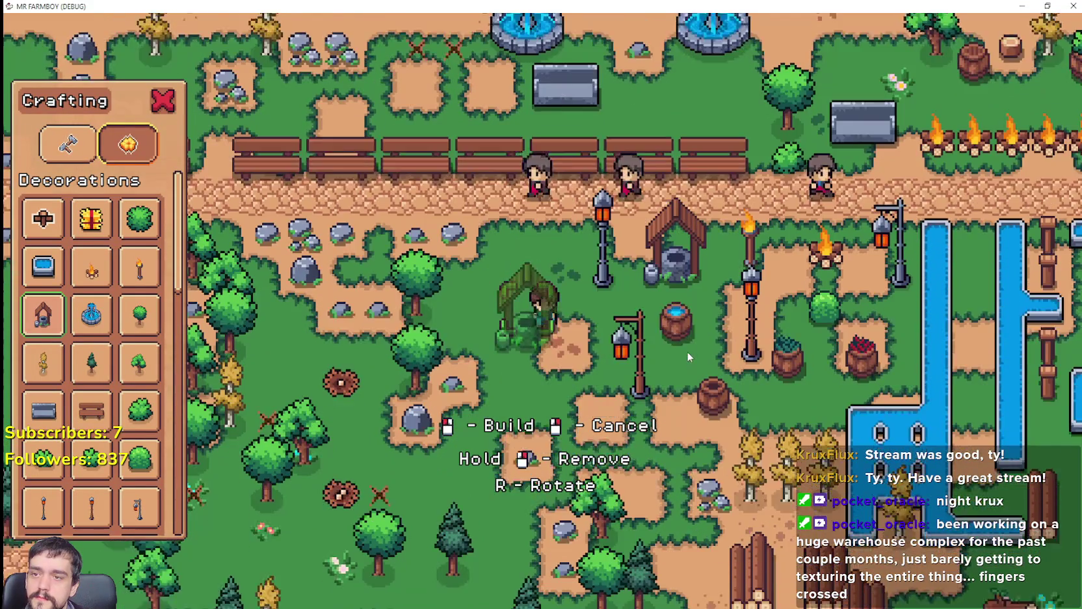
pyautogui.press('w')
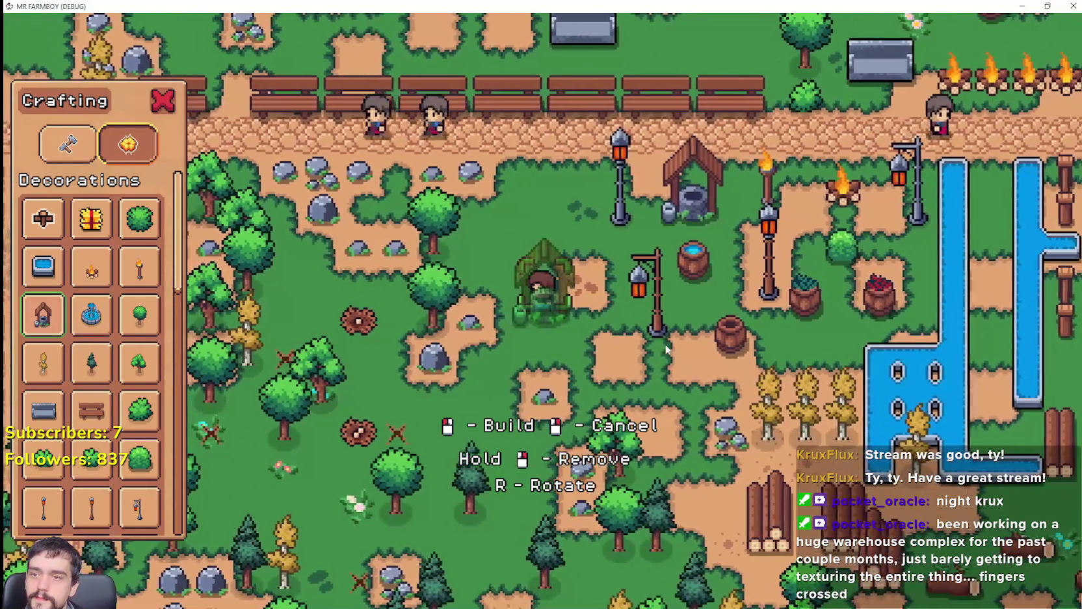
pyautogui.press('s')
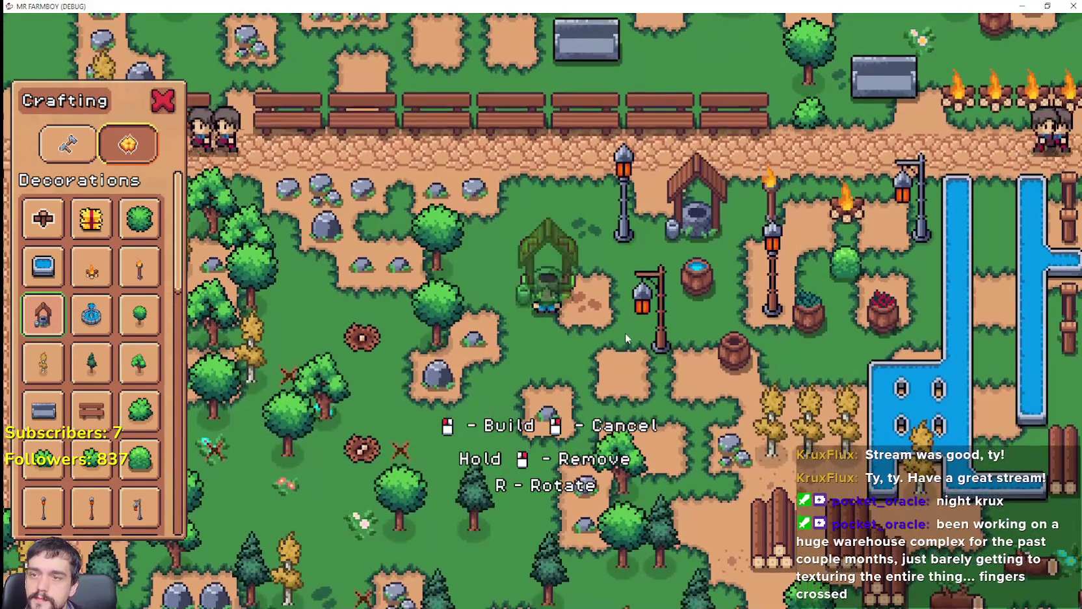
pyautogui.press('a')
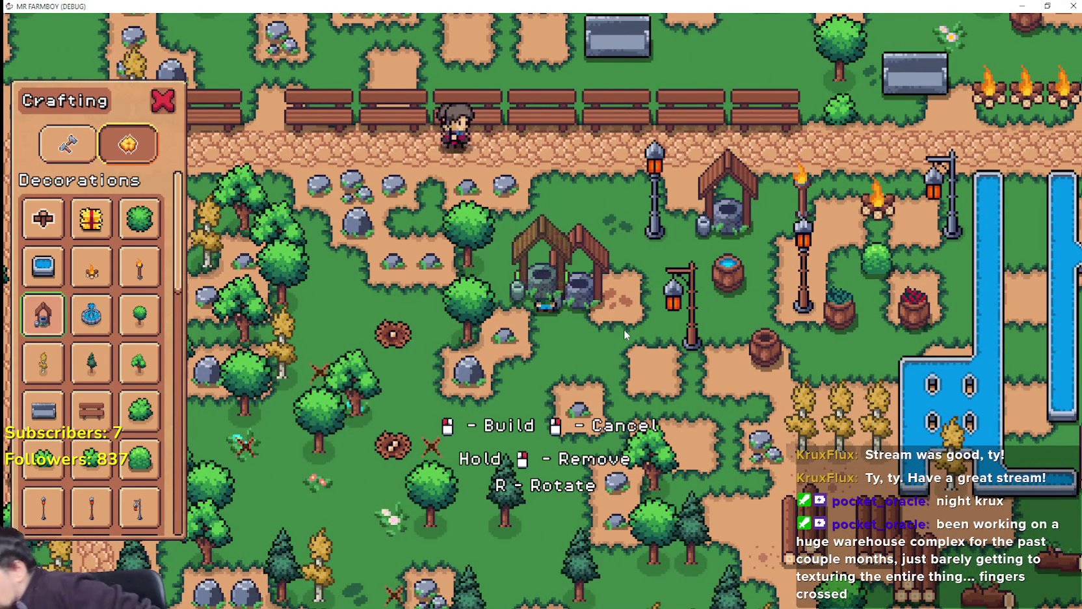
pyautogui.click(624, 329)
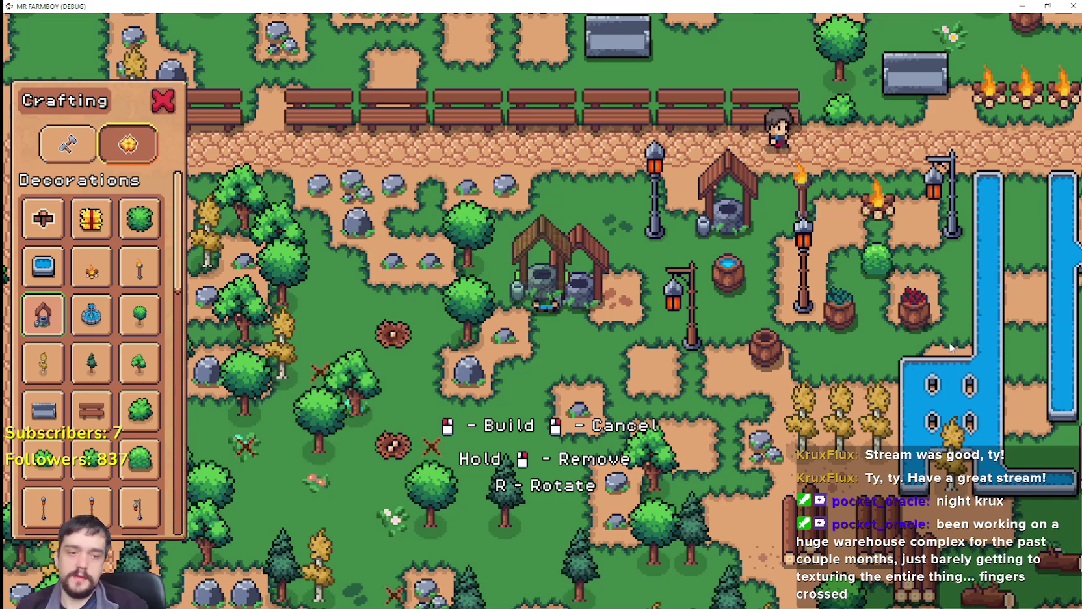
pyautogui.press('F8')
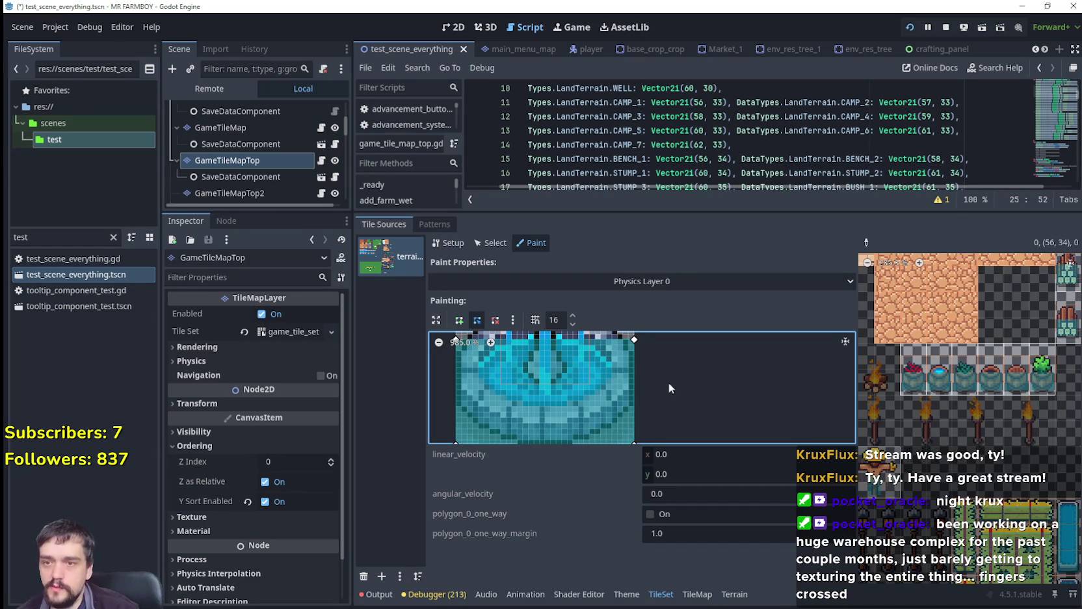
# Paint Texture Origin with a y value of -16, then run the game with F6.
pyautogui.scroll(5, 938, 306)
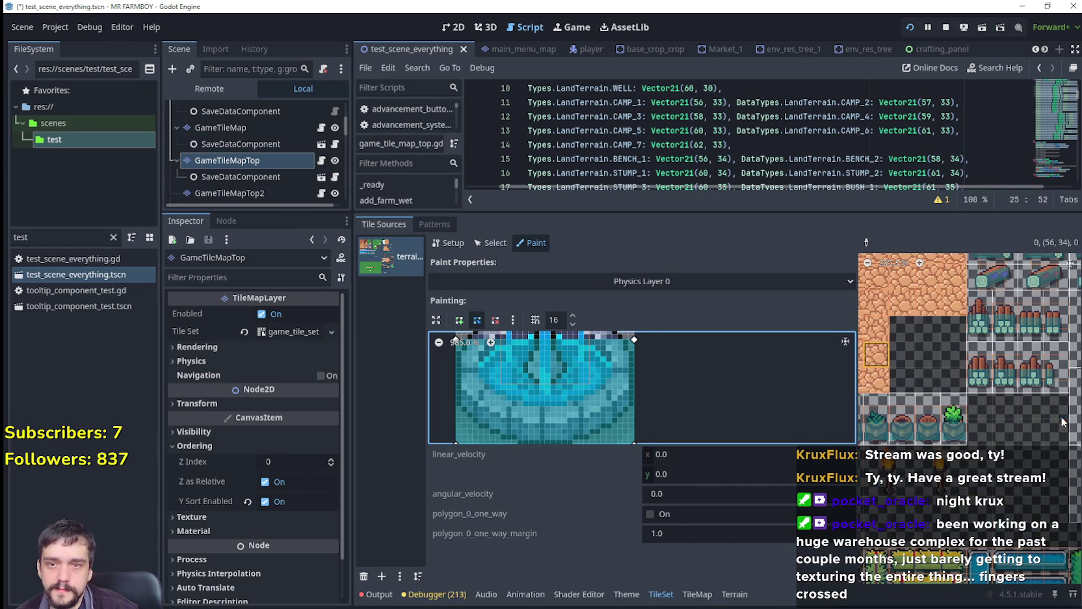
pyautogui.scroll(5, 940, 430)
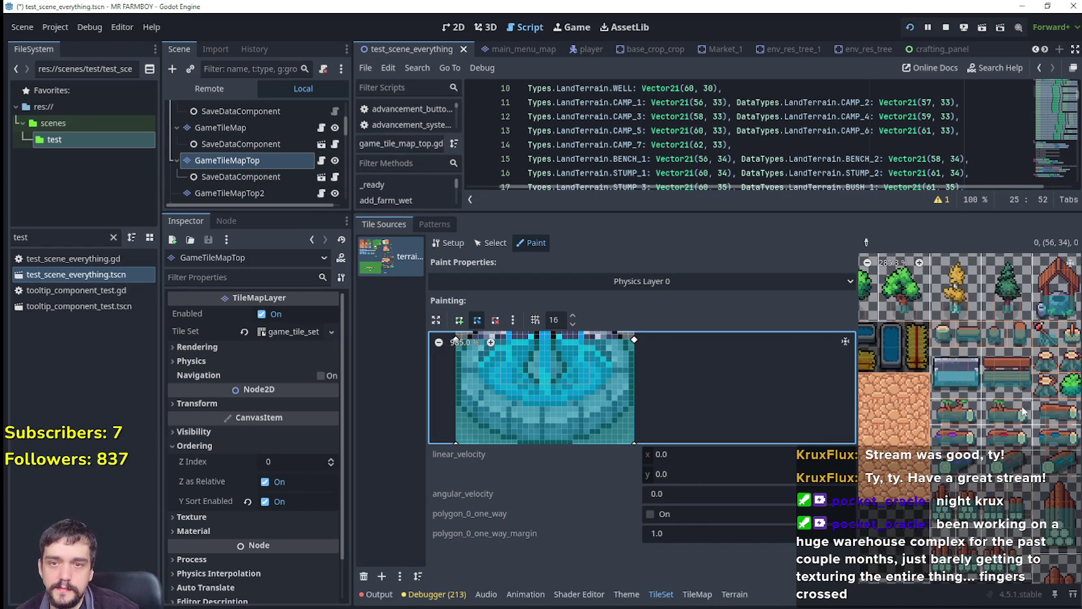
pyautogui.scroll(-2, 940, 430)
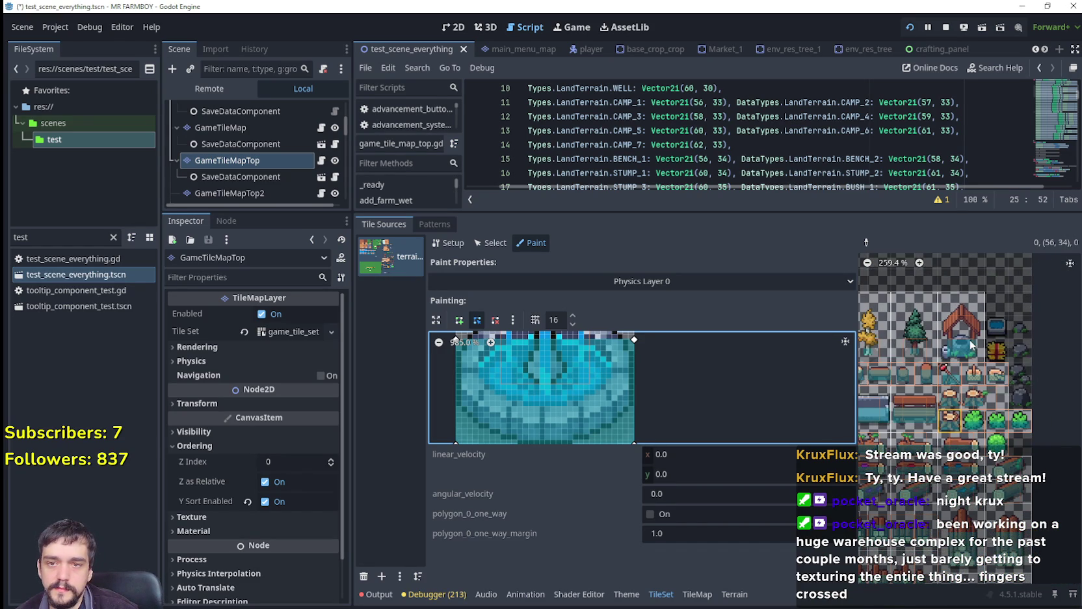
pyautogui.click(575, 276)
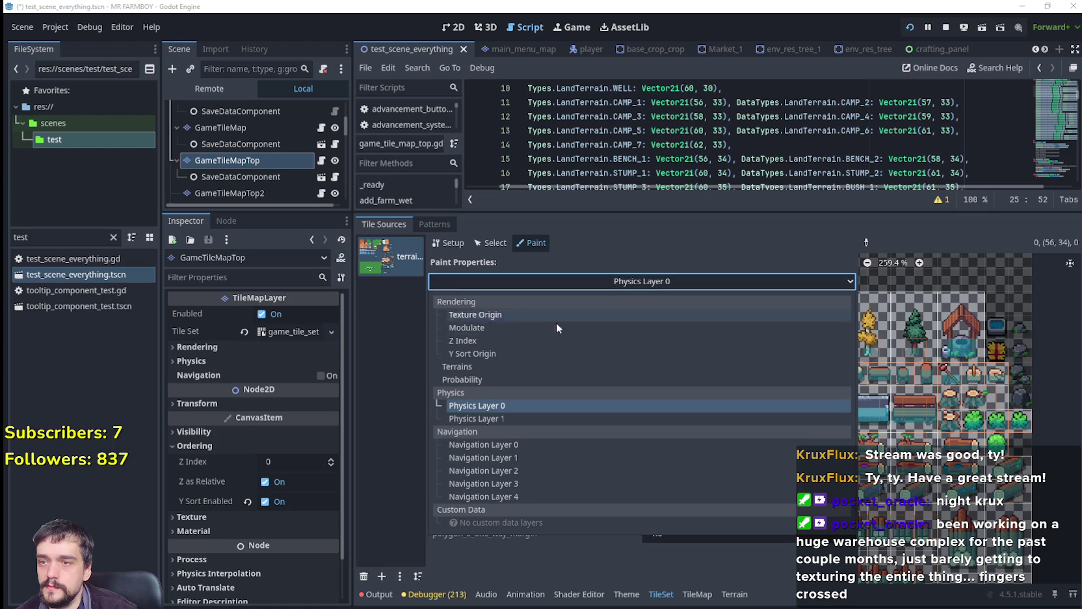
pyautogui.click(479, 316)
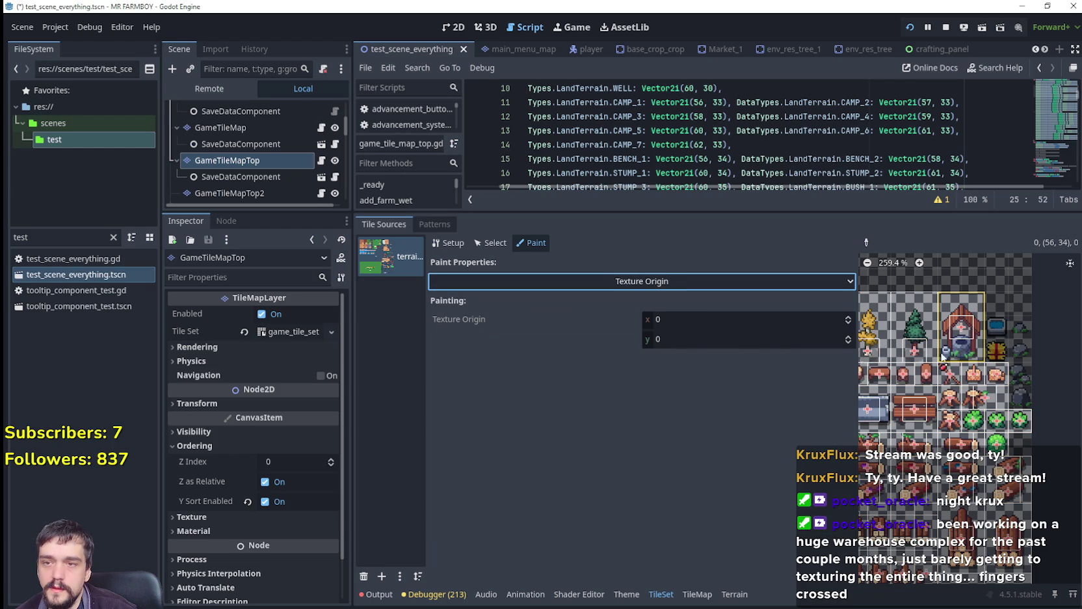
pyautogui.click(825, 340)
pyautogui.write('-16')
pyautogui.press('Return')
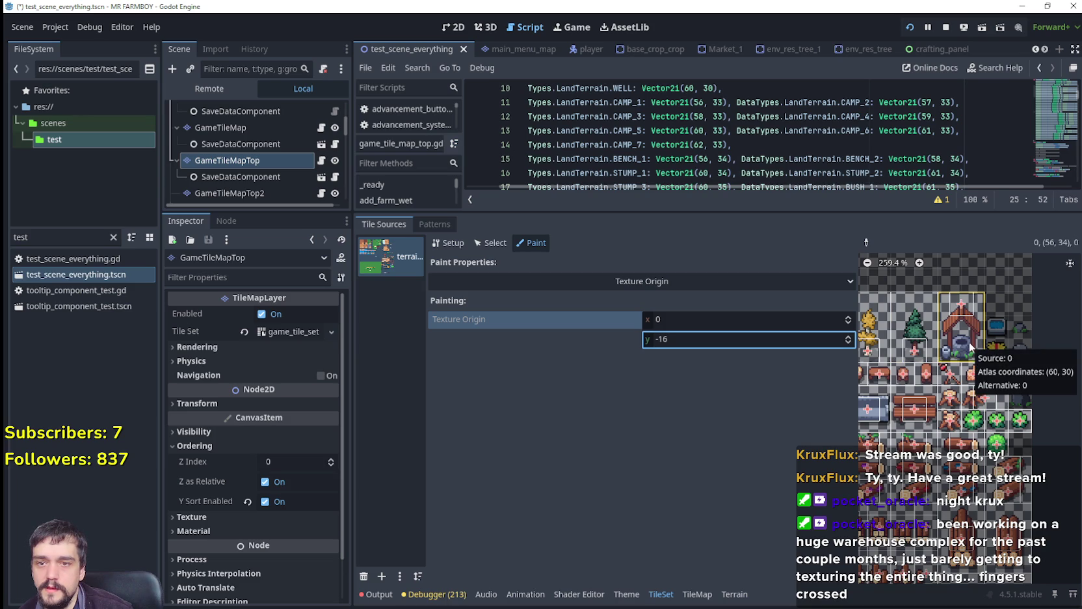
pyautogui.click(710, 341)
pyautogui.write('16')
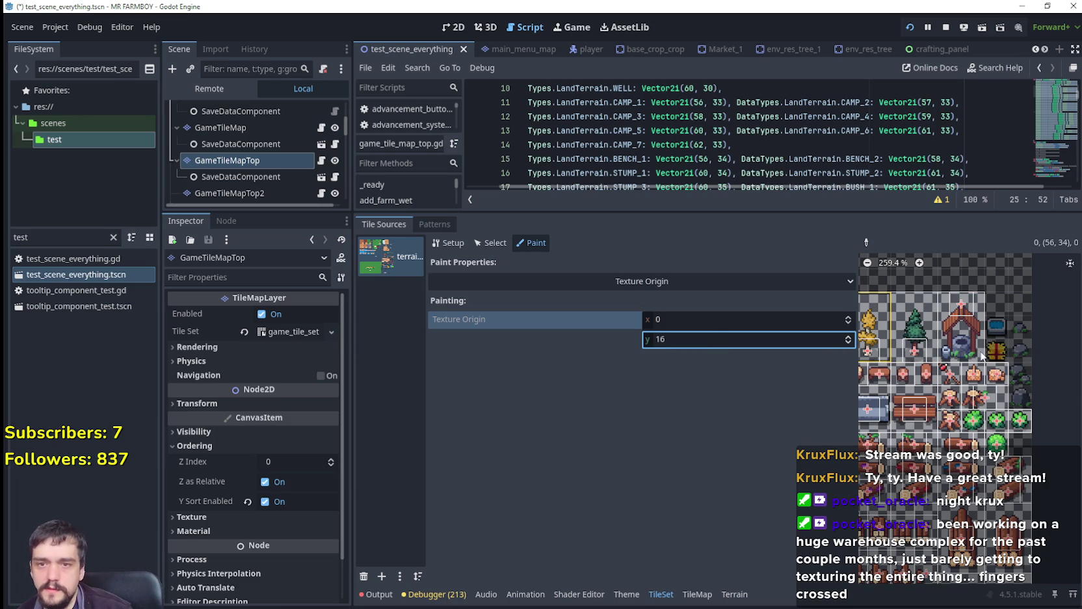
pyautogui.press('F6')
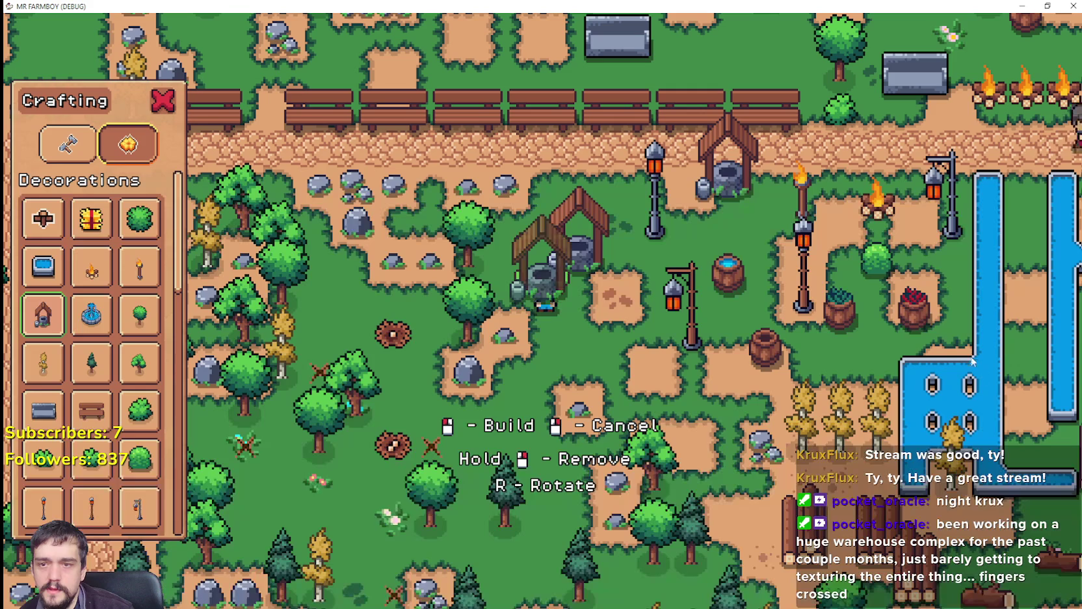
# Walk toward the lantern post and try placing the well at the player's spot.
pyautogui.press('d')
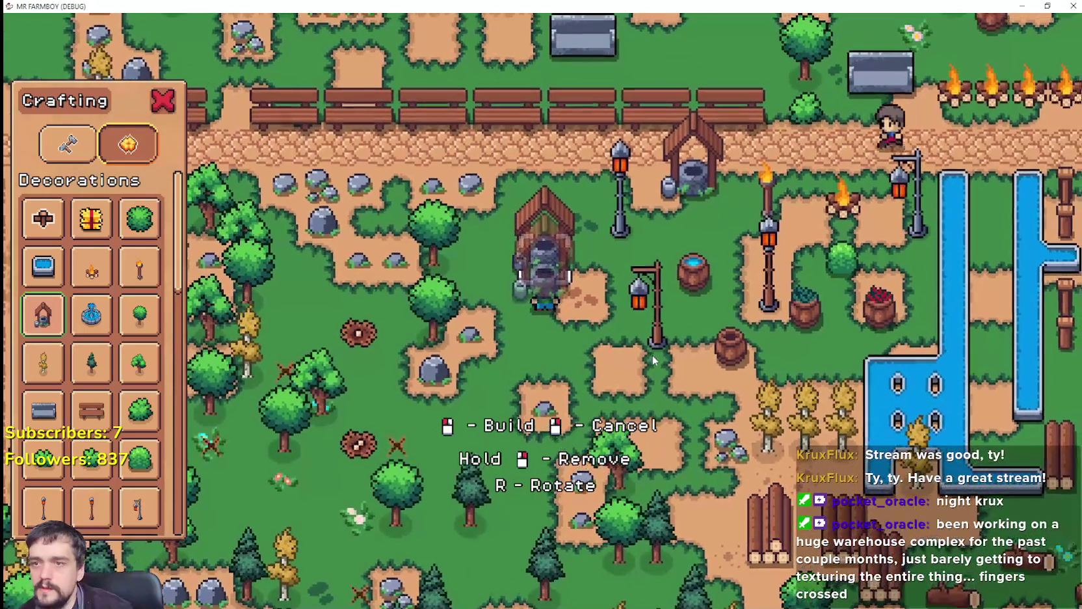
pyautogui.press('w')
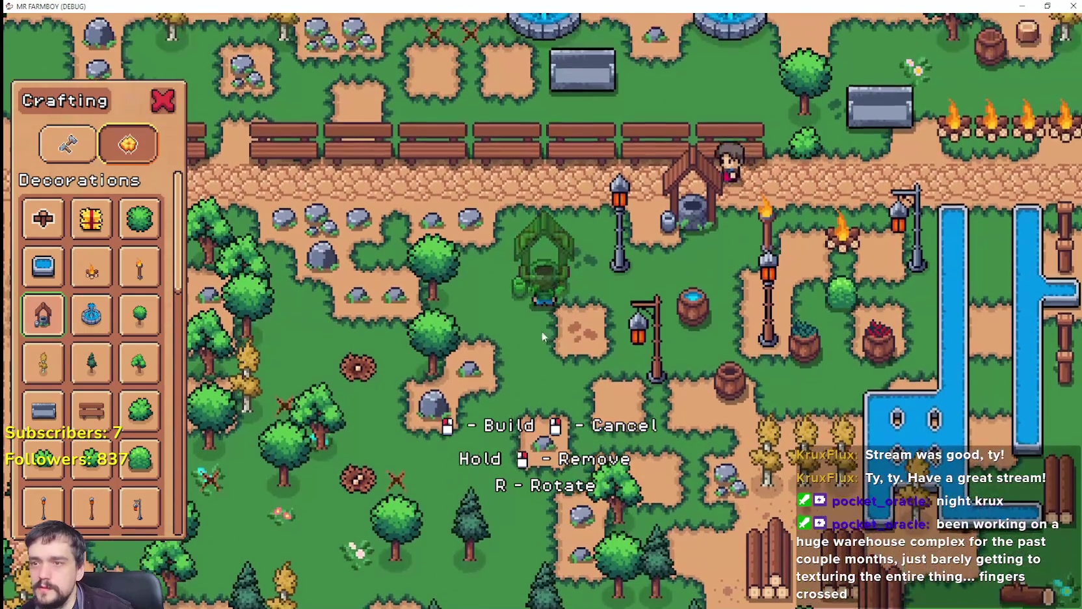
pyautogui.press('s')
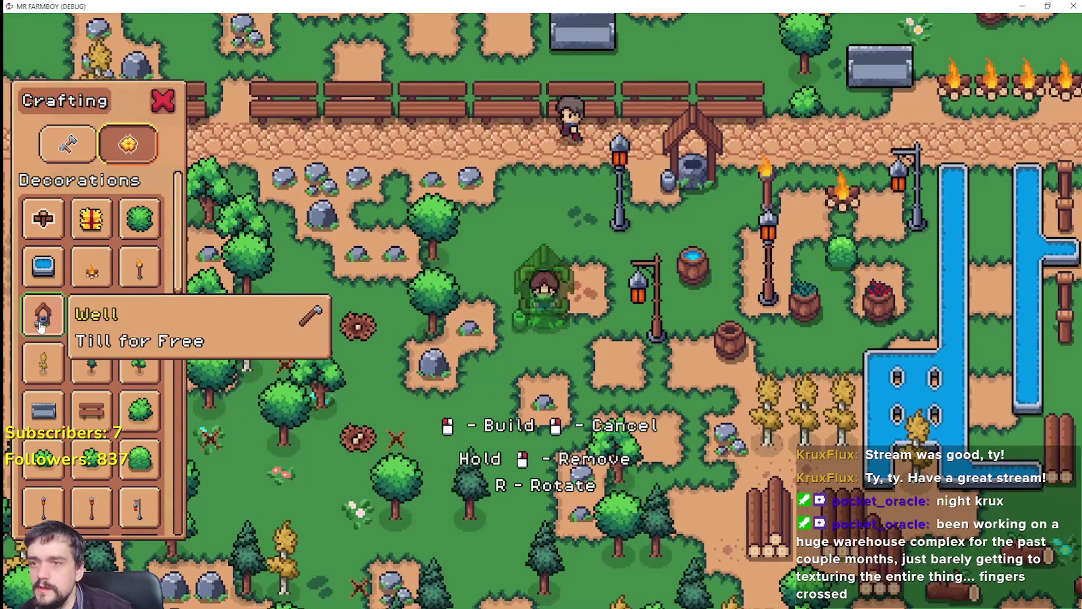
pyautogui.press('w')
pyautogui.click(657, 355)
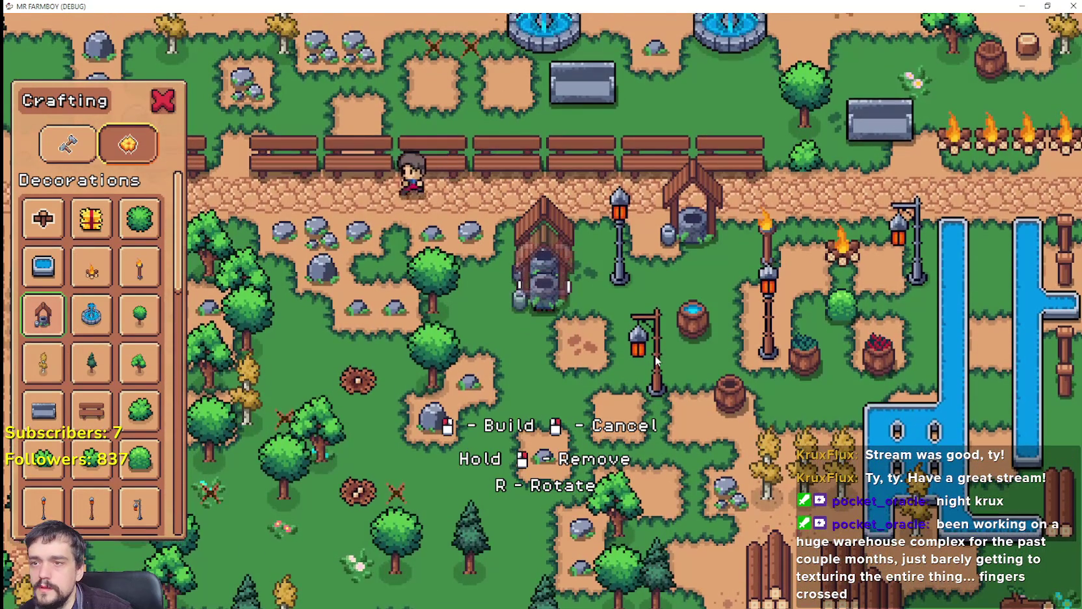
pyautogui.scroll(1, 609, 325)
pyautogui.scroll(1, 609, 324)
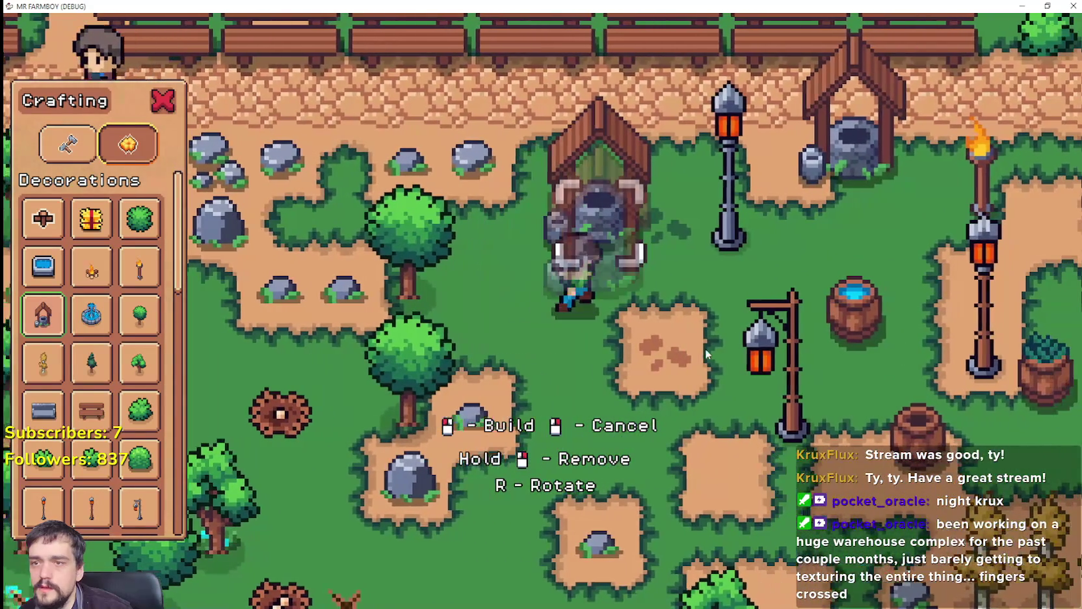
# Place the well as a solid building, walk around it, then close the game.
pyautogui.press('a')
pyautogui.press('d')
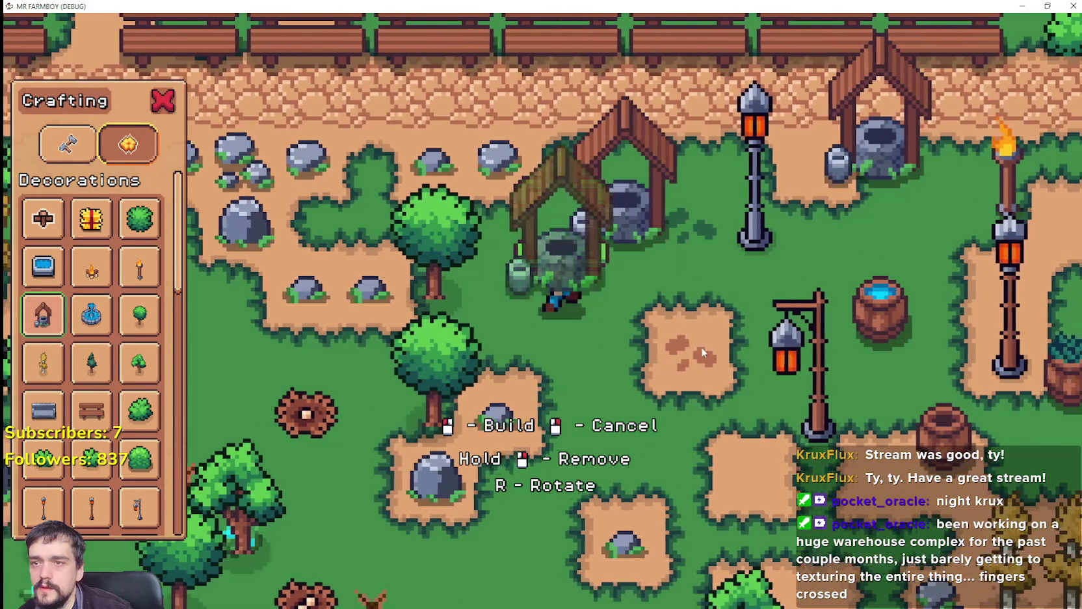
pyautogui.click(734, 381)
pyautogui.press('w')
pyautogui.press('d')
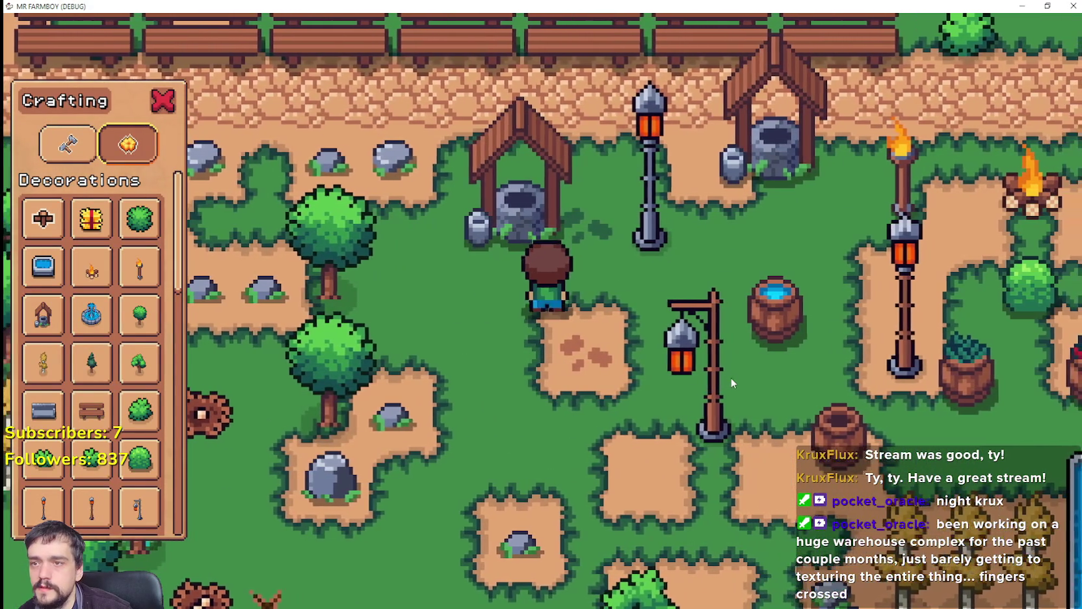
pyautogui.scroll(-1, 729, 376)
pyautogui.scroll(1, 729, 374)
pyautogui.press('s')
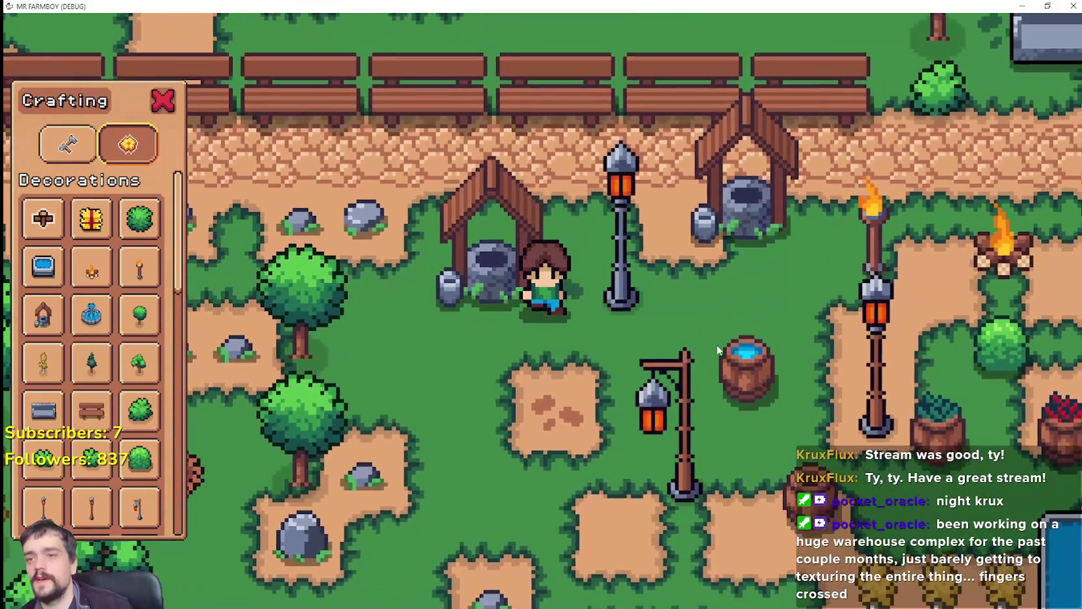
pyautogui.press('F8')
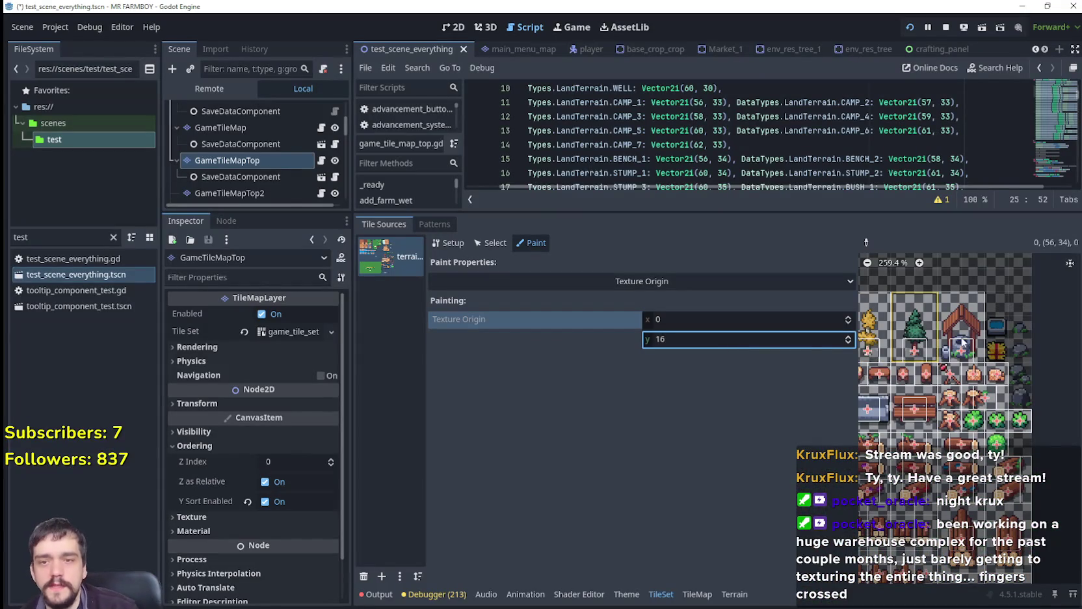
# Return painting to Physics Layer 0 and pick up the well tile's collision shape.
pyautogui.click(532, 281)
pyautogui.click(547, 420)
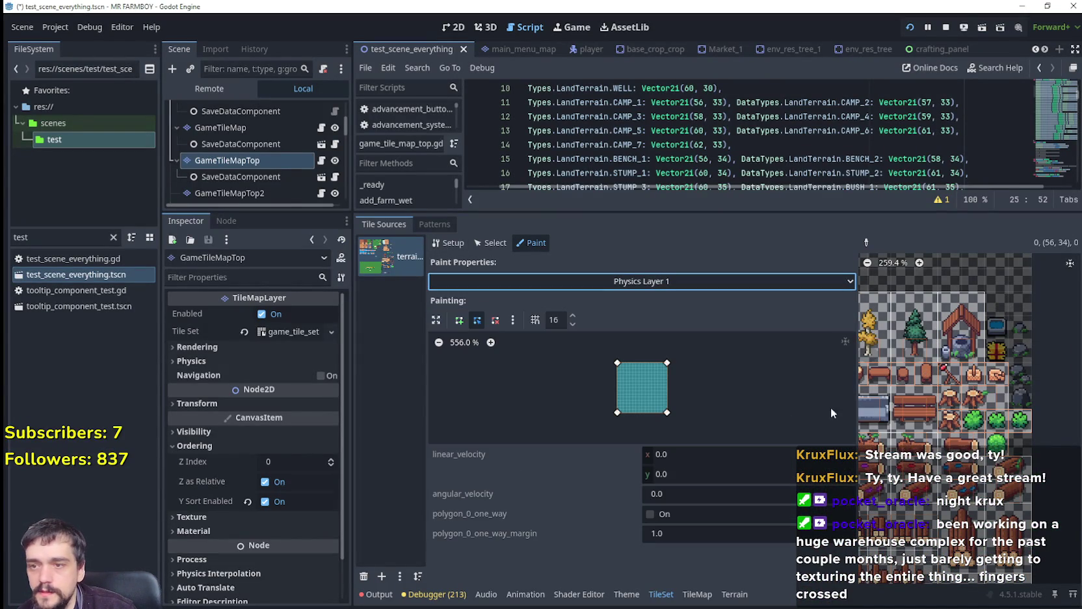
pyautogui.click(642, 285)
pyautogui.click(521, 404)
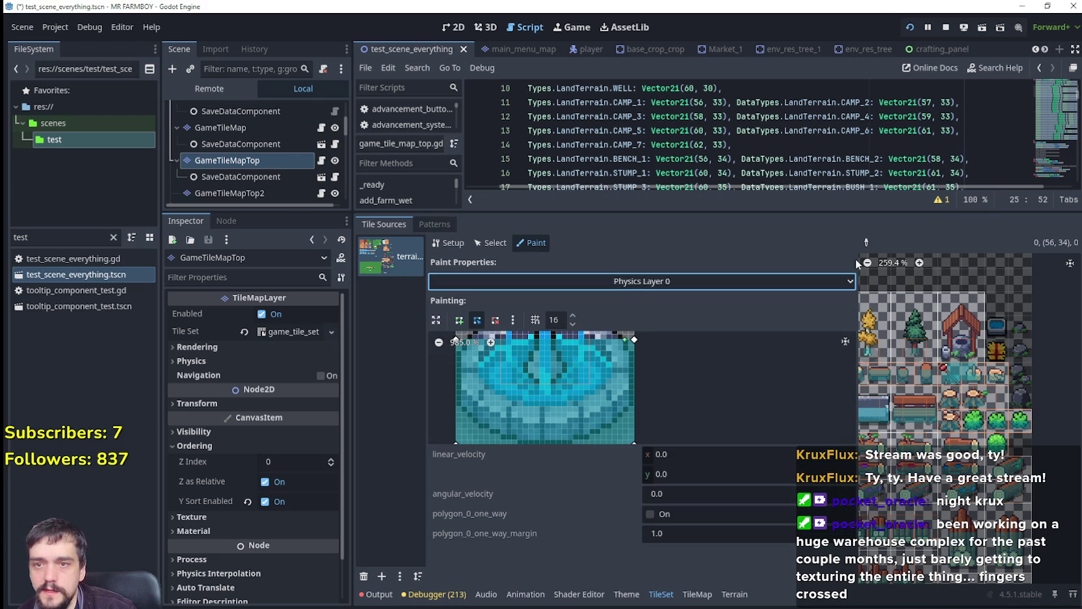
pyautogui.rightClick(967, 336)
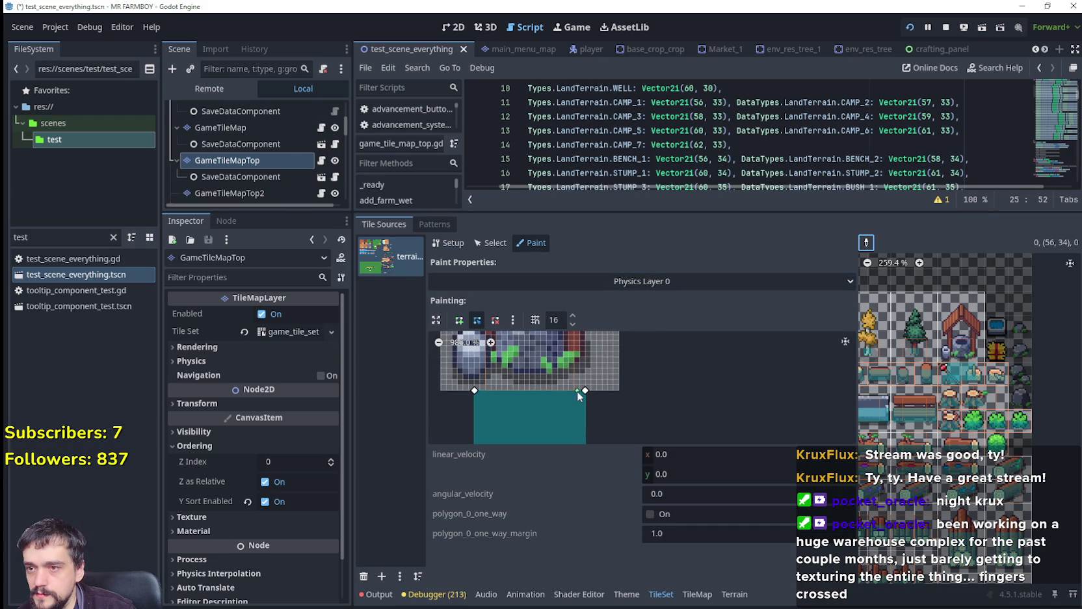
# Drag the well polygon's corners to the tile's top, right edge and bottom-left.
pyautogui.moveTo(586, 391); pyautogui.dragTo(576, 311)
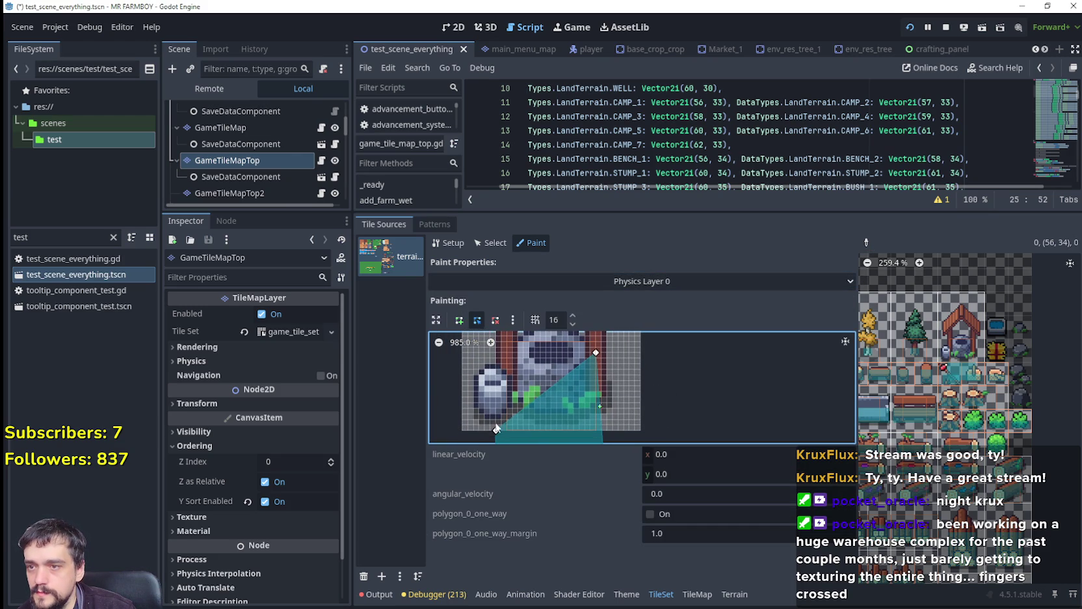
pyautogui.scroll(-5, 611, 382)
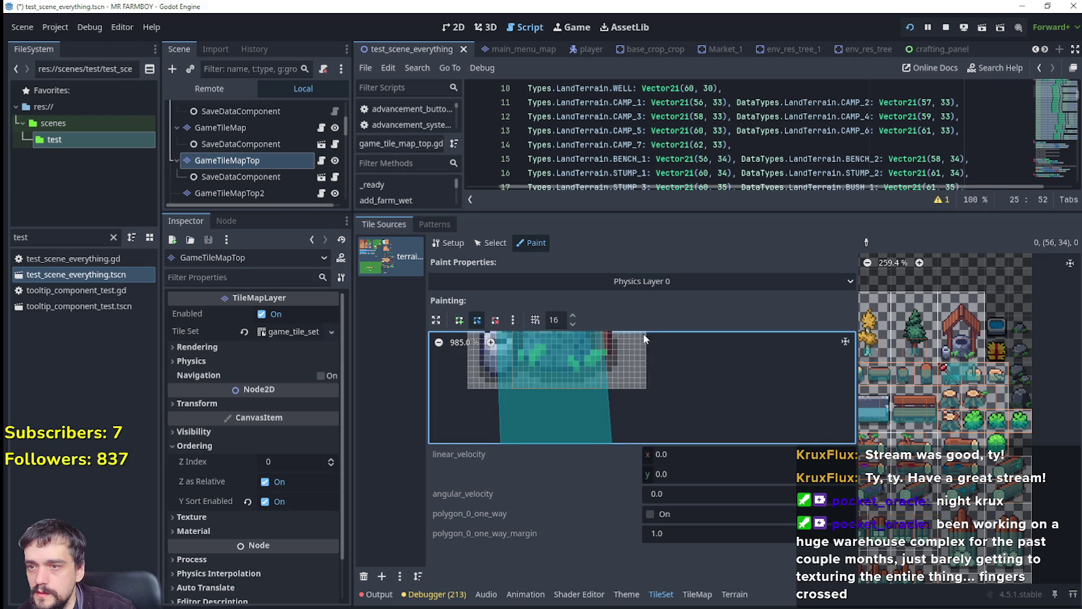
pyautogui.moveTo(611, 383); pyautogui.dragTo(620, 307)
pyautogui.scroll(3, 567, 349)
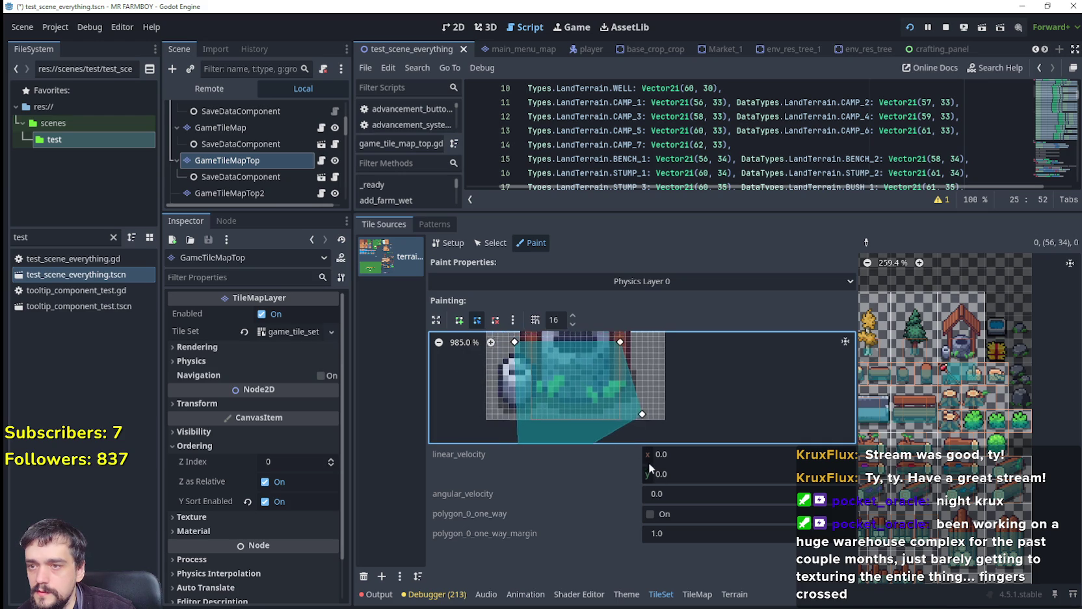
pyautogui.moveTo(521, 437); pyautogui.dragTo(520, 361)
pyautogui.scroll(2, 520, 361)
pyautogui.moveTo(661, 408); pyautogui.dragTo(639, 402)
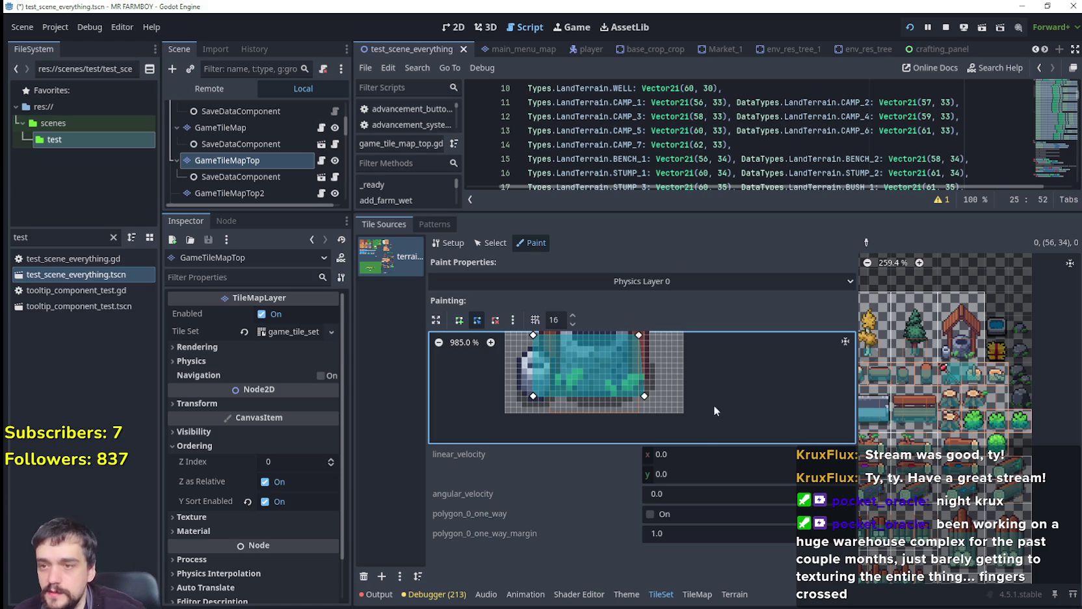
# Push the polygon's right corners outward and nudge the top-left corner slightly right.
pyautogui.scroll(5, 710, 404)
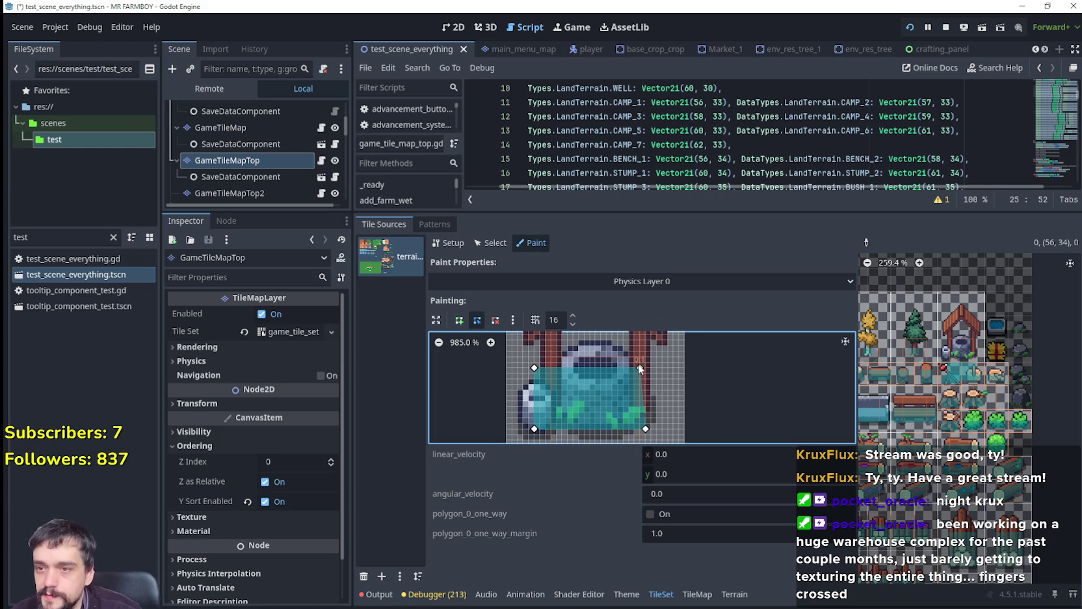
pyautogui.moveTo(649, 371); pyautogui.dragTo(650, 373)
pyautogui.moveTo(647, 430); pyautogui.dragTo(651, 428)
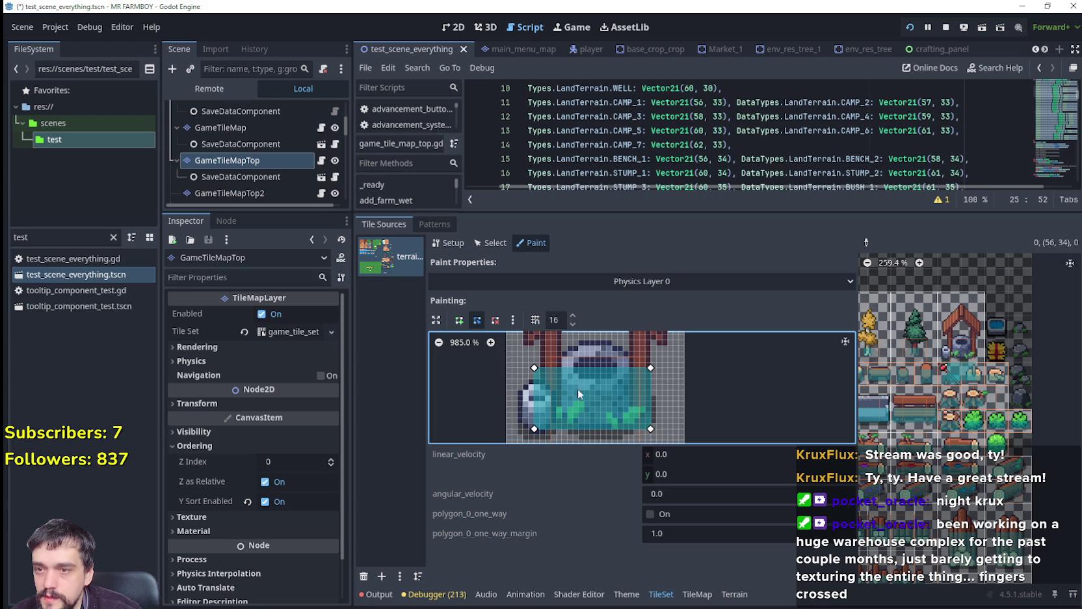
pyautogui.scroll(-3, 574, 369)
pyautogui.hscroll(-4, 574, 369)
pyautogui.moveTo(558, 351); pyautogui.dragTo(564, 351)
pyautogui.scroll(5, 584, 419)
pyautogui.hscroll(2, 583, 417)
pyautogui.scroll(1, 584, 417)
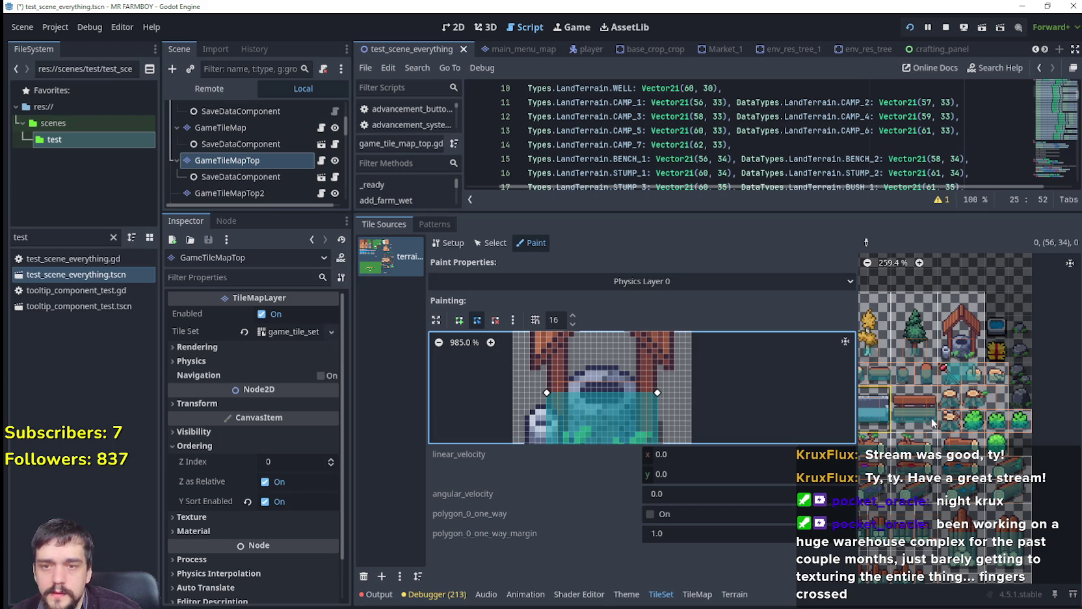
pyautogui.moveTo(970, 330)
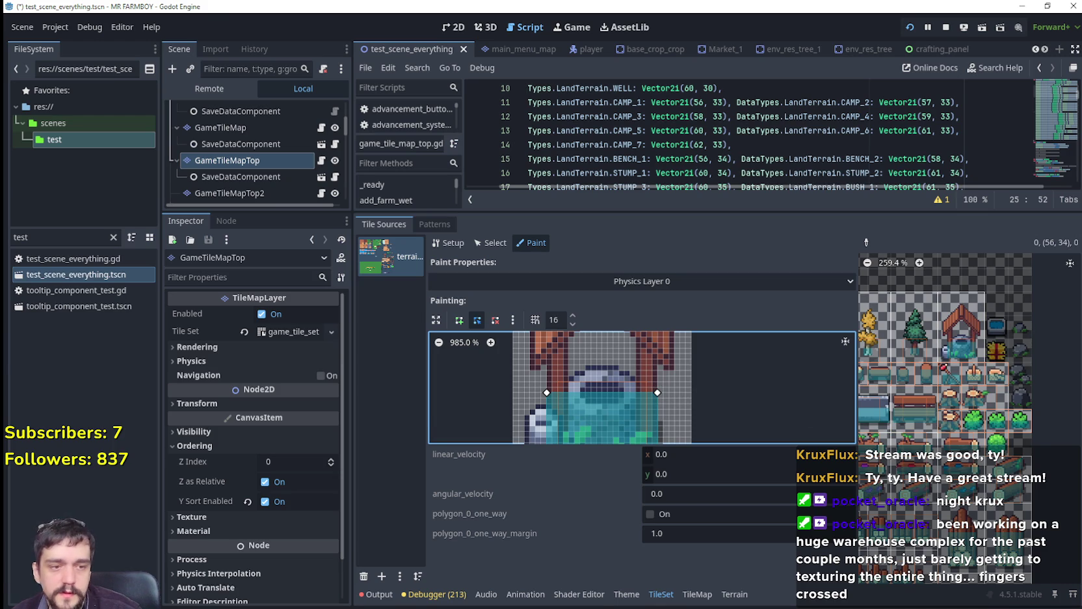
# Walk the player around and behind the existing well to test its collision.
pyautogui.press('w')
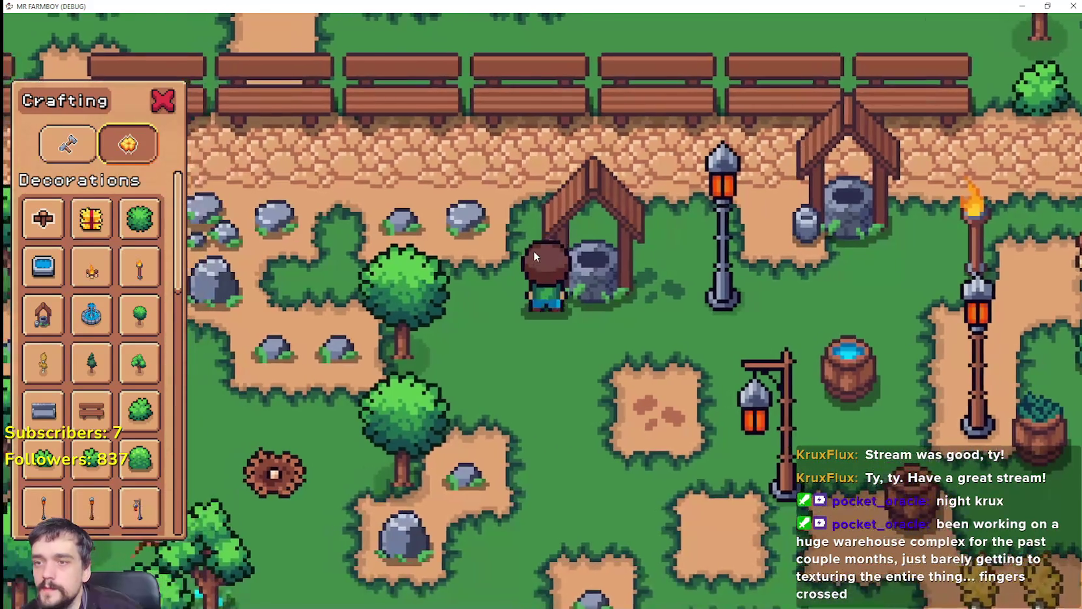
pyautogui.press('w')
pyautogui.press('a')
pyautogui.click(582, 446)
pyautogui.press('d')
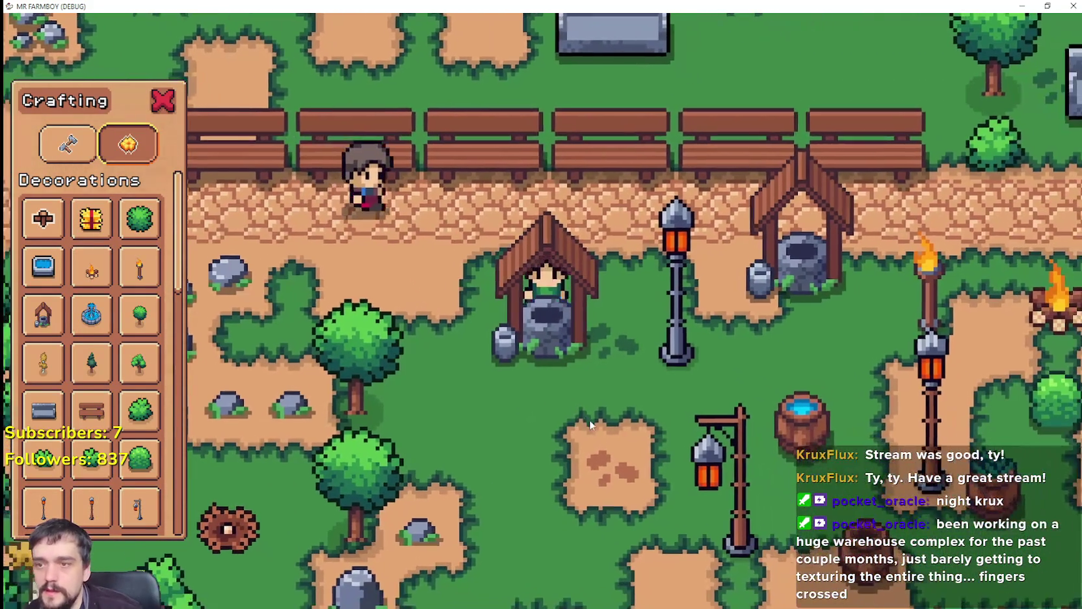
pyautogui.press('s')
pyautogui.press('a')
pyautogui.press('w')
pyautogui.press('d')
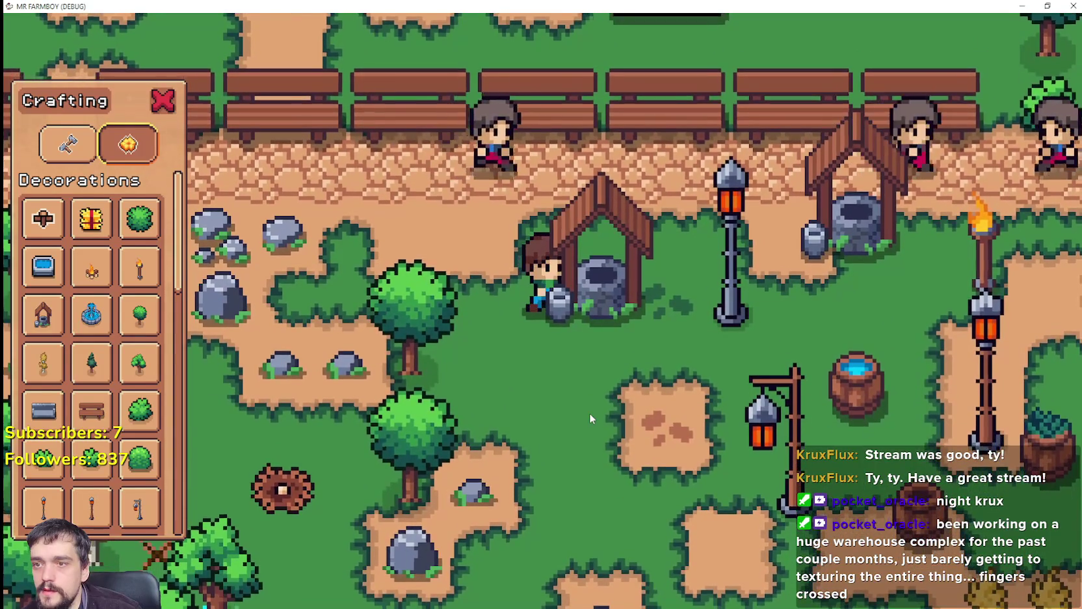
pyautogui.press('w')
pyautogui.press('d')
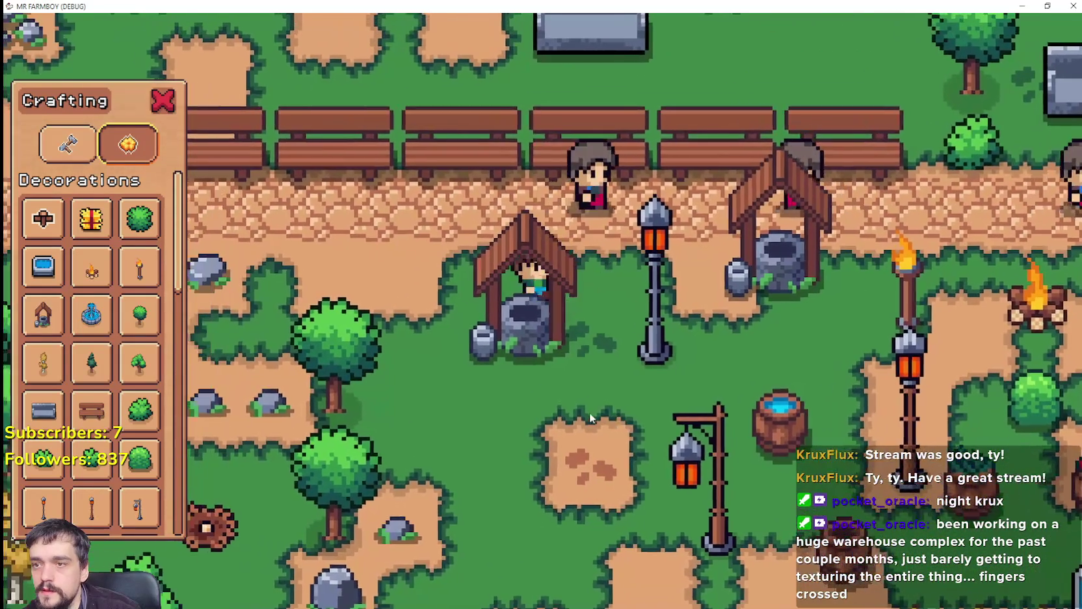
pyautogui.press('s')
pyautogui.press('a')
pyautogui.press('w')
pyautogui.press('d')
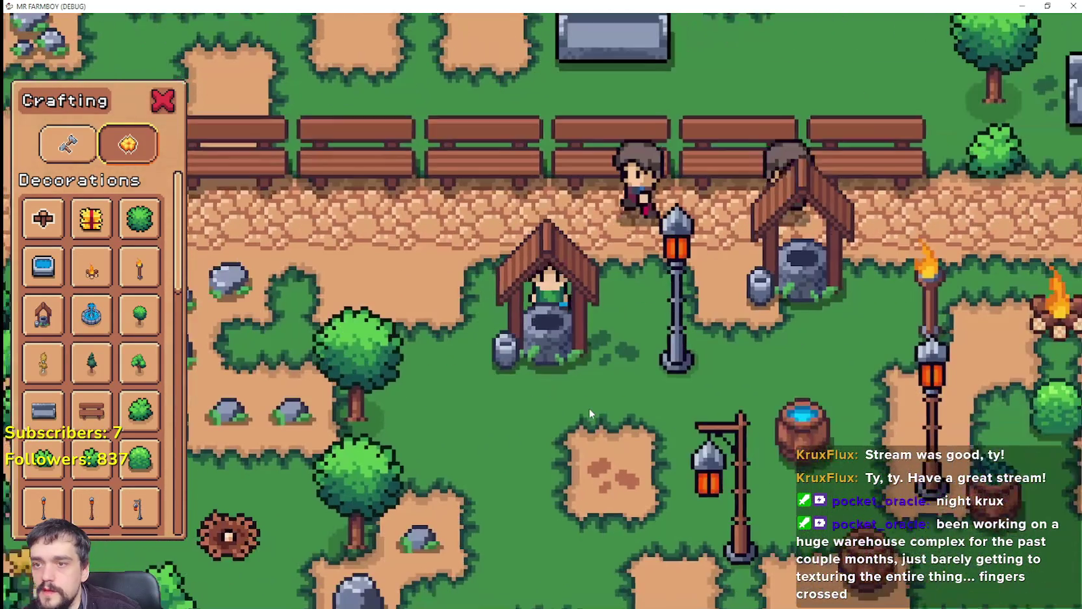
pyautogui.press('s')
# Build a new Well from the Crafting panel and walk around it.
pyautogui.click(43, 315)
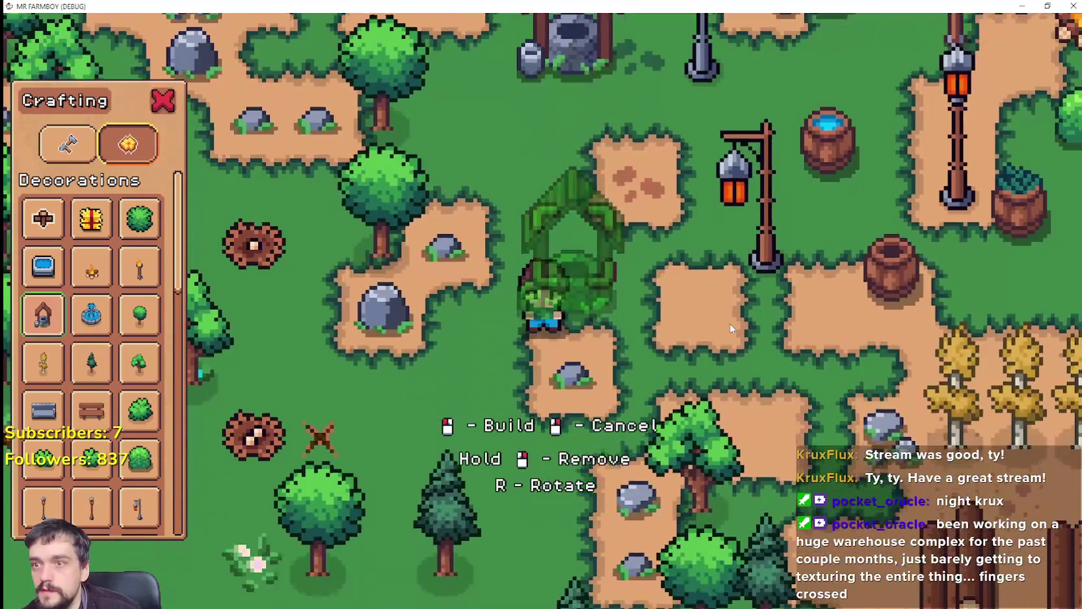
pyautogui.press('w')
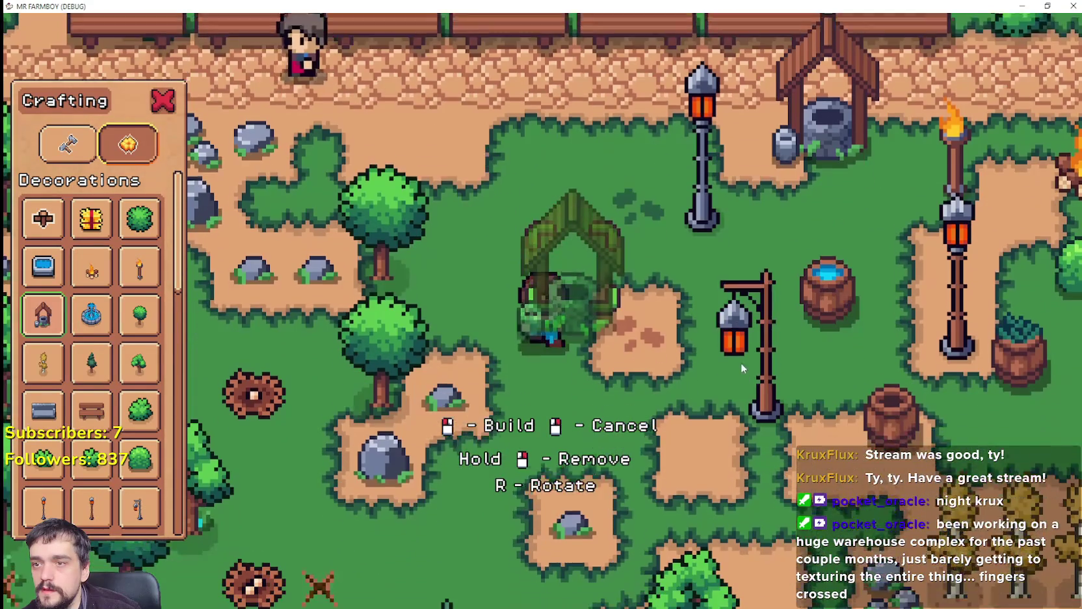
pyautogui.press('w')
pyautogui.click(741, 368)
pyautogui.press('a')
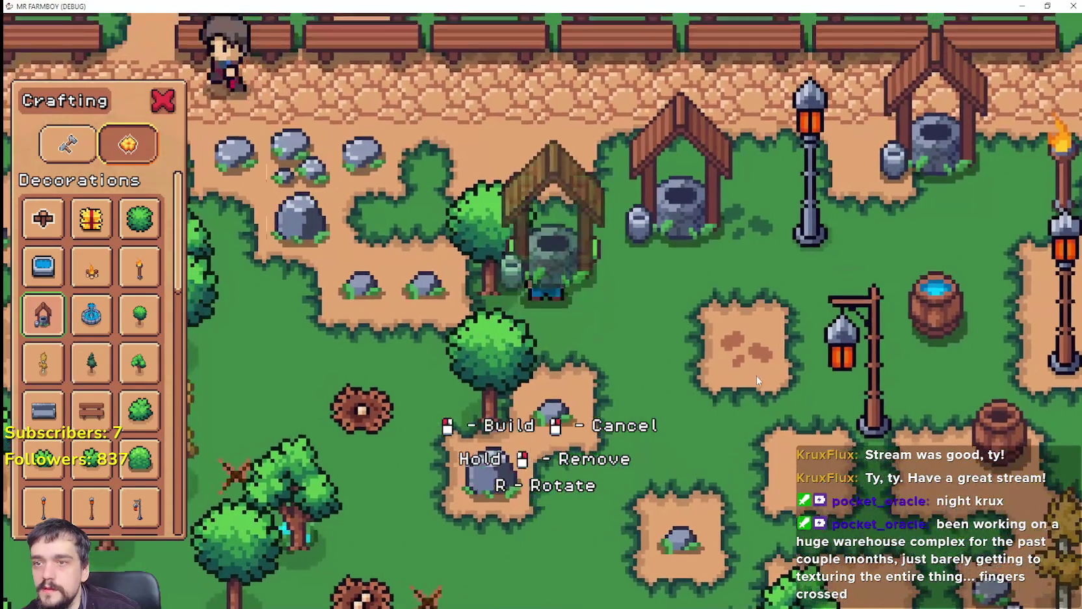
pyautogui.press('d')
pyautogui.press('w')
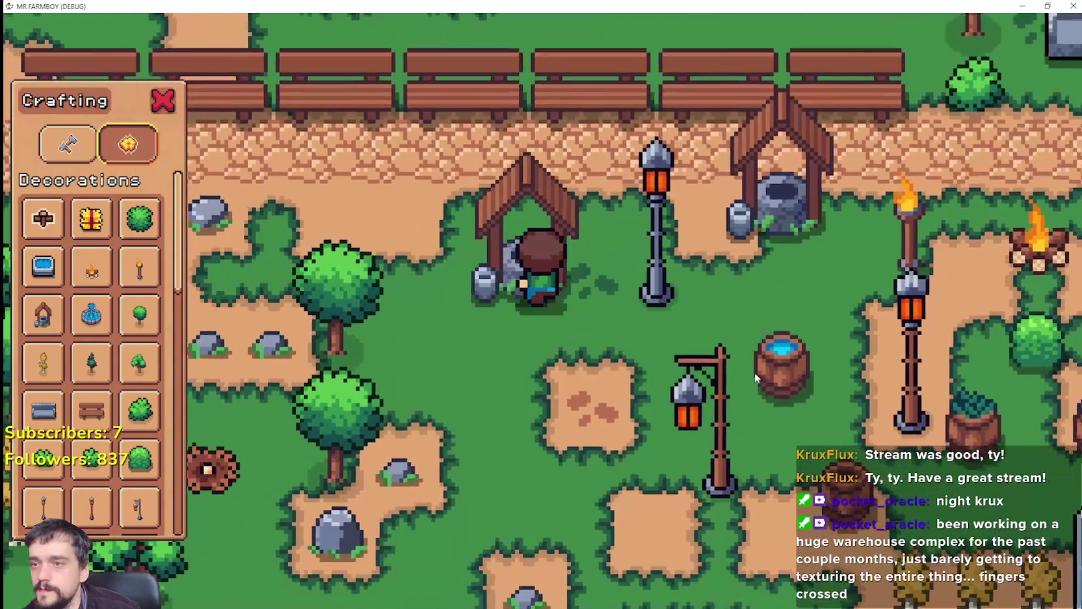
pyautogui.press('s')
pyautogui.press('a')
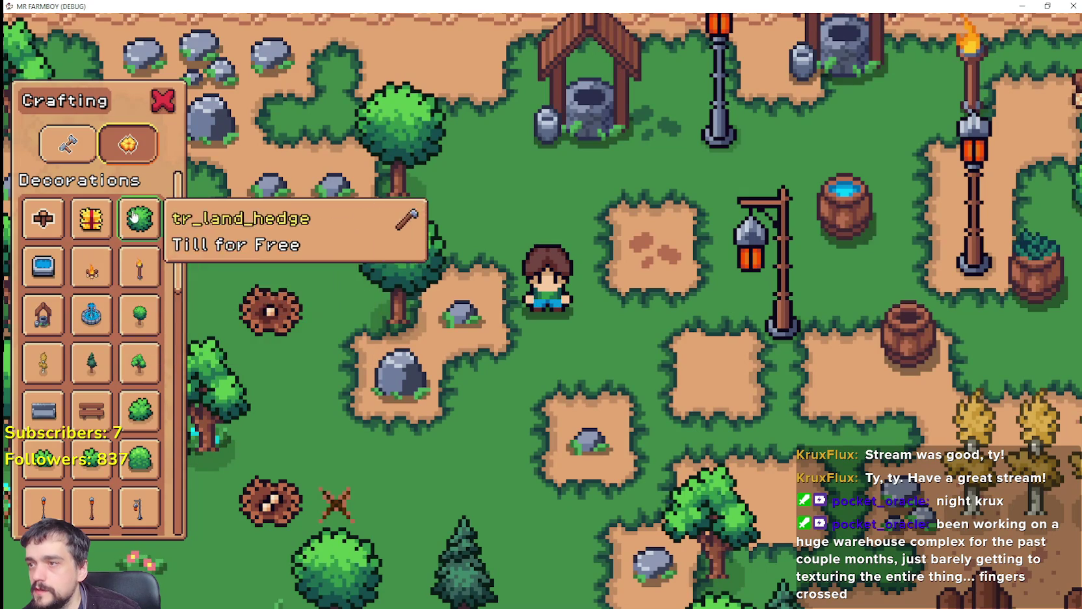
# Place a Campfire from the Crafting panel, walk around it, and stop the game.
pyautogui.click(91, 268)
pyautogui.press('d')
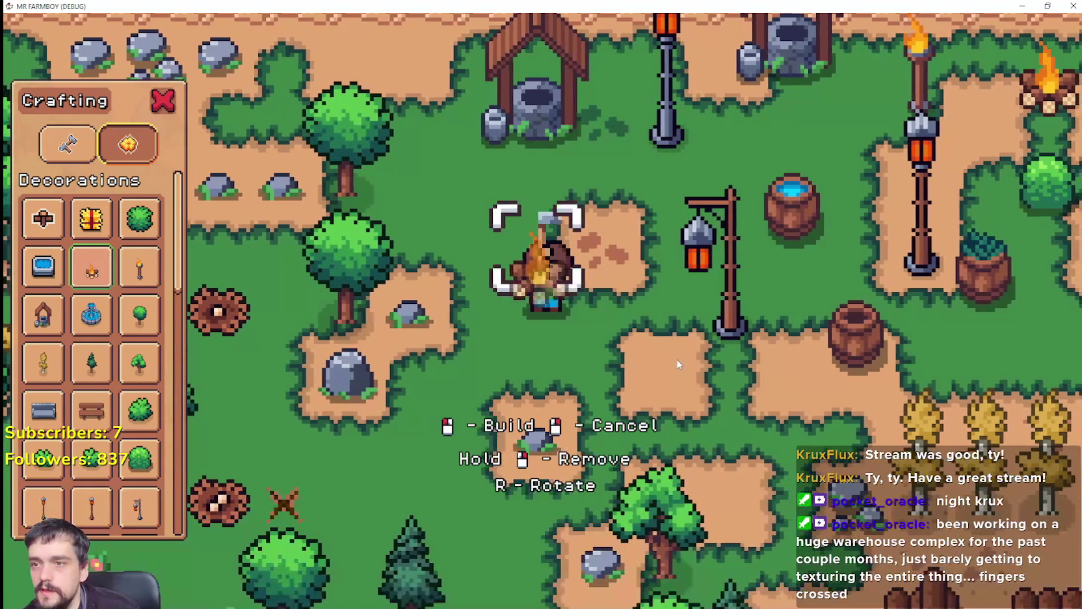
pyautogui.click(677, 359)
pyautogui.press('a')
pyautogui.press('d')
pyautogui.press('F8')
# Scroll the tile set atlas to bring the larger tree tiles into view.
pyautogui.moveTo(984, 416)
pyautogui.mouseDown()
pyautogui.moveTo(1062, 442)
pyautogui.moveTo(950, 411)
pyautogui.moveTo(864, 418)
pyautogui.moveTo(858, 440)
pyautogui.mouseUp()
pyautogui.moveTo(938, 437)
pyautogui.mouseDown()
pyautogui.moveTo(995, 440)
pyautogui.moveTo(982, 422)
pyautogui.moveTo(1001, 413)
pyautogui.moveTo(873, 317)
pyautogui.mouseUp()
pyautogui.scroll(-5, 873, 316)
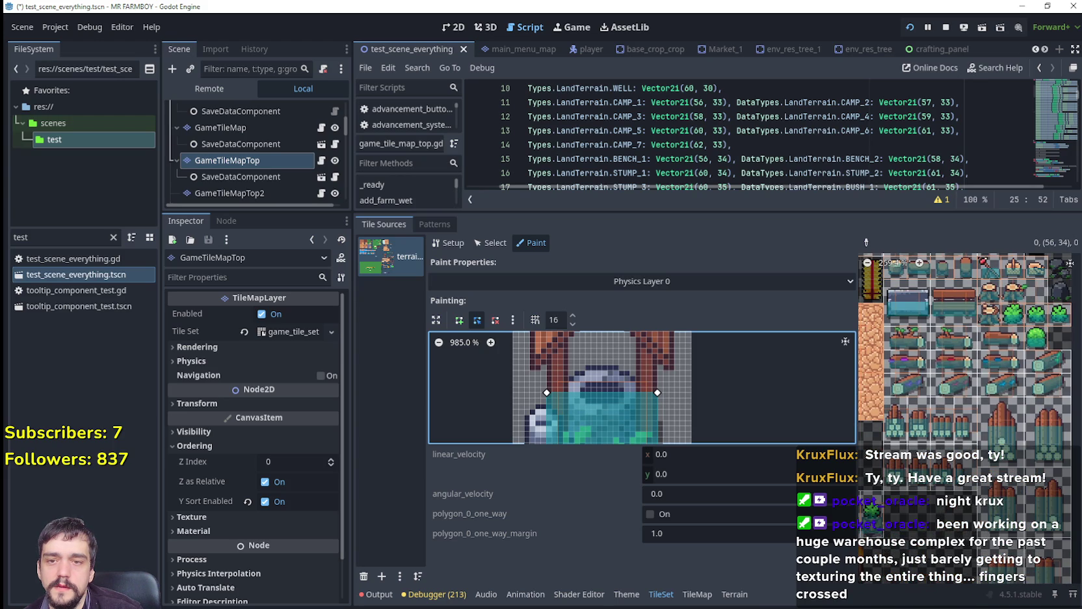
# Bring the torch and campfire tiles into view and select the campfire tile.
pyautogui.moveTo(934, 386)
pyautogui.mouseDown()
pyautogui.moveTo(1004, 344)
pyautogui.moveTo(916, 390)
pyautogui.moveTo(967, 404)
pyautogui.moveTo(972, 413)
pyautogui.moveTo(950, 420)
pyautogui.moveTo(998, 406)
pyautogui.mouseUp()
pyautogui.click(866, 242)
pyautogui.click(925, 414)
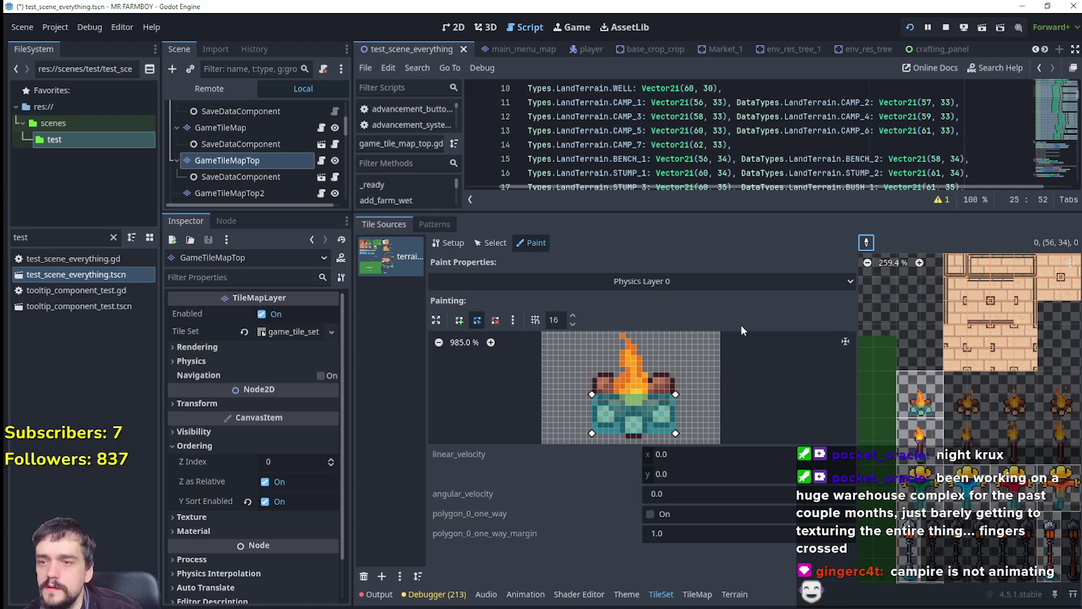
# Paint a Texture Origin of (0, 16) onto the campfire tile, then set y to 8.
pyautogui.click(546, 283)
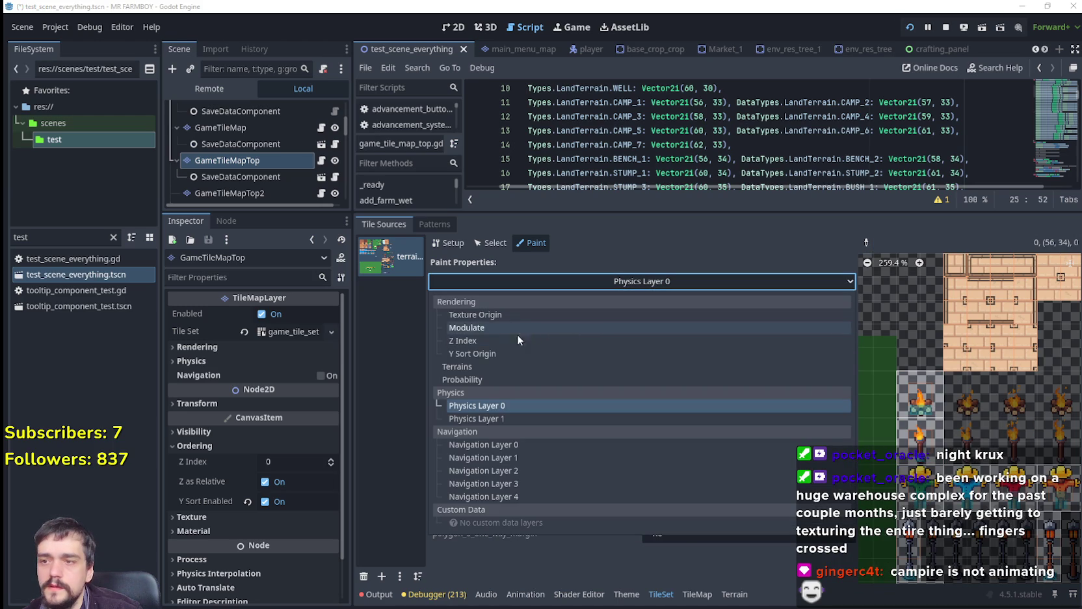
pyautogui.click(496, 316)
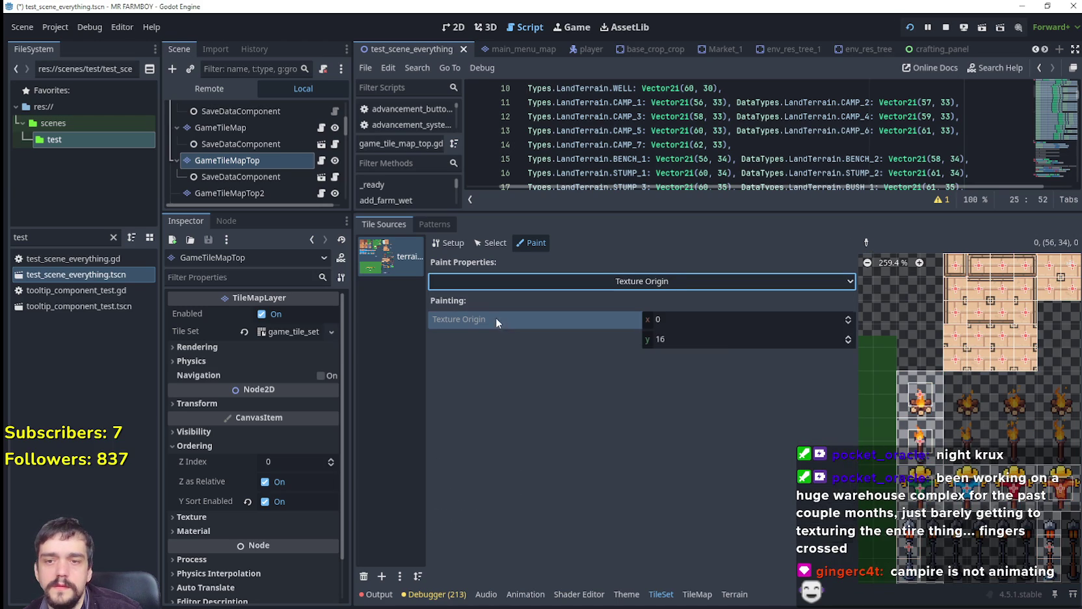
pyautogui.click(718, 339)
pyautogui.click(906, 402)
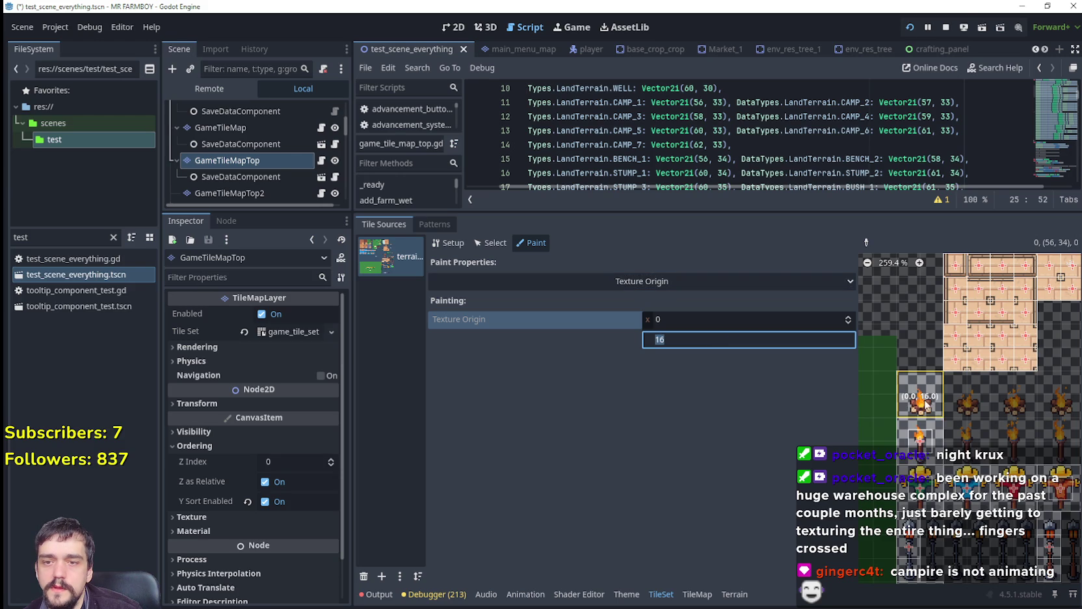
pyautogui.click(713, 340)
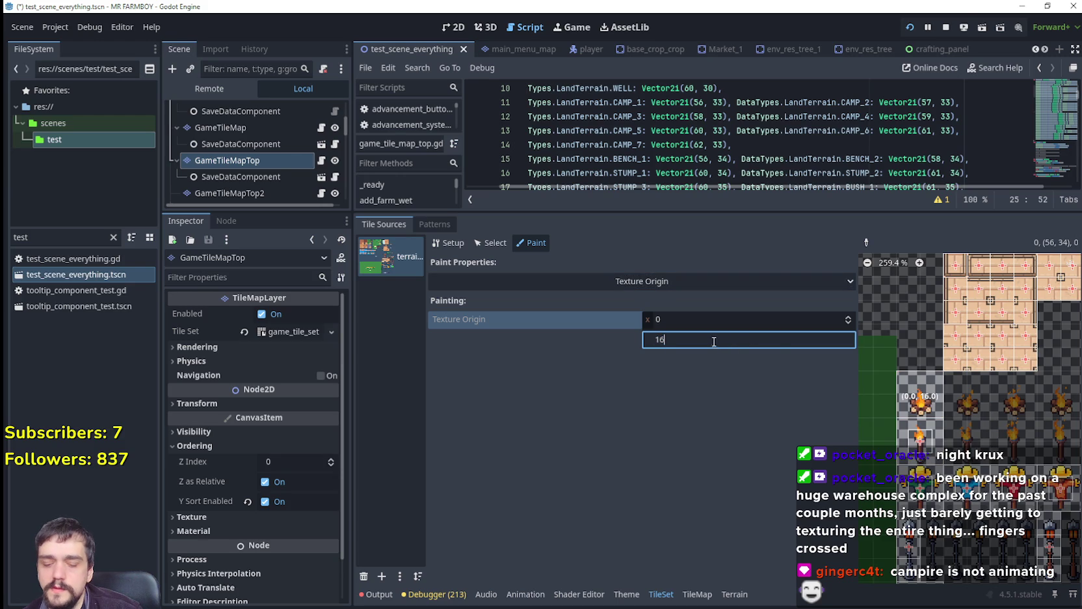
pyautogui.write('8')
pyautogui.press('Return')
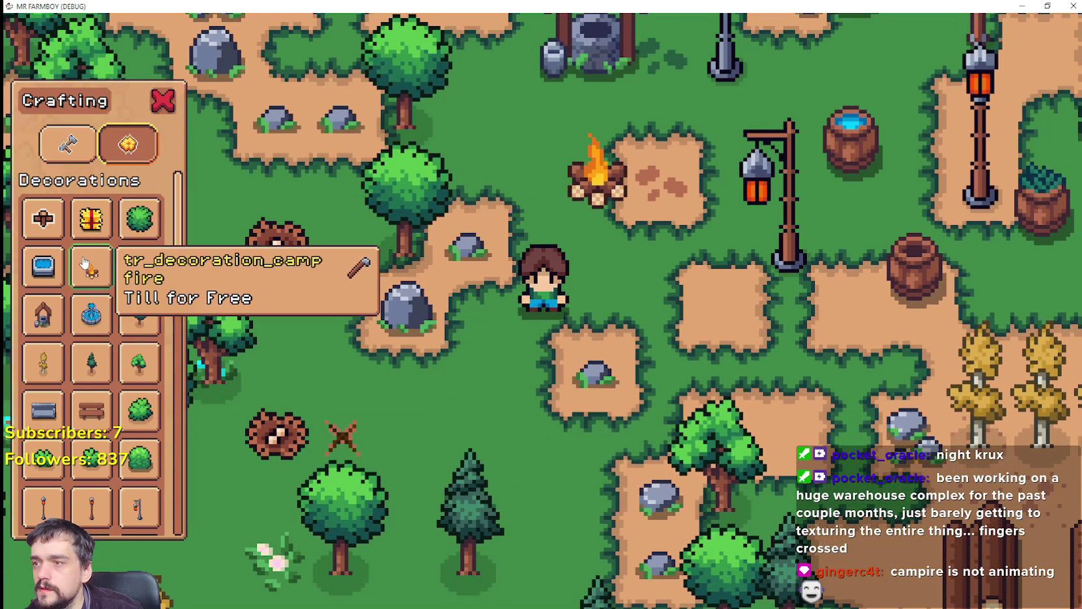
# Build a Campfire near the player to check its adjusted position in game.
pyautogui.click(91, 266)
pyautogui.press('a')
pyautogui.press('d')
pyautogui.click(704, 379)
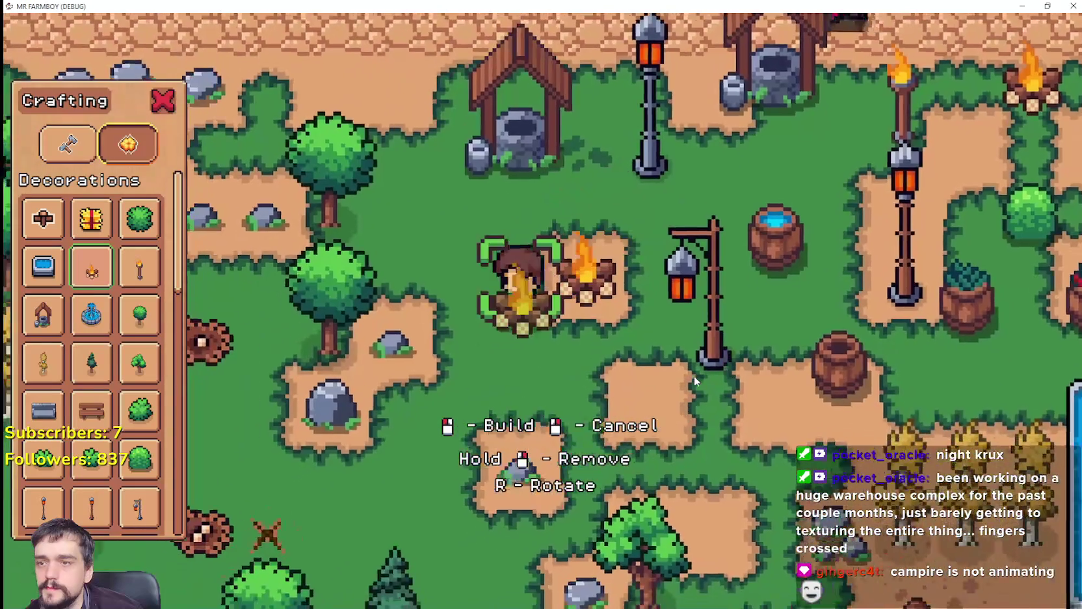
pyautogui.hotkey('alt', 'Tab')
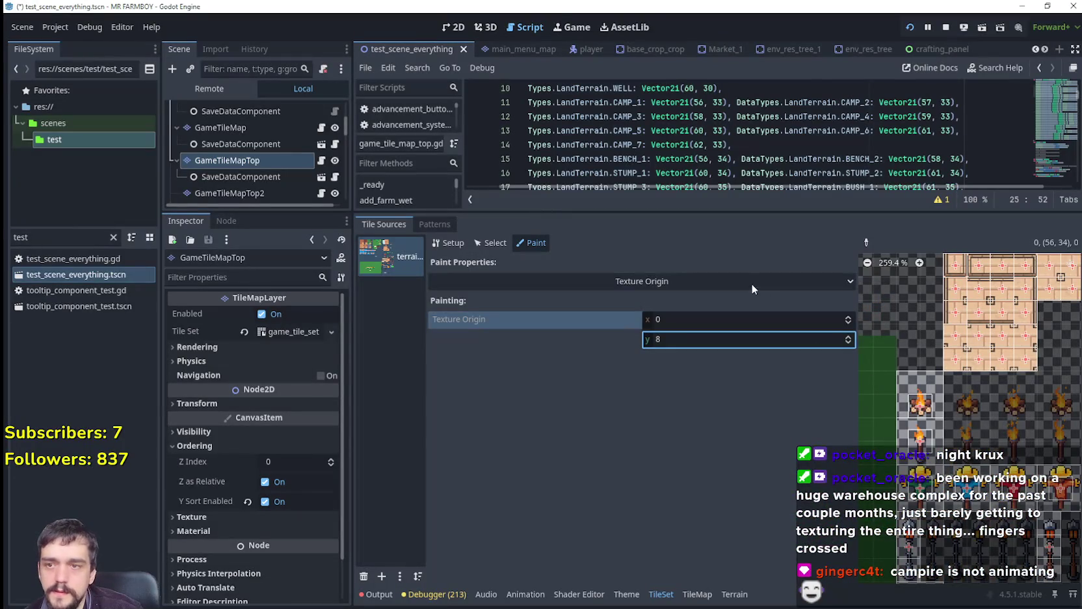
# Switch the painted property back to Physics Layer 0 and select the campfire's polygon.
pyautogui.click(753, 285)
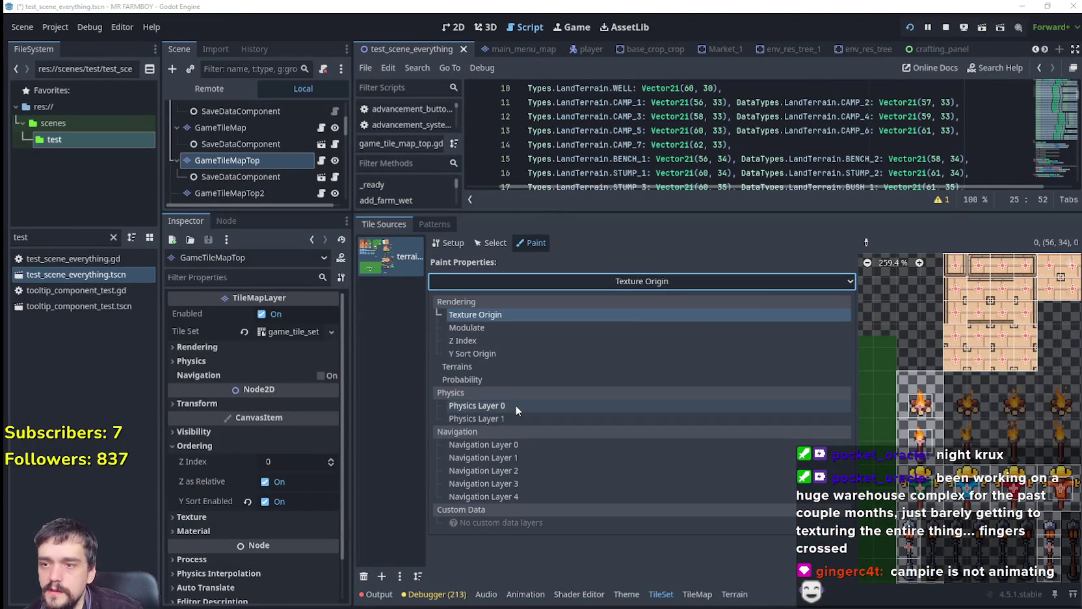
pyautogui.click(514, 405)
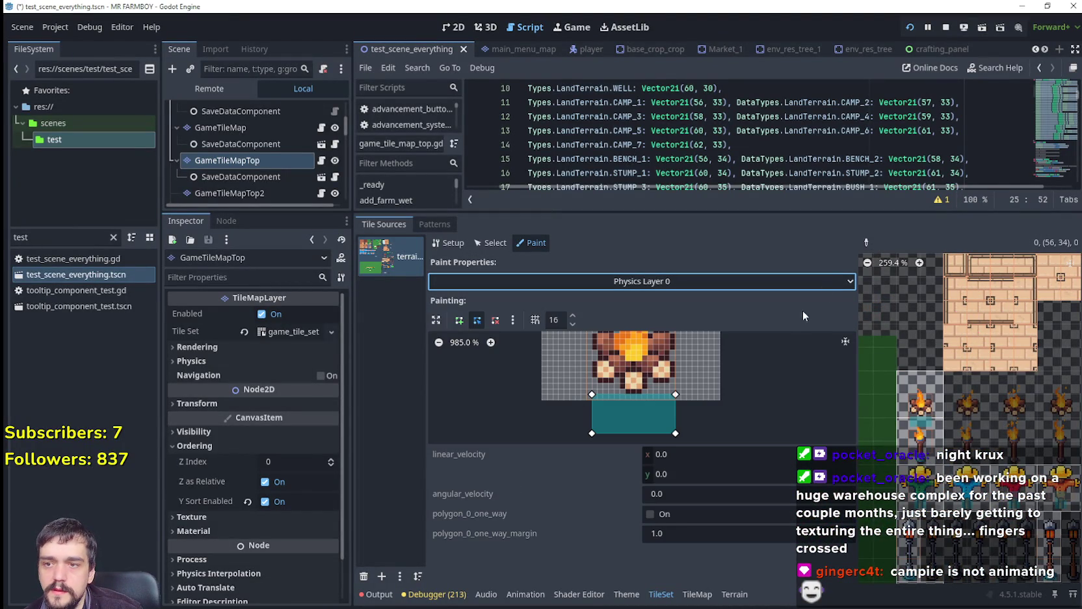
pyautogui.click(678, 399)
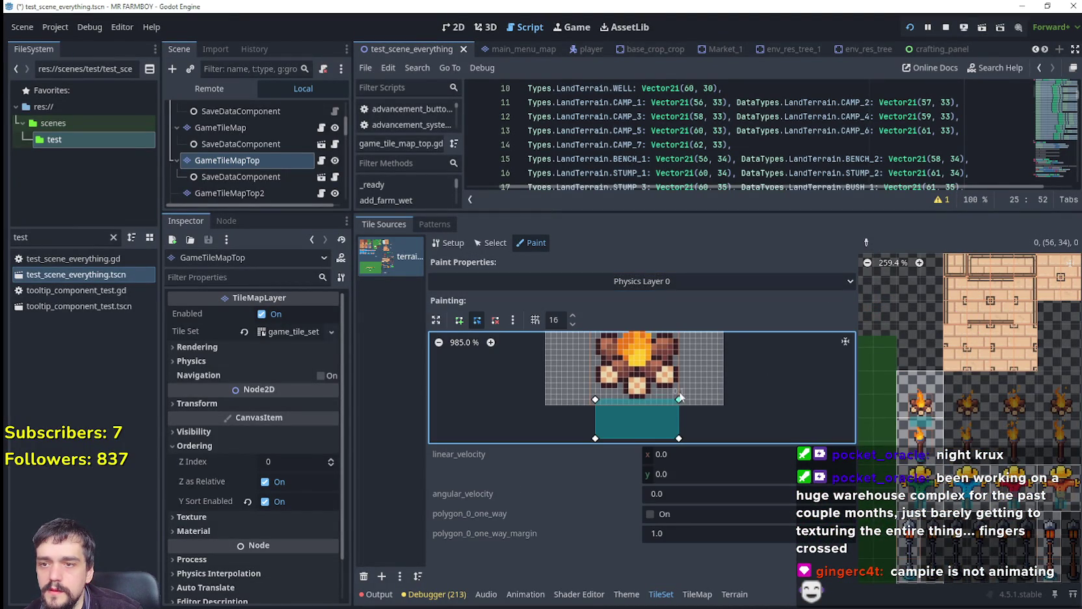
# Drag the campfire polygon's corners into a small rectangle over its base.
pyautogui.moveTo(679, 399); pyautogui.dragTo(679, 342)
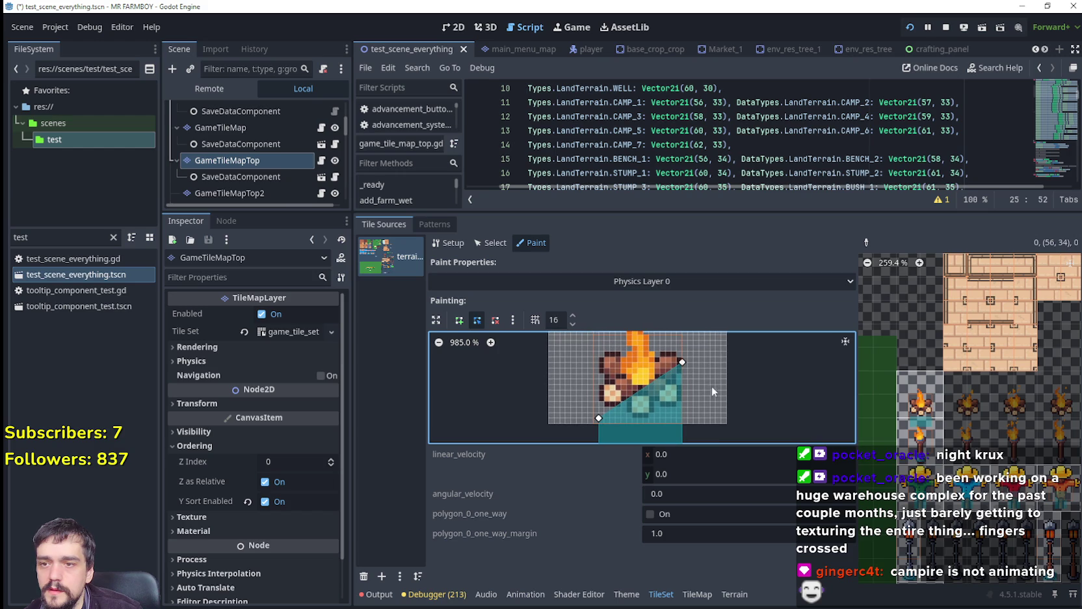
pyautogui.moveTo(598, 419); pyautogui.dragTo(596, 363)
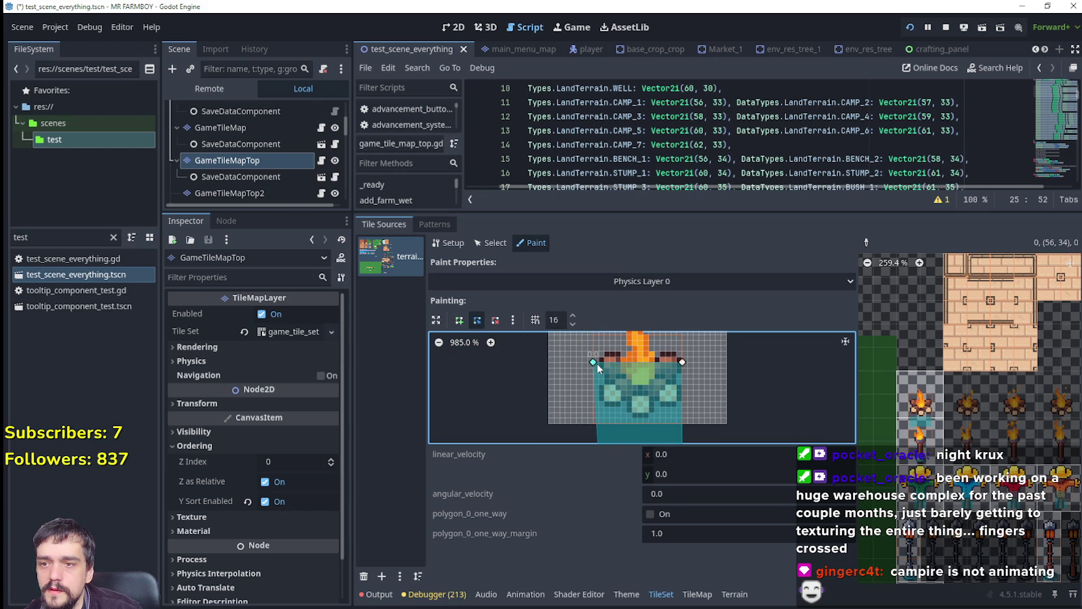
pyautogui.scroll(-2, 621, 416)
pyautogui.moveTo(599, 420)
pyautogui.mouseDown()
pyautogui.moveTo(608, 365)
pyautogui.moveTo(611, 378)
pyautogui.mouseUp()
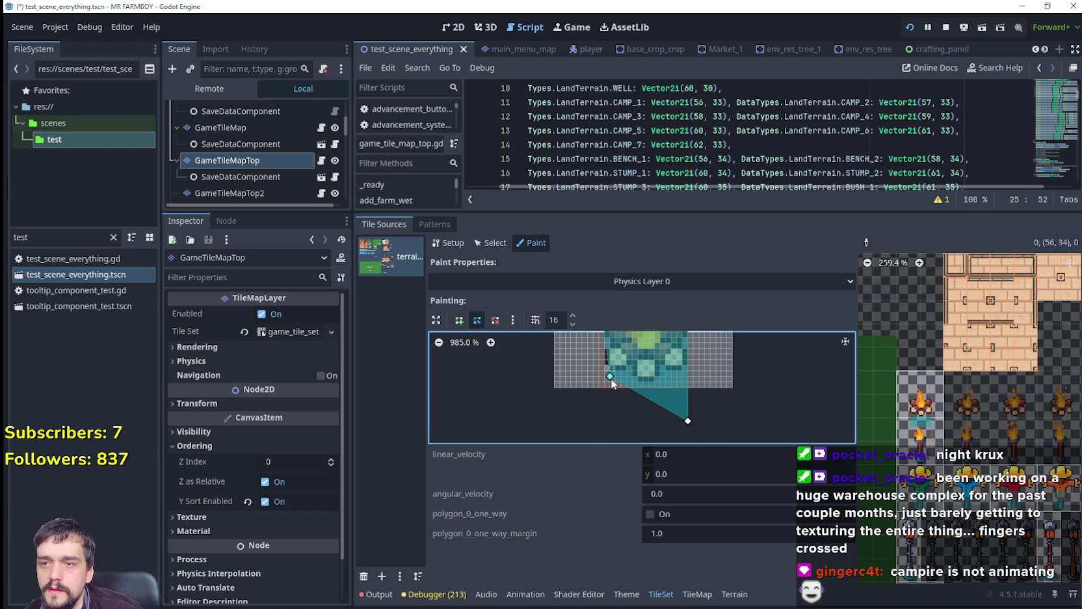
pyautogui.moveTo(688, 422); pyautogui.dragTo(688, 387)
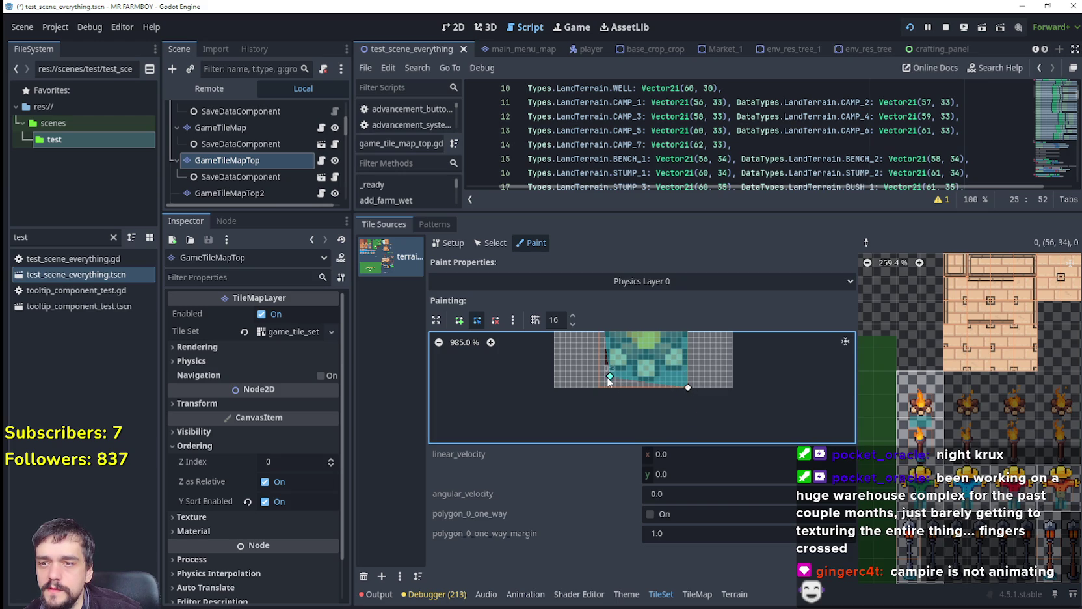
pyautogui.scroll(3, 627, 377)
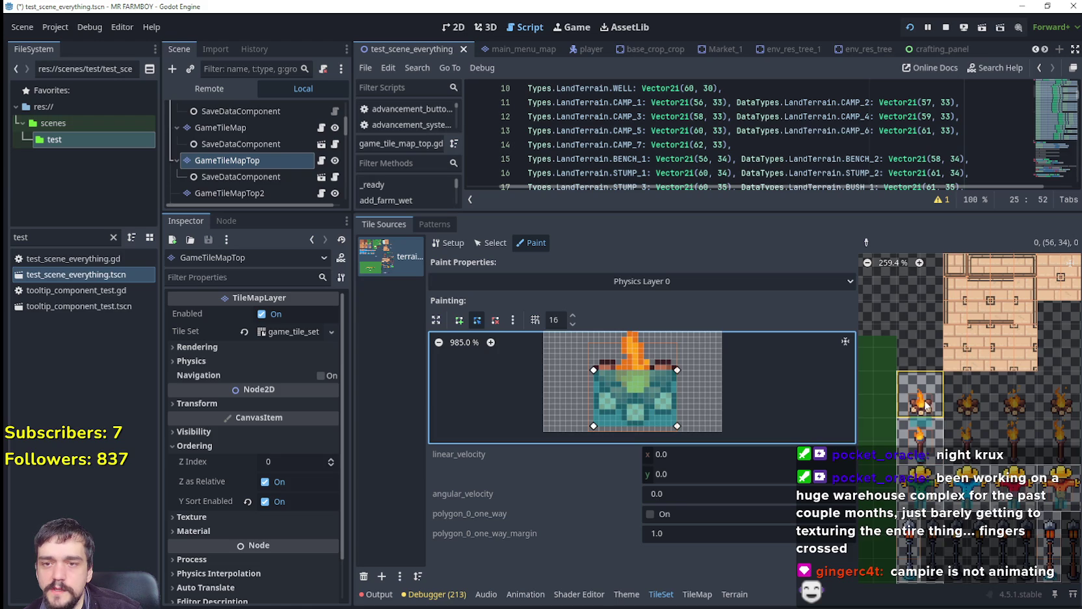
pyautogui.hotkey('alt', 'Tab')
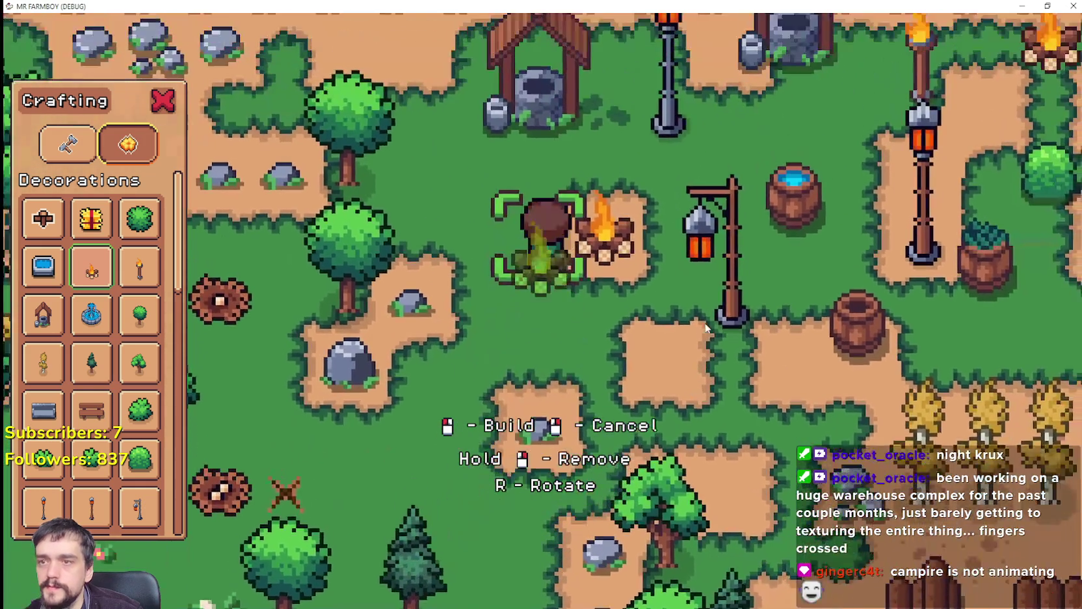
# Cancel the pending placement, walk all around the campfire to test collision, then close the game.
pyautogui.press('s')
pyautogui.rightClick(826, 395)
pyautogui.press('w')
pyautogui.press('d')
pyautogui.press('s')
pyautogui.press('d')
pyautogui.press('a')
pyautogui.press('w')
pyautogui.press('a')
pyautogui.press('s')
pyautogui.press('d')
pyautogui.press('w')
pyautogui.press('d')
pyautogui.press('a')
pyautogui.press('d')
pyautogui.press('s')
pyautogui.press('a')
pyautogui.press('F8')
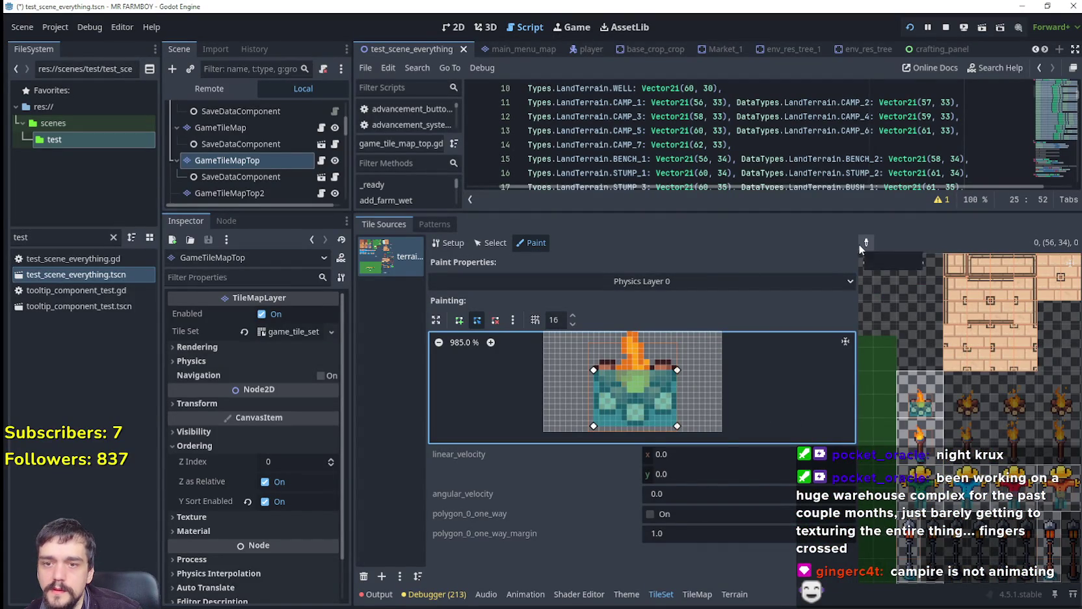
pyautogui.click(816, 280)
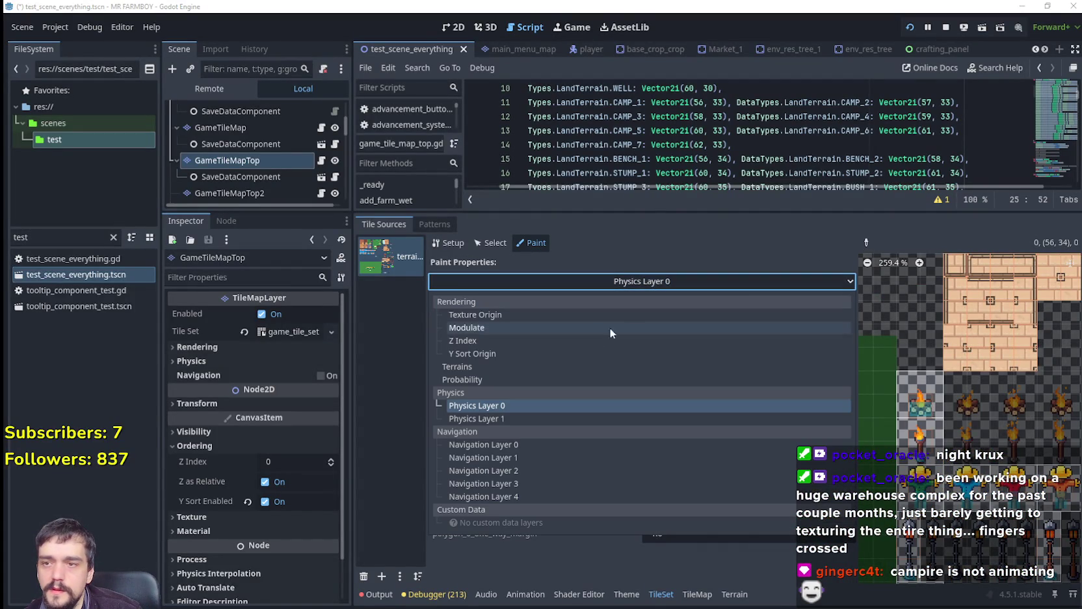
# Review the tiles' Z Index and Texture Origin values, then return to Physics Layer 0.
pyautogui.click(518, 340)
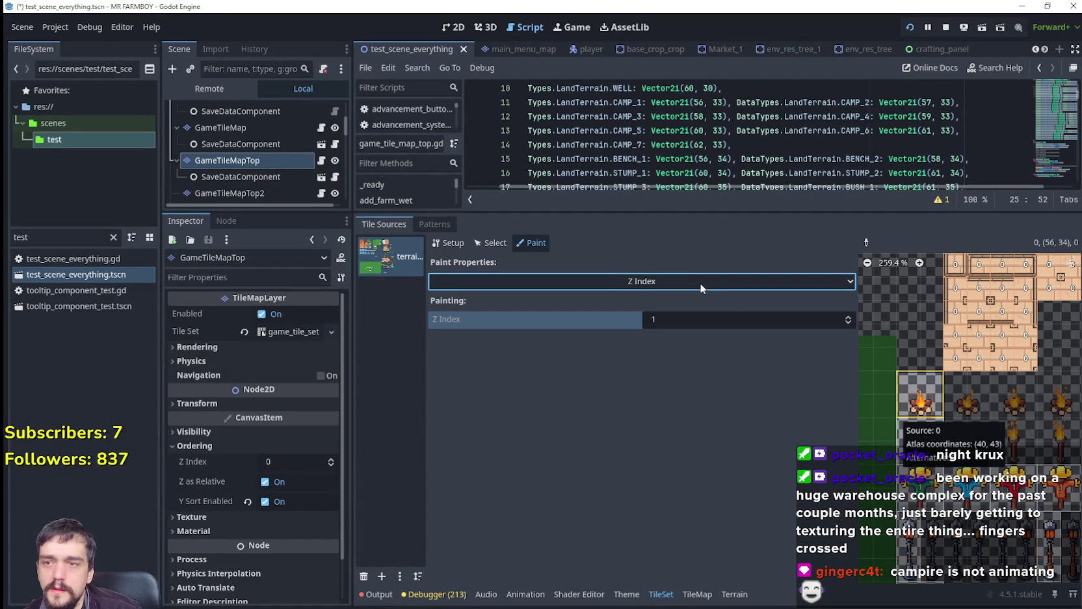
pyautogui.click(813, 281)
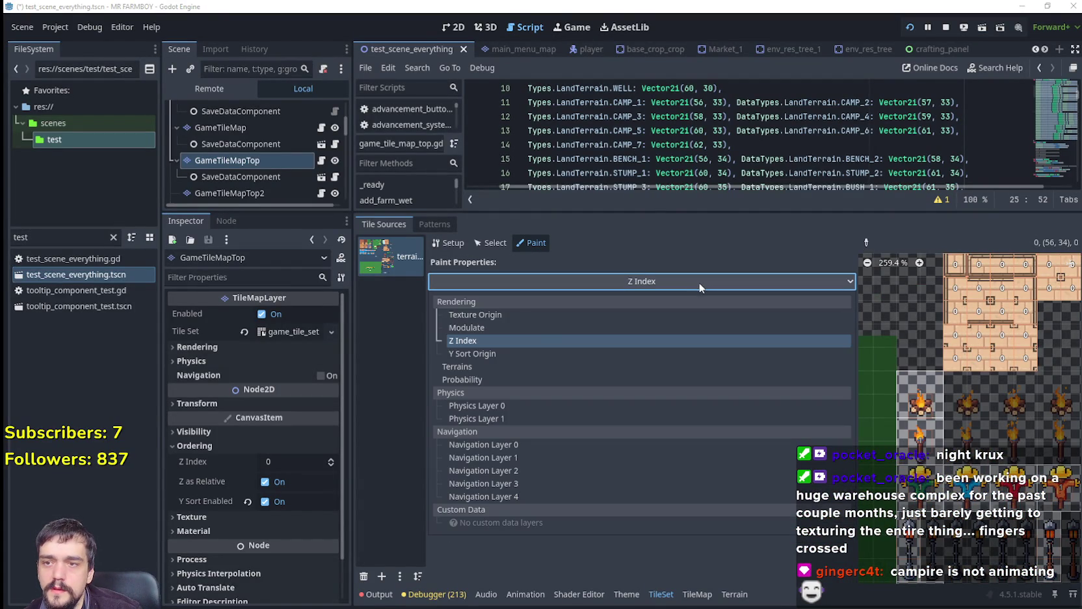
pyautogui.click(493, 314)
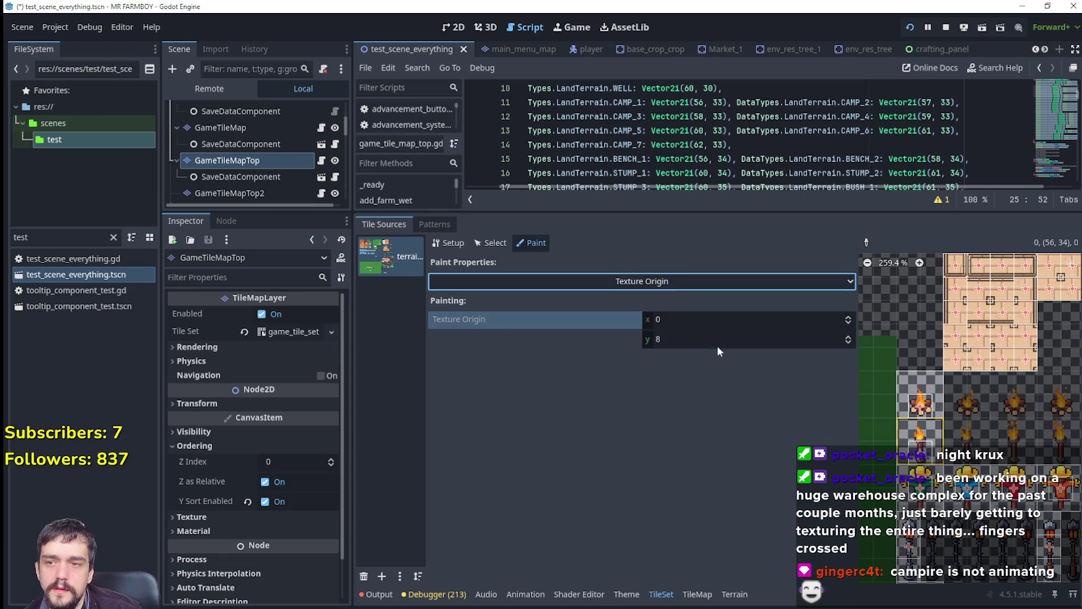
pyautogui.click(708, 285)
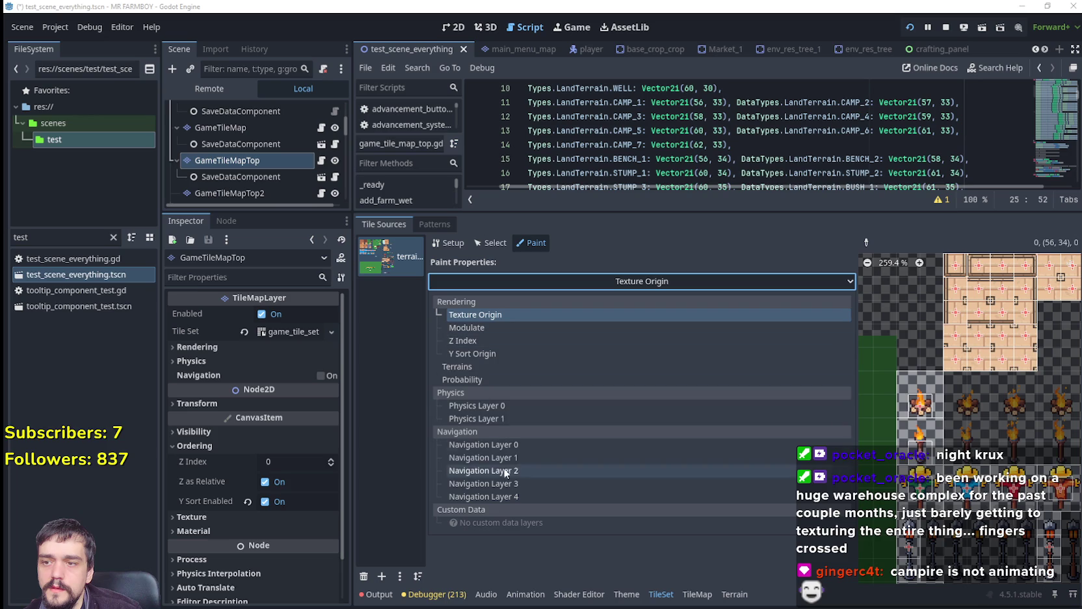
pyautogui.click(504, 405)
# Select the torch-post tile and pull its collision corners up into a small square at the base.
pyautogui.click(867, 245)
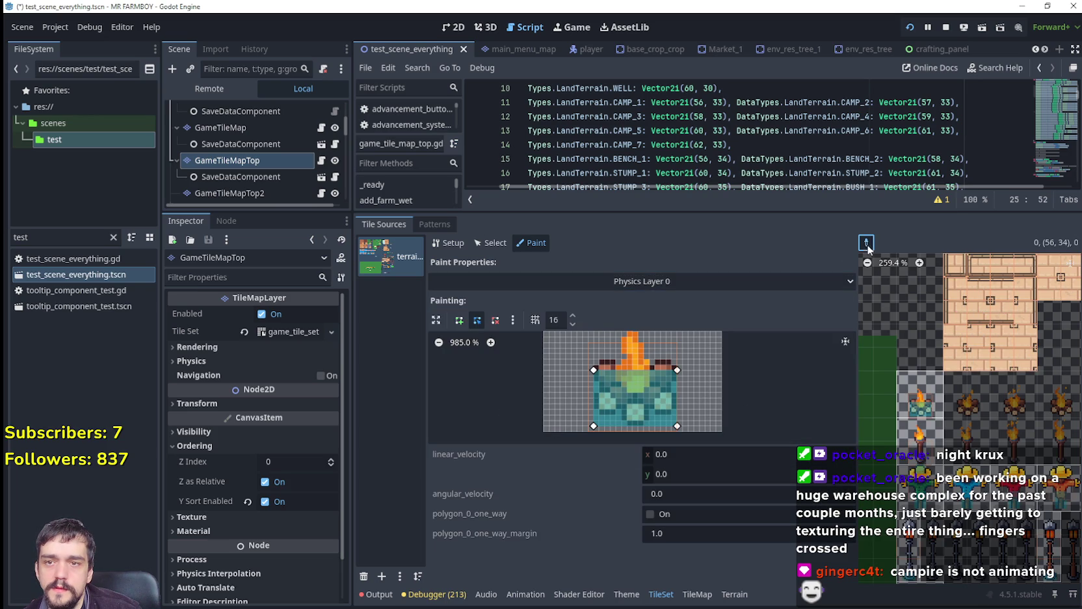
pyautogui.click(929, 448)
pyautogui.scroll(-3, 755, 364)
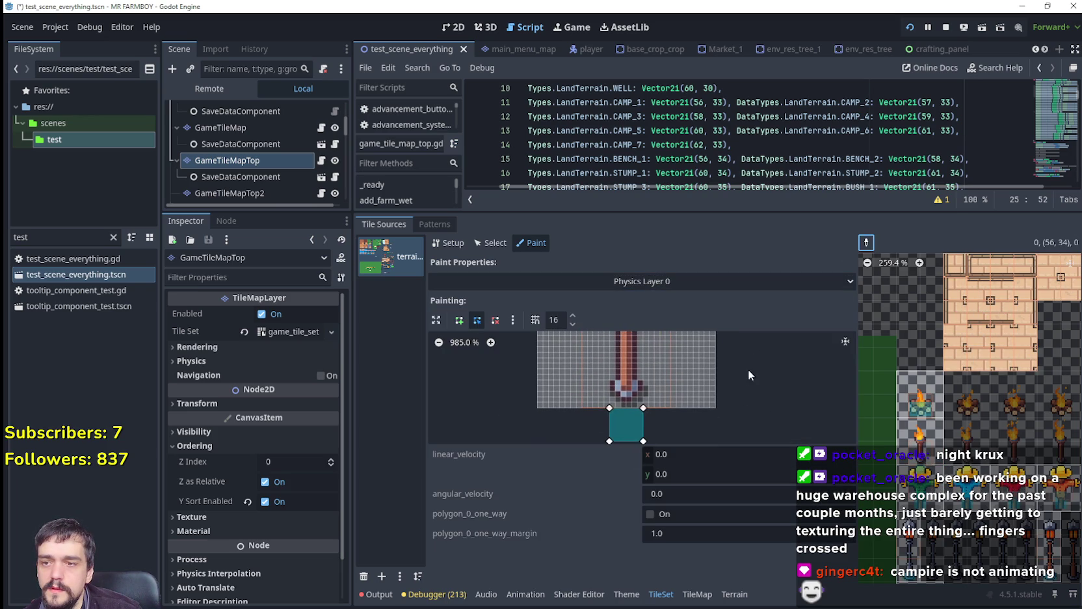
pyautogui.moveTo(643, 408); pyautogui.dragTo(643, 375)
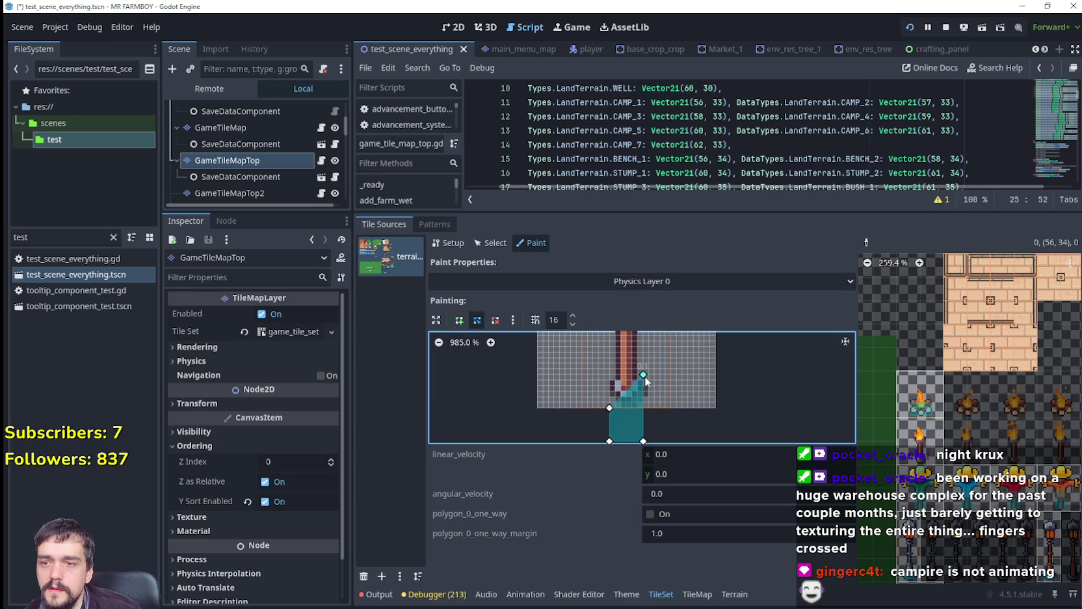
pyautogui.moveTo(609, 408); pyautogui.dragTo(609, 380)
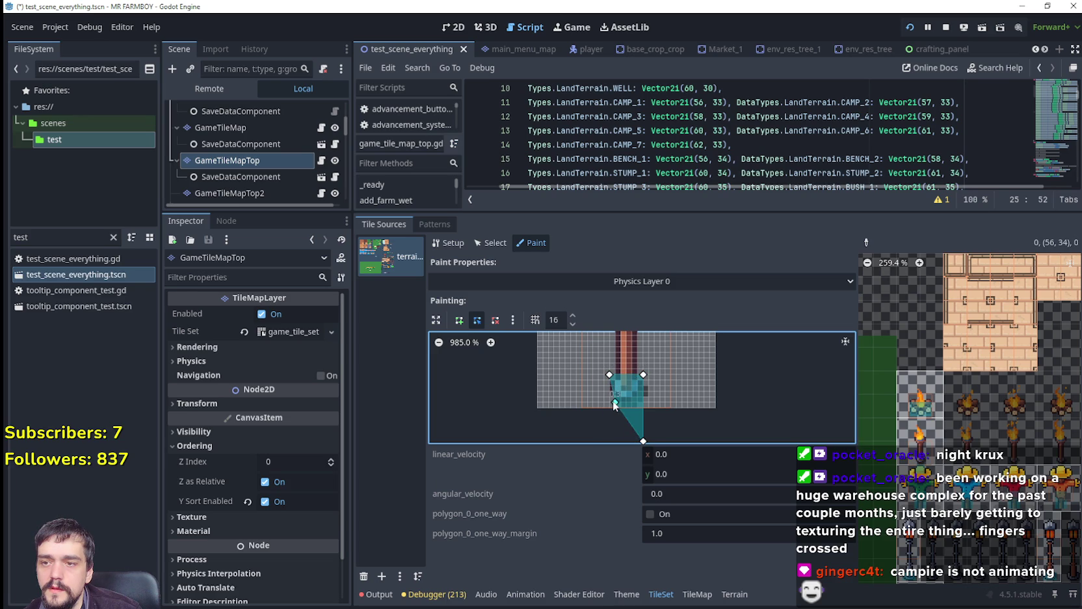
pyautogui.moveTo(646, 445); pyautogui.dragTo(648, 392)
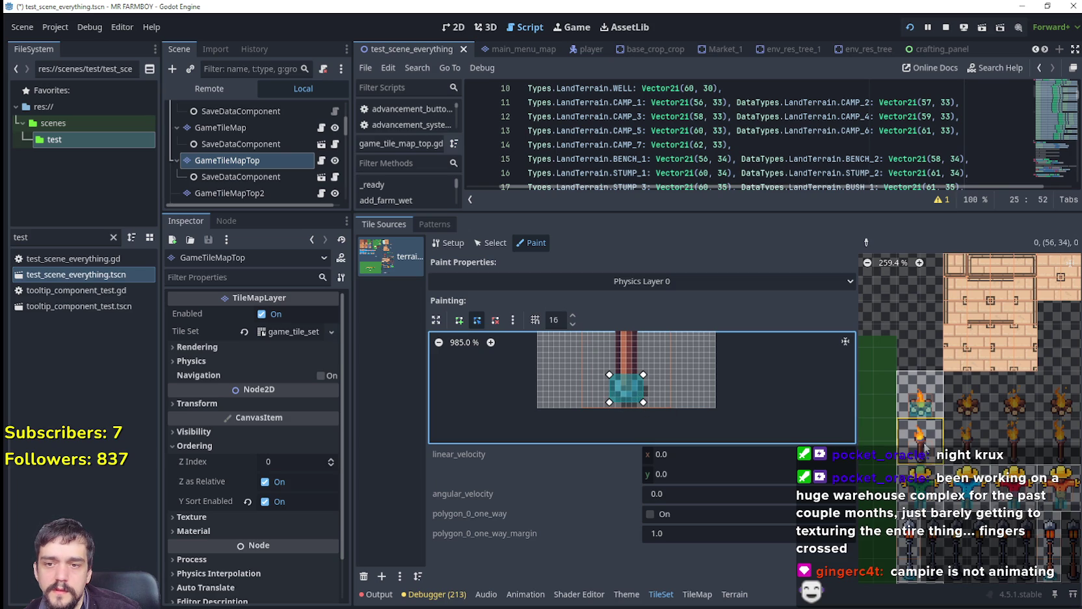
pyautogui.hotkey('alt', 'Tab')
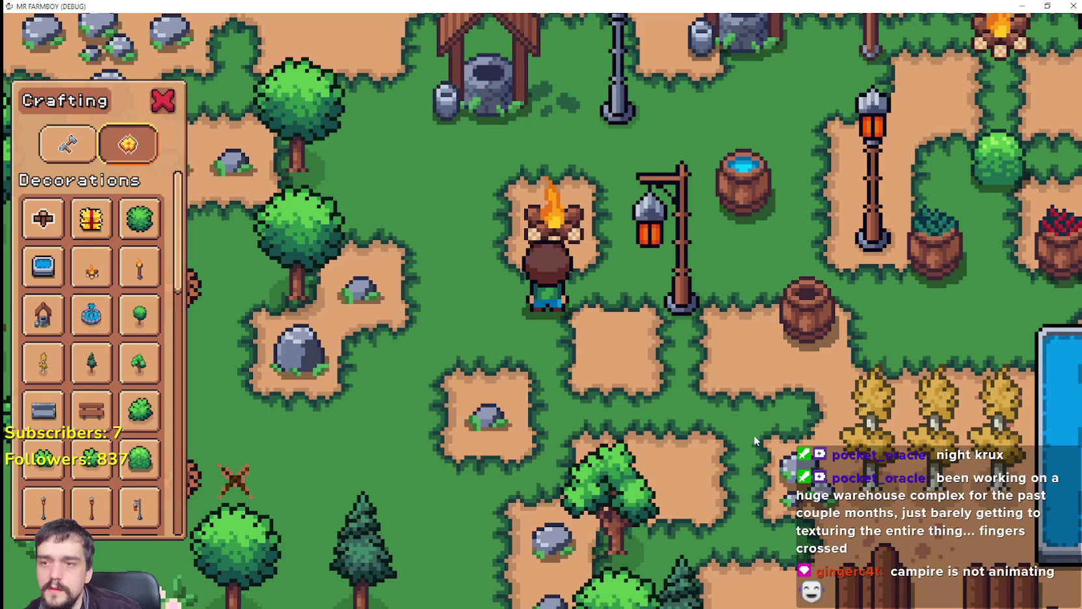
# Walk the farmer around the existing torch to check how its collision and placement look.
pyautogui.press('d')
pyautogui.scroll(-2, 657, 365)
pyautogui.hotkey('alt', 'Tab')
pyautogui.hotkey('alt', 'Tab')
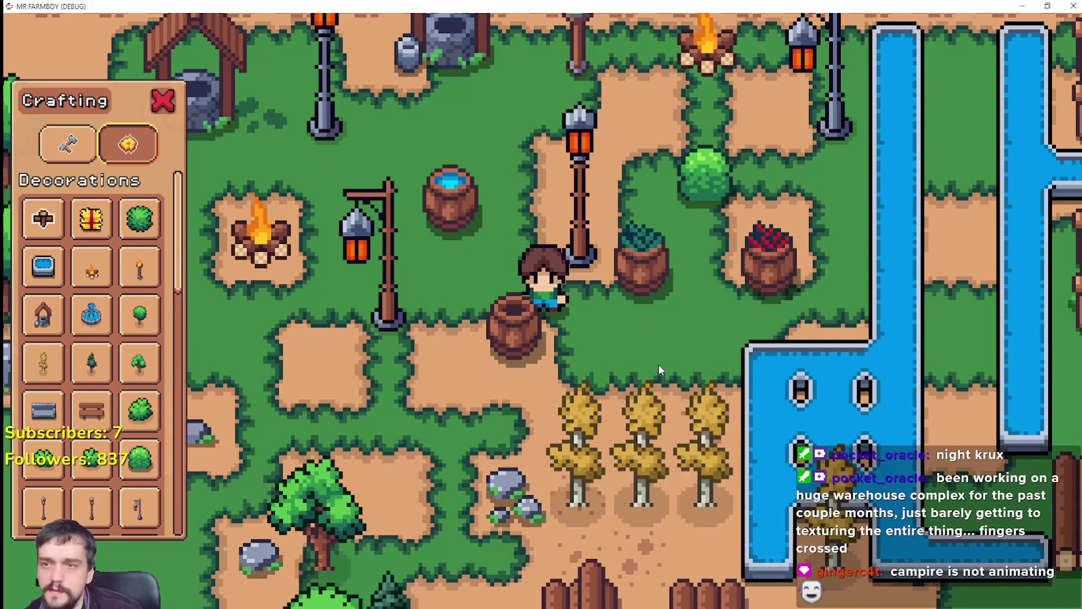
pyautogui.scroll(3, 658, 361)
pyautogui.press('w')
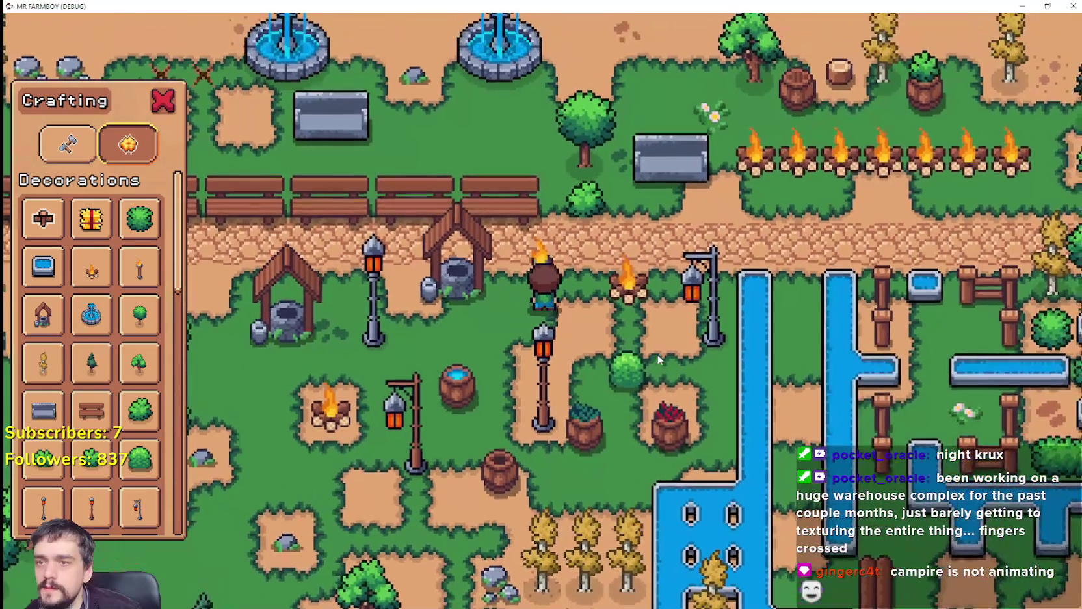
pyautogui.scroll(3, 658, 359)
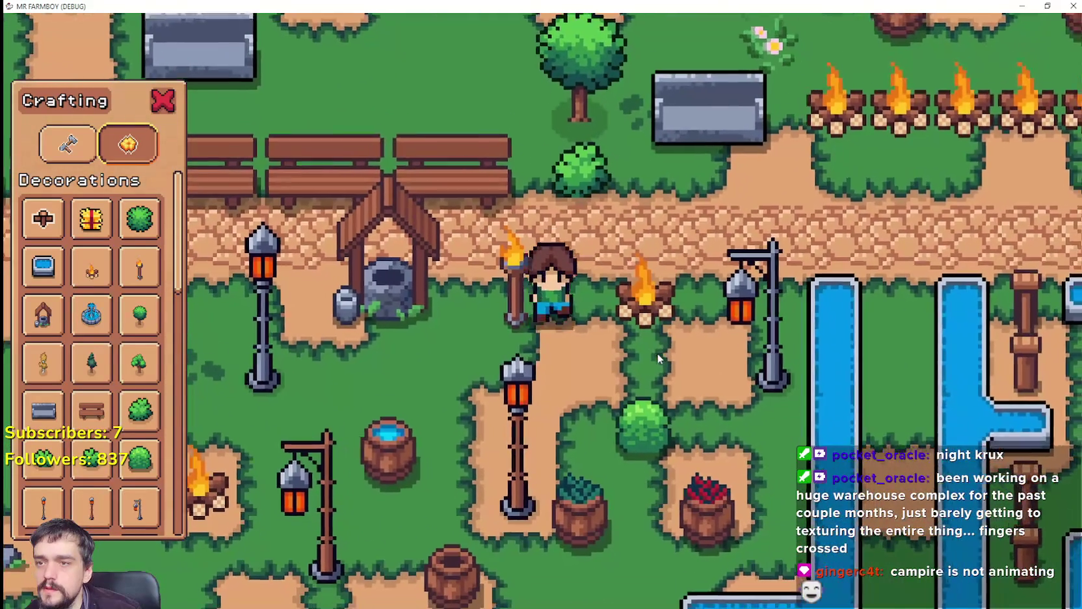
pyautogui.press('s')
pyautogui.press('w')
pyautogui.press('s')
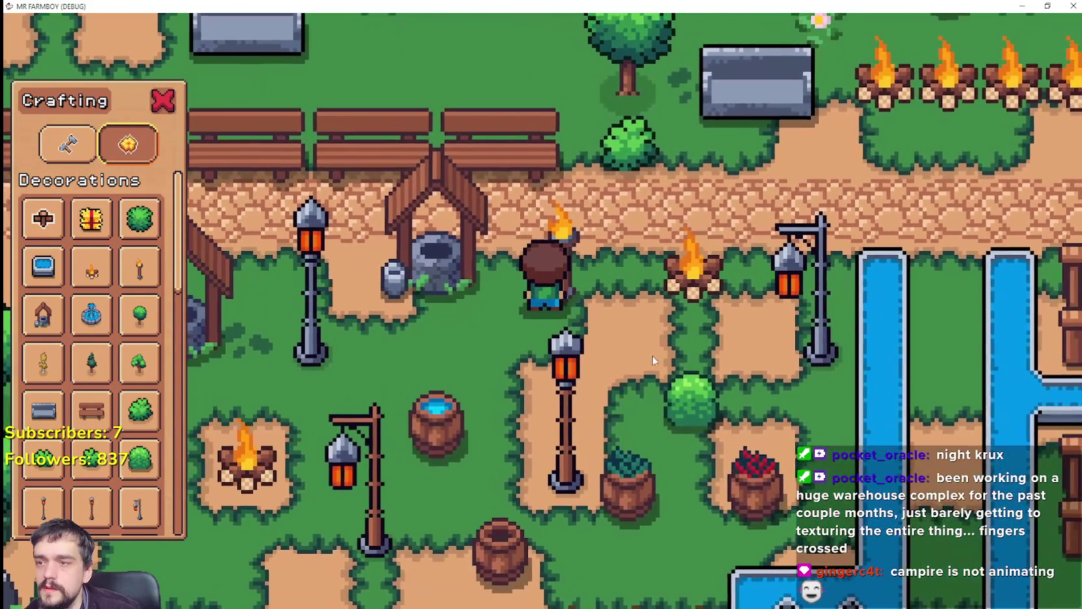
pyautogui.press('s')
pyautogui.press('a')
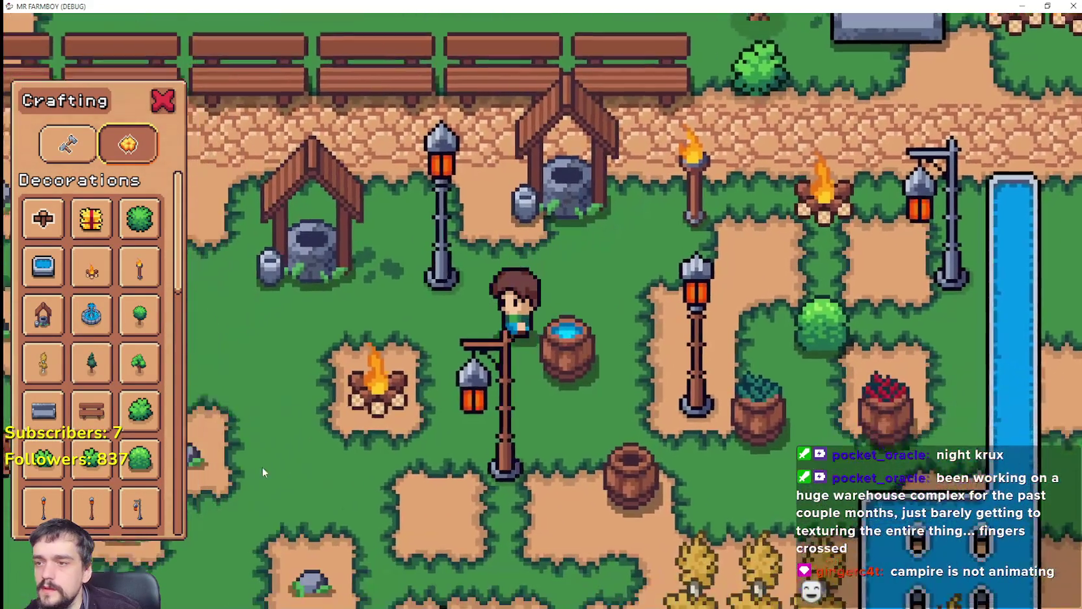
# Select the torch decoration and build one on an empty grass spot.
pyautogui.click(140, 267)
pyautogui.press('w')
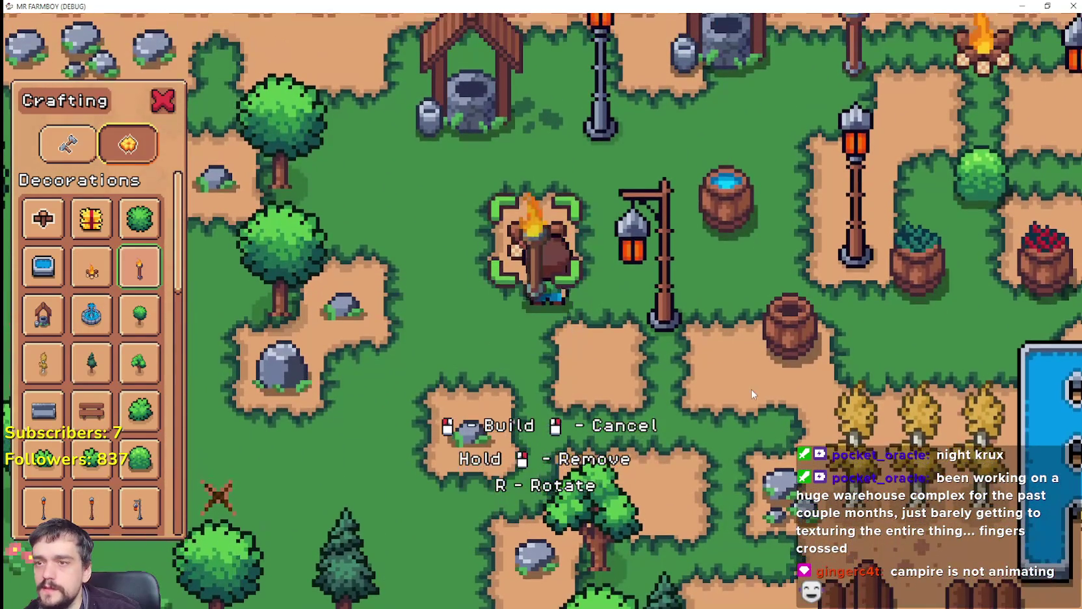
pyautogui.press('s')
pyautogui.press('a')
pyautogui.click(139, 267)
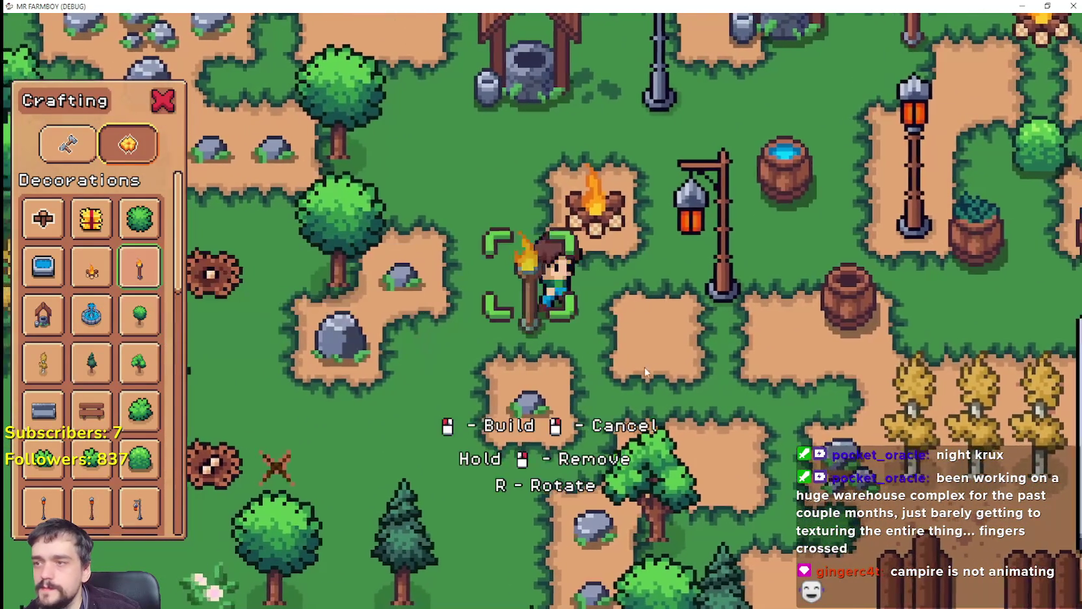
pyautogui.press('w')
pyautogui.press('d')
pyautogui.press('a')
pyautogui.press('d')
pyautogui.click(720, 385)
pyautogui.press('a')
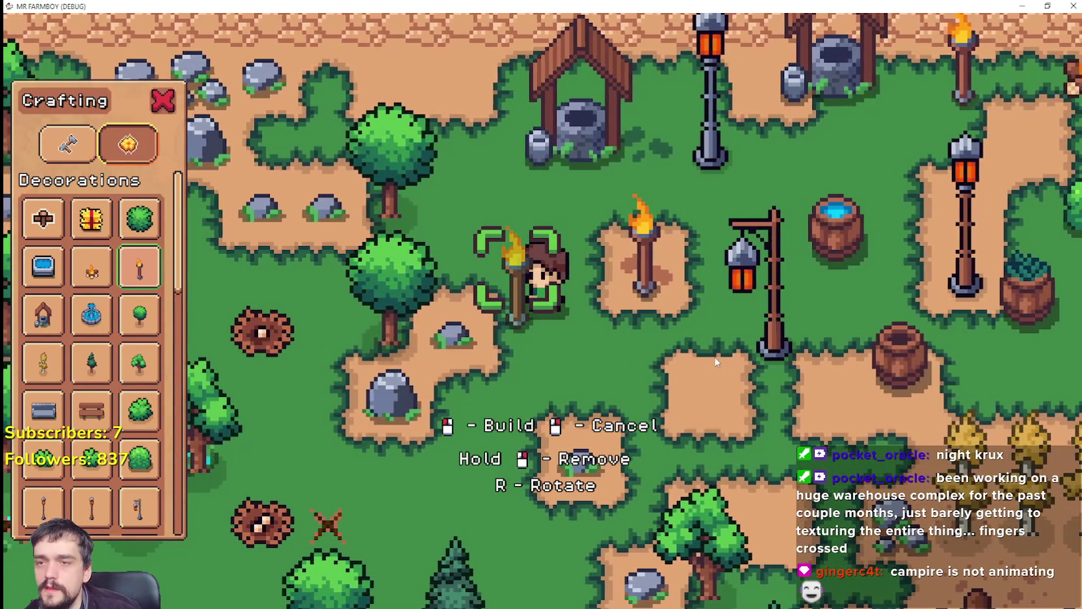
# Walk the farmer past the new torch from each side to test its collision.
pyautogui.hotkey('alt', 'Tab')
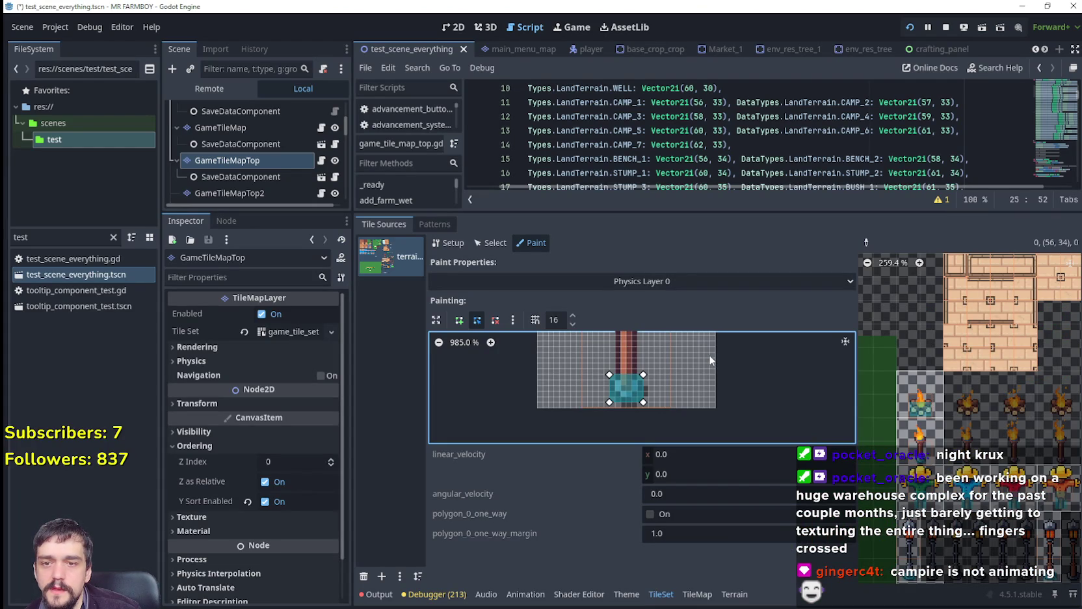
pyautogui.hotkey('alt', 'Tab')
pyautogui.press('d')
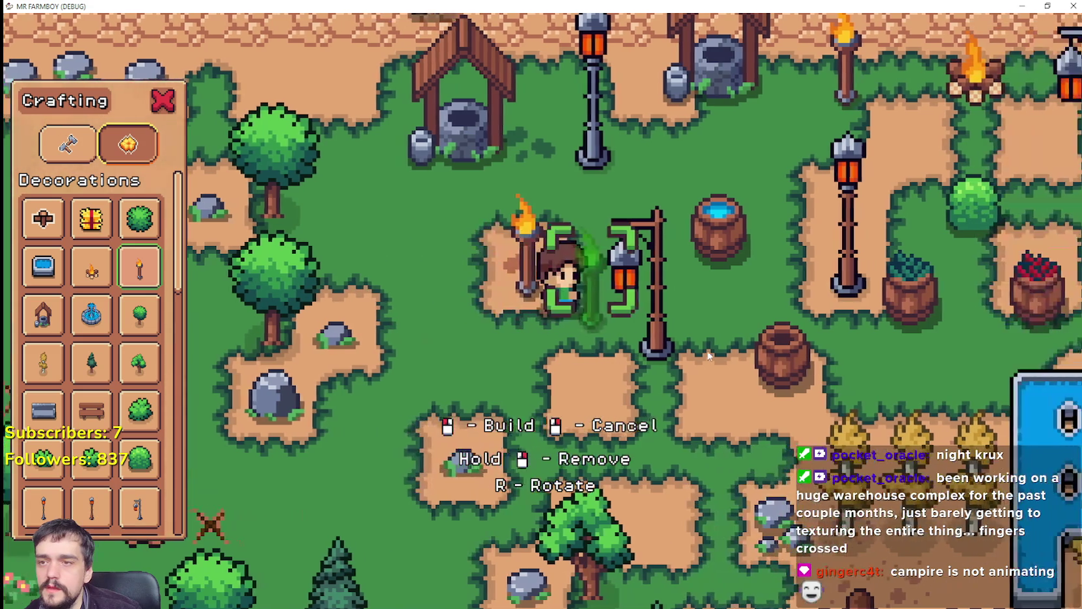
pyautogui.press('a')
pyautogui.press('d')
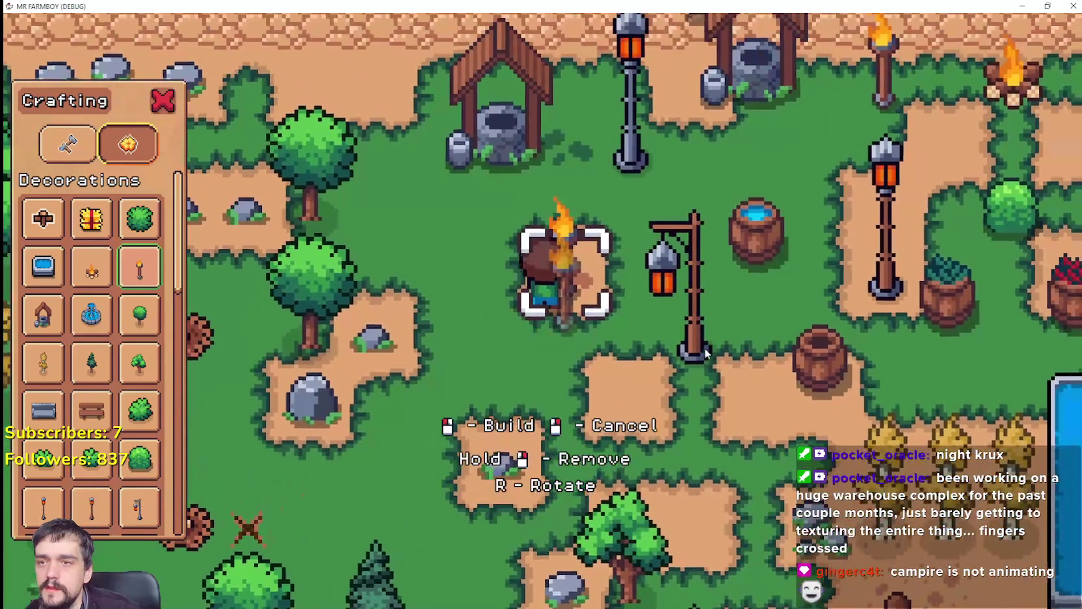
pyautogui.press('w')
pyautogui.press('s')
pyautogui.press('a')
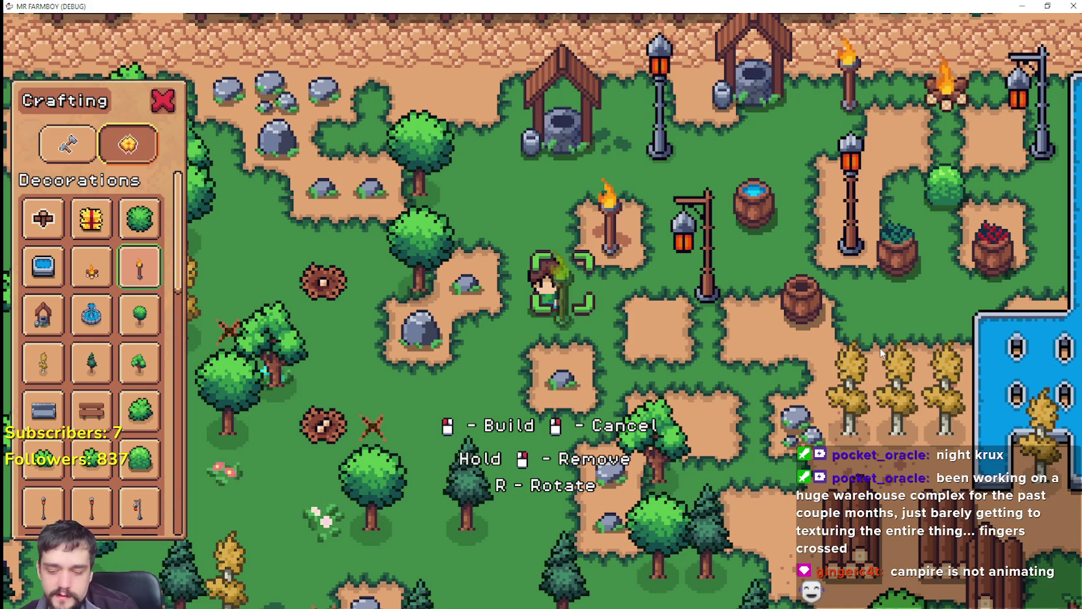
# Place a campfire on the dirt patch beside the torch, then cancel build mode.
pyautogui.press('w')
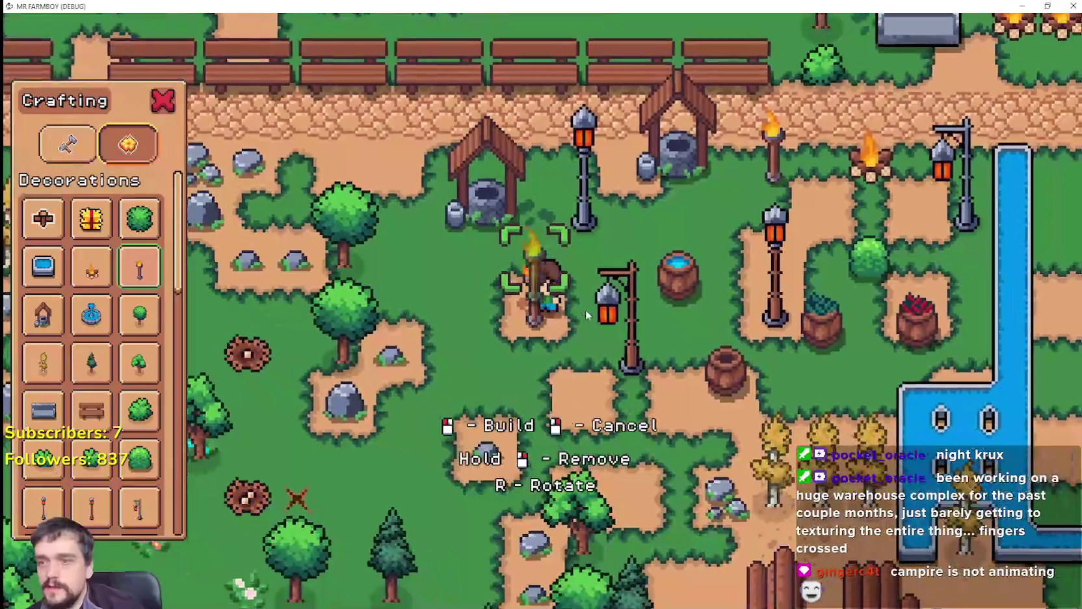
pyautogui.press('w')
pyautogui.press('d')
pyautogui.scroll(1, 604, 323)
pyautogui.scroll(1, 605, 325)
pyautogui.press('s')
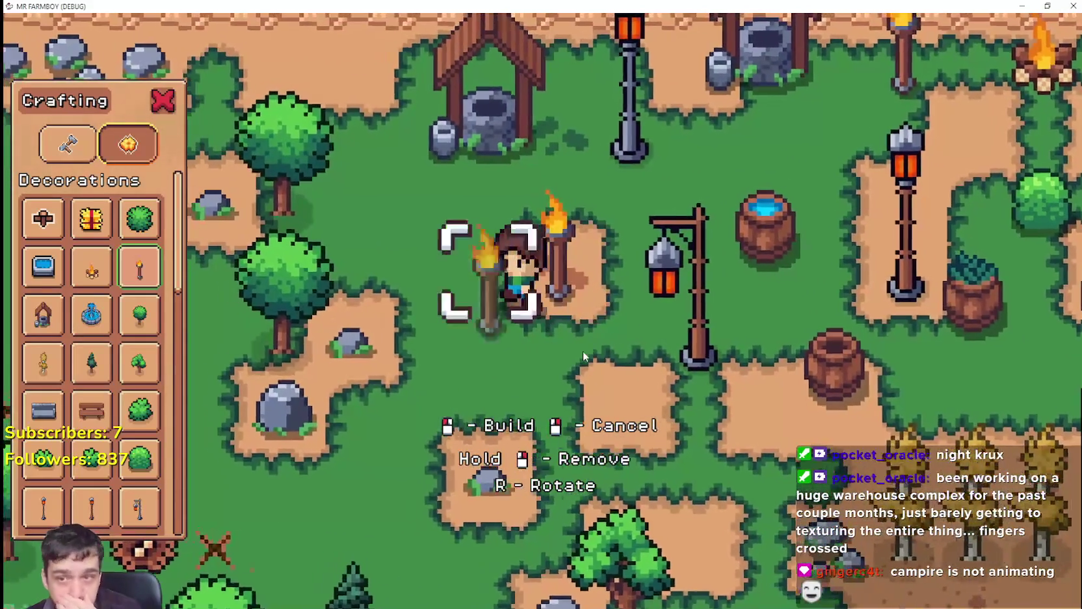
pyautogui.press('w')
pyautogui.scroll(-1, 582, 351)
pyautogui.press('s')
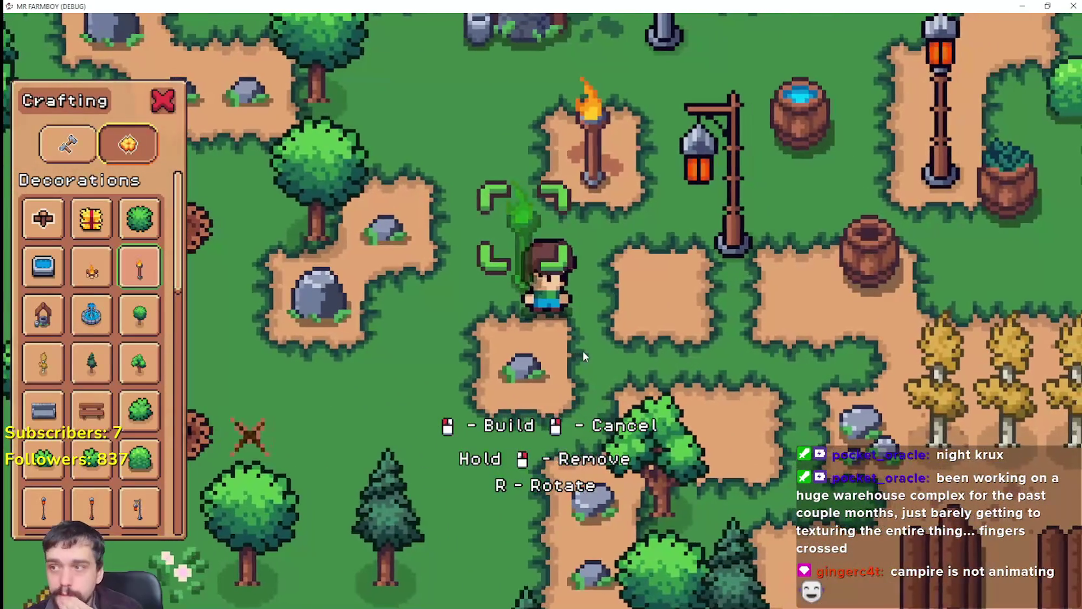
pyautogui.scroll(1, 583, 351)
pyautogui.press('d')
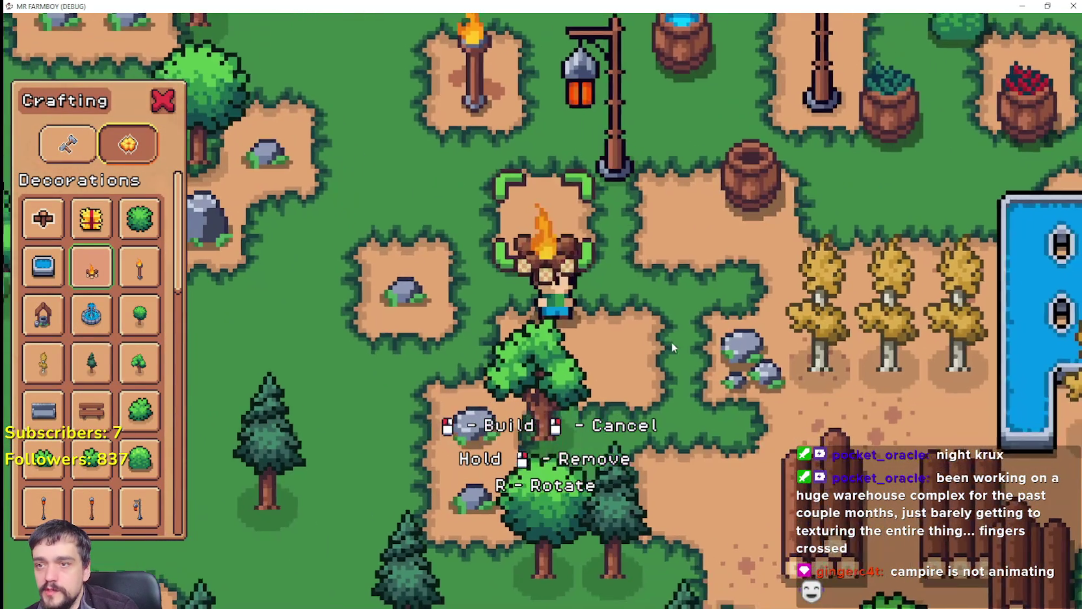
pyautogui.click(671, 341)
pyautogui.press('a')
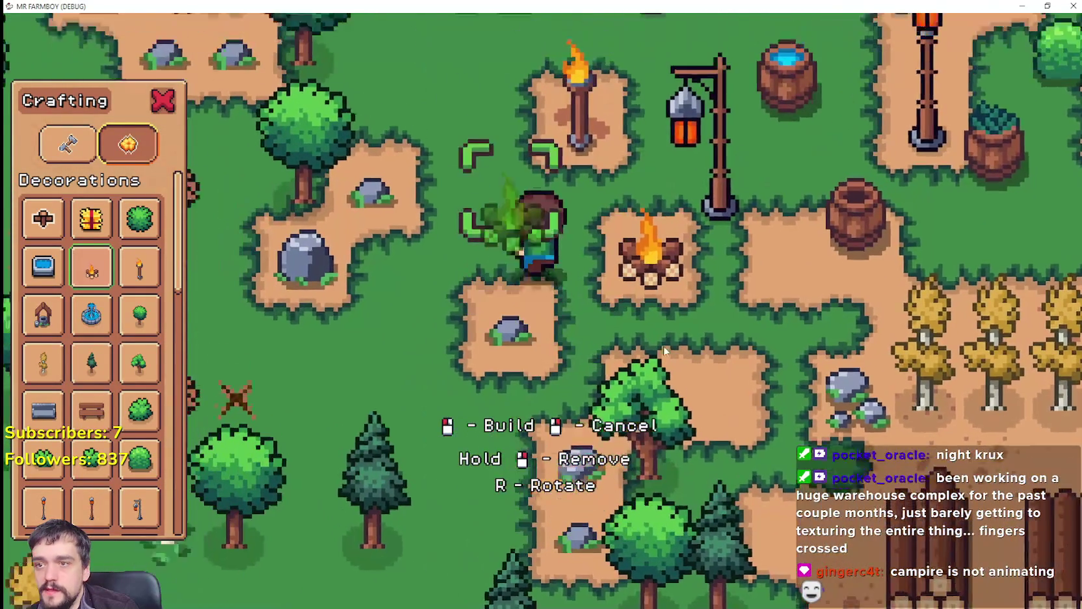
pyautogui.press('d')
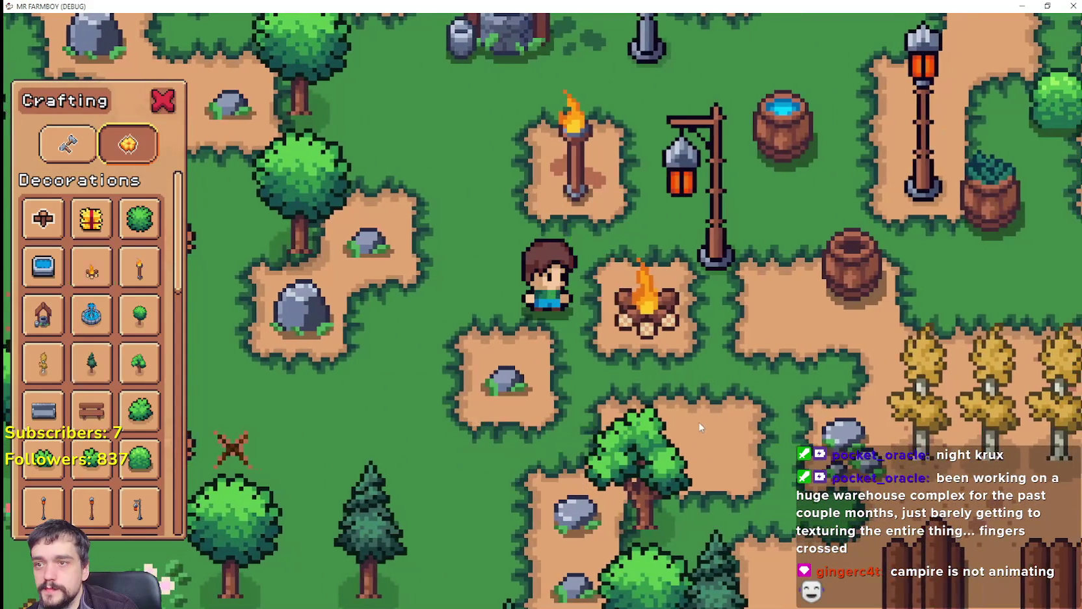
pyautogui.rightClick(412, 372)
# Select the well for building, then cancel placing it.
pyautogui.press('d')
pyautogui.press('s')
pyautogui.click(43, 315)
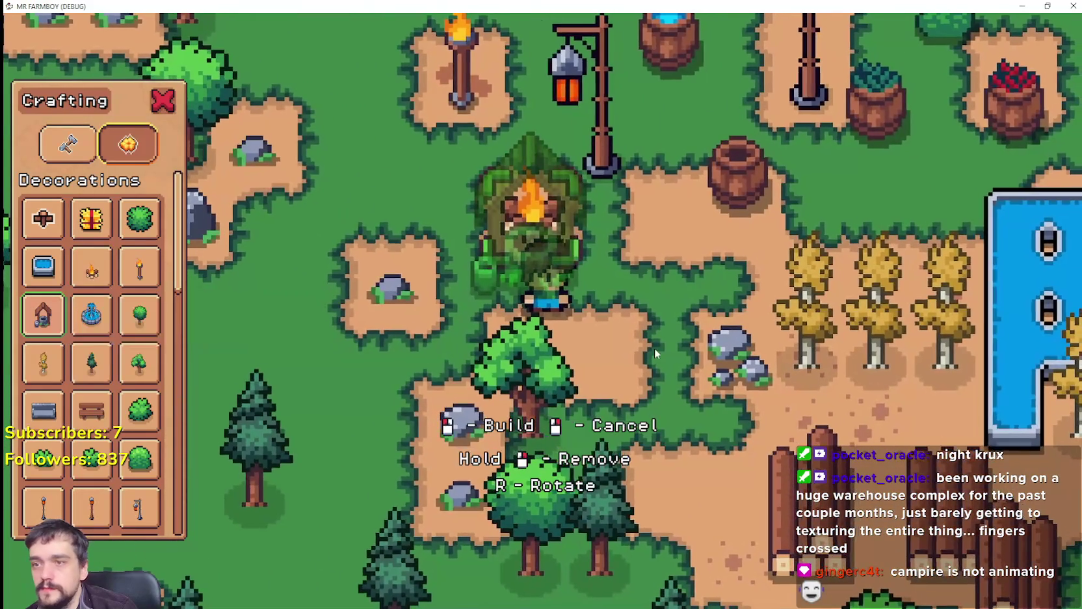
pyautogui.press('a')
pyautogui.press('w')
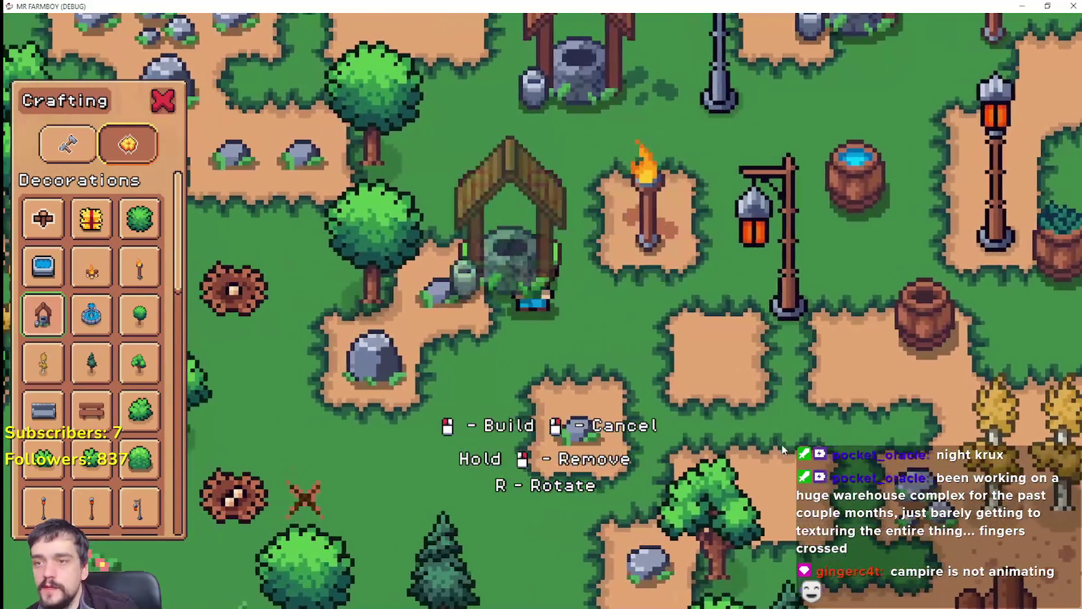
pyautogui.rightClick(764, 427)
# Walk the farmer around the torch, facing it from the left and below, to check overlap.
pyautogui.press('d')
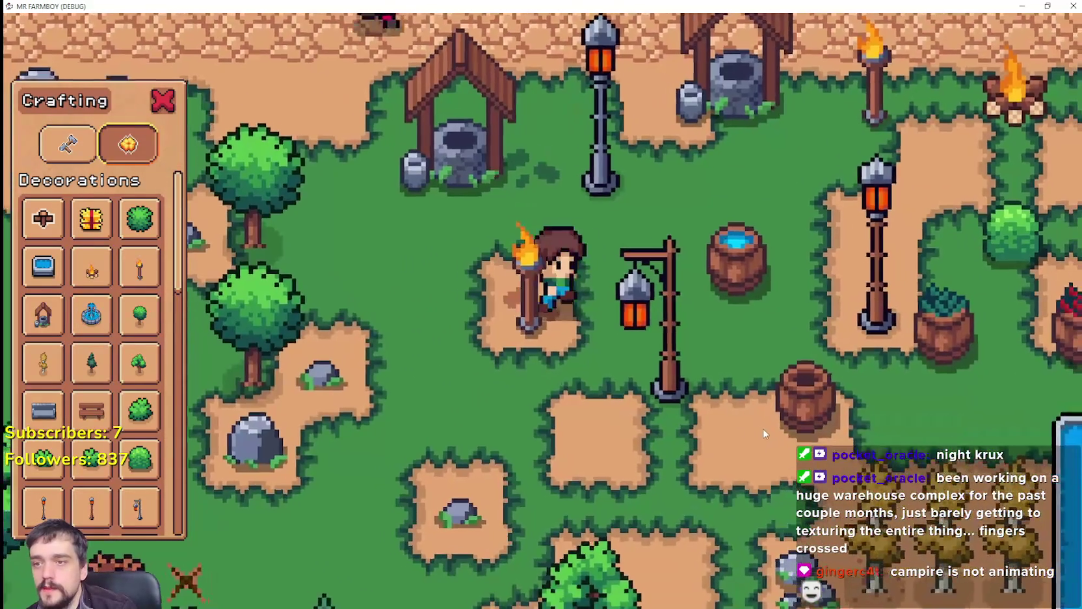
pyautogui.press('a')
pyautogui.press('w')
pyautogui.press('d')
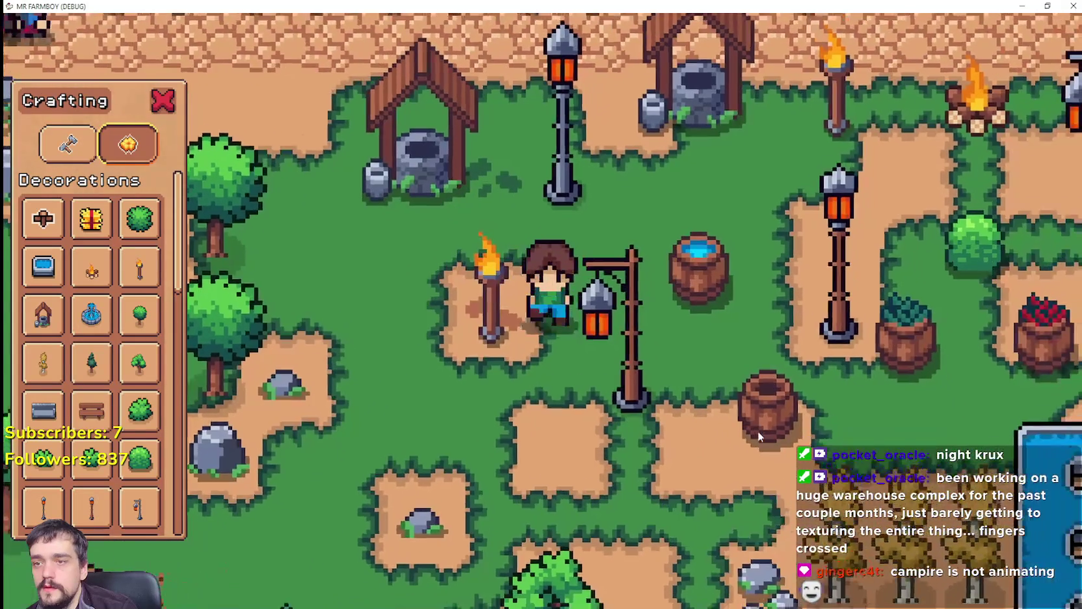
pyautogui.scroll(-5, 750, 428)
pyautogui.press('a')
pyautogui.press('w')
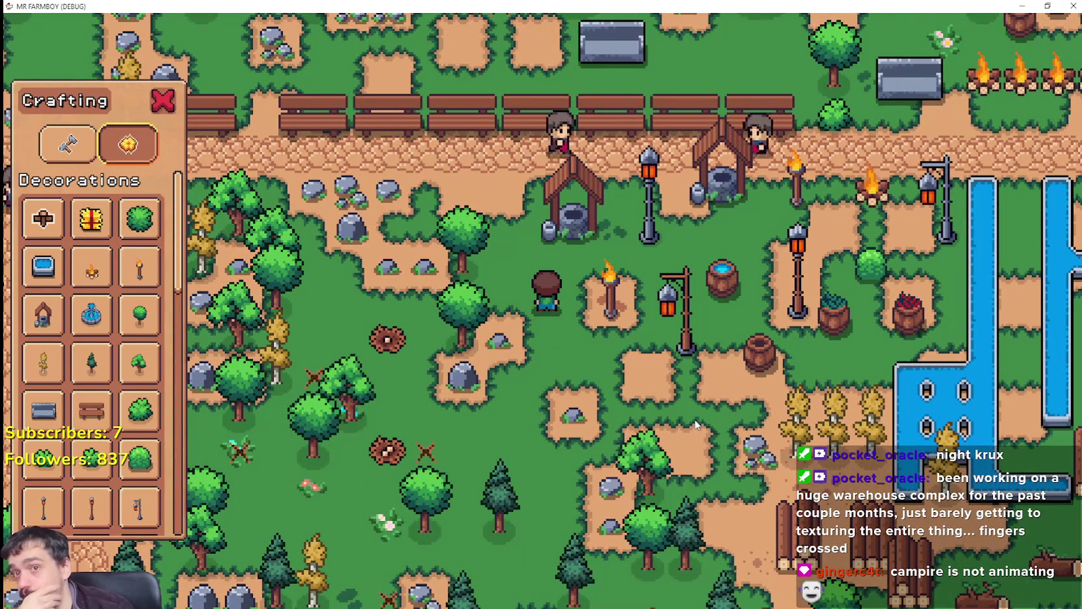
pyautogui.scroll(5, 660, 396)
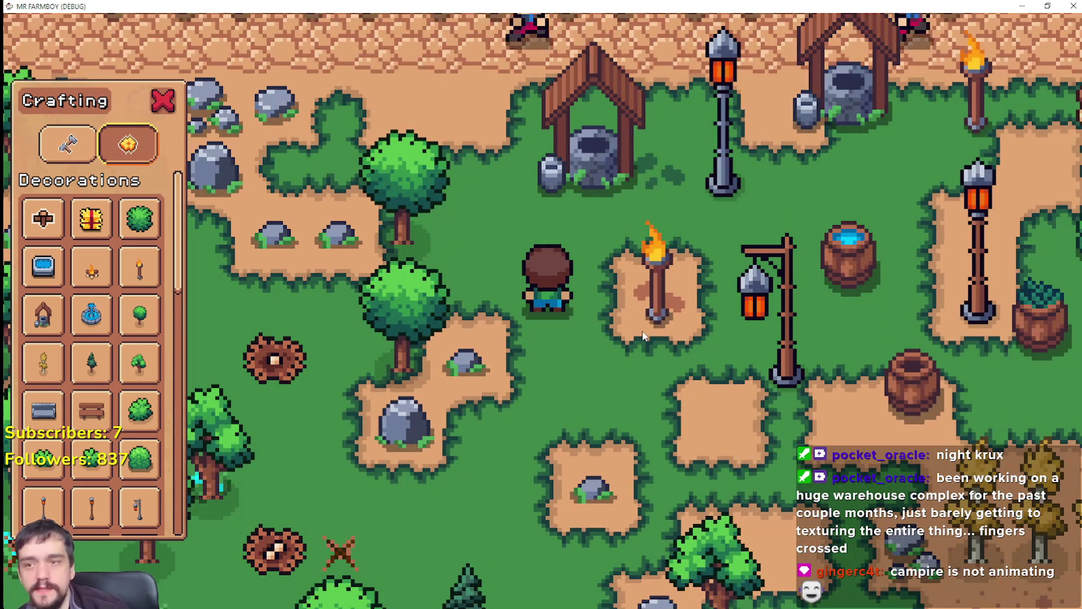
pyautogui.press('s')
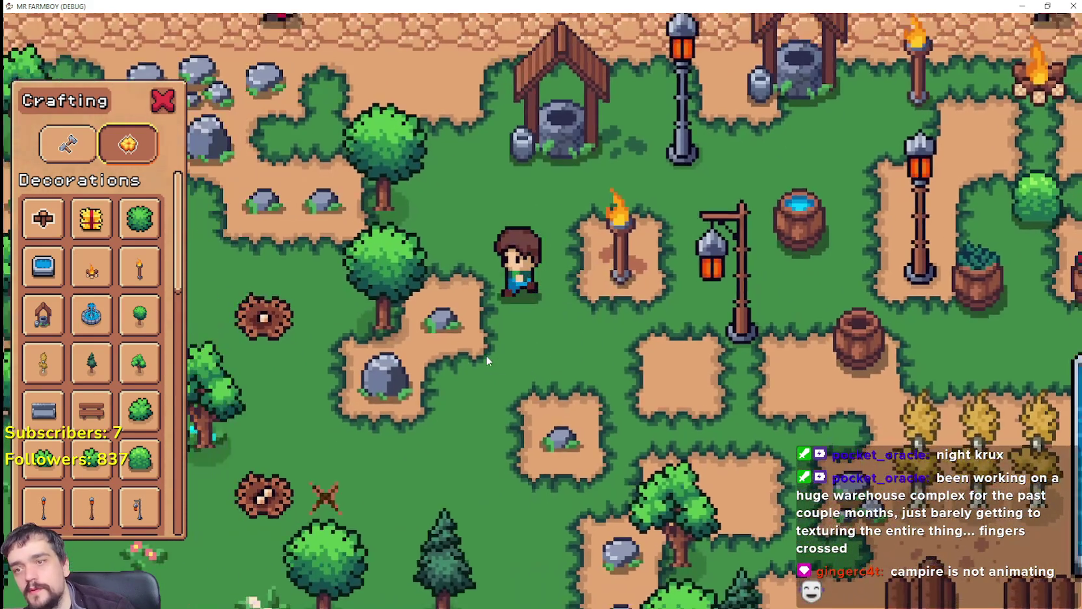
pyautogui.scroll(-3, 486, 355)
pyautogui.scroll(2, 487, 355)
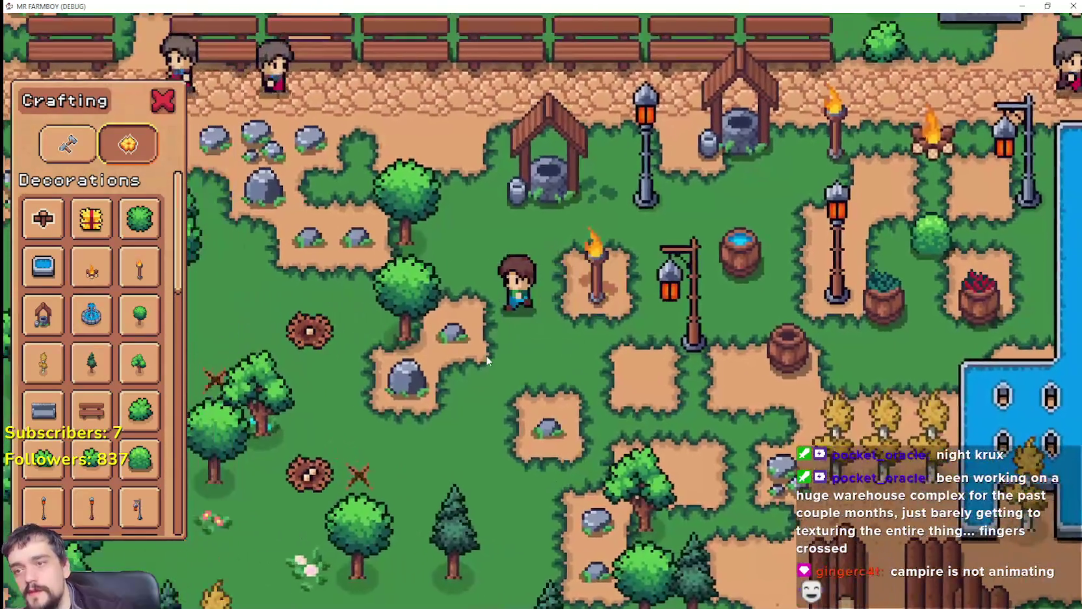
pyautogui.press('a')
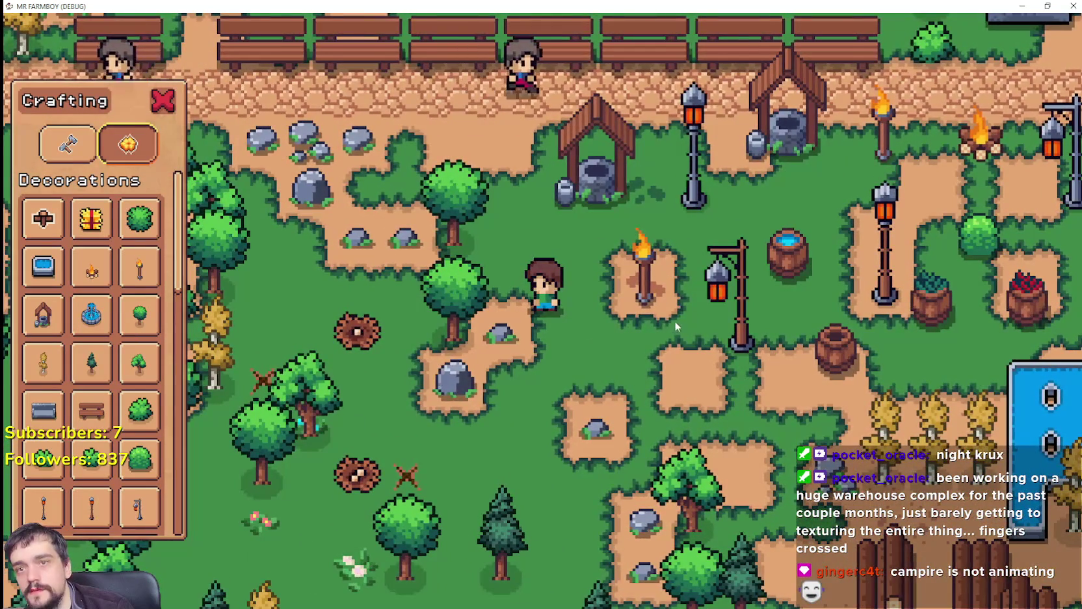
pyautogui.press('d')
pyautogui.press('w')
# Place a torch in the campfire row, replacing the rightmost campfire with a lit torch.
pyautogui.click(139, 266)
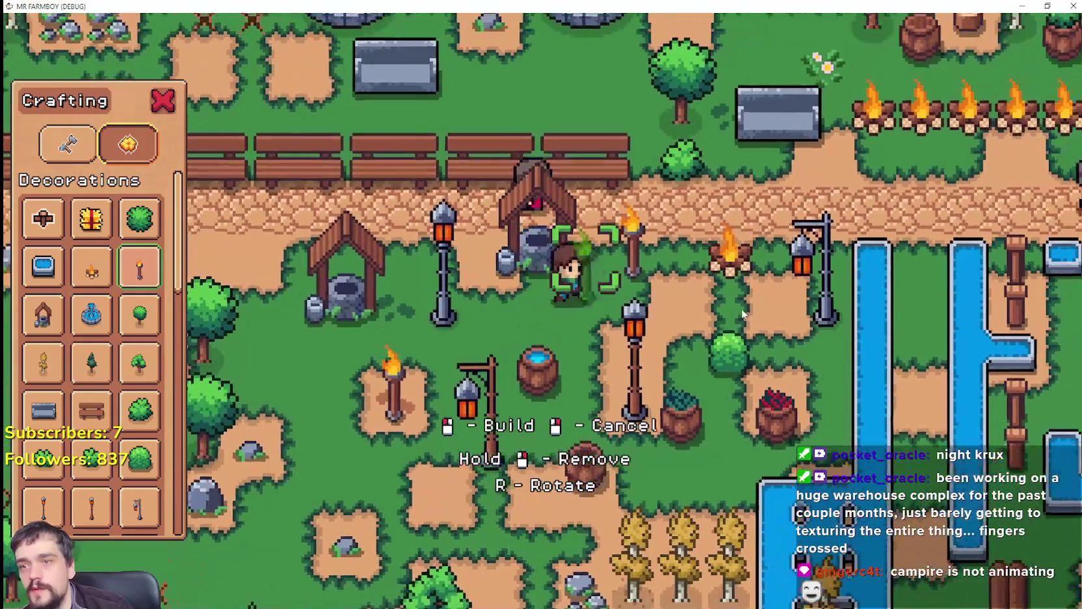
pyautogui.press('d')
pyautogui.press('w')
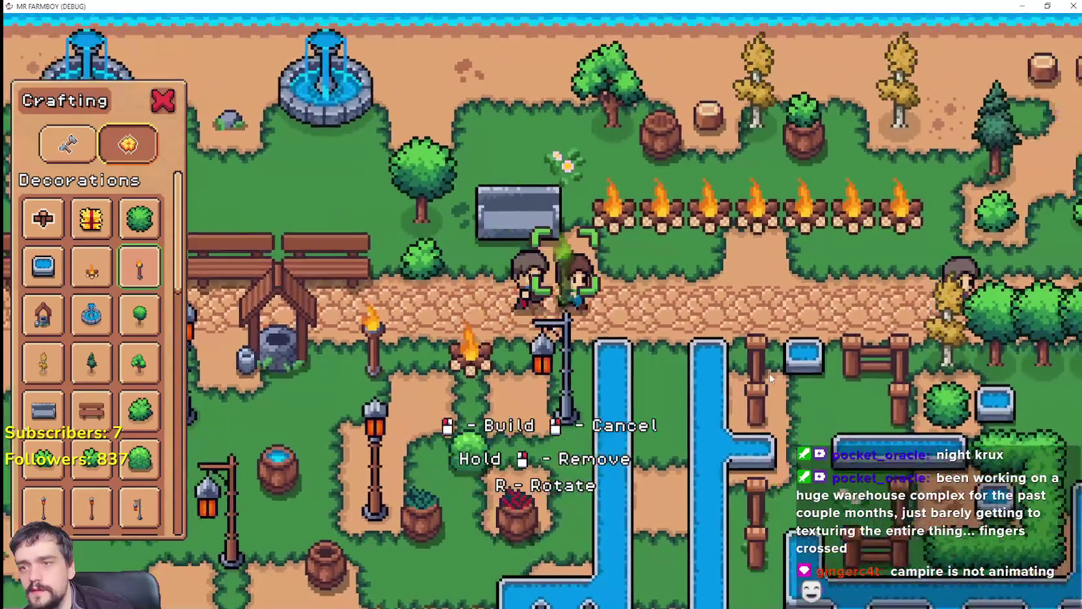
pyautogui.press('d')
pyautogui.click(705, 381)
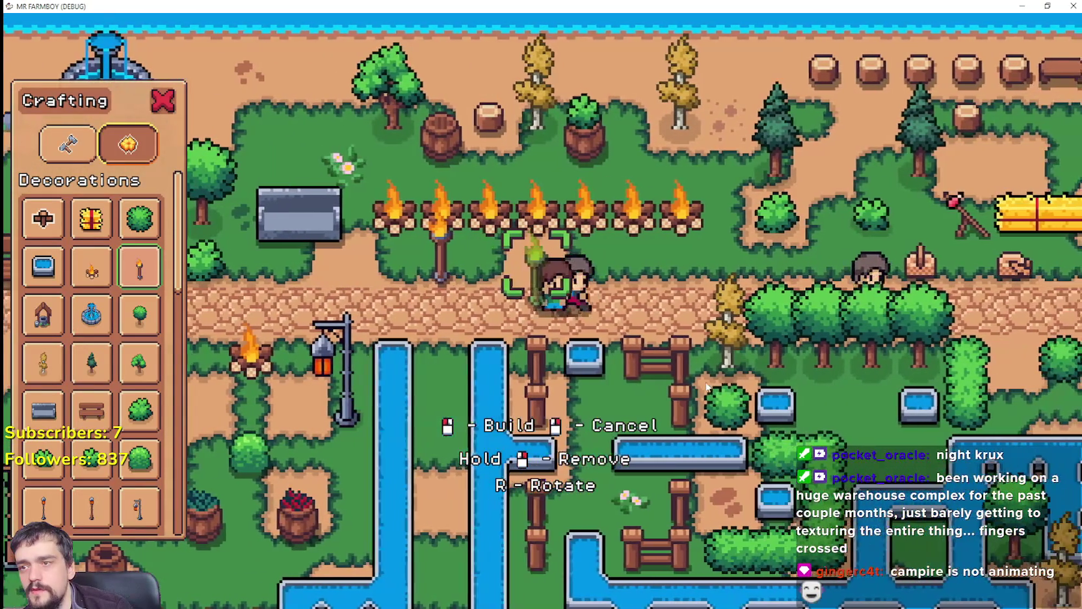
pyautogui.press('d')
pyautogui.press('w')
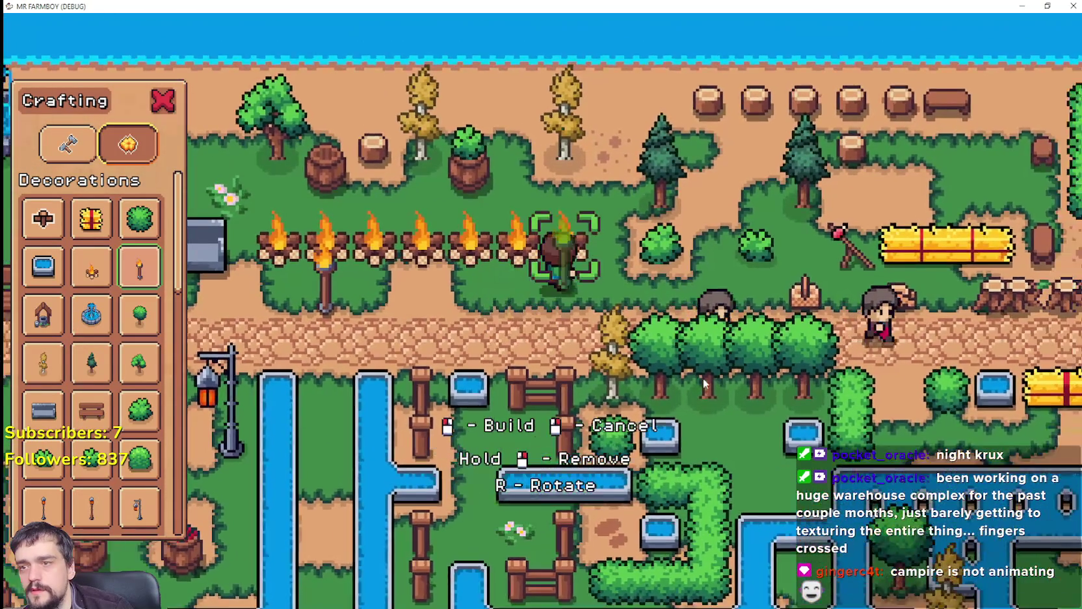
pyautogui.press('a')
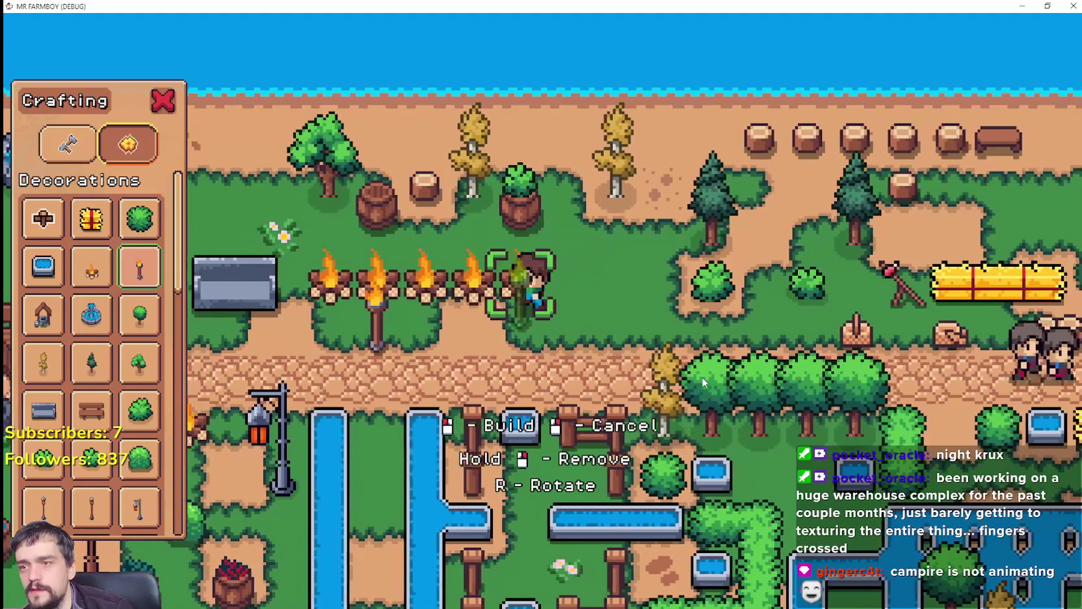
pyautogui.press('a')
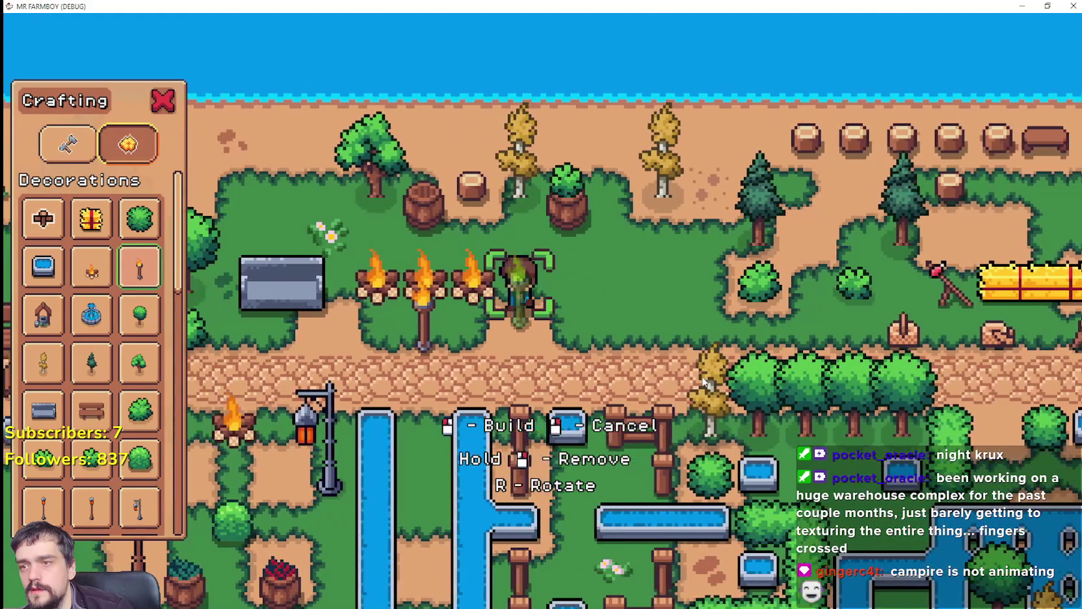
pyautogui.press('a')
pyautogui.rightClick(702, 382)
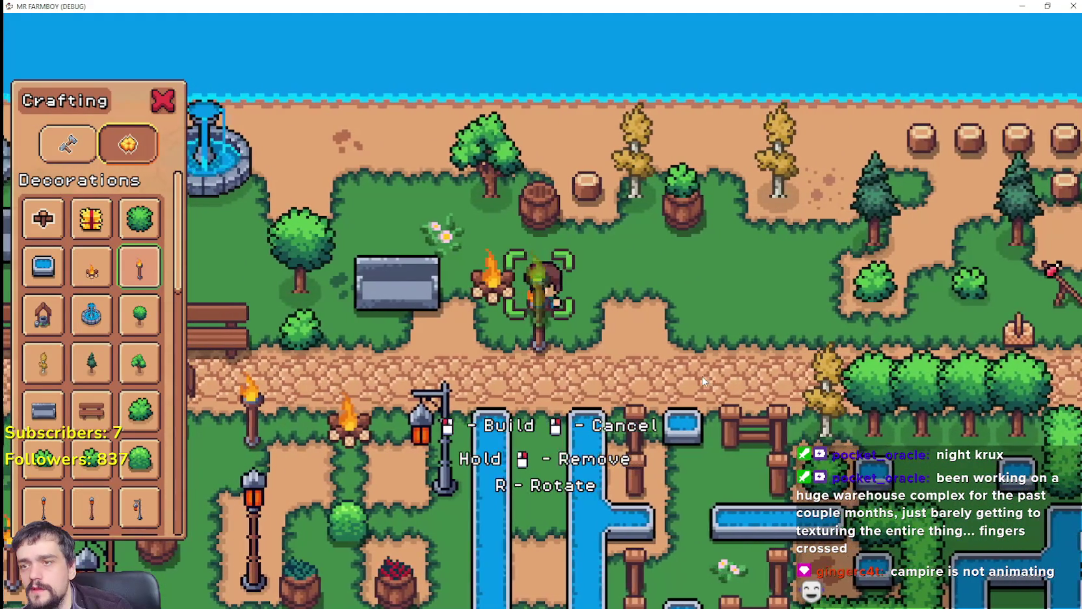
pyautogui.press('a')
pyautogui.click(702, 383)
# Build a row of torches along the path while walking right.
pyautogui.press('s')
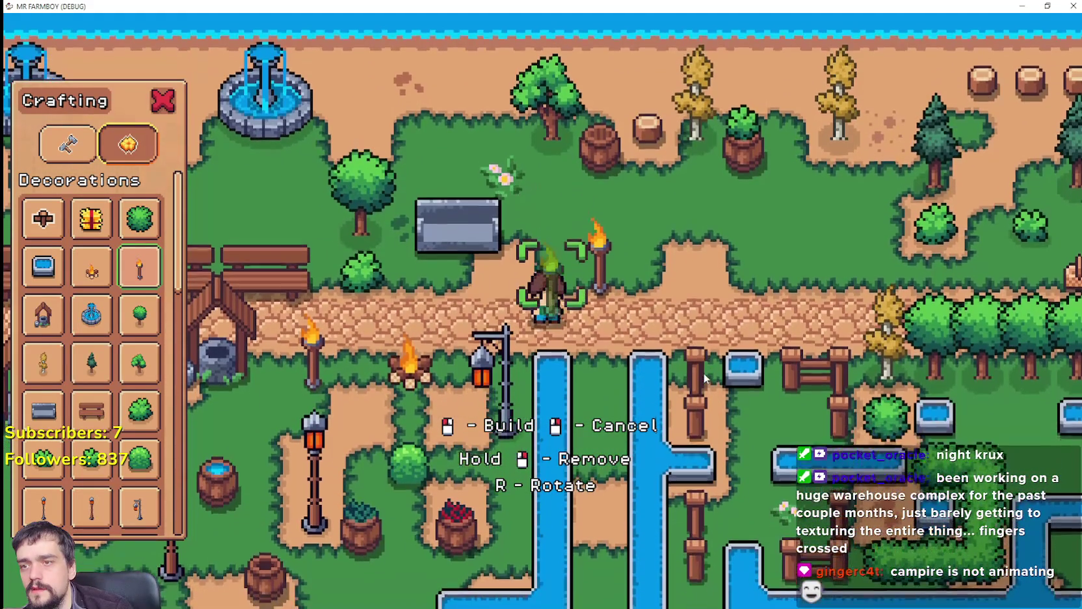
pyautogui.press('s')
pyautogui.click(703, 376)
pyautogui.press('d')
pyautogui.click(703, 376)
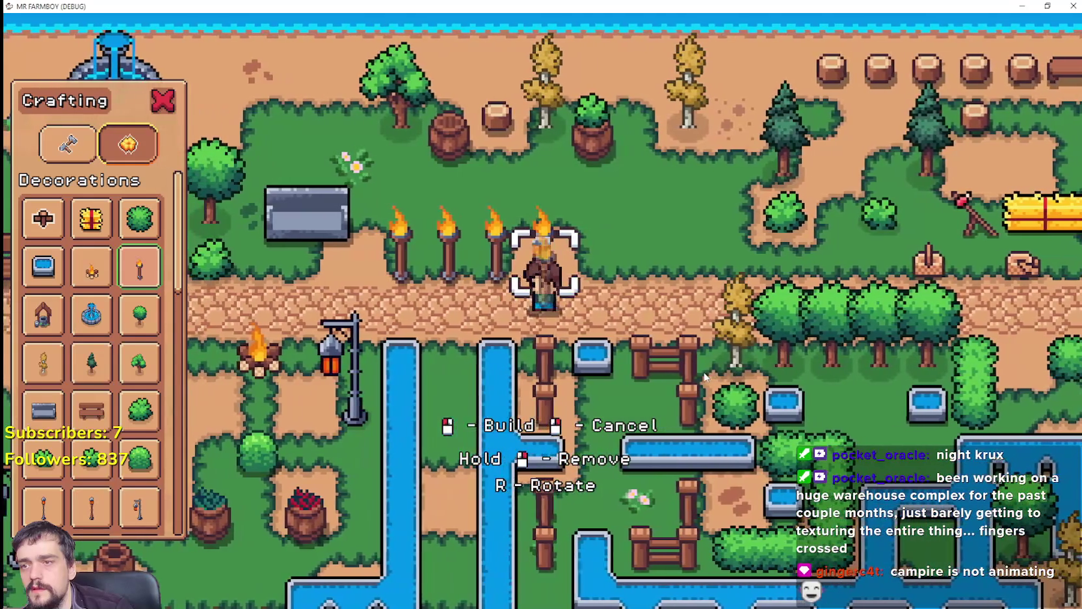
pyautogui.click(705, 376)
pyautogui.press('d')
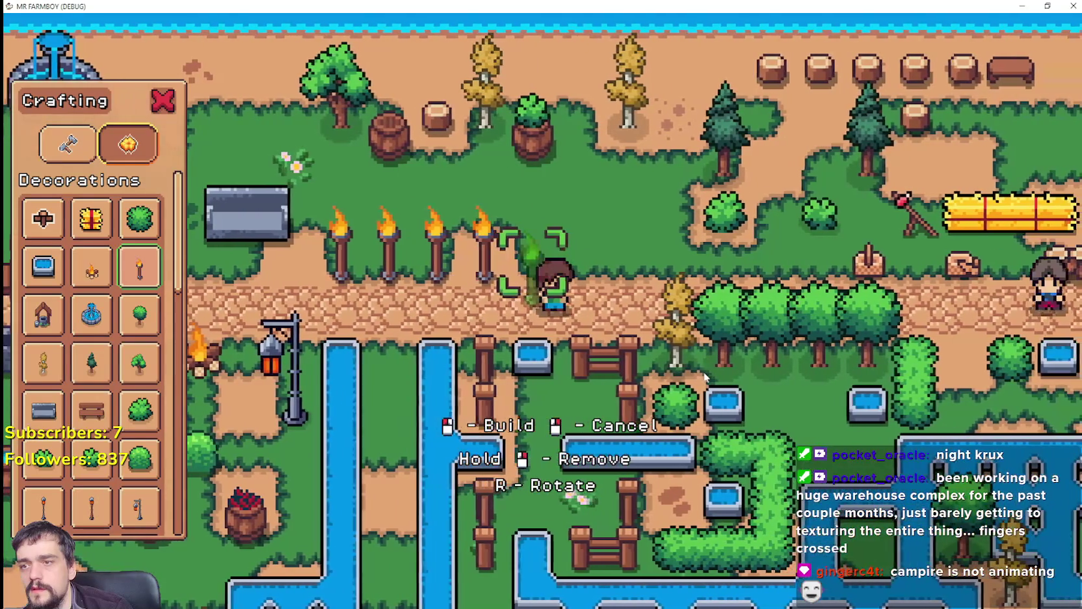
pyautogui.click(704, 371)
pyautogui.press('d')
pyautogui.click(704, 371)
pyautogui.click(704, 372)
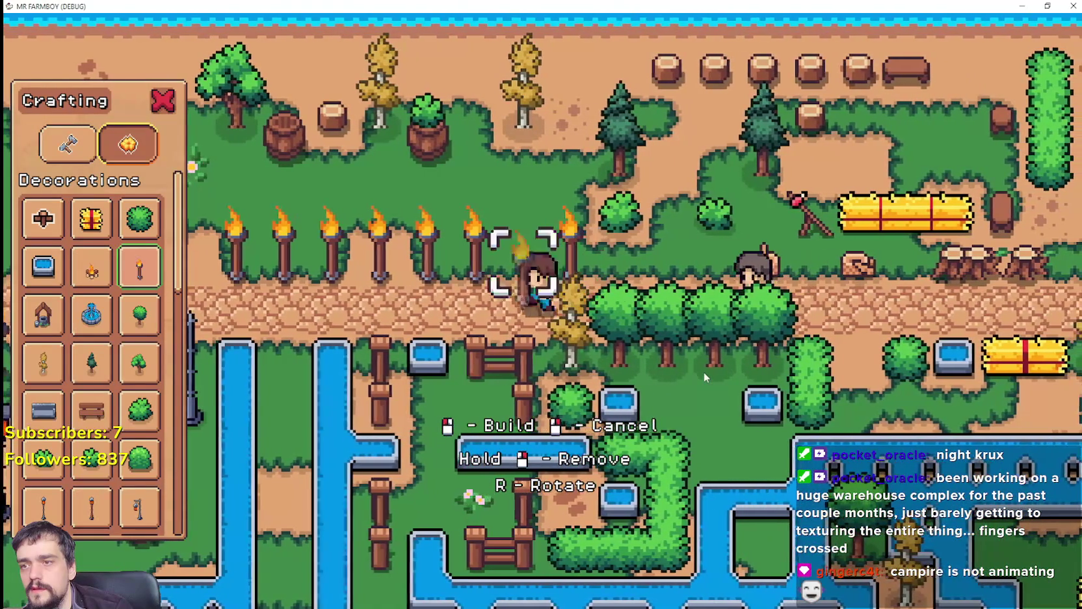
pyautogui.press('a')
pyautogui.press('s')
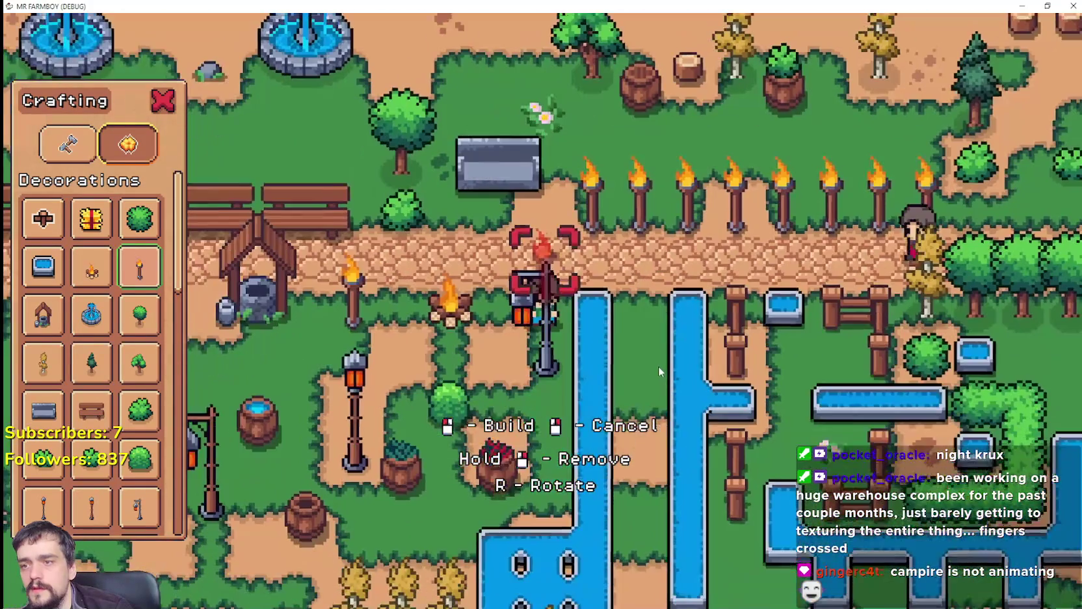
pyautogui.press('a')
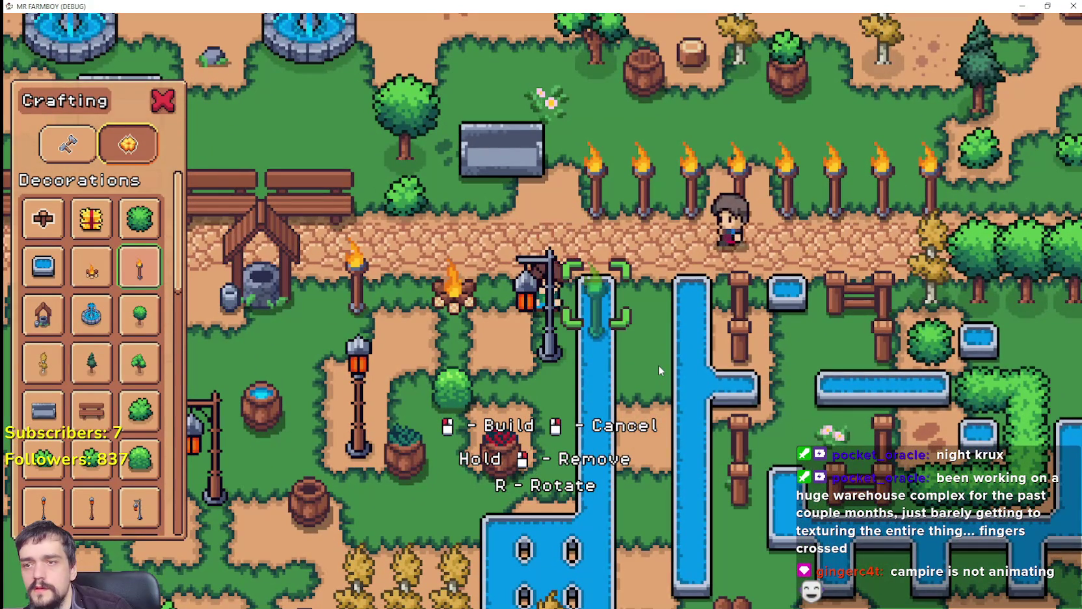
pyautogui.press('d')
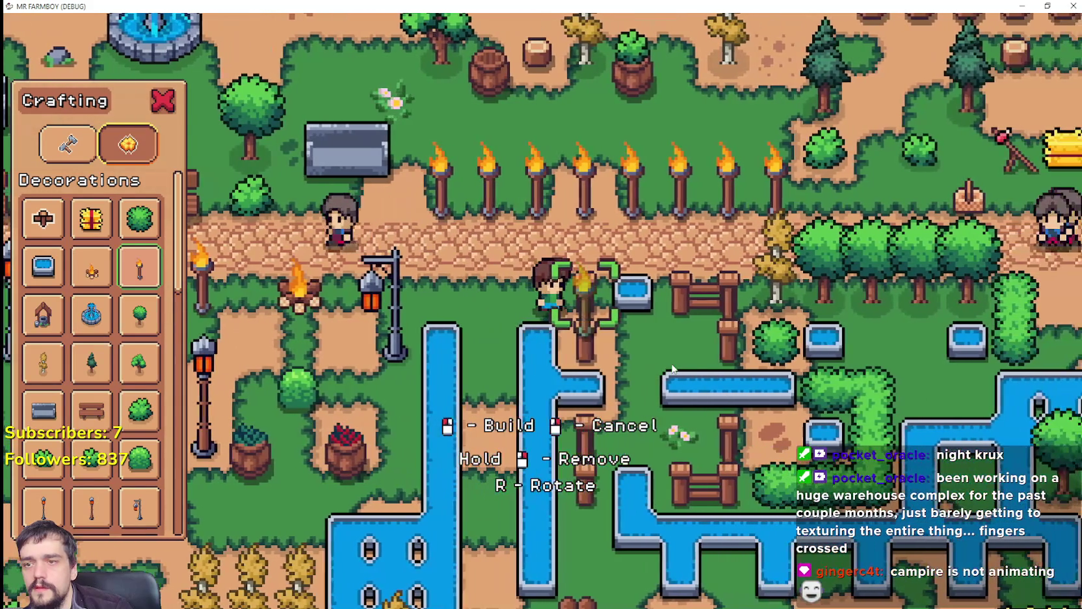
pyautogui.press('d')
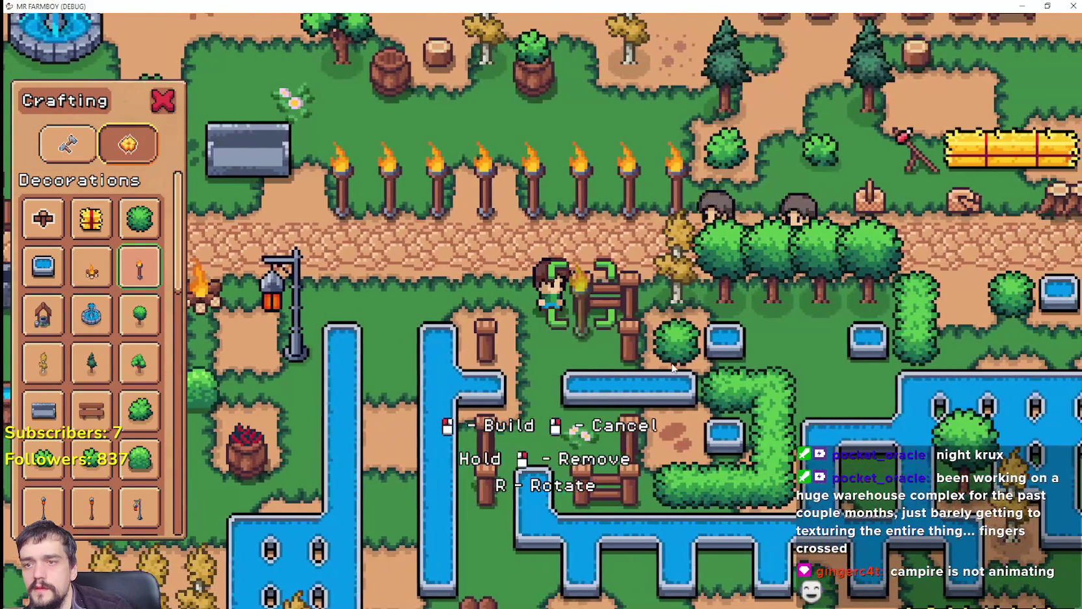
pyautogui.press('d')
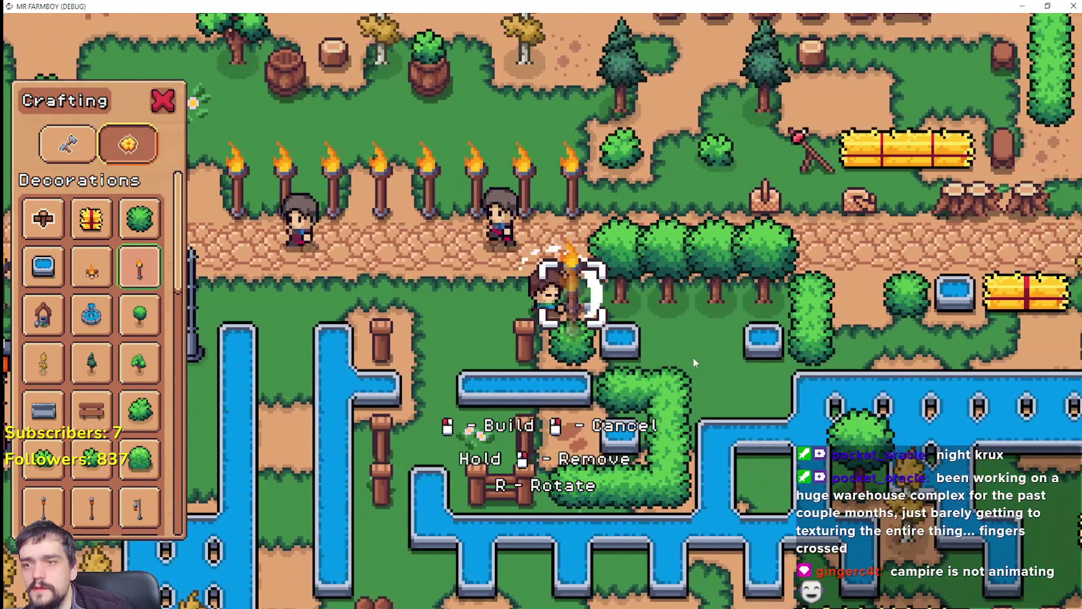
# Build a second torch row below the path while walking left.
pyautogui.click(692, 357)
pyautogui.press('a')
pyautogui.click(693, 359)
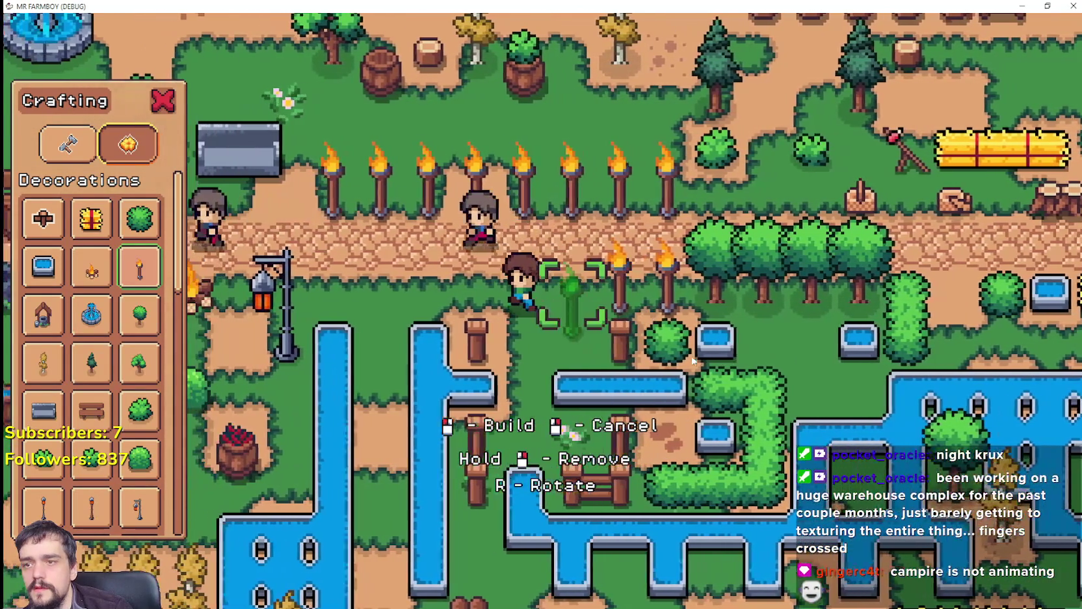
pyautogui.click(693, 360)
pyautogui.press('a')
pyautogui.click(690, 357)
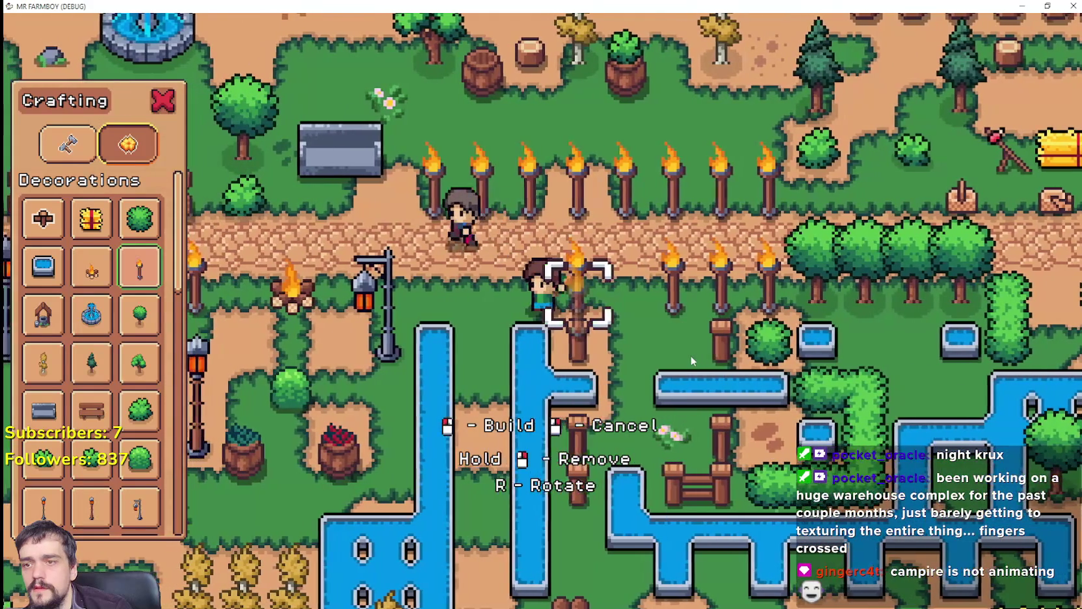
pyautogui.click(691, 355)
pyautogui.press('a')
pyautogui.click(691, 356)
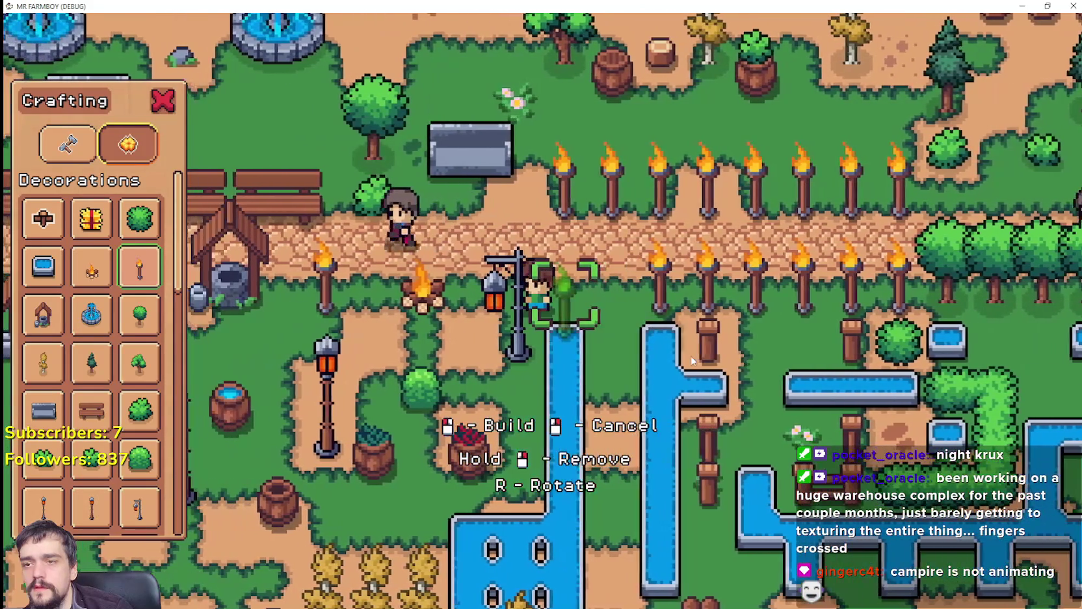
pyautogui.click(693, 360)
pyautogui.press('d')
pyautogui.click(686, 384)
pyautogui.press('a')
# Walk the farmer back and forth along the torch-lined path, then return to the editor.
pyautogui.press('d')
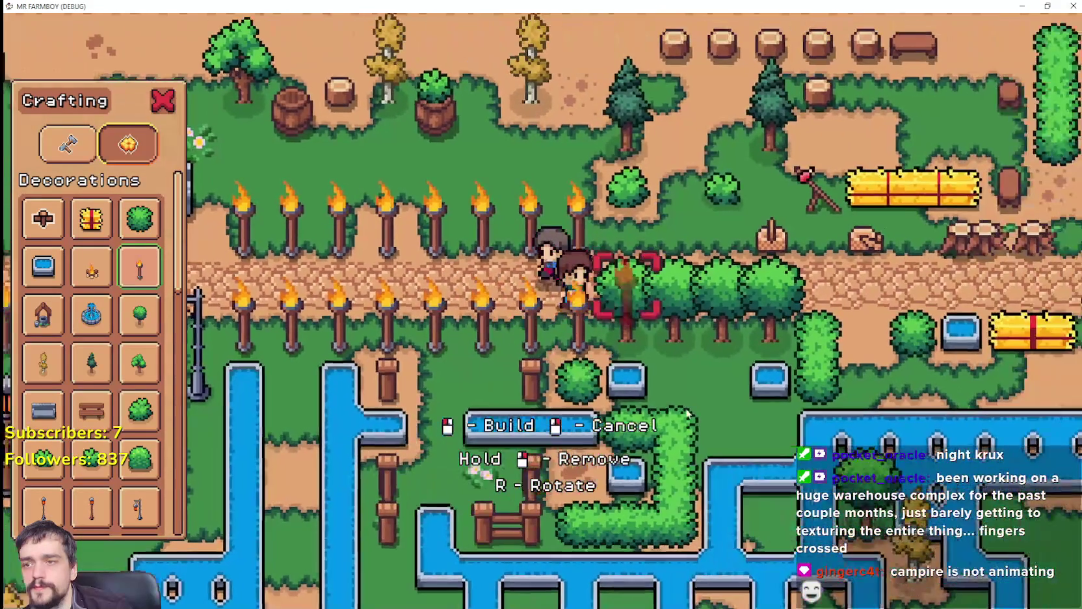
pyautogui.press('a')
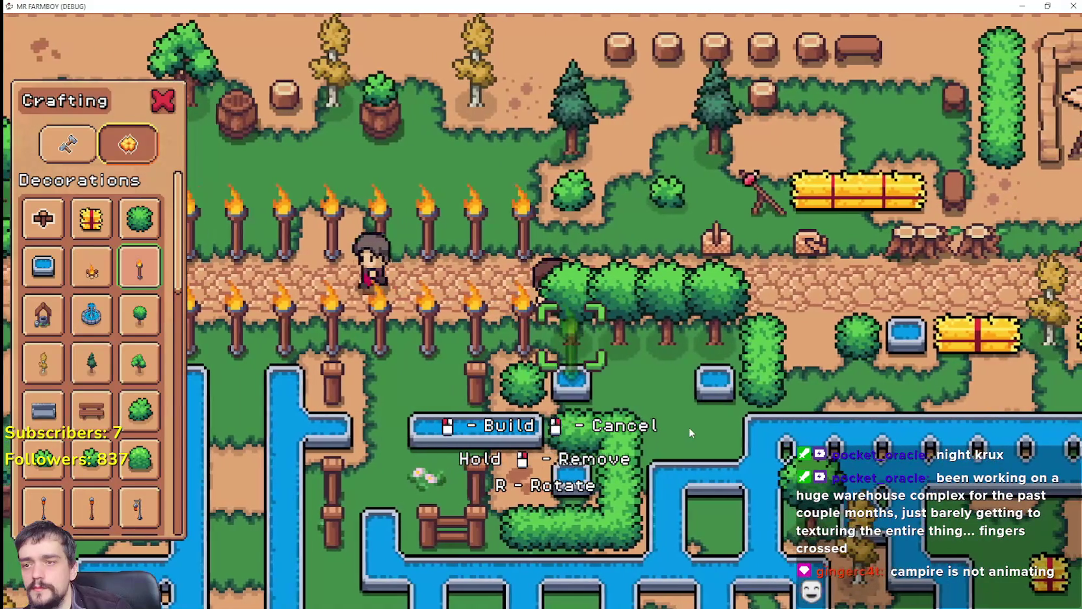
pyautogui.press('d')
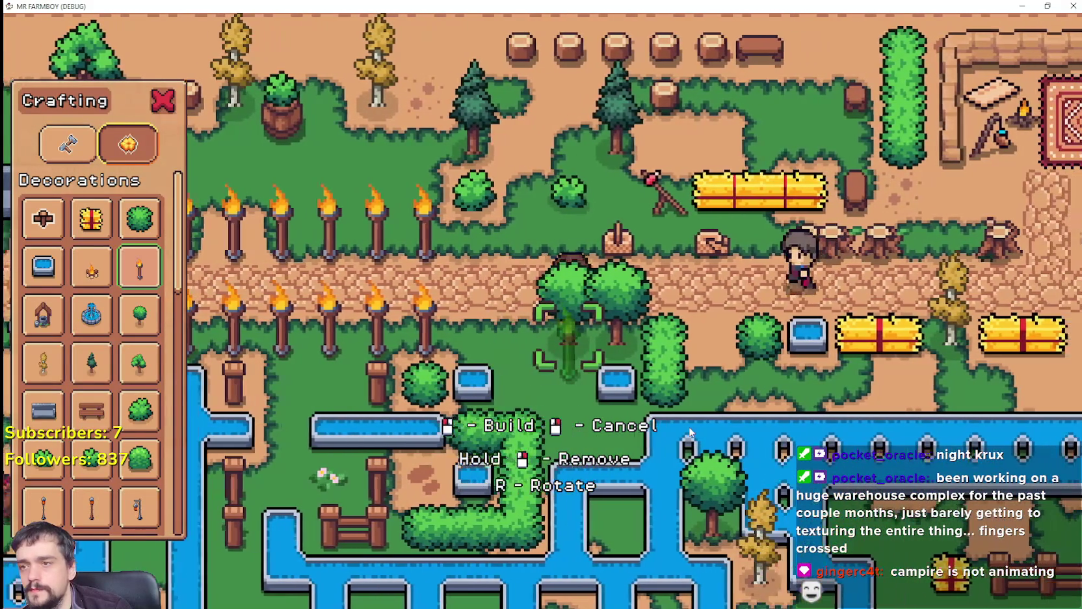
pyautogui.press('a')
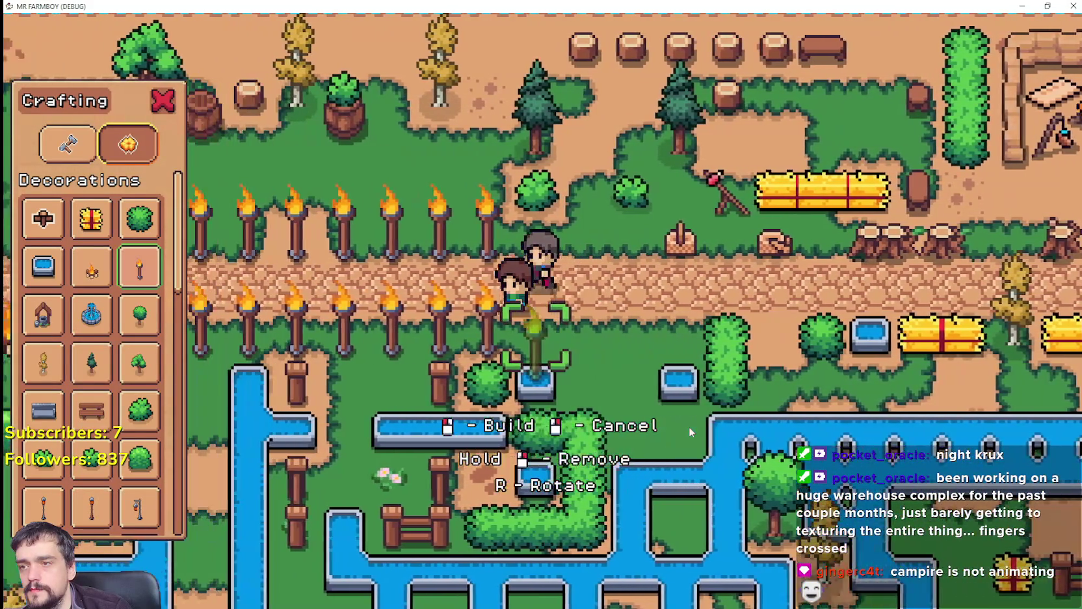
pyautogui.press('a')
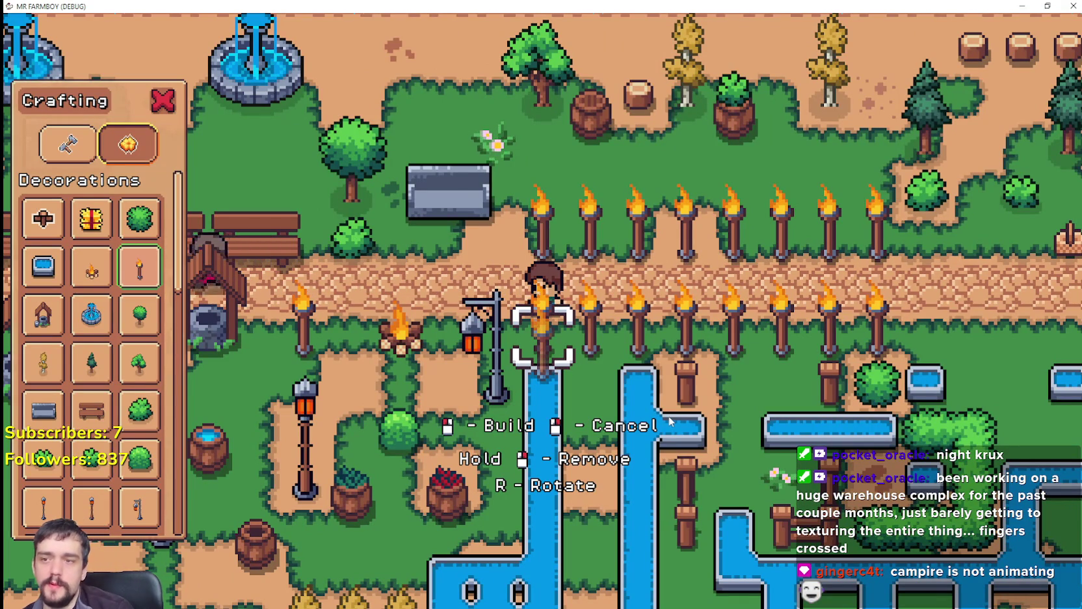
pyautogui.hotkey('alt', 'Tab')
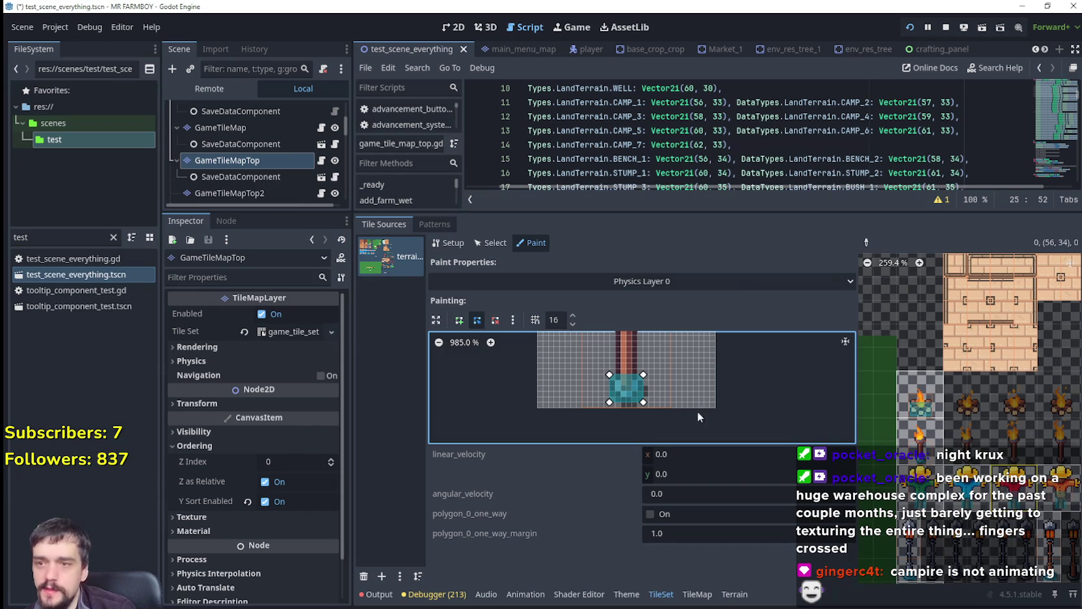
# Paint the tile's Texture Origin with Y 12 and check the torch placement in-game.
pyautogui.click(728, 281)
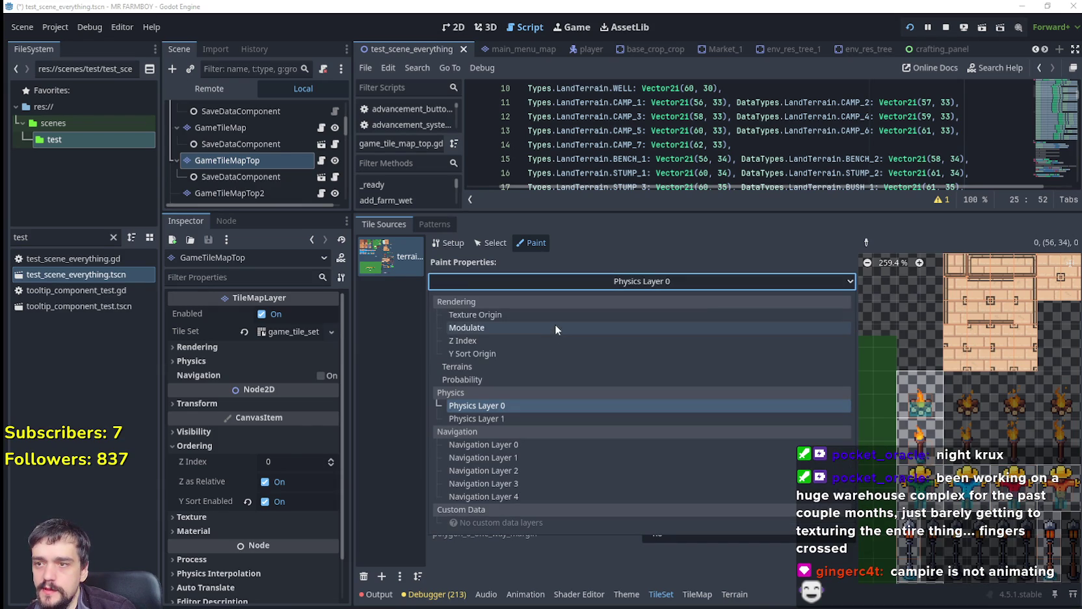
pyautogui.click(505, 314)
pyautogui.click(702, 338)
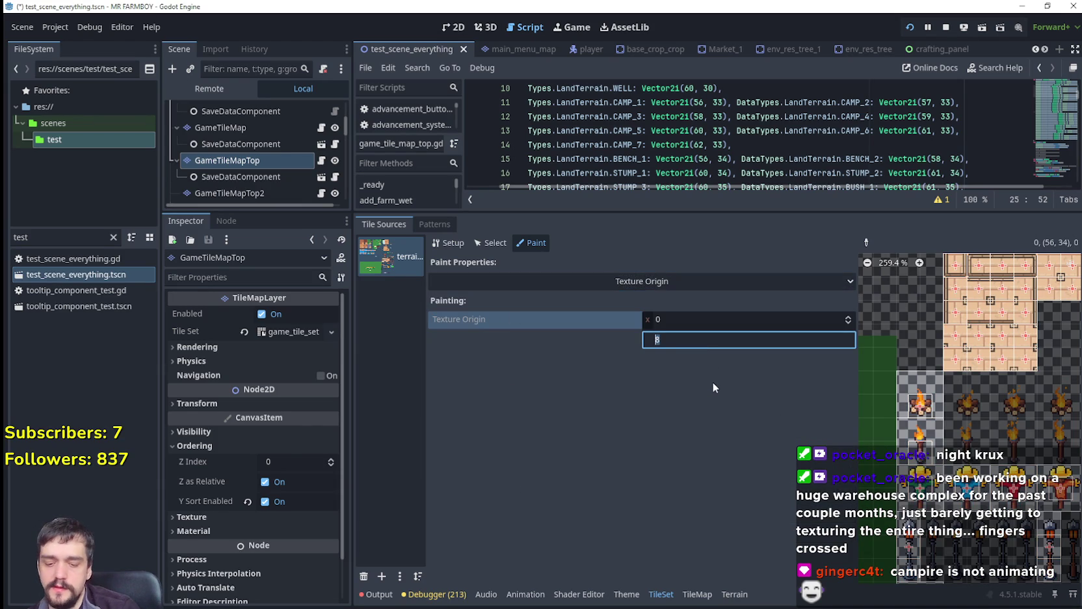
pyautogui.write('12')
pyautogui.press('Return')
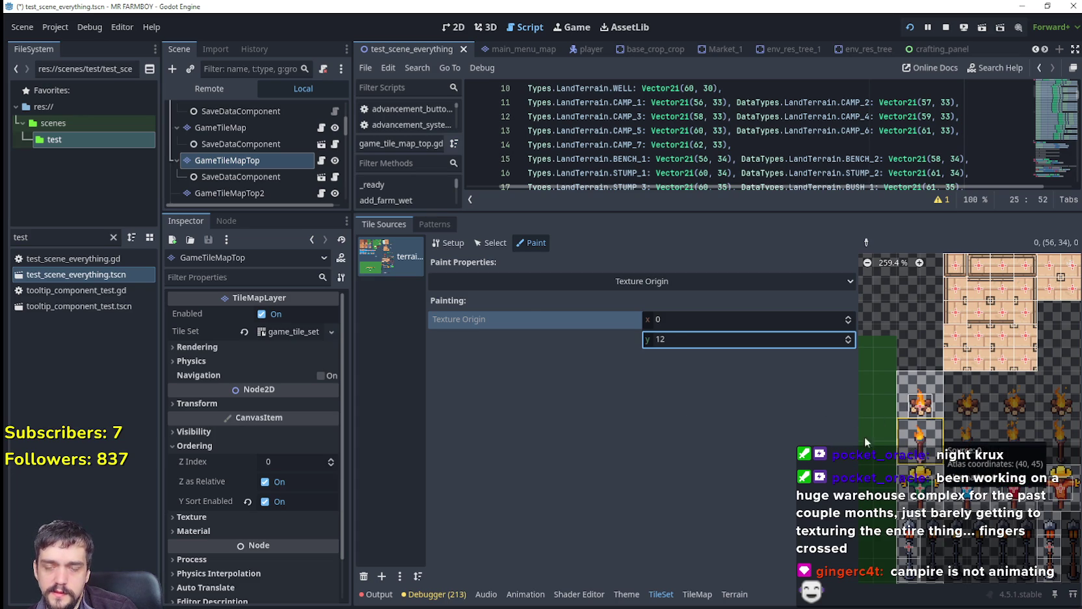
pyautogui.press('a')
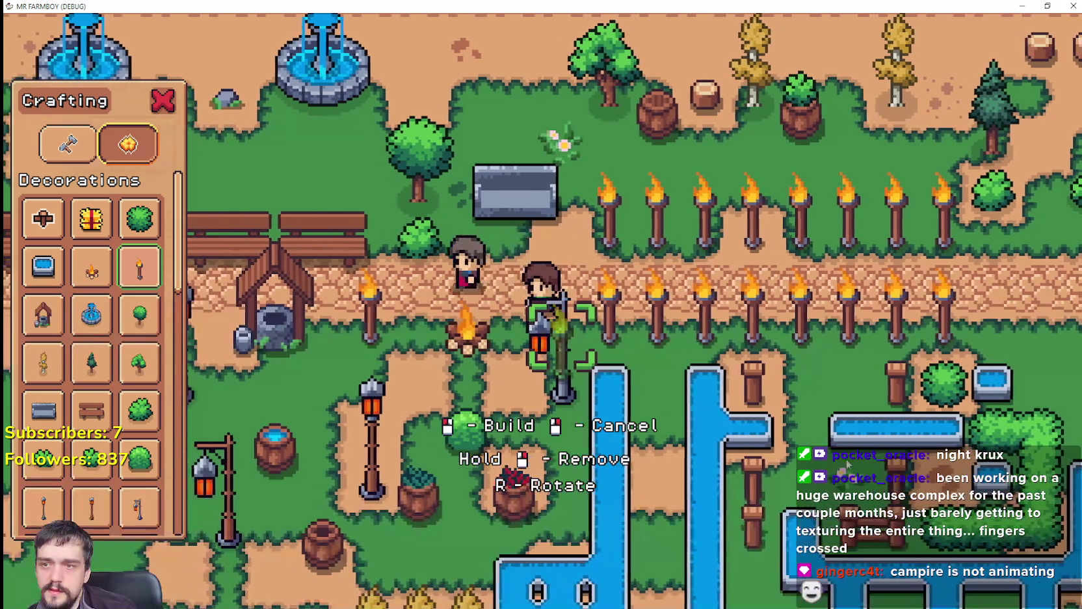
pyautogui.press('d')
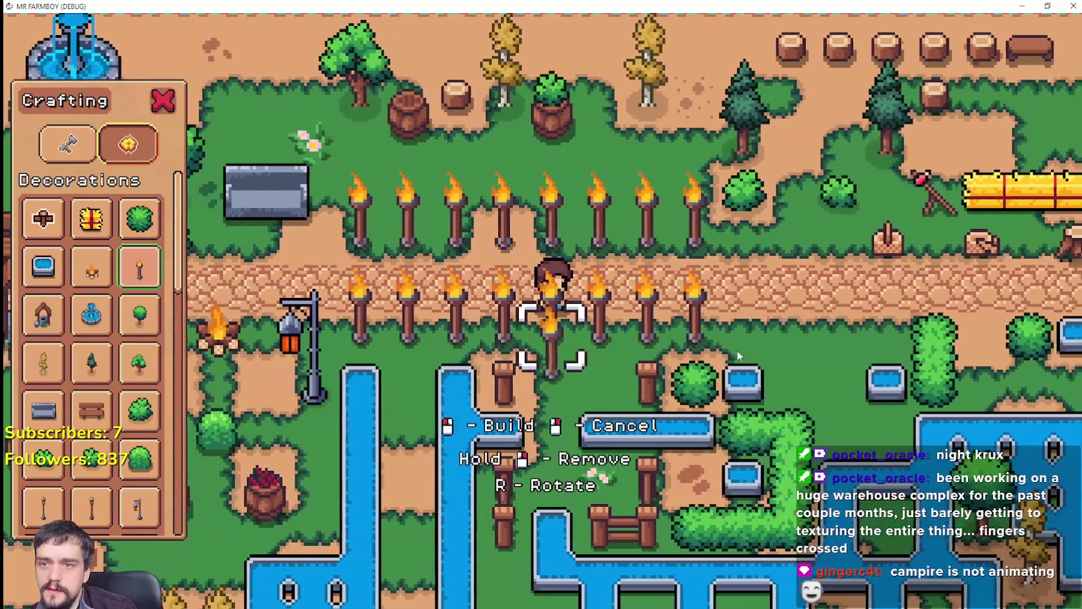
pyautogui.press('F8')
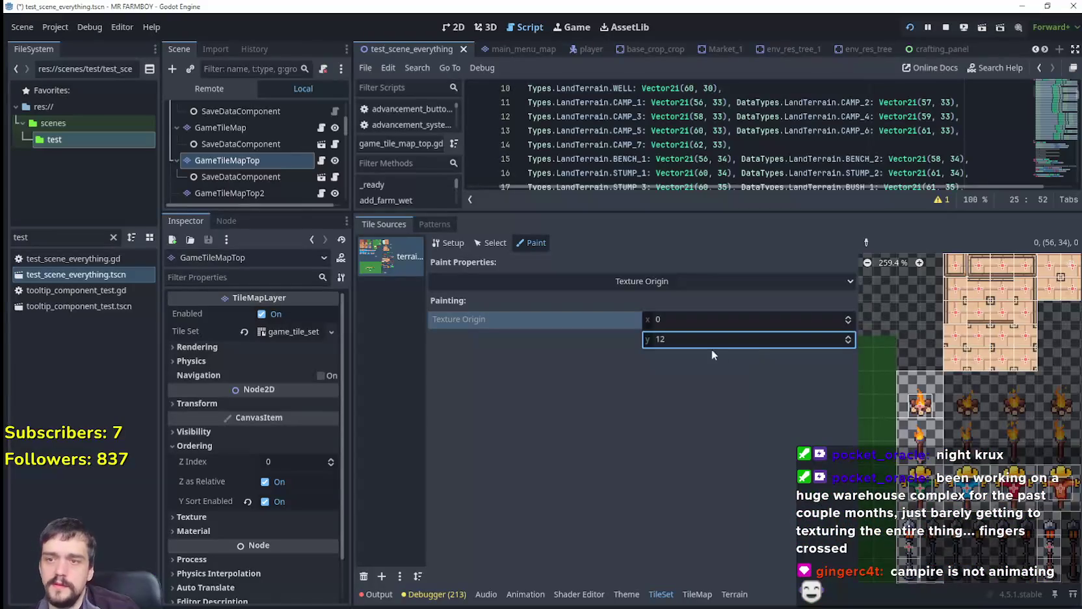
# Change the Texture Origin Y to 14 and relaunch the game with F6 to test.
pyautogui.click(708, 341)
pyautogui.write('4')
pyautogui.press('Return')
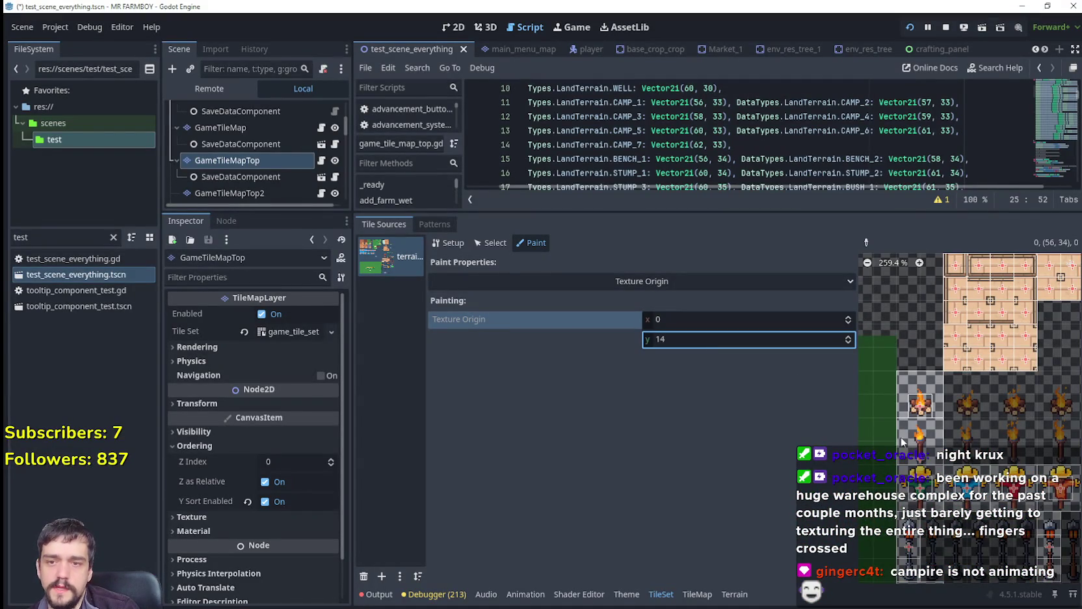
pyautogui.press('F6')
pyautogui.press('a')
pyautogui.scroll(2, 686, 429)
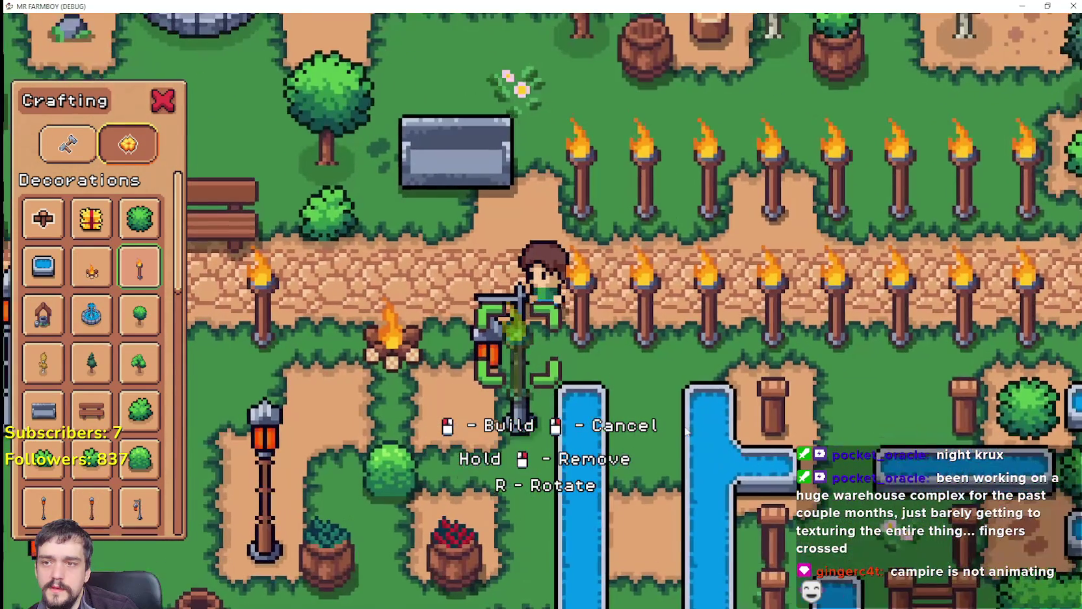
# Walk the farmer around the torch row to test the lantern placement in game.
pyautogui.press('w')
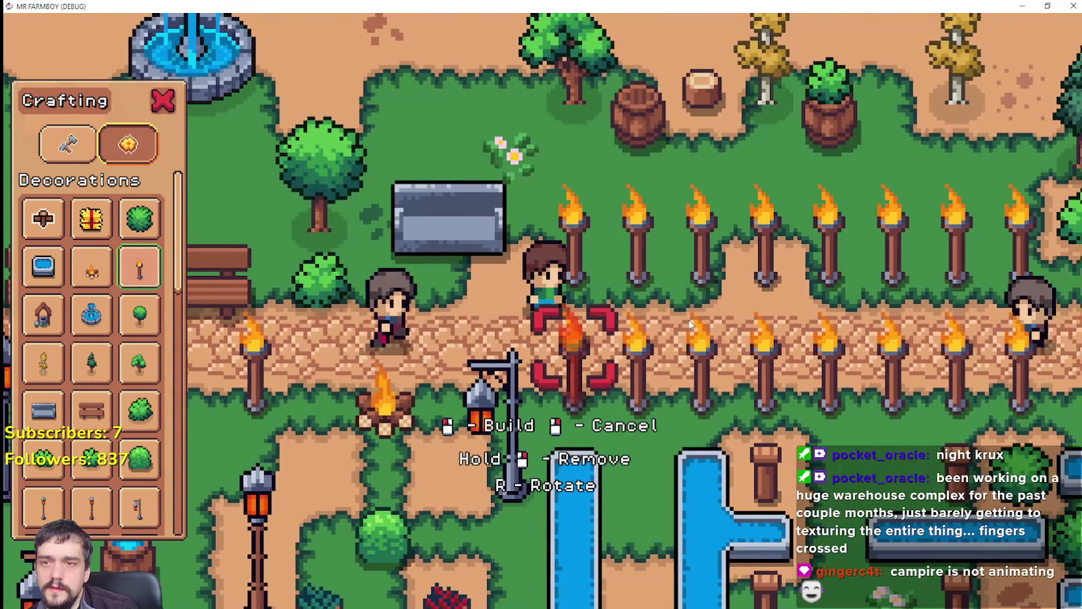
pyautogui.press('d')
pyautogui.press('w')
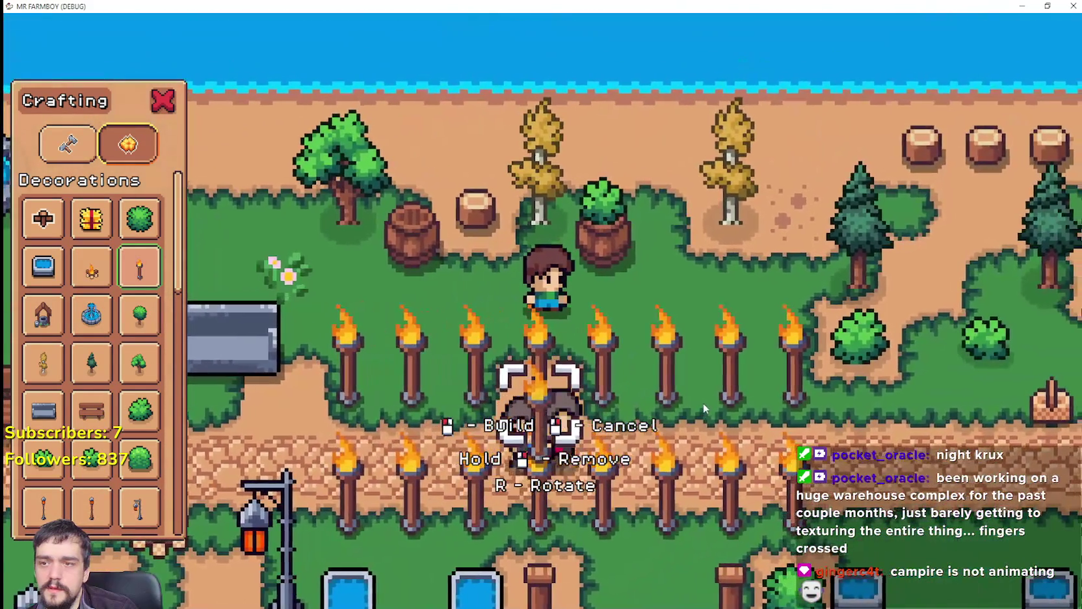
pyautogui.scroll(2, 703, 403)
pyautogui.press('a')
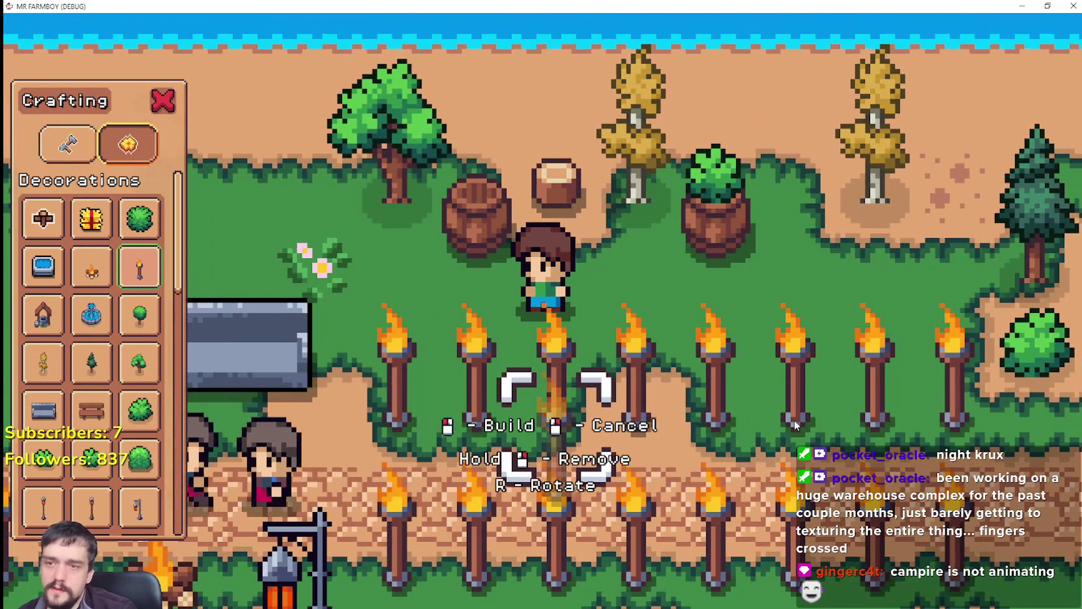
pyautogui.scroll(-2, 794, 419)
pyautogui.scroll(-4, 793, 421)
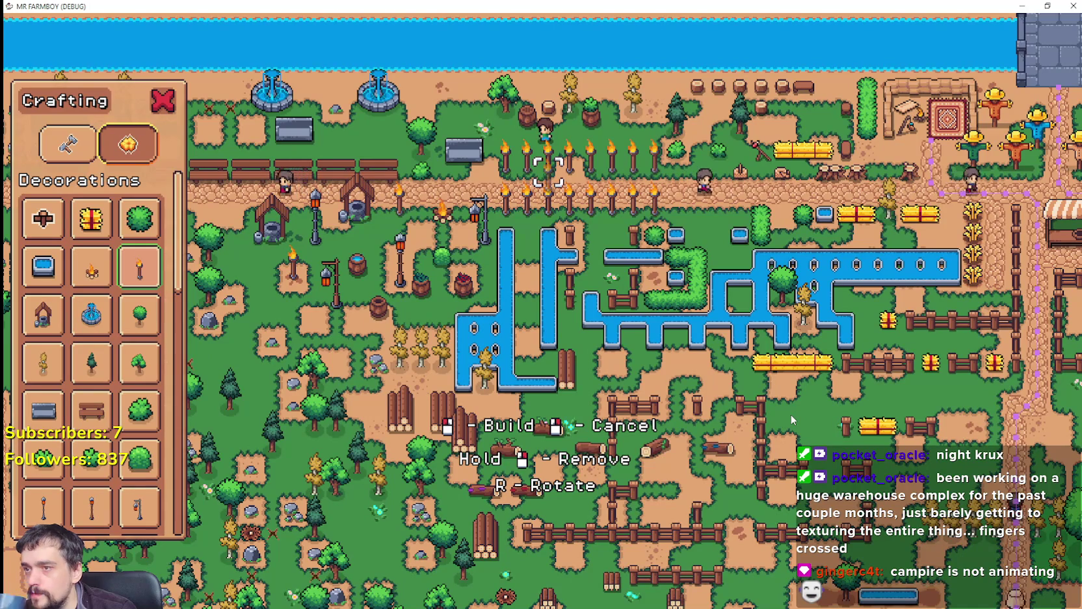
pyautogui.scroll(3, 786, 412)
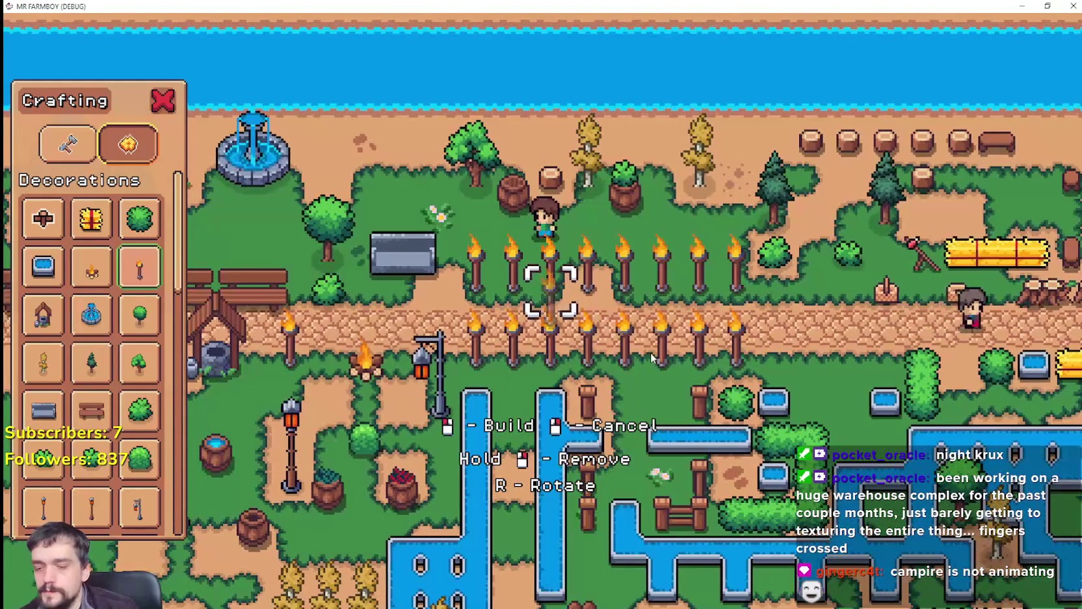
pyautogui.press('s')
pyautogui.press('a')
pyautogui.scroll(5, 444, 388)
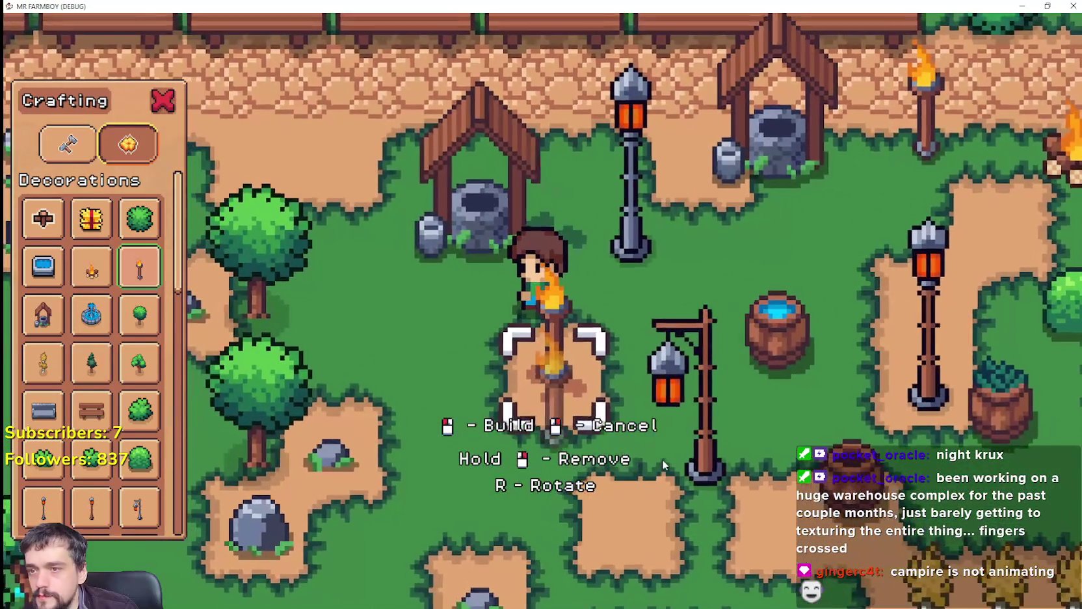
pyautogui.press('a')
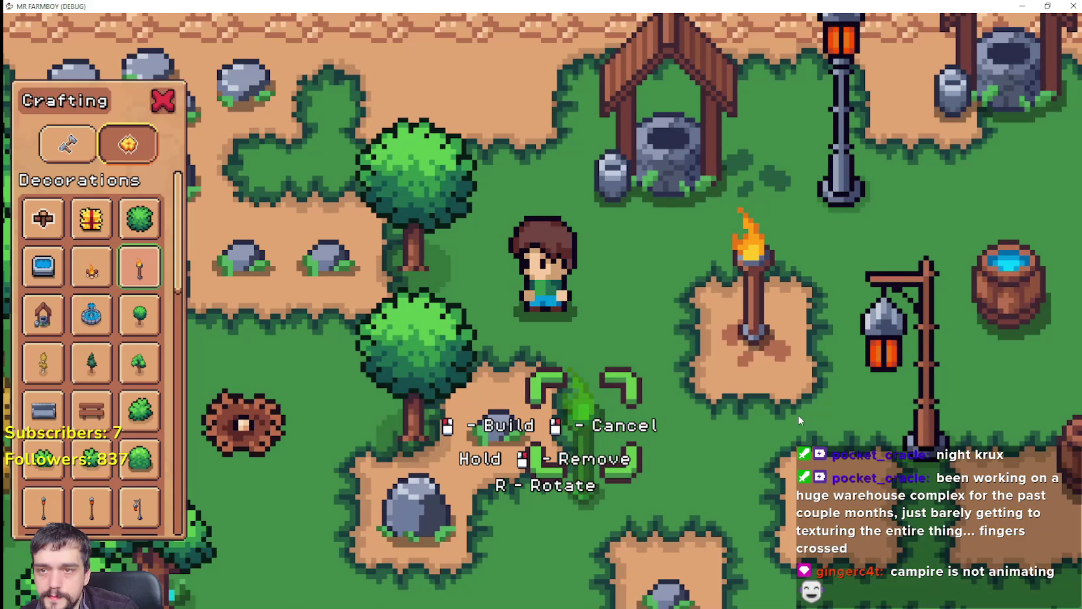
pyautogui.scroll(2, 758, 375)
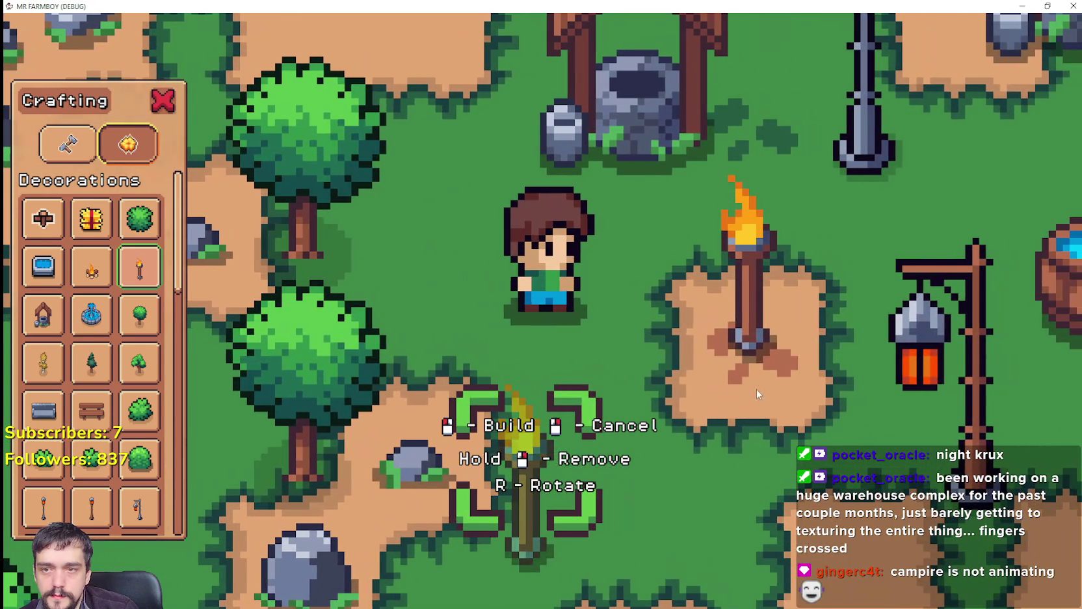
# Set the painted Texture Origin Y back to 12 and relaunch the game.
pyautogui.hotkey('alt', 'Tab')
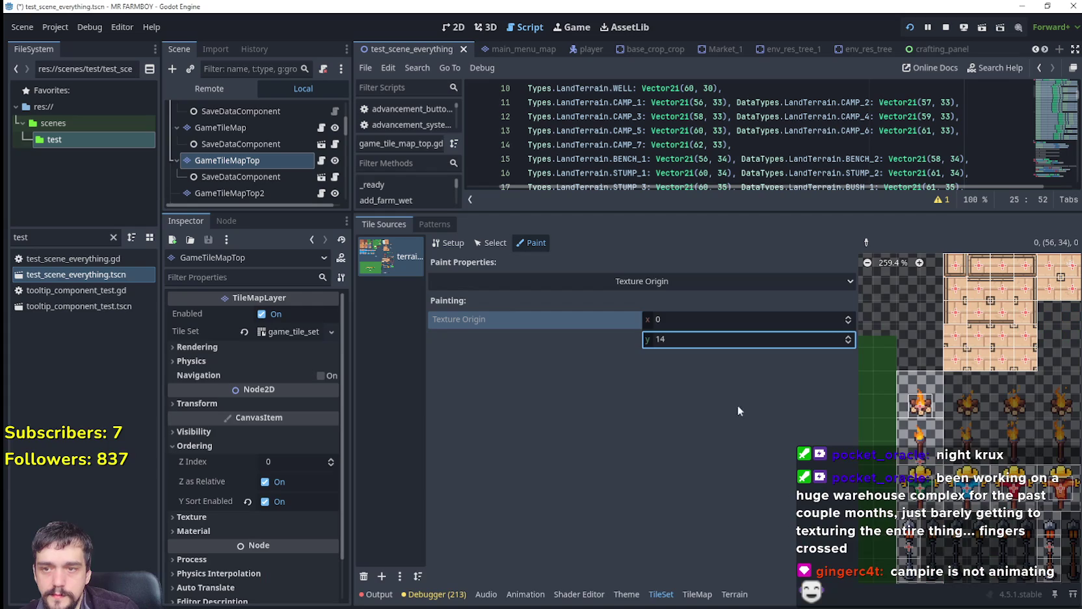
pyautogui.write('12')
pyautogui.press('Return')
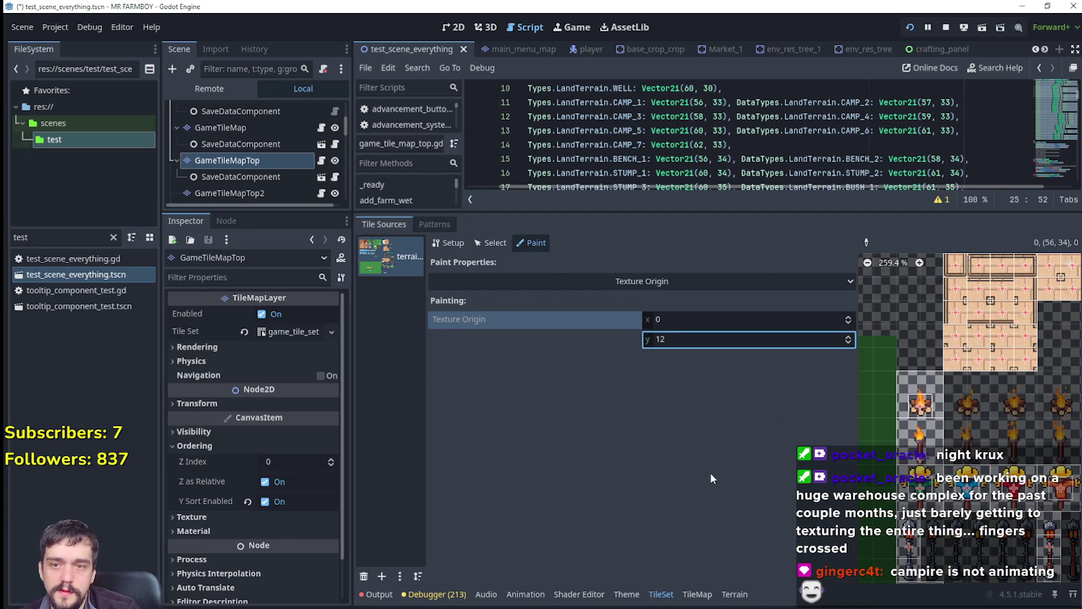
pyautogui.hotkey('alt', 'Tab')
pyautogui.scroll(-3, 723, 416)
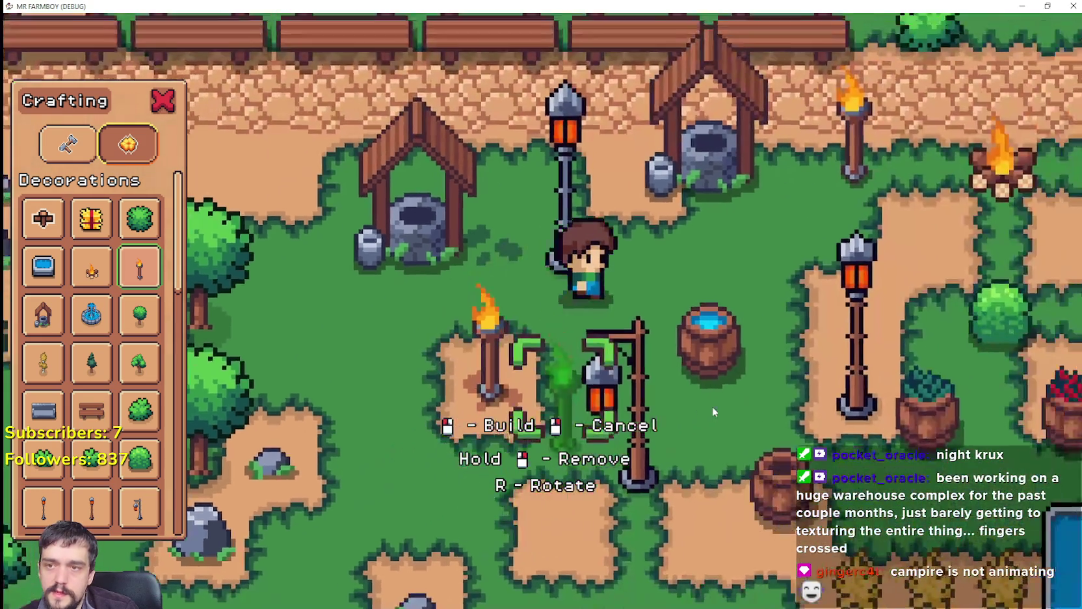
# Walk along the path, then reopen Crafting and pick the Grass Tile from land items.
pyautogui.press('w')
pyautogui.press('d')
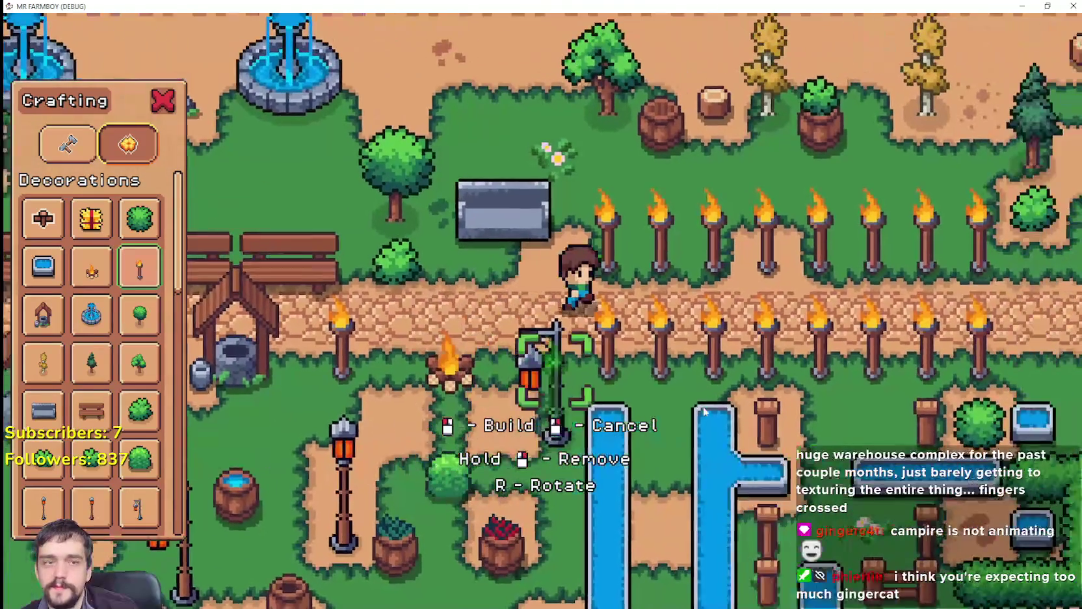
pyautogui.press('s')
pyautogui.press('Escape')
pyautogui.press('a')
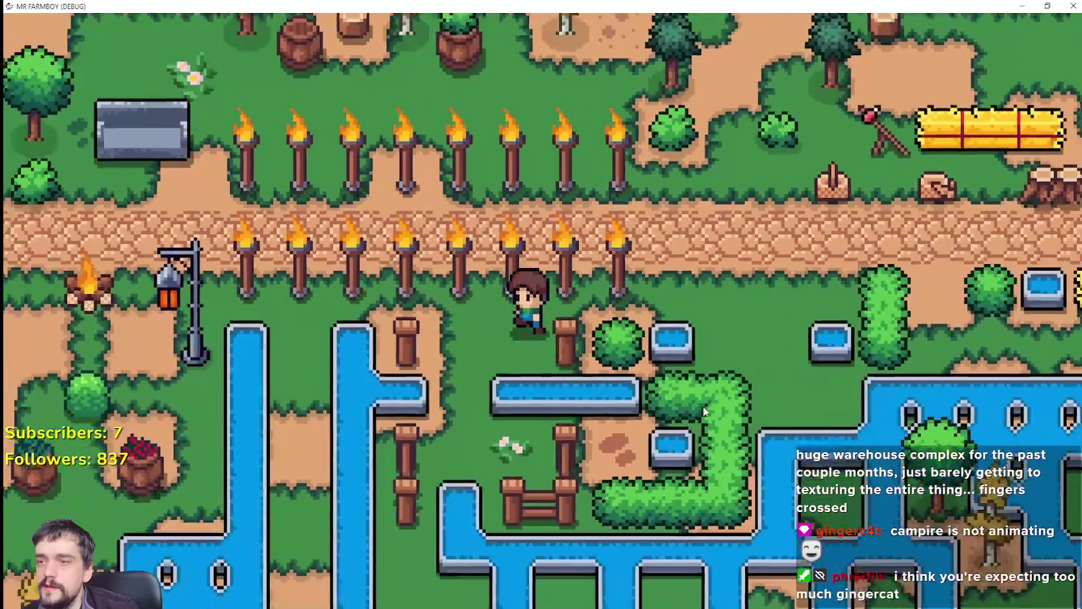
pyautogui.press('c')
pyautogui.press('w')
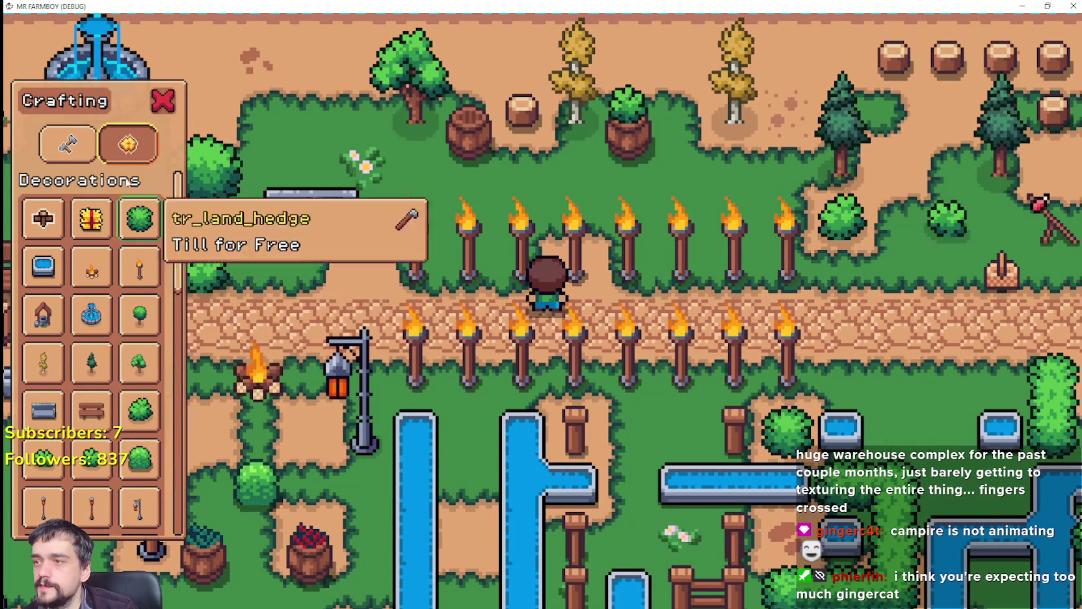
pyautogui.press('q')
pyautogui.click(130, 225)
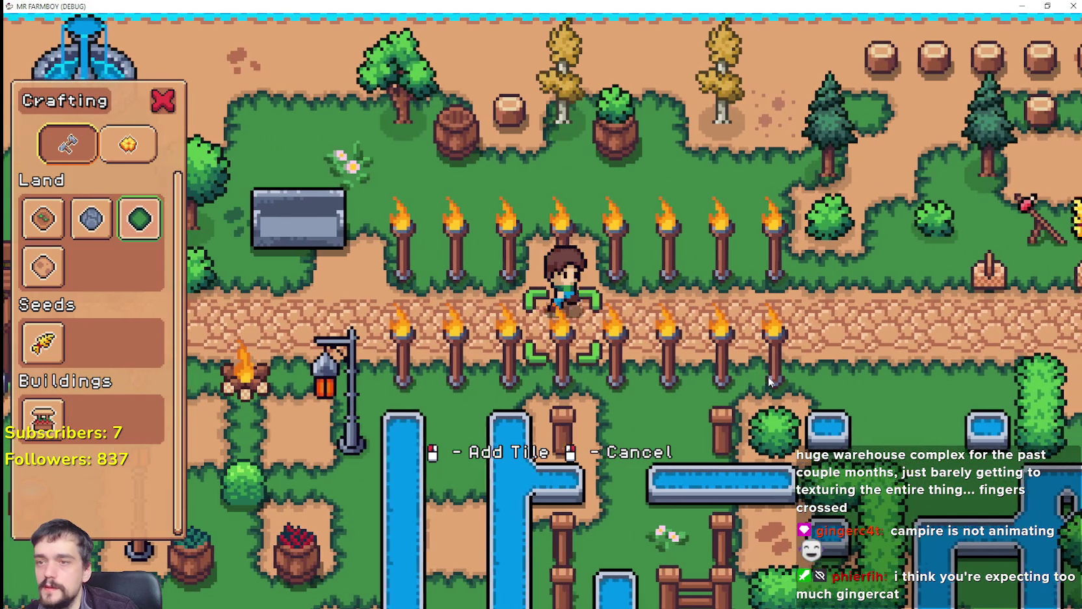
# Walk the farmer back onto the torch-lined path, then cancel placement and close Crafting.
pyautogui.press('a')
pyautogui.press('w')
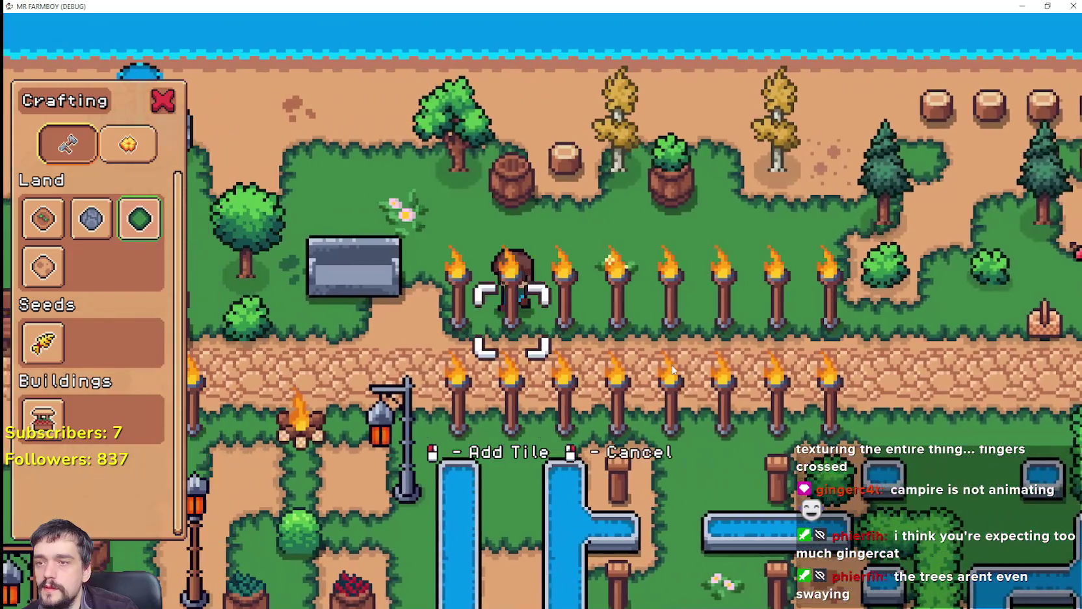
pyautogui.press('a')
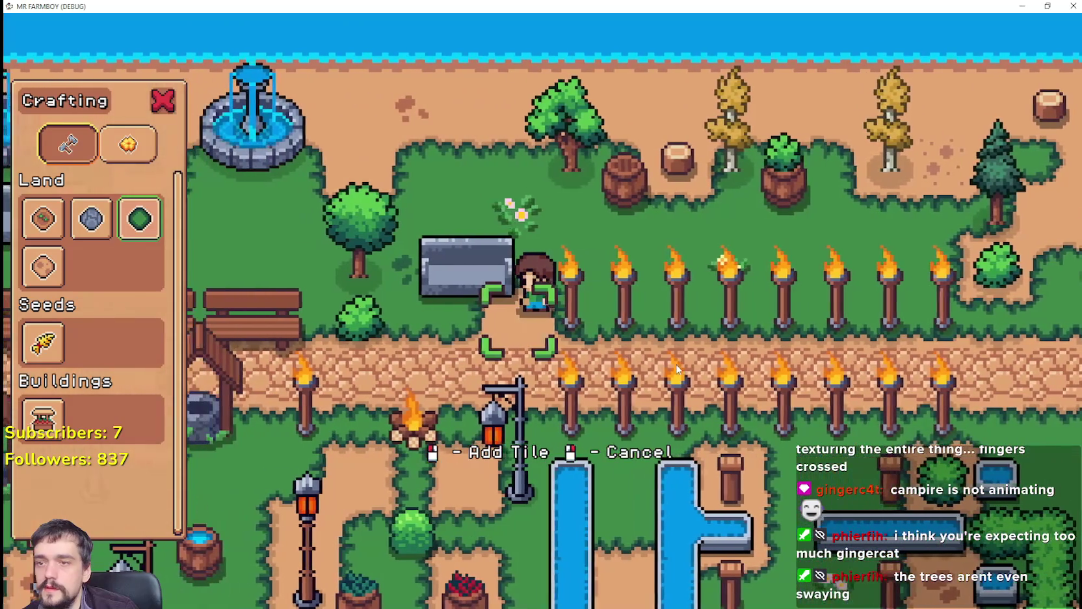
pyautogui.press('s')
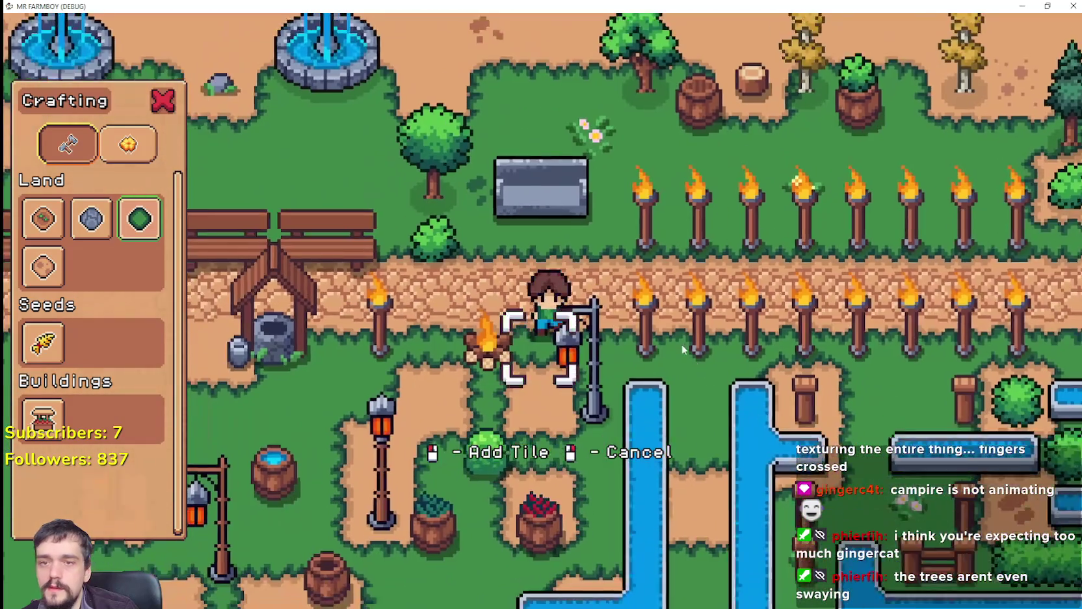
pyautogui.press('d')
pyautogui.press('s')
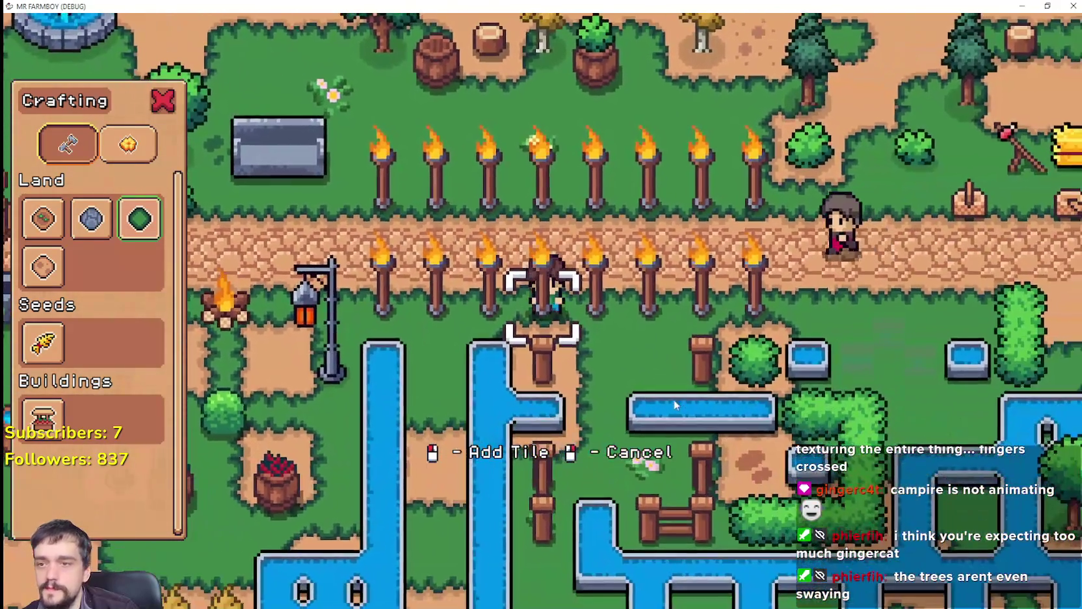
pyautogui.press('s')
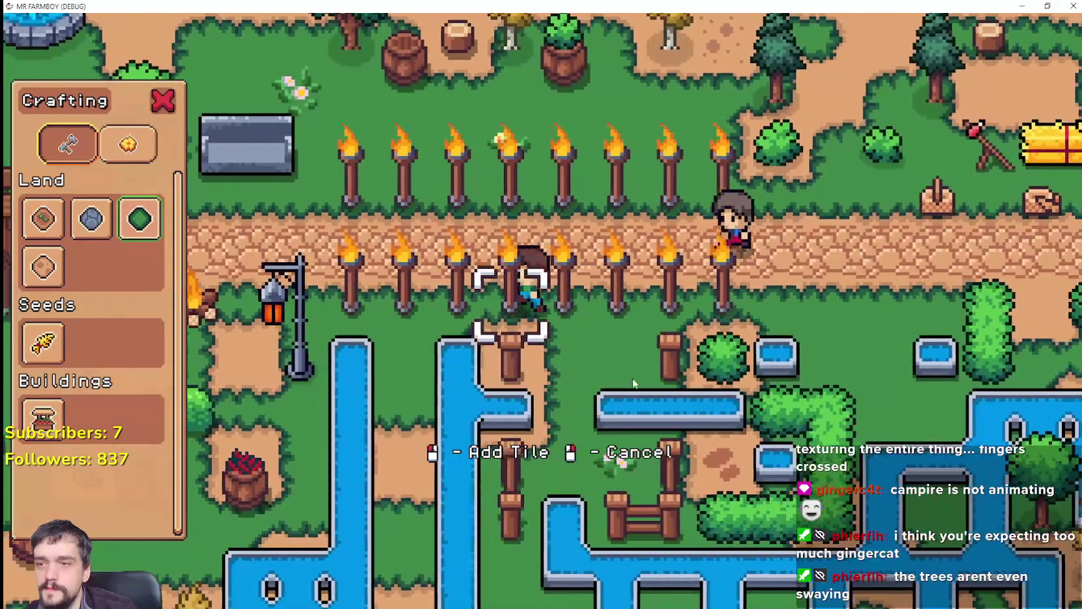
pyautogui.press('d')
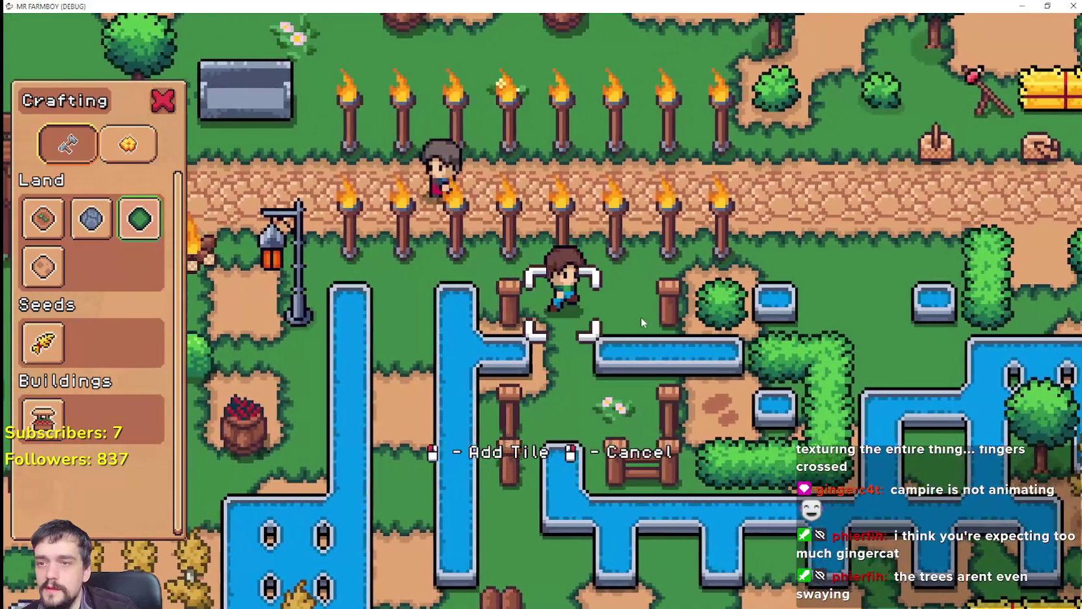
pyautogui.press('w')
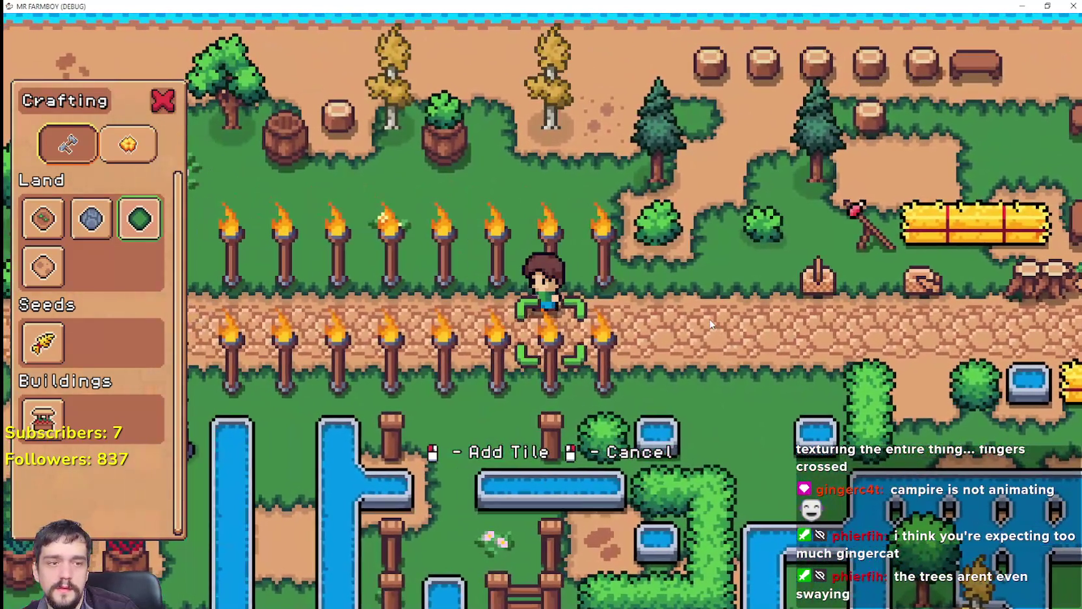
pyautogui.rightClick(710, 324)
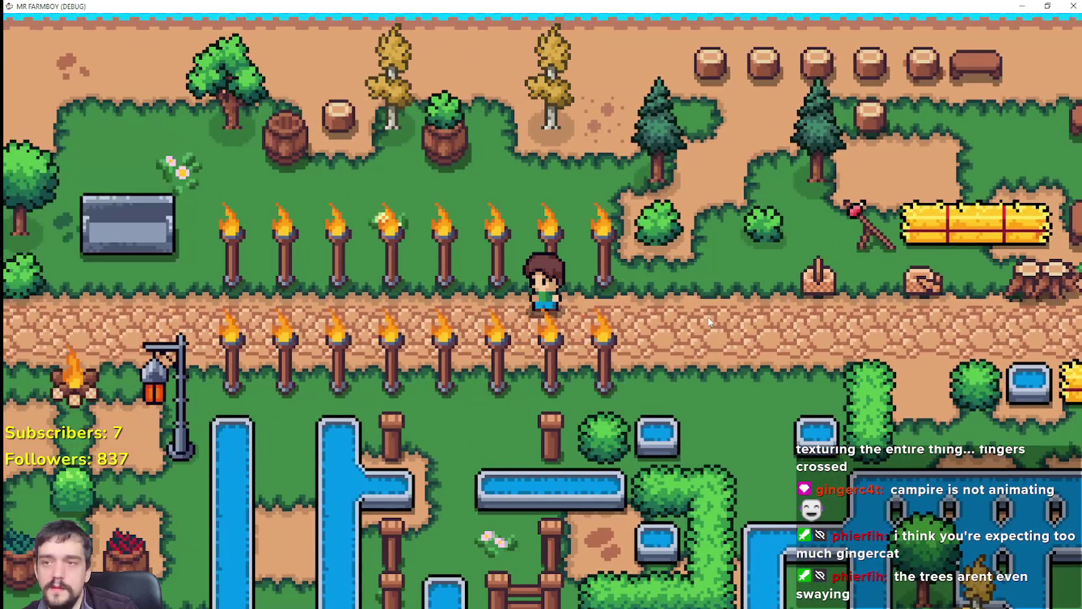
# Walk the farmer past the torches and wells toward the forest and pond.
pyautogui.press('a')
pyautogui.press('d')
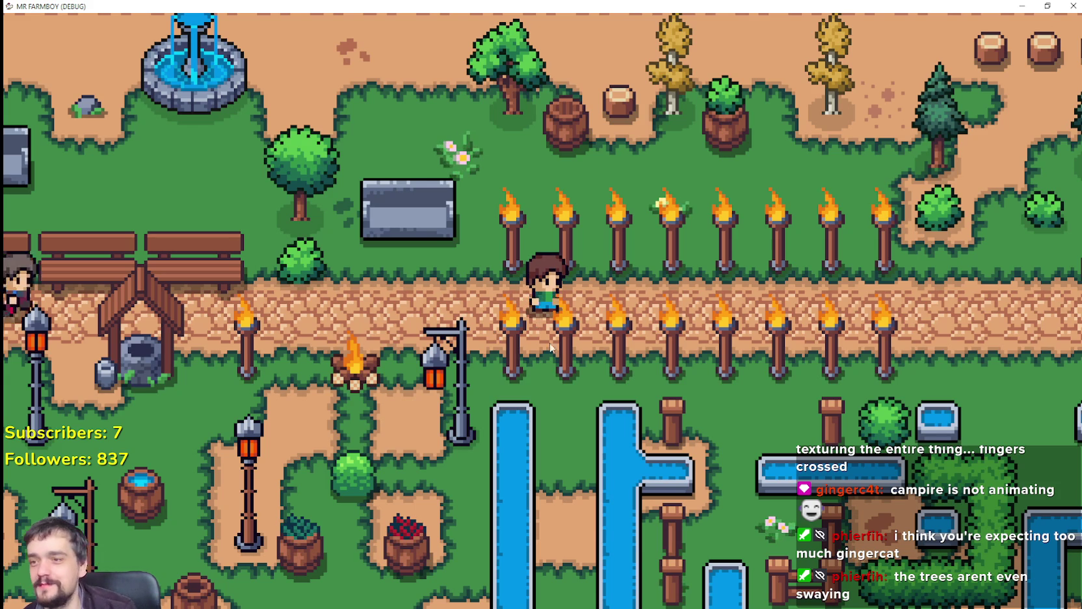
pyautogui.press('a')
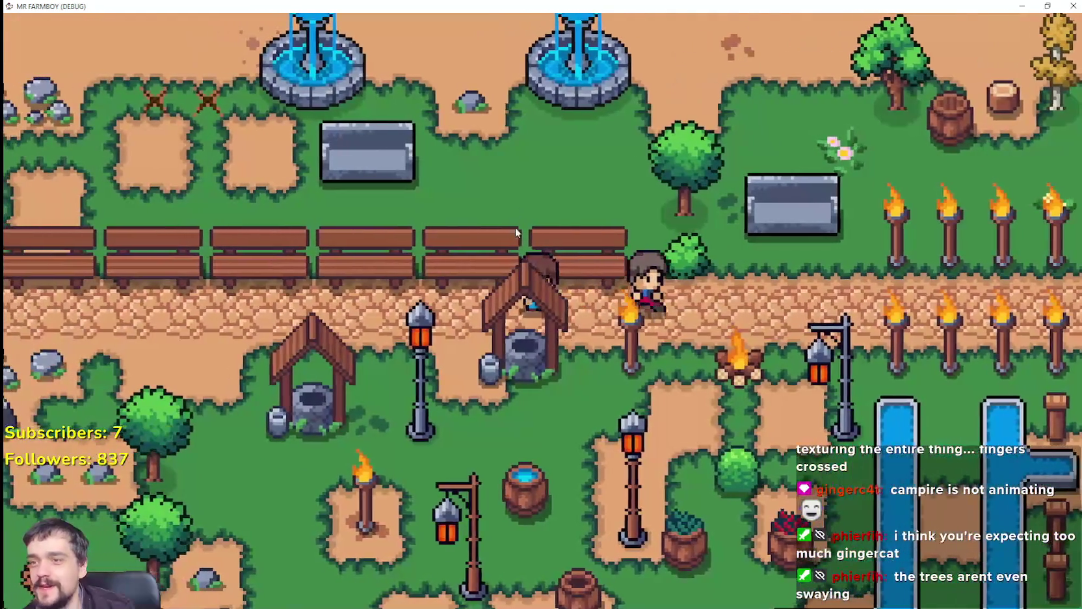
pyautogui.press('s')
# Walk past the campfire on the road, then return to the Godot editor.
pyautogui.press('s')
pyautogui.press('s')
pyautogui.press('d')
pyautogui.press('w')
pyautogui.press('d')
pyautogui.press('w')
pyautogui.press('d')
pyautogui.press('a')
pyautogui.press('s')
pyautogui.press('d')
pyautogui.press('d')
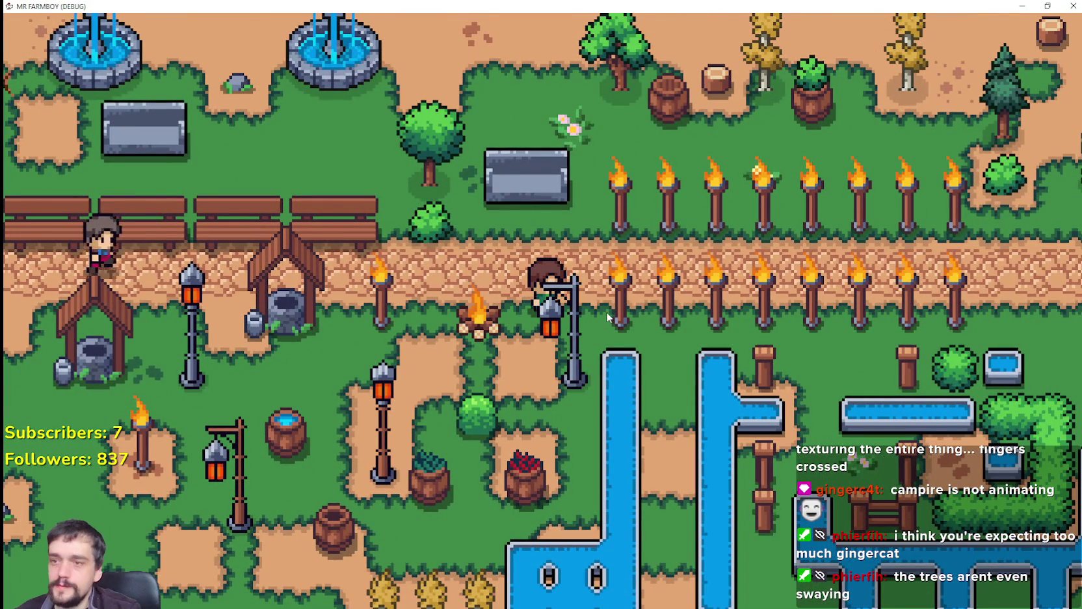
pyautogui.press('a')
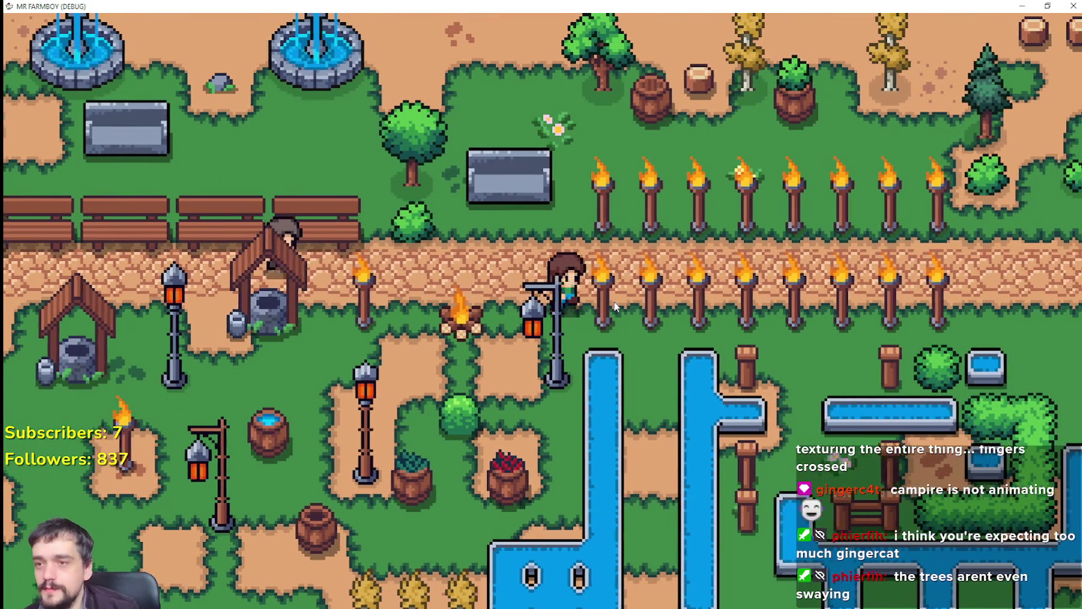
pyautogui.press('s')
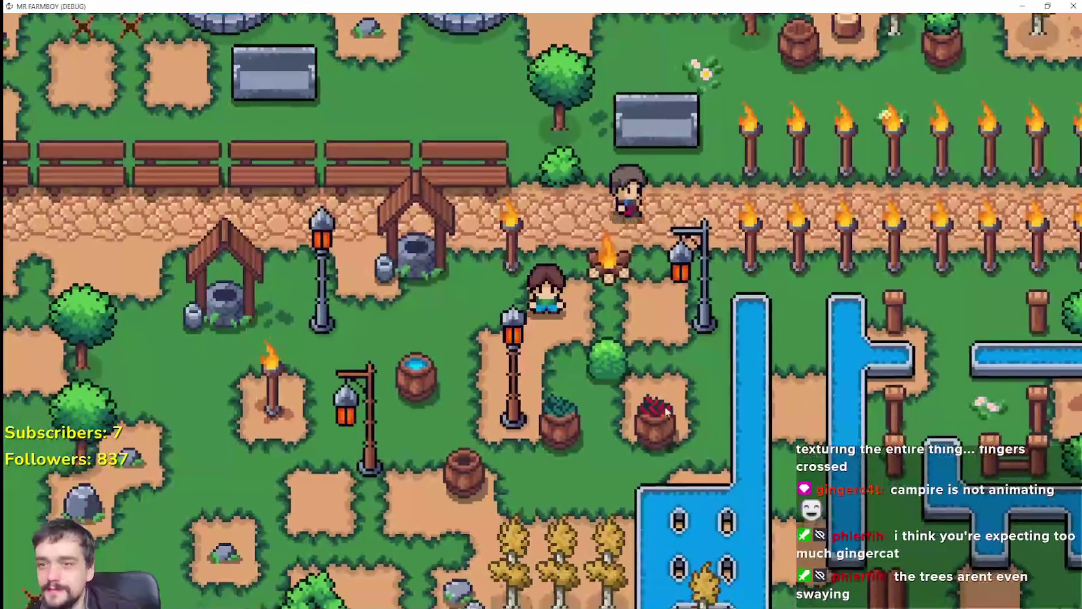
pyautogui.hotkey('alt', 'Tab')
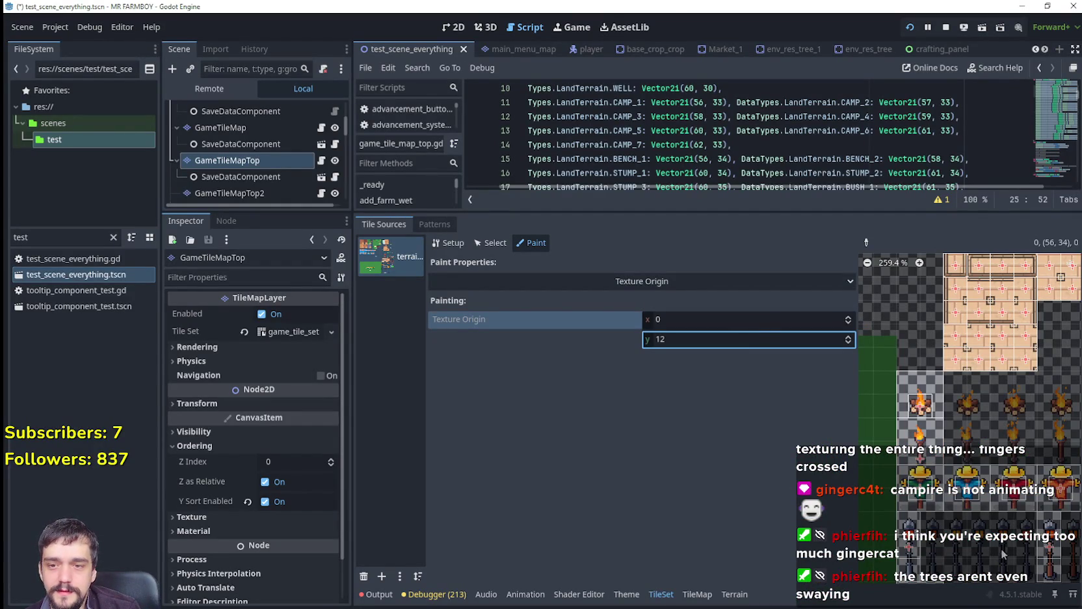
# Pan the TileSet atlas toward the lamp-post tiles and return to the running game.
pyautogui.scroll(-5, 981, 541)
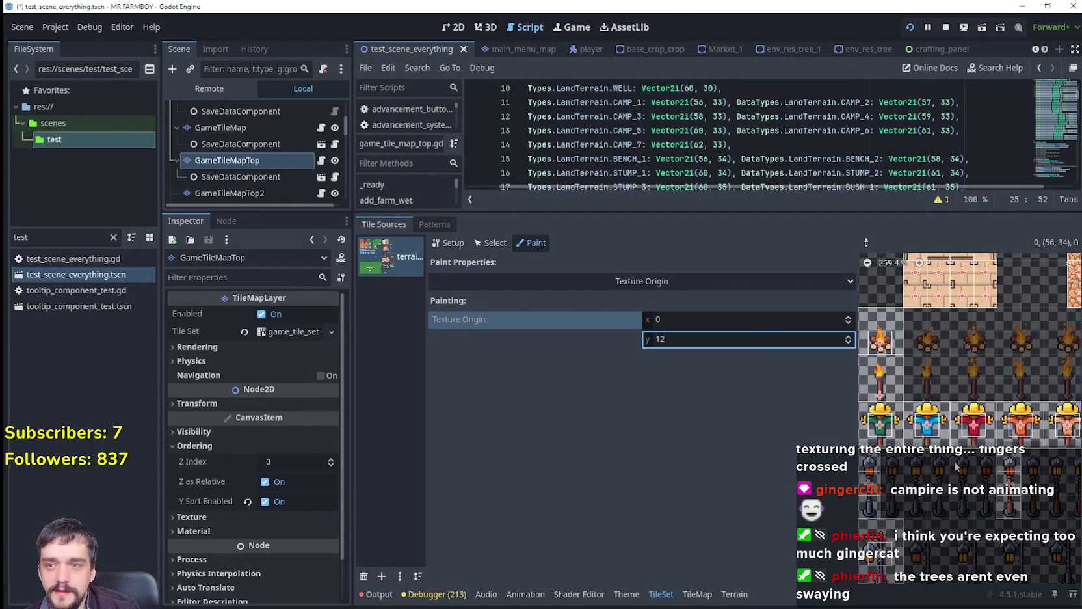
pyautogui.hscroll(-1, 936, 471)
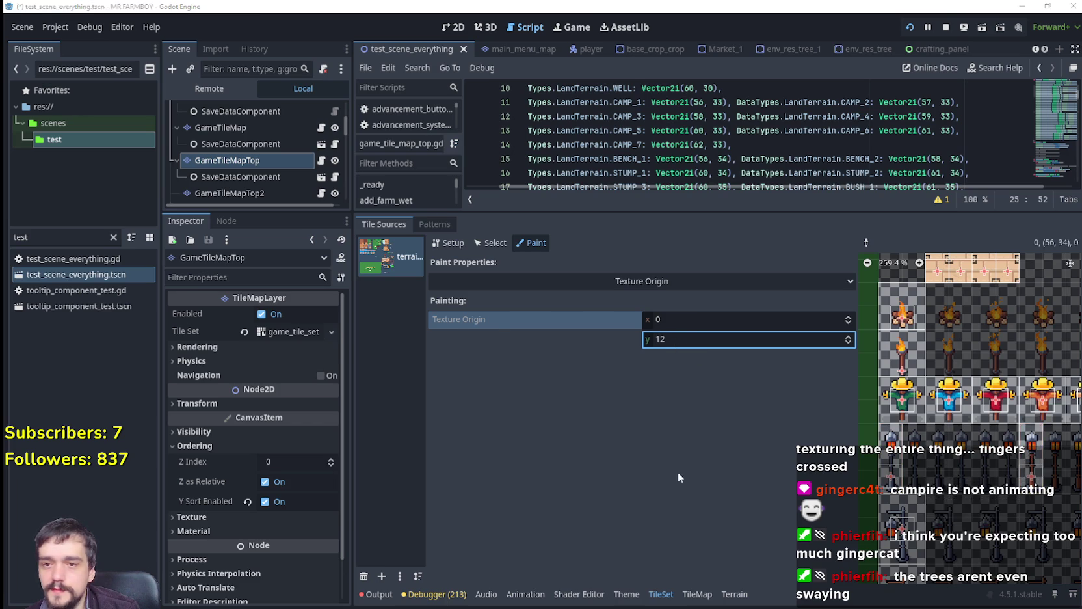
pyautogui.press('Left')
pyautogui.press('Right')
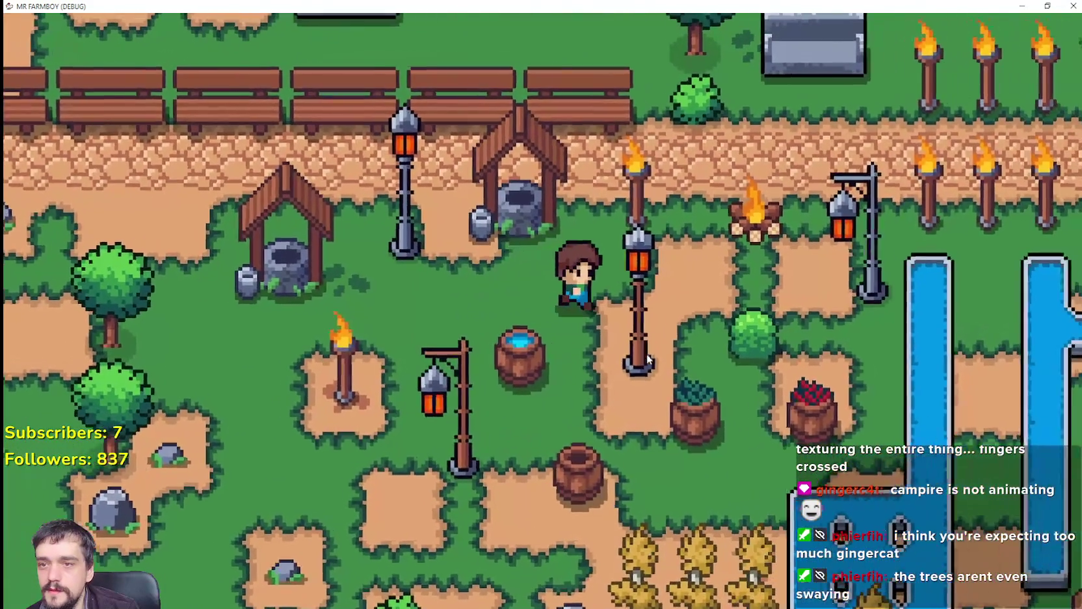
# Try placing a Grass Tile from Crafting while walking around, then cancel it.
pyautogui.press('c')
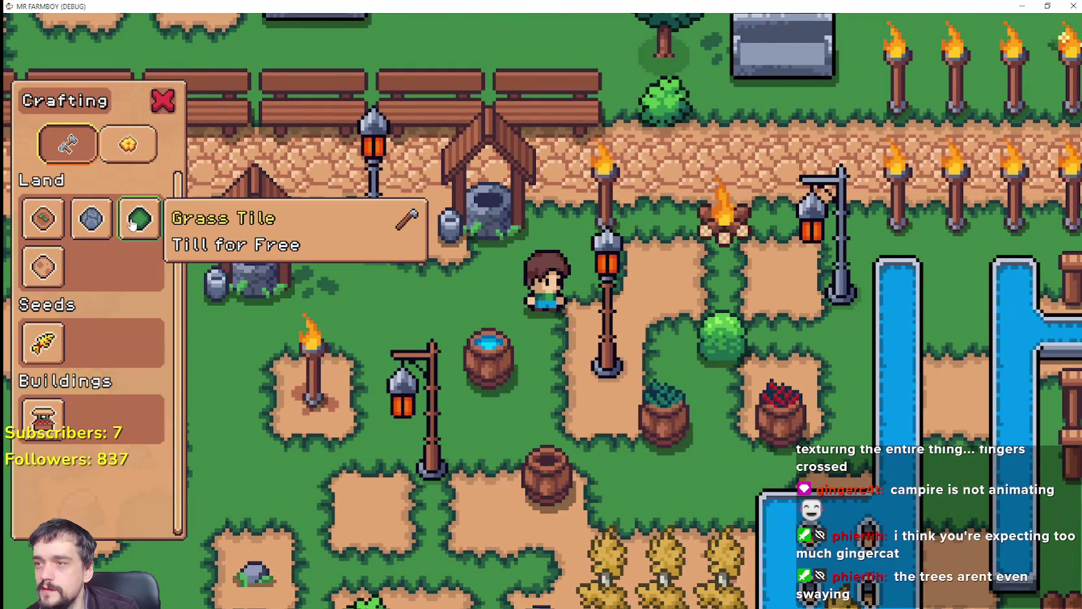
pyautogui.click(139, 221)
pyautogui.press('Right')
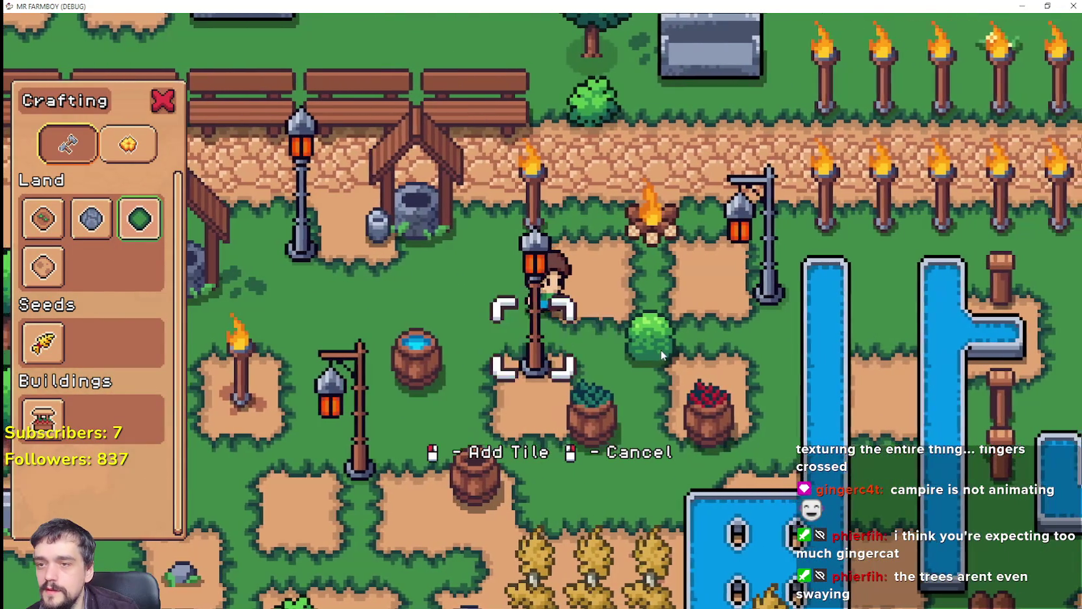
pyautogui.press('Right')
pyautogui.press('Up')
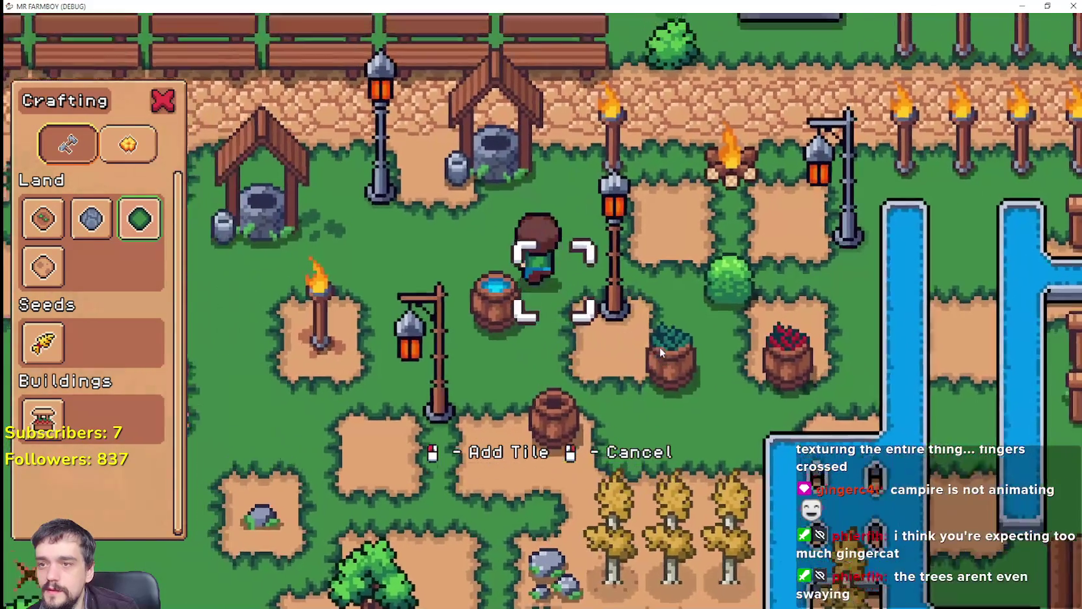
pyautogui.press('Left')
pyautogui.press('Down')
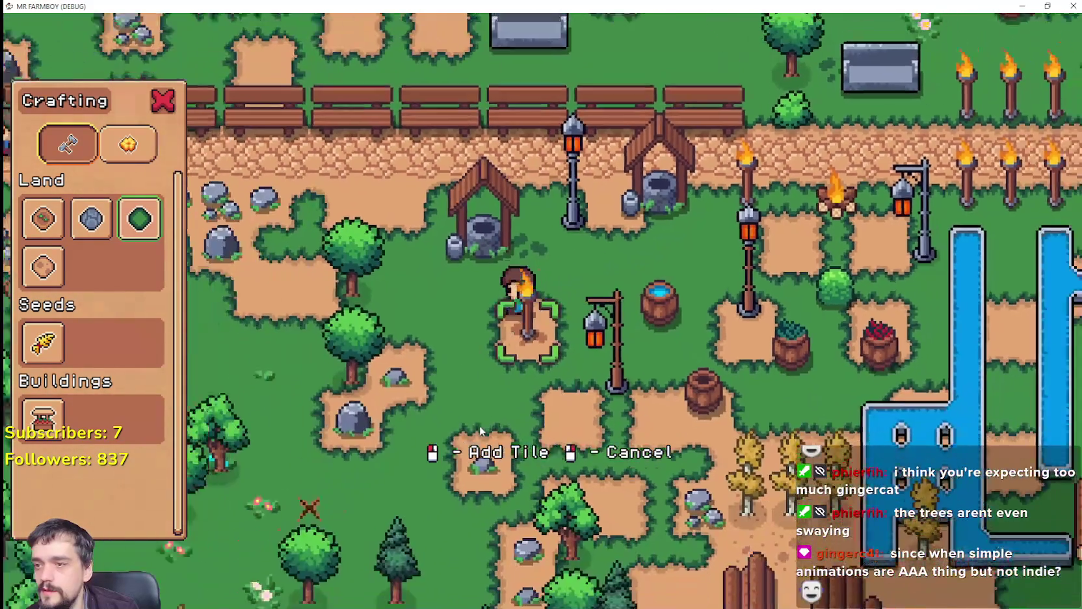
pyautogui.press('Left')
pyautogui.press('Down')
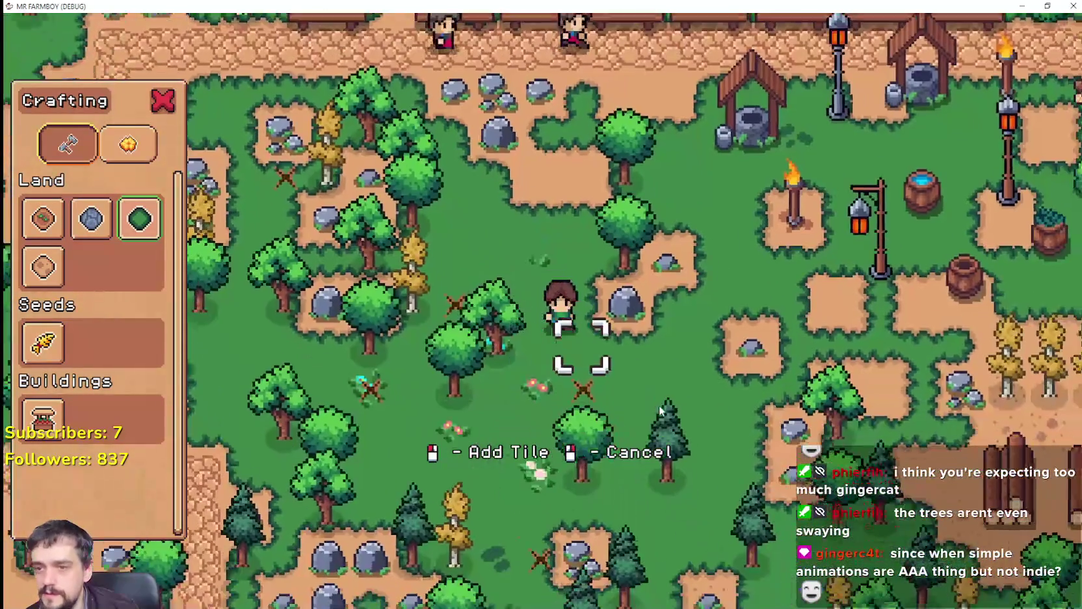
pyautogui.press('Up')
pyautogui.rightClick(655, 382)
pyautogui.press('Right')
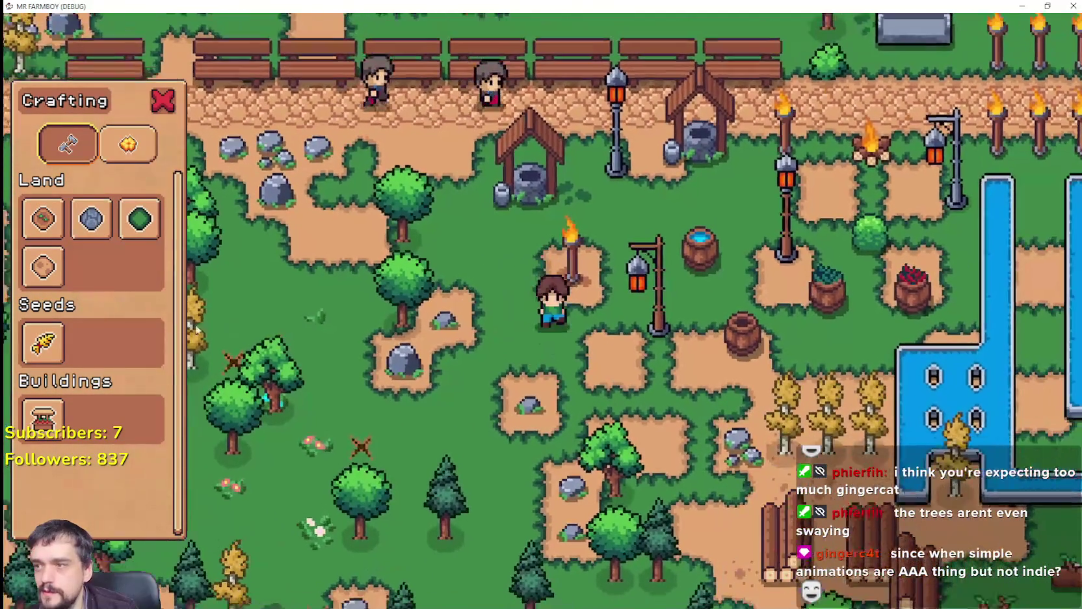
# Select the lamp post decoration and check its placement preview beside the well and torch.
pyautogui.click(128, 145)
pyautogui.click(139, 266)
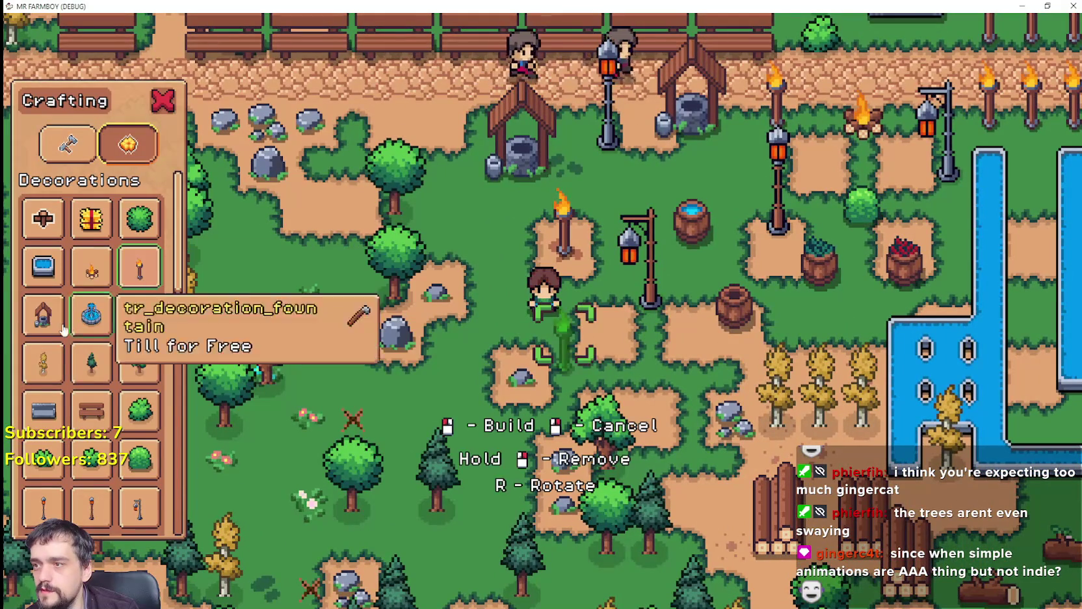
pyautogui.scroll(-4, 46, 358)
pyautogui.click(43, 323)
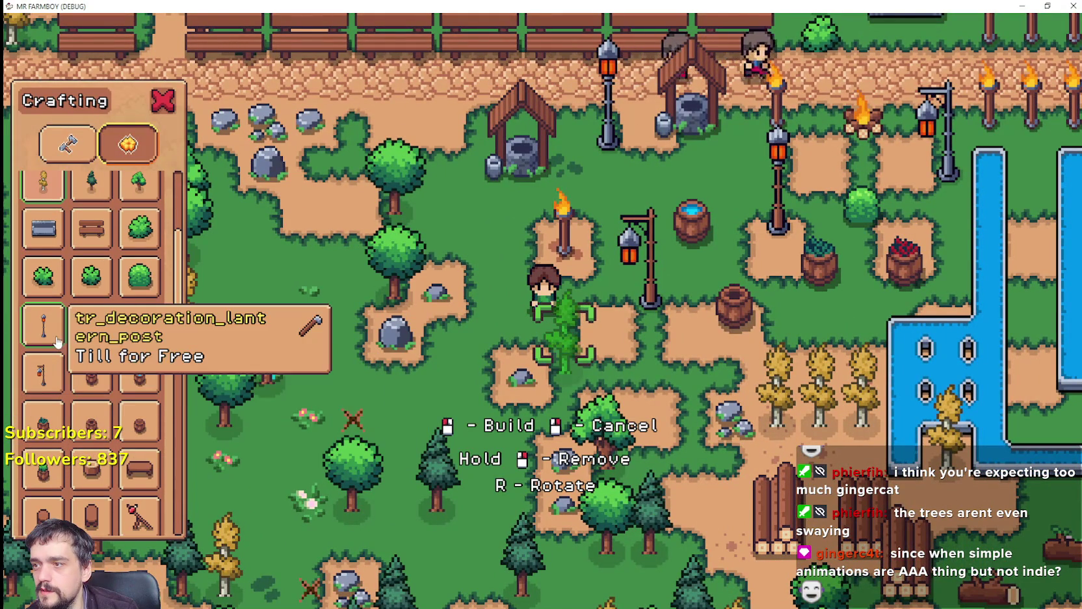
pyautogui.press('Up')
pyautogui.press('Left')
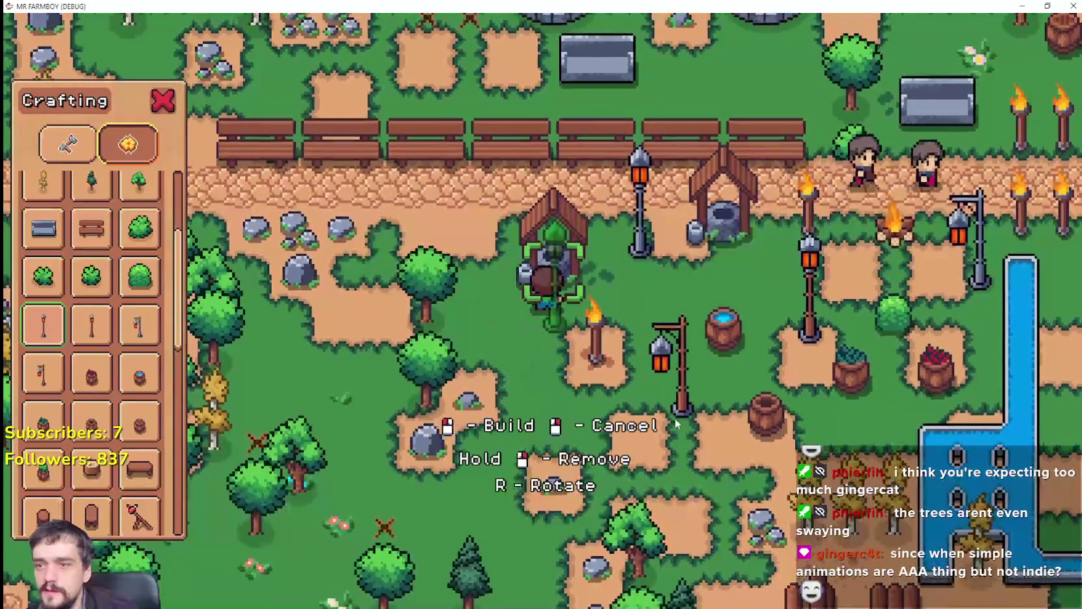
pyautogui.press('Down')
pyautogui.press('Right')
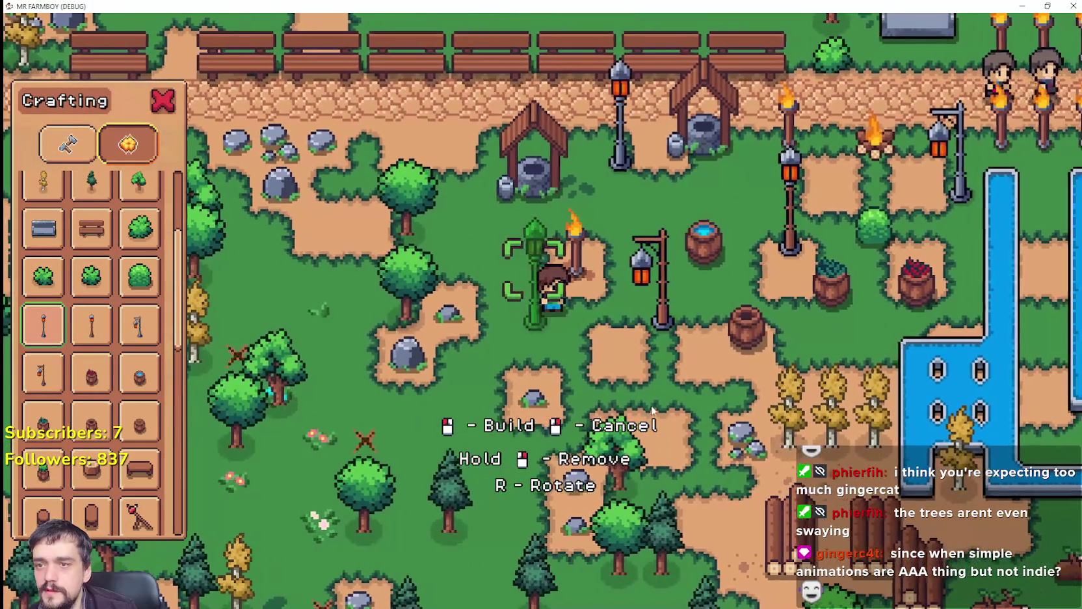
pyautogui.press('Left')
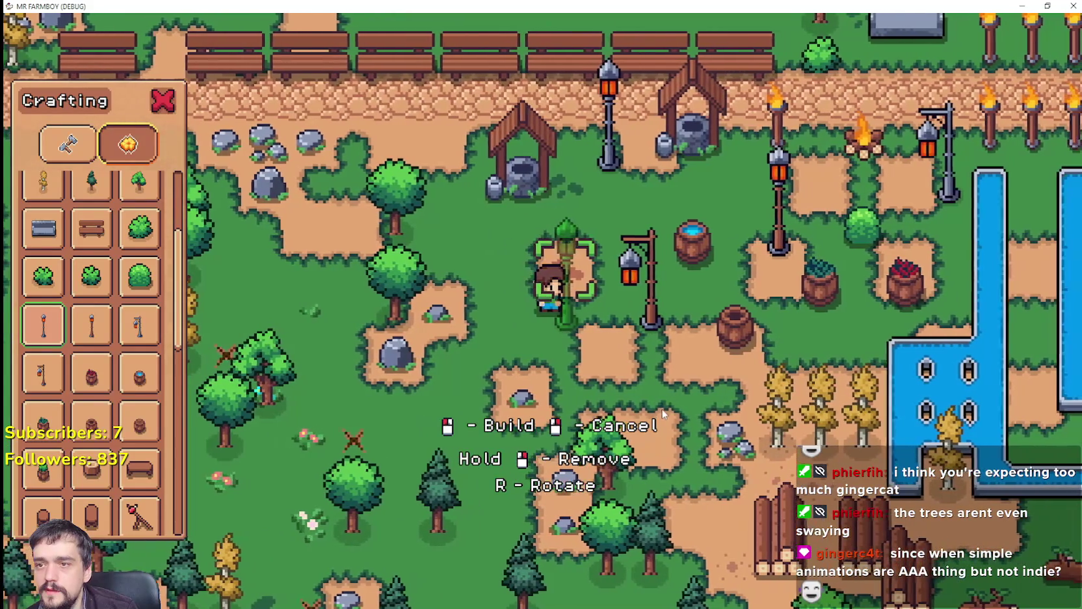
pyautogui.press('Left')
pyautogui.press('Right')
pyautogui.hotkey('alt', 'Tab')
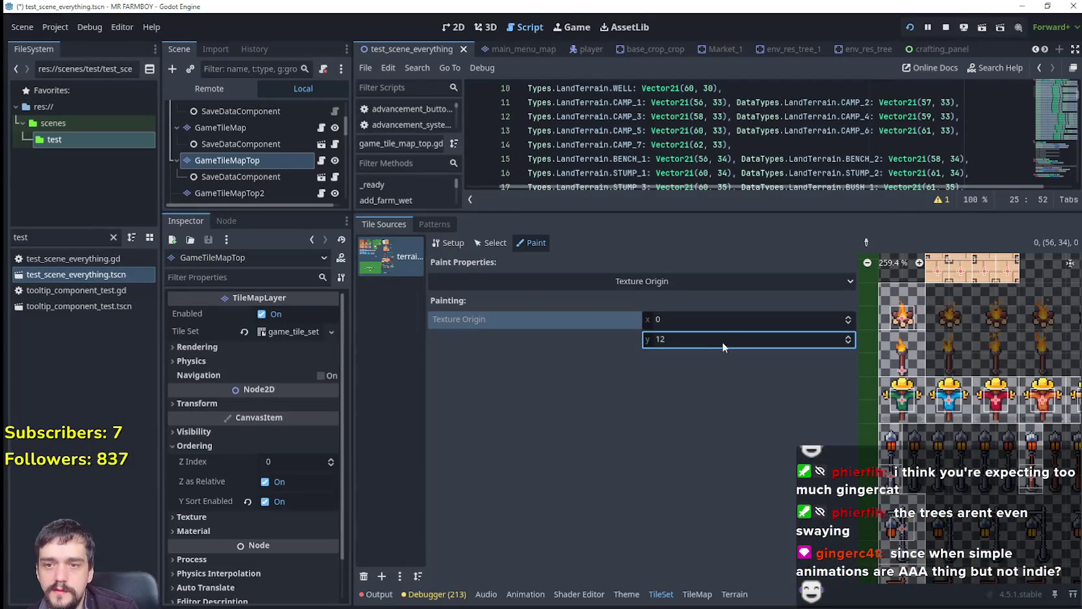
# Set the Texture Origin Y to 16 and check the lamps in the running game.
pyautogui.write('16')
pyautogui.press('Return')
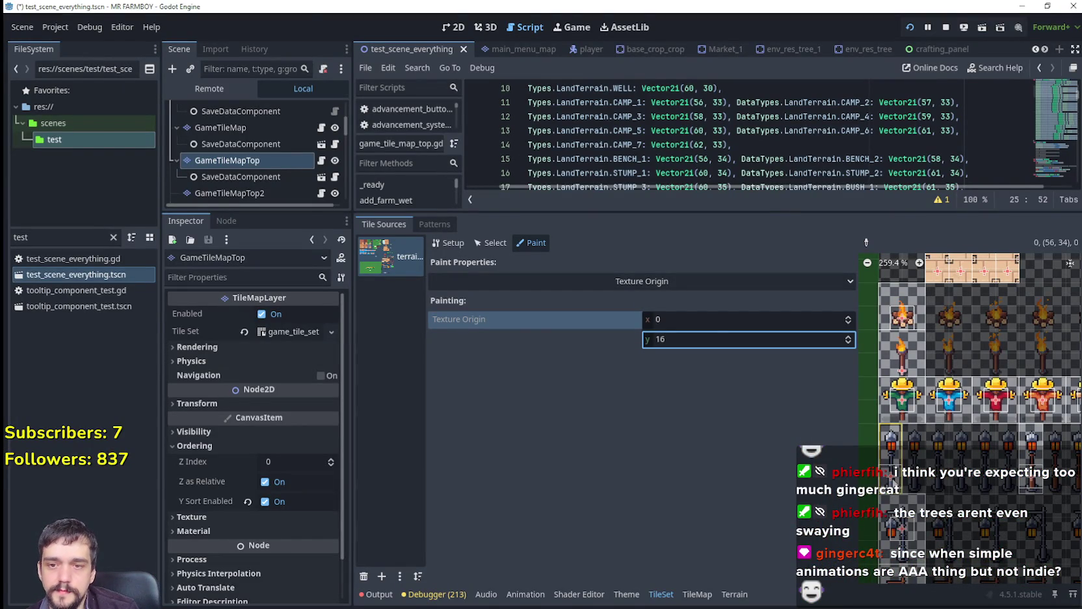
pyautogui.hotkey('alt', 'Tab')
pyautogui.hotkey('alt', 'Tab')
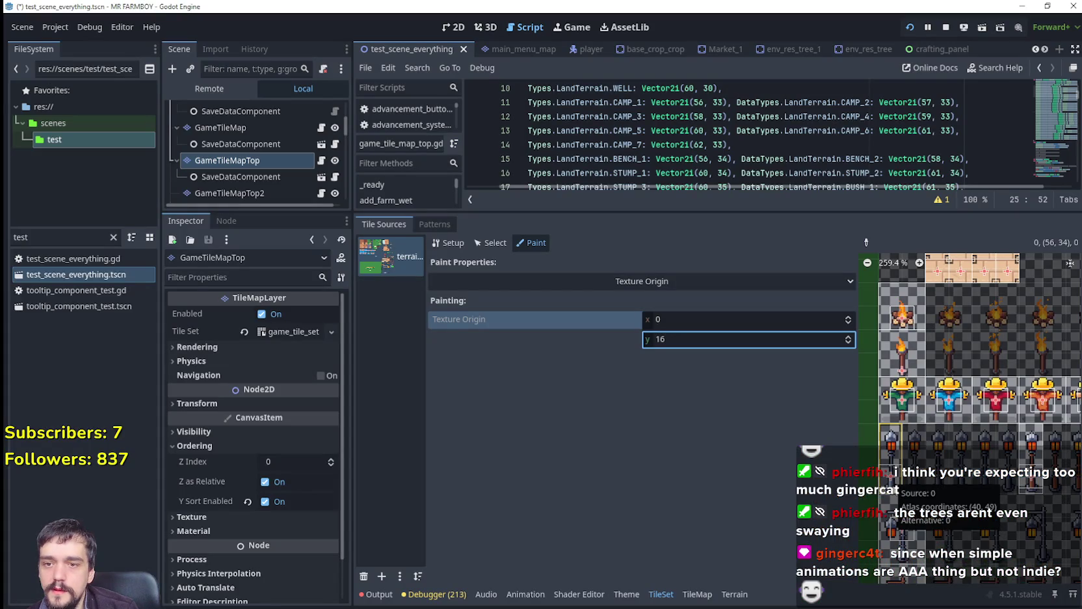
pyautogui.hotkey('alt', 'Tab')
pyautogui.press('a')
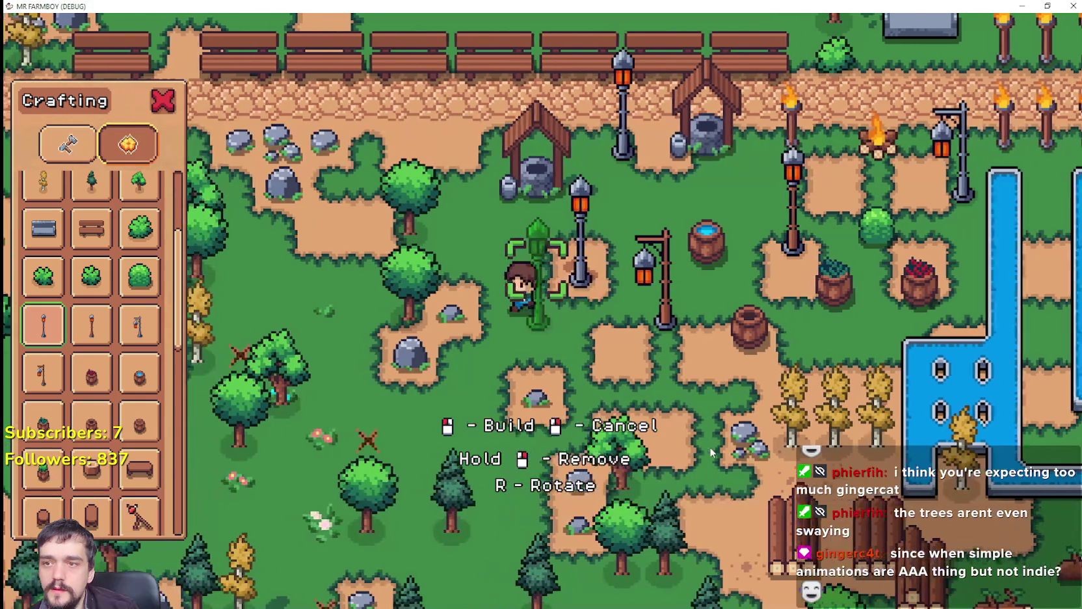
pyautogui.hotkey('alt', 'Tab')
# Change the Texture Origin Y to 20 and walk around the lamps in game to verify.
pyautogui.write('20')
pyautogui.press('Return')
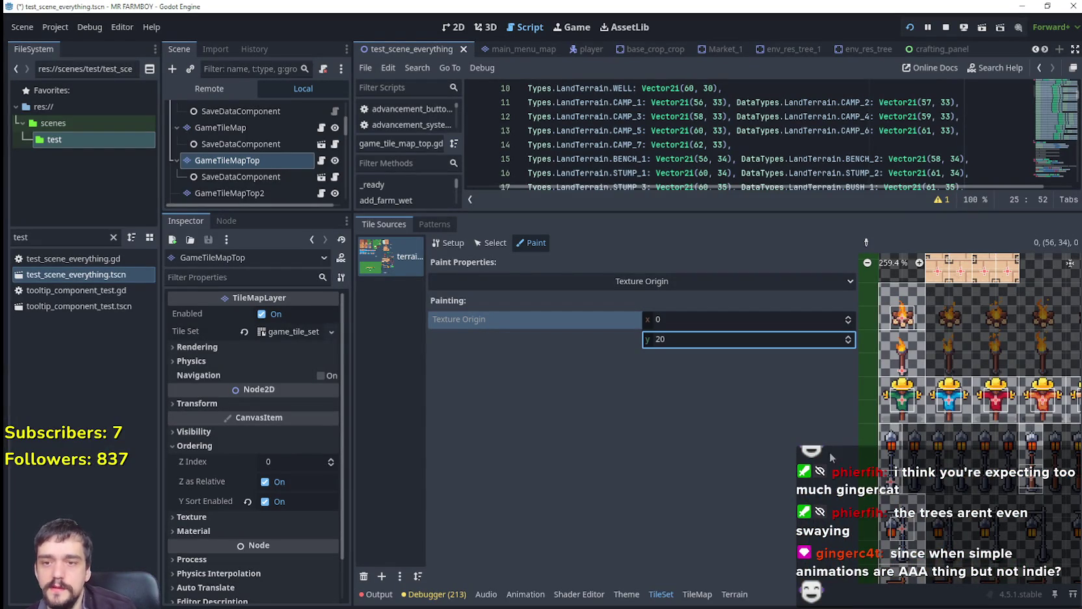
pyautogui.hotkey('alt', 'Tab')
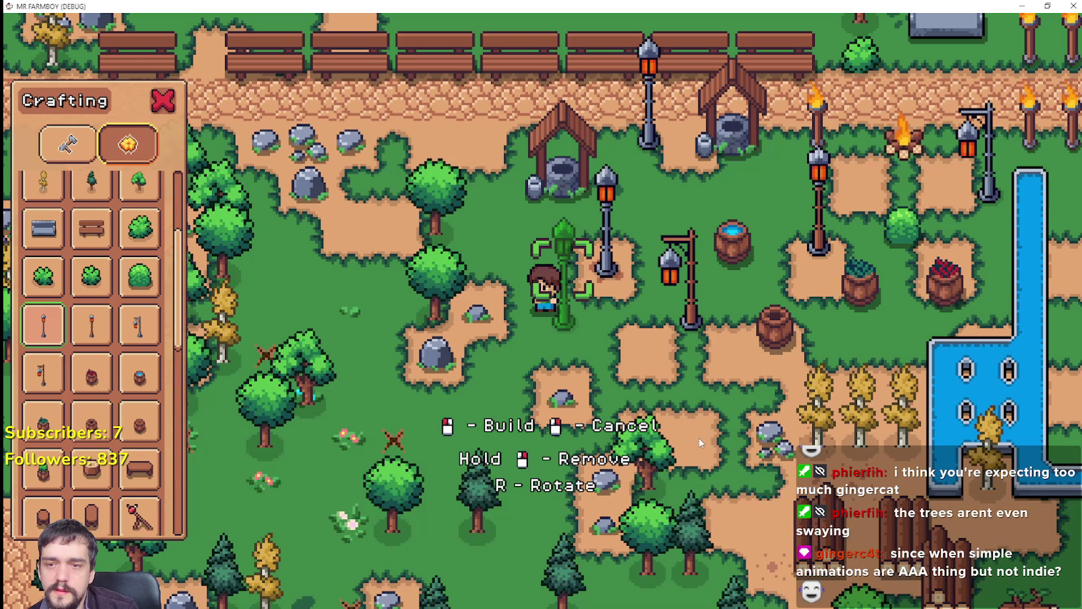
pyautogui.scroll(3, 689, 317)
pyautogui.scroll(2, 689, 317)
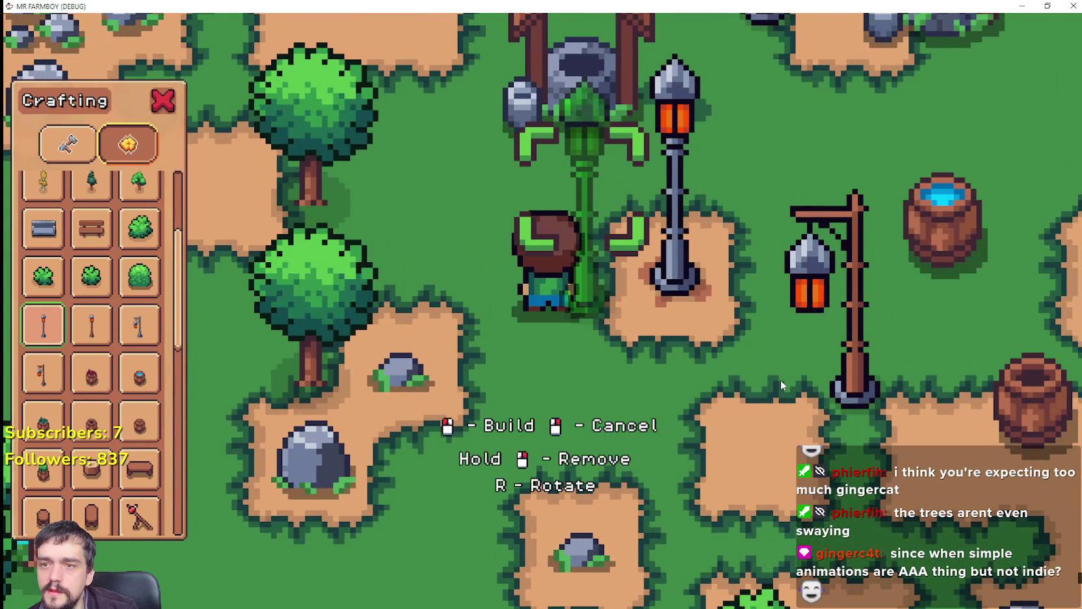
pyautogui.scroll(-3, 769, 363)
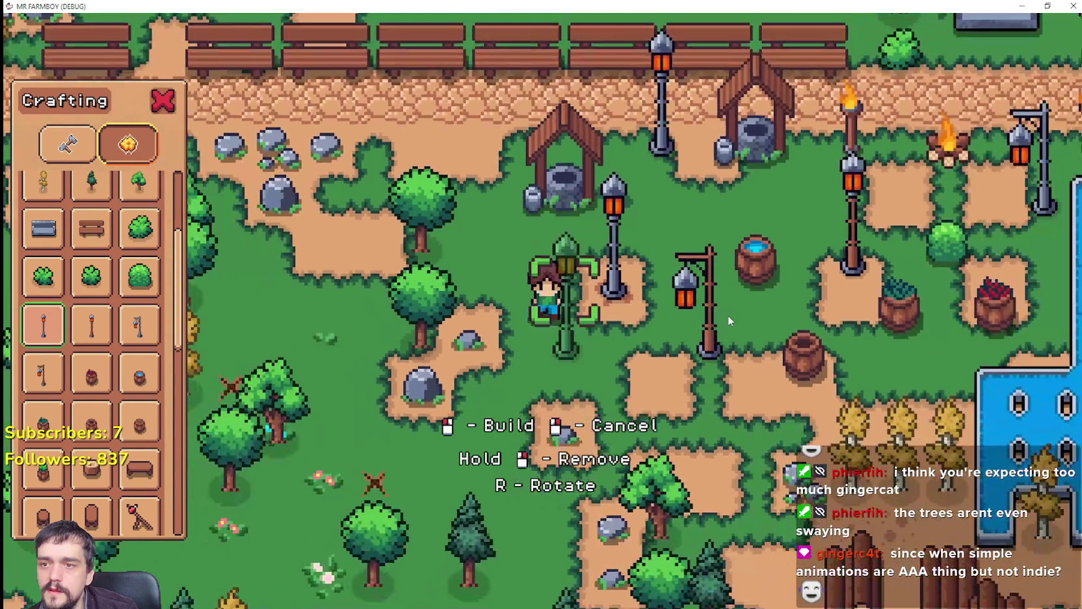
pyautogui.press('d')
pyautogui.press('s')
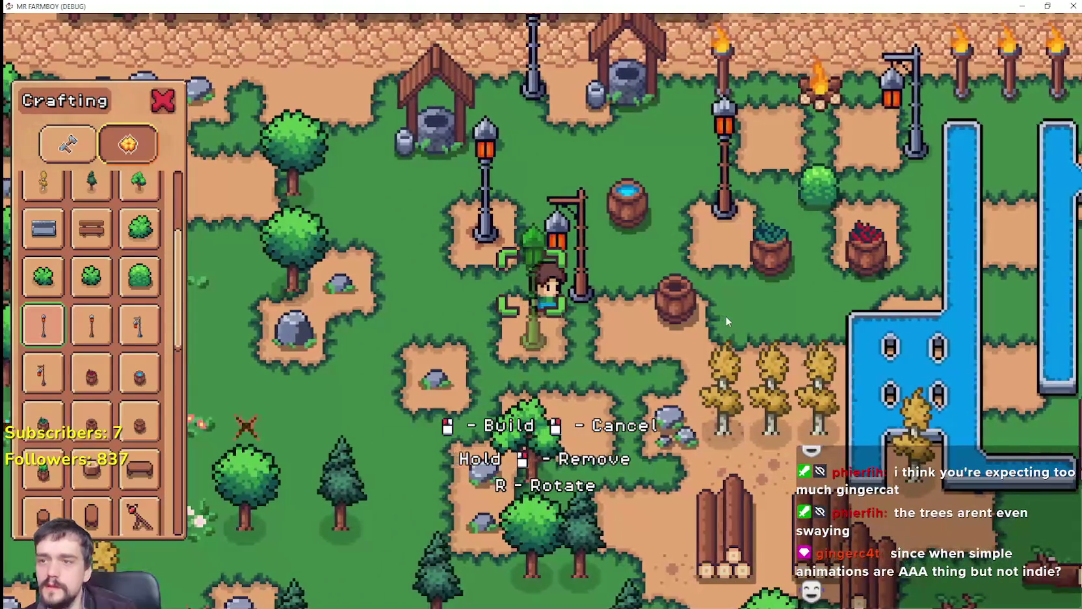
pyautogui.press('a')
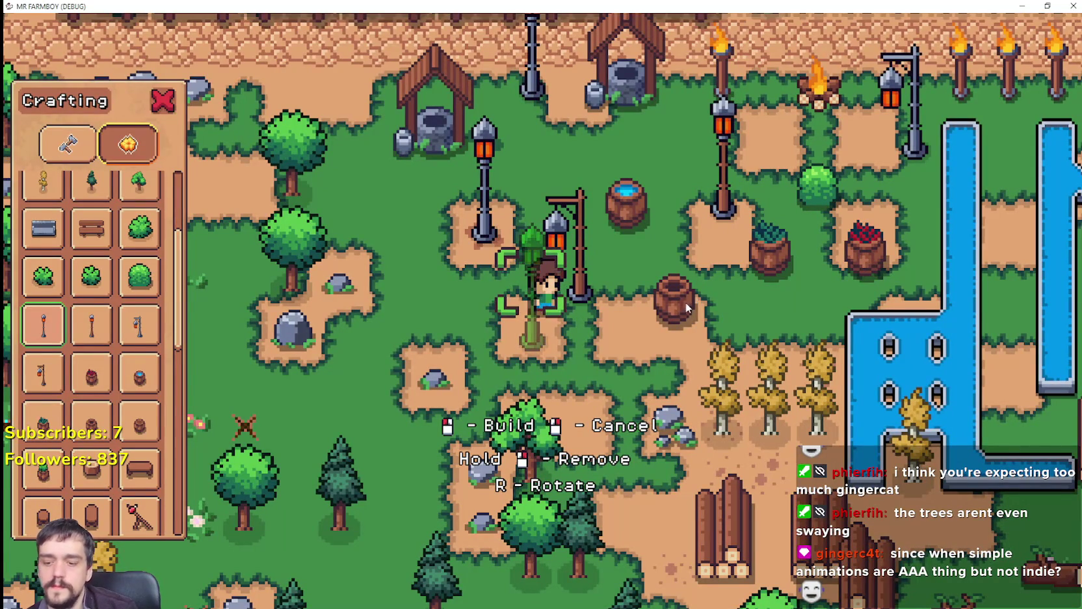
pyautogui.press('w')
pyautogui.press('a')
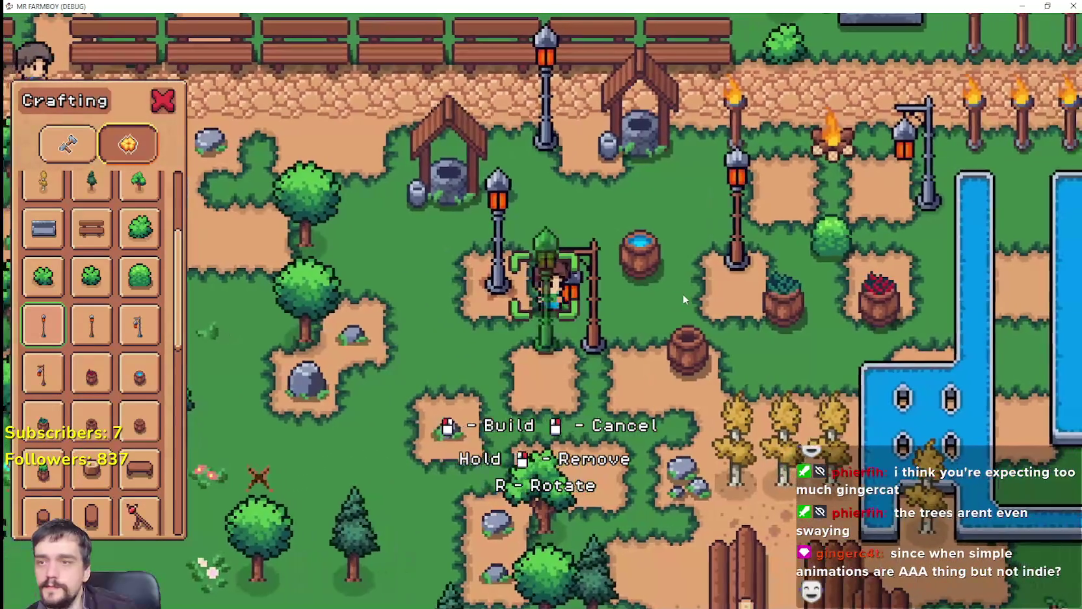
# Paint the 0, 20 texture origin onto a lamp tile and open the Paint Properties list.
pyautogui.press('F8')
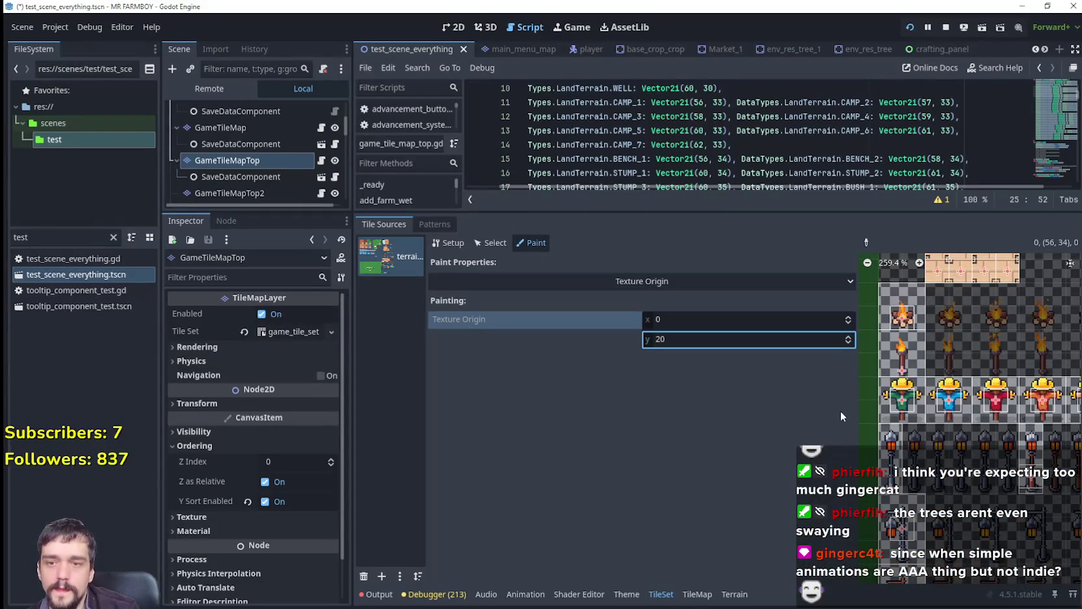
pyautogui.click(1030, 484)
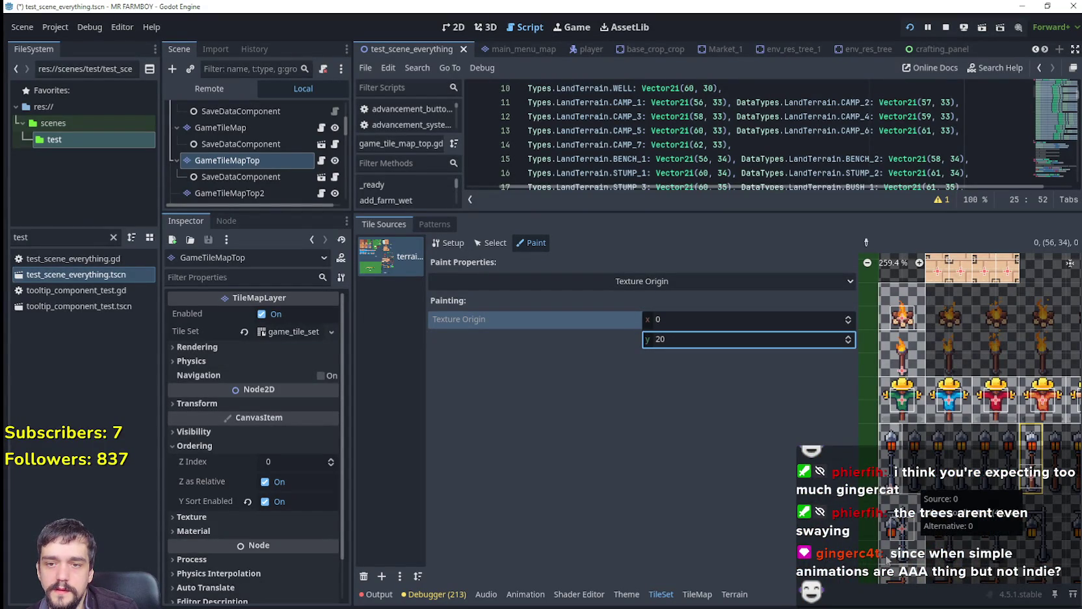
pyautogui.scroll(-5, 896, 418)
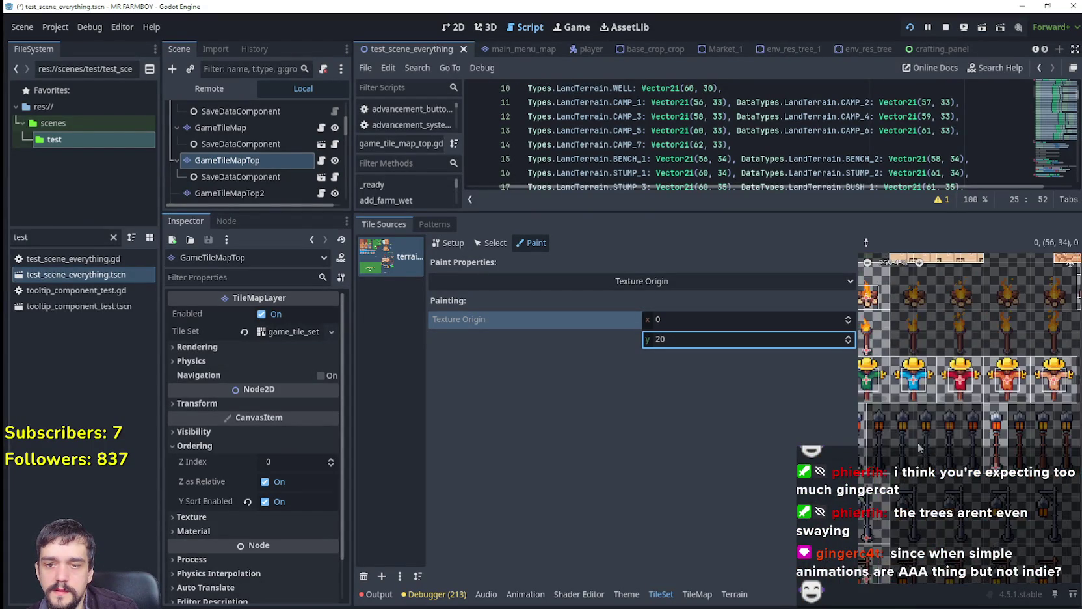
pyautogui.hscroll(-4, 948, 395)
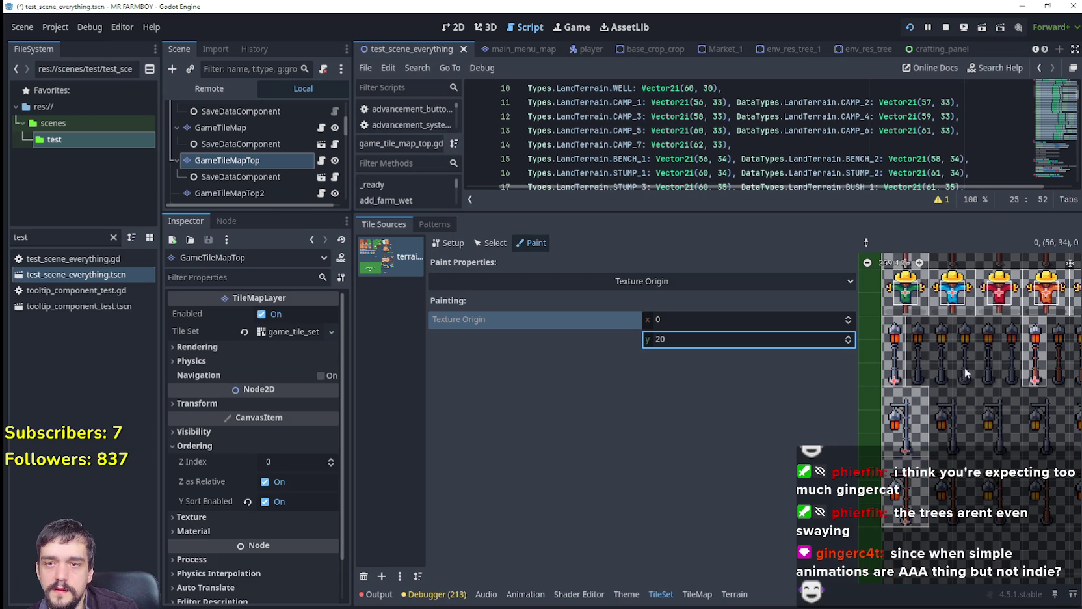
pyautogui.scroll(2, 948, 424)
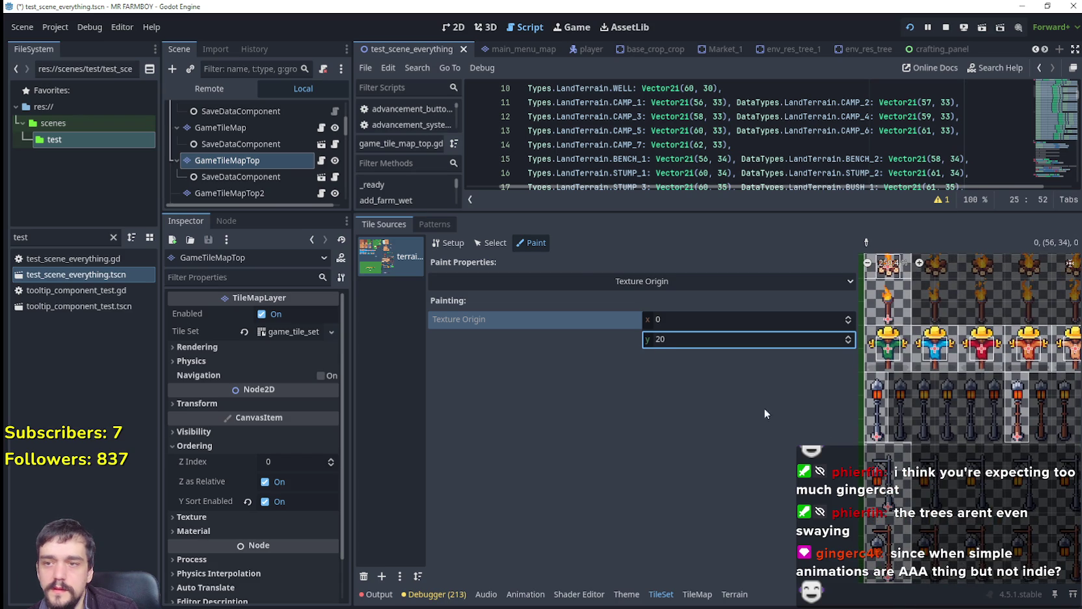
pyautogui.click(588, 275)
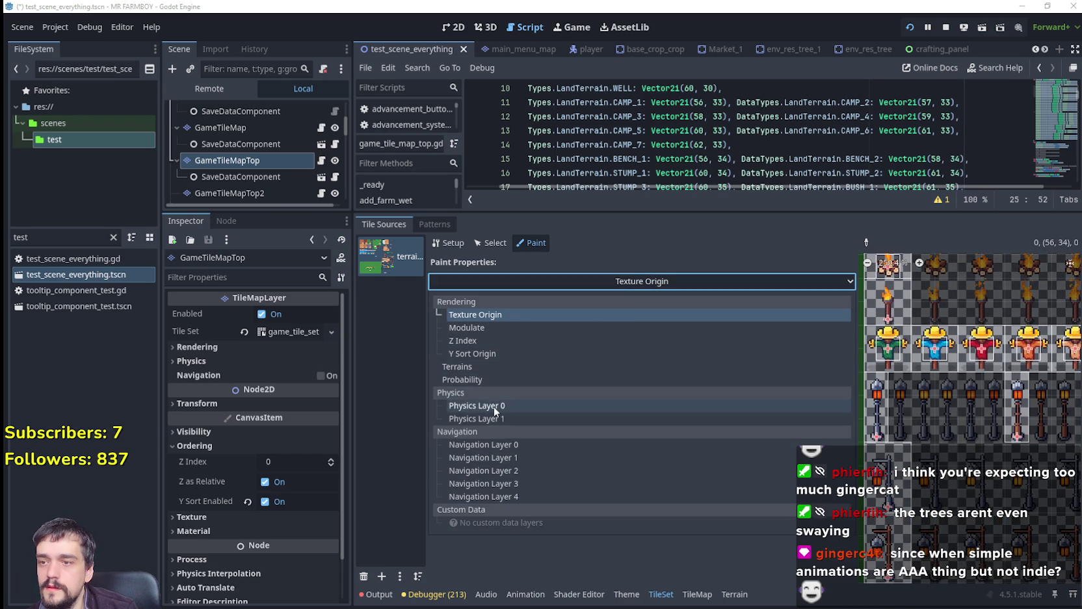
# Switch painting to Physics Layer 0 and raise the torch collision's lower-left corner.
pyautogui.click(567, 403)
pyautogui.hscroll(-2, 991, 503)
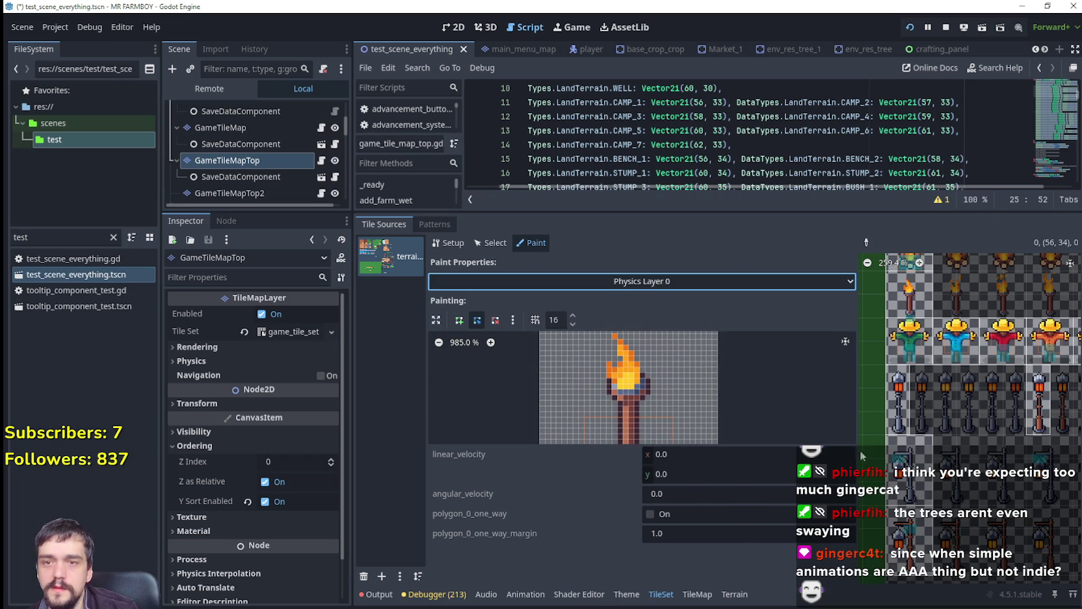
pyautogui.scroll(-4, 729, 345)
pyautogui.click(646, 404)
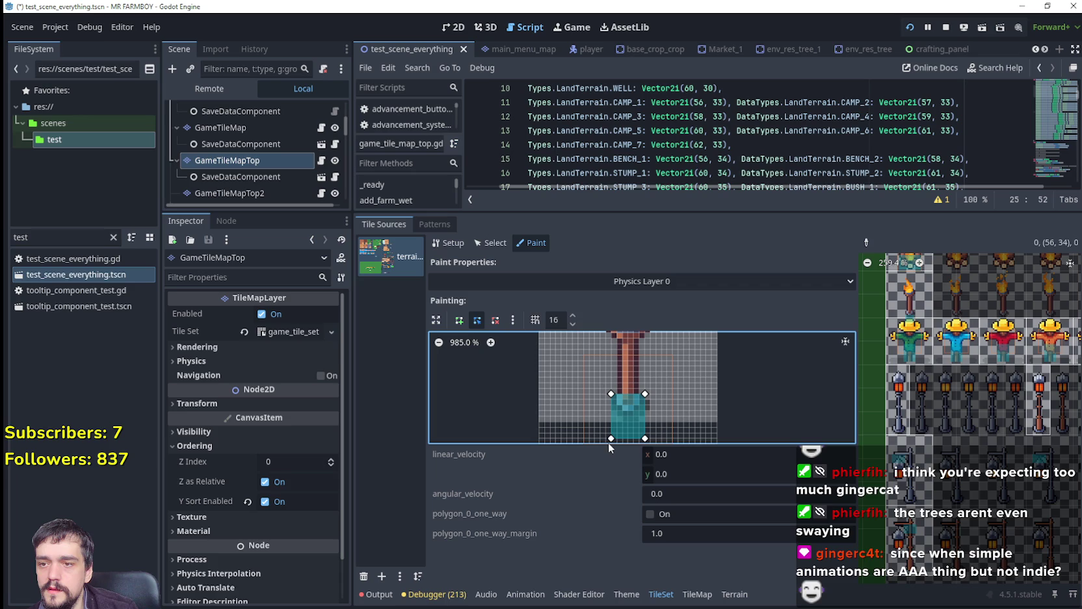
pyautogui.moveTo(611, 438); pyautogui.dragTo(610, 416)
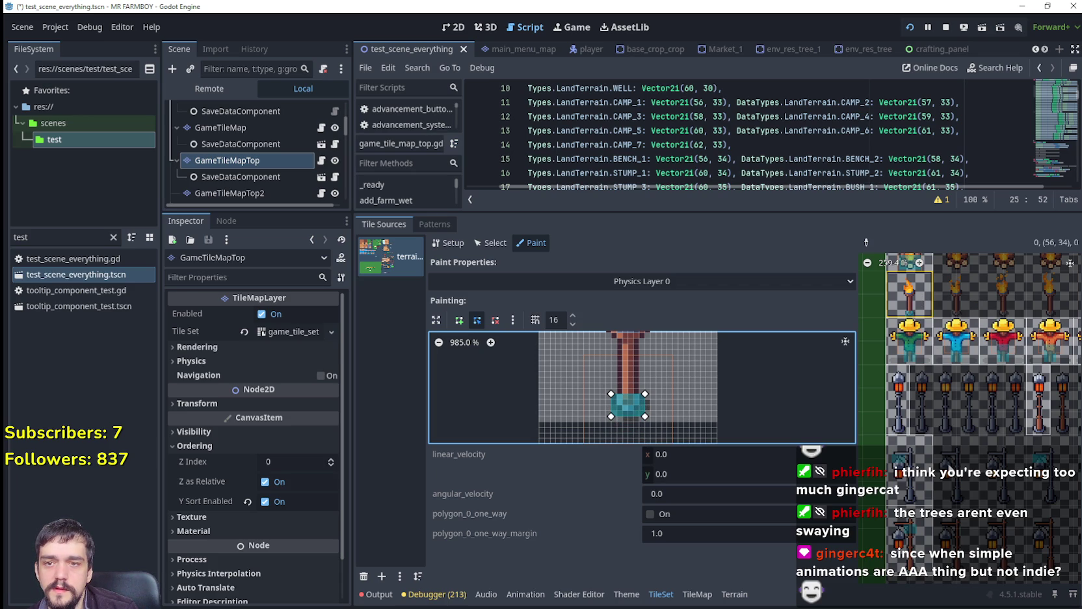
# Pick up the lamp tile's collision polygon and reshape it into a small rectangle.
pyautogui.click(865, 244)
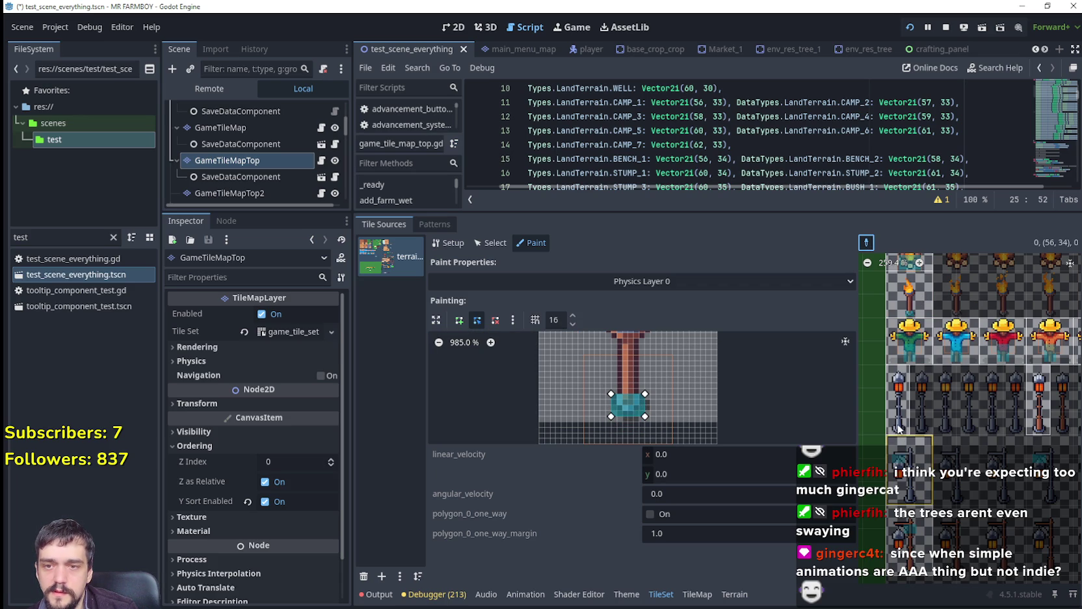
pyautogui.click(898, 403)
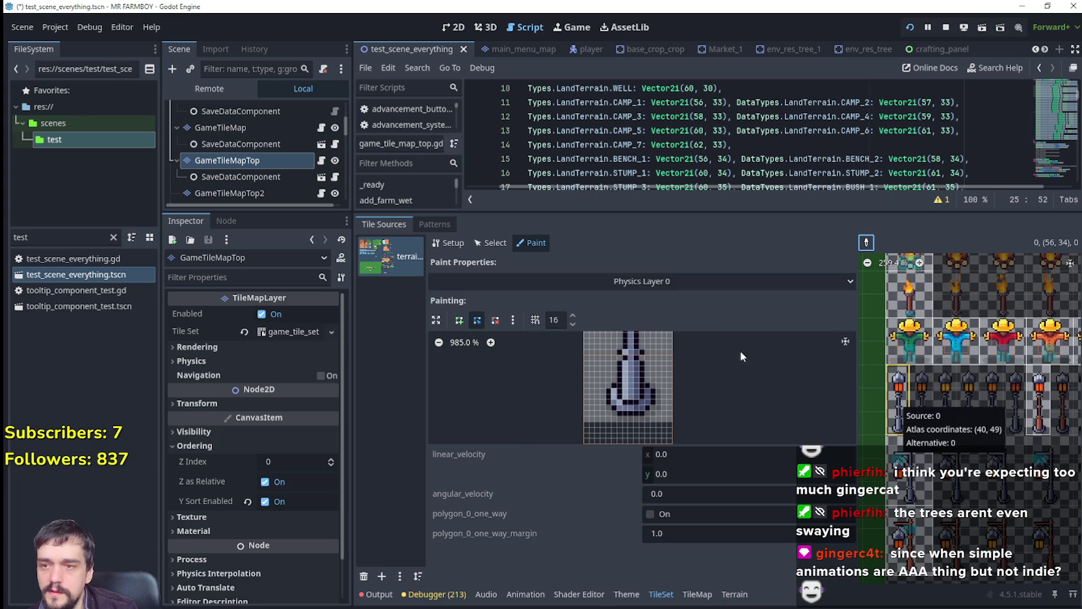
pyautogui.scroll(-3, 717, 364)
pyautogui.scroll(-2, 670, 396)
pyautogui.scroll(1, 677, 361)
pyautogui.moveTo(639, 431); pyautogui.dragTo(644, 333)
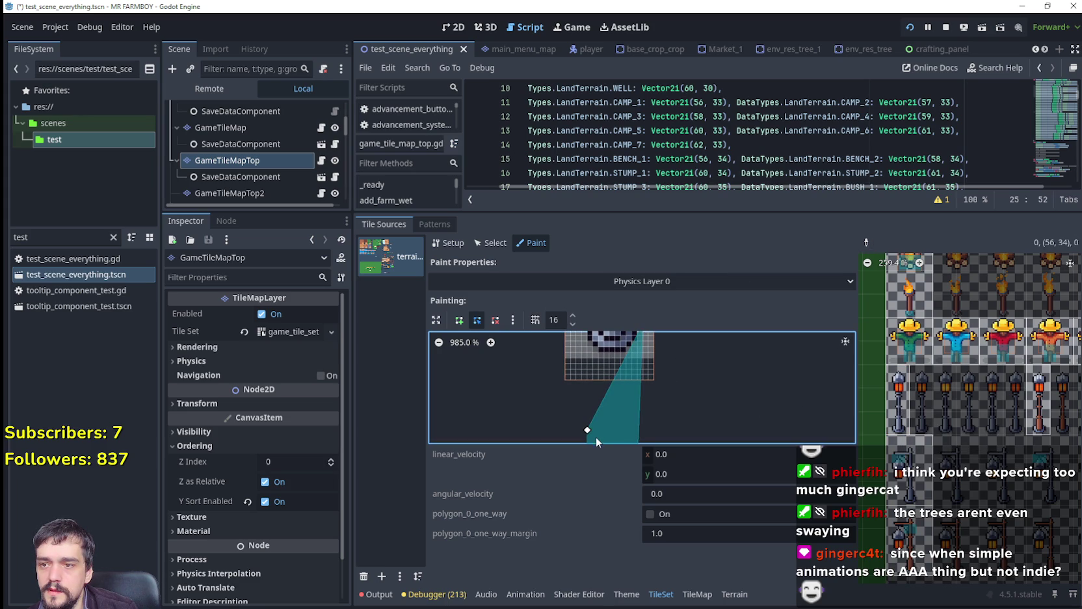
pyautogui.moveTo(588, 429); pyautogui.dragTo(581, 316)
pyautogui.scroll(-2, 675, 354)
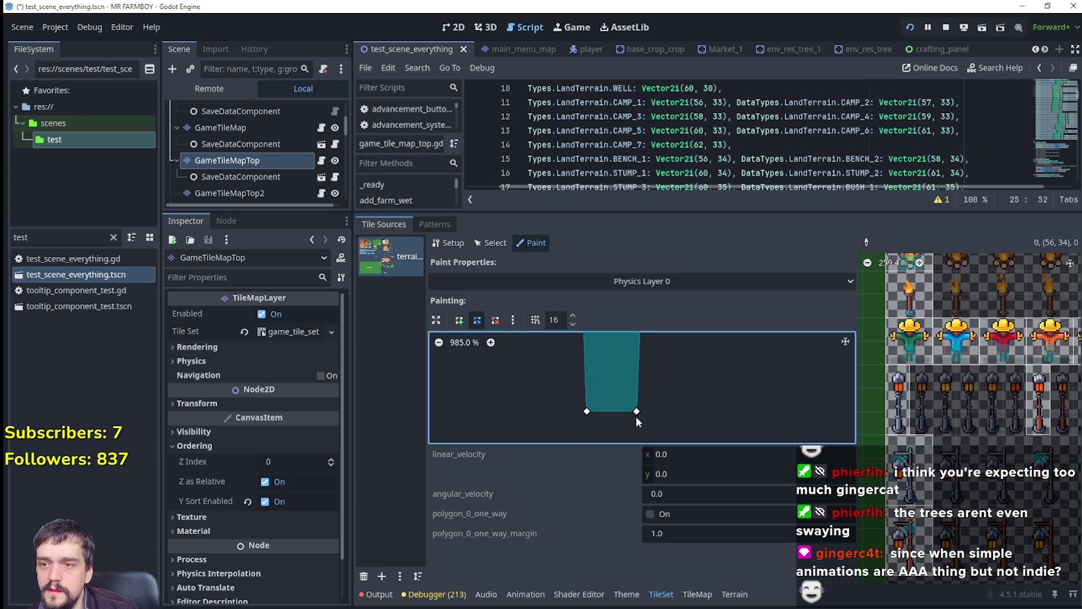
pyautogui.moveTo(634, 415); pyautogui.dragTo(643, 332)
pyautogui.scroll(1, 657, 426)
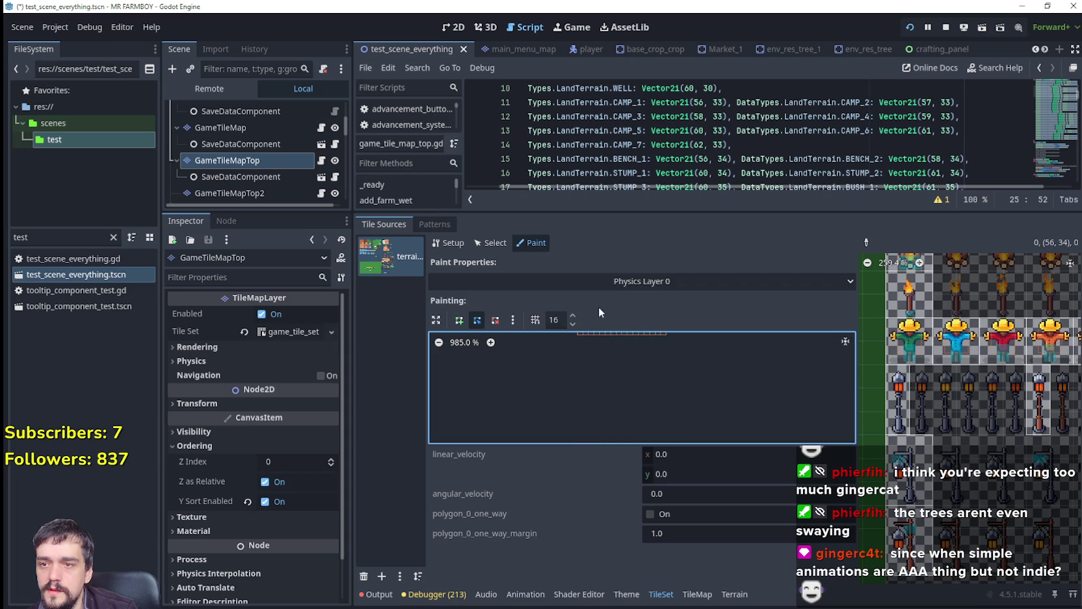
pyautogui.scroll(1, 653, 428)
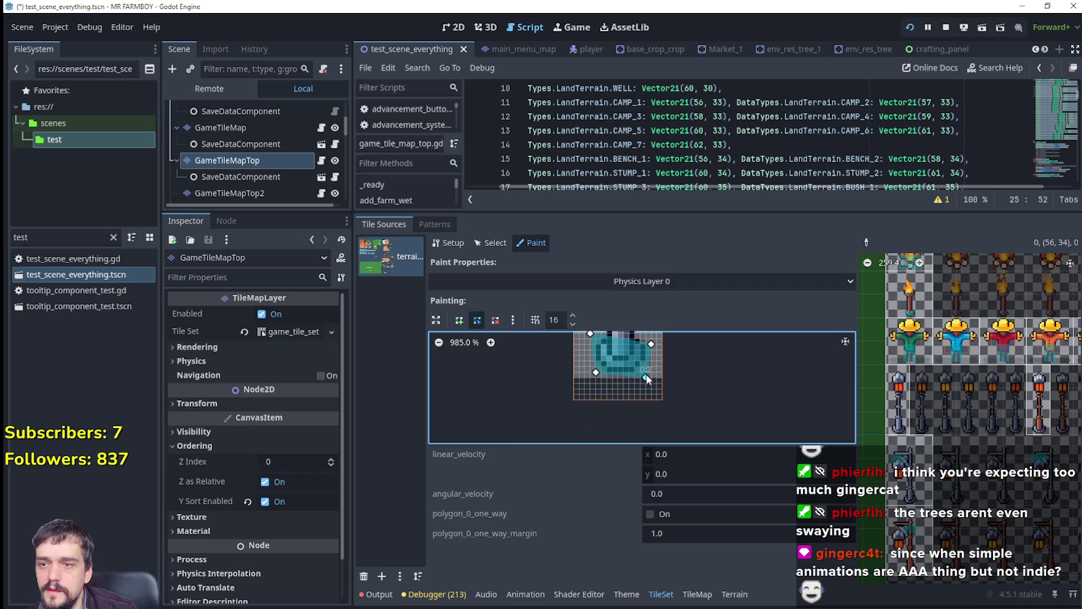
pyautogui.scroll(2, 628, 399)
pyautogui.moveTo(589, 374); pyautogui.dragTo(595, 384)
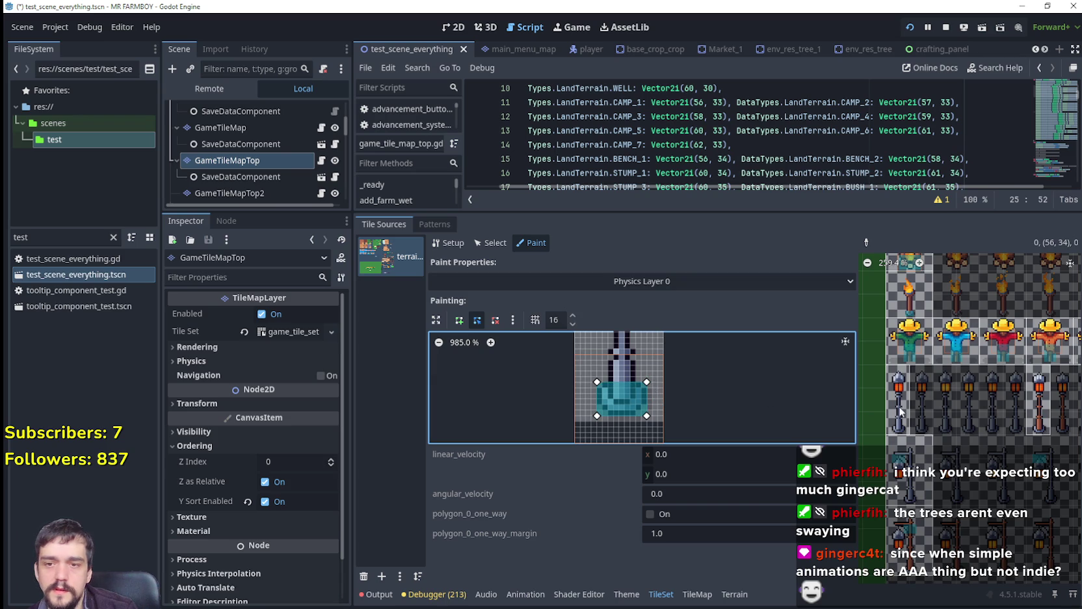
# Paint the base collision box onto three lamp-post tiles, including the brown-pole lamp, then rerun.
pyautogui.click(1038, 425)
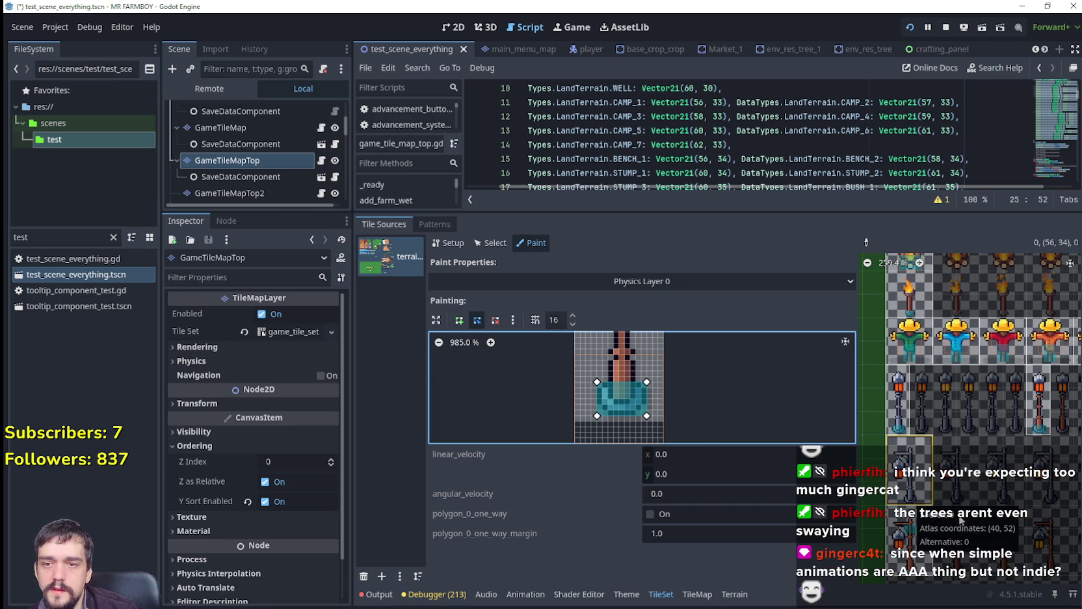
pyautogui.click(926, 532)
pyautogui.scroll(-1, 922, 534)
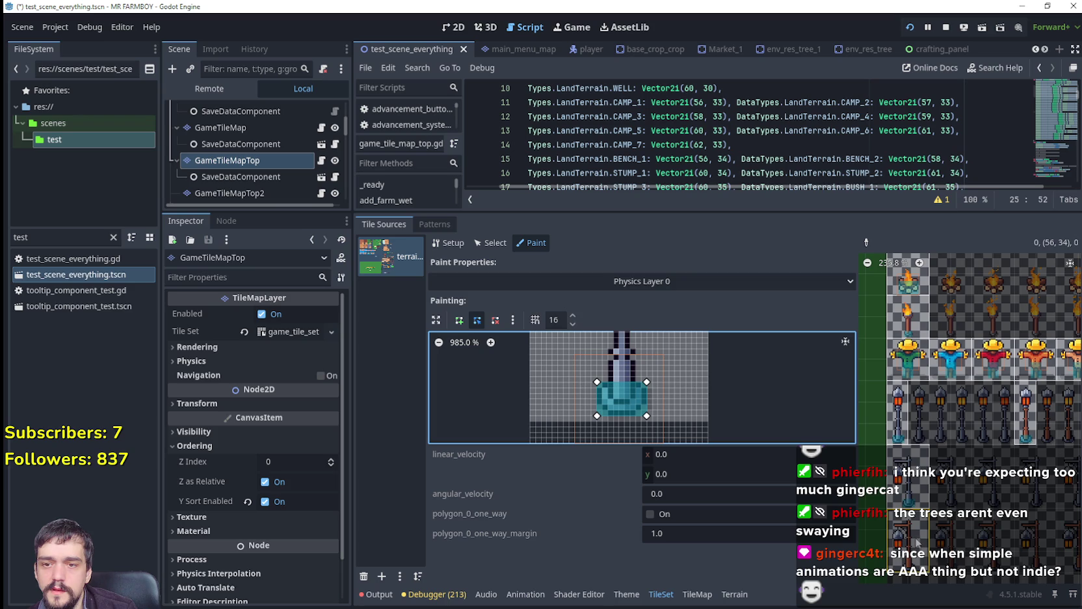
pyautogui.click(1012, 491)
pyautogui.press('F6')
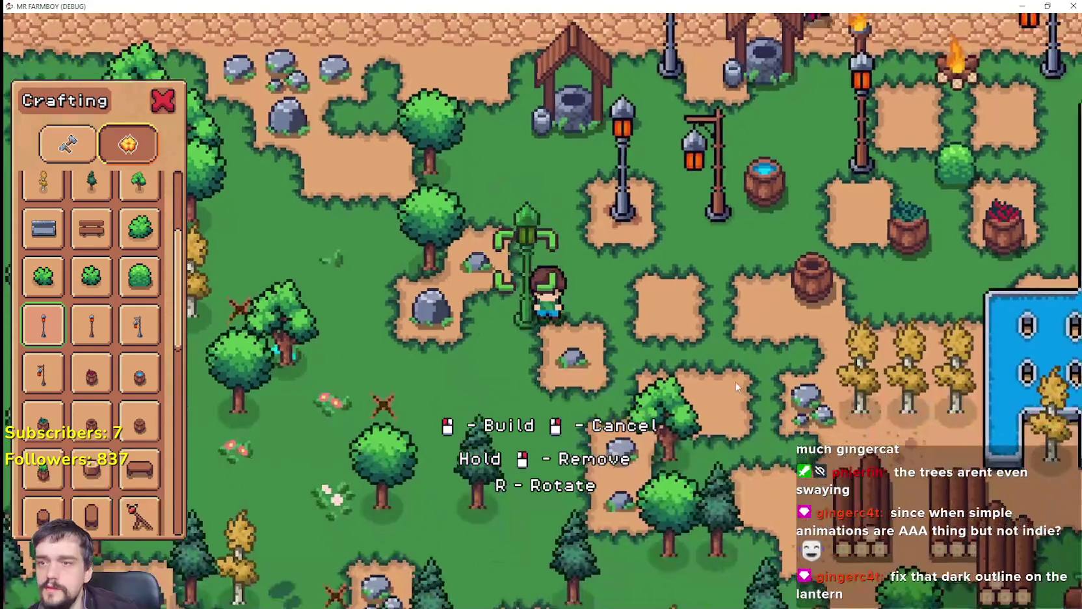
# Close crafting and walk the farmer past the lamp posts, then return to the editor.
pyautogui.press('Escape')
pyautogui.press('d')
pyautogui.press('w')
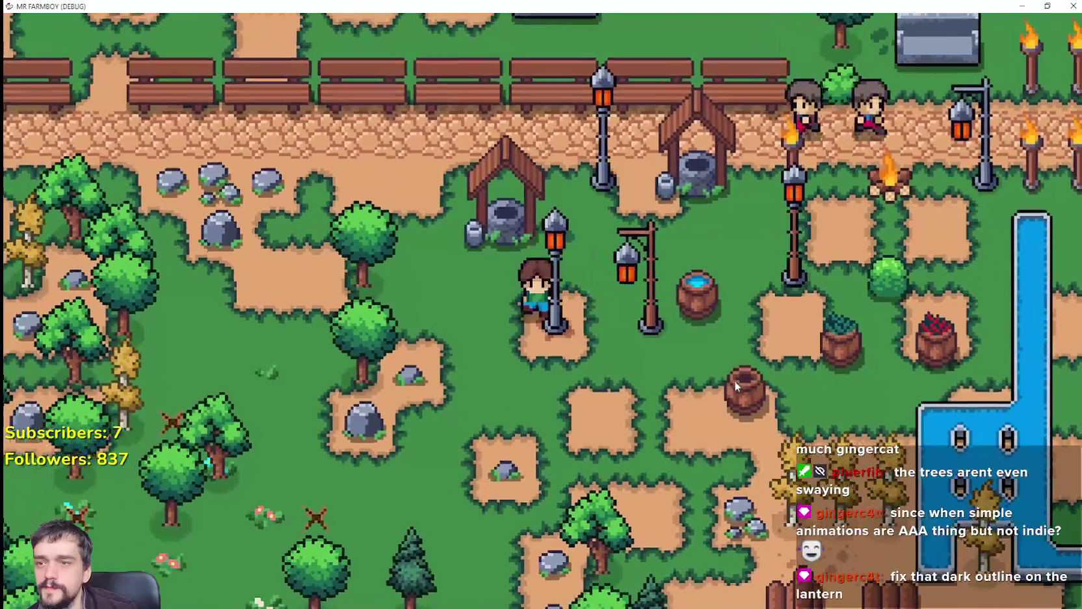
pyautogui.press('s')
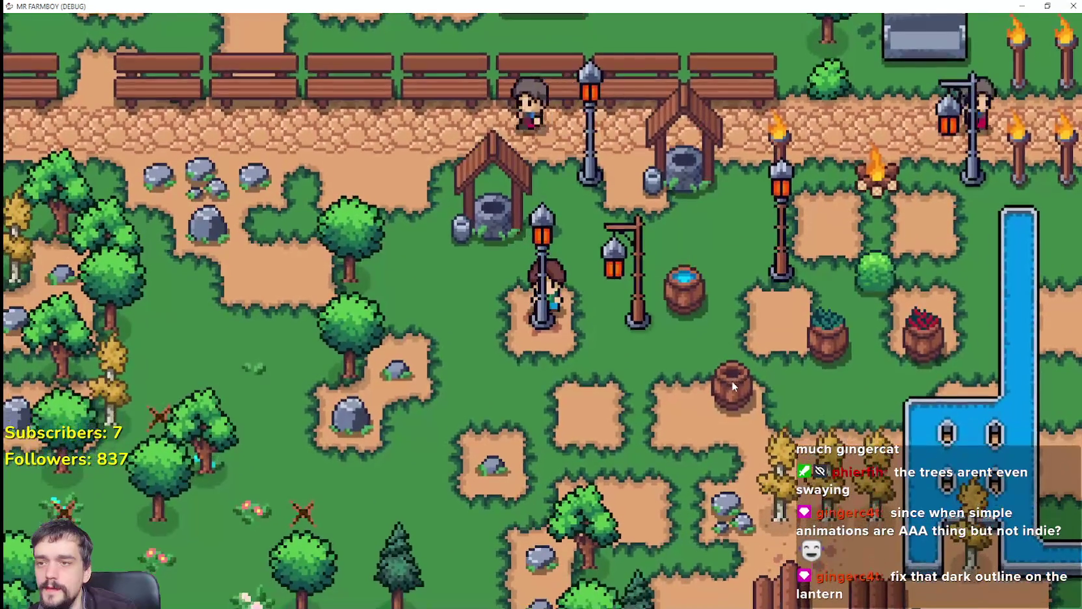
pyautogui.press('d')
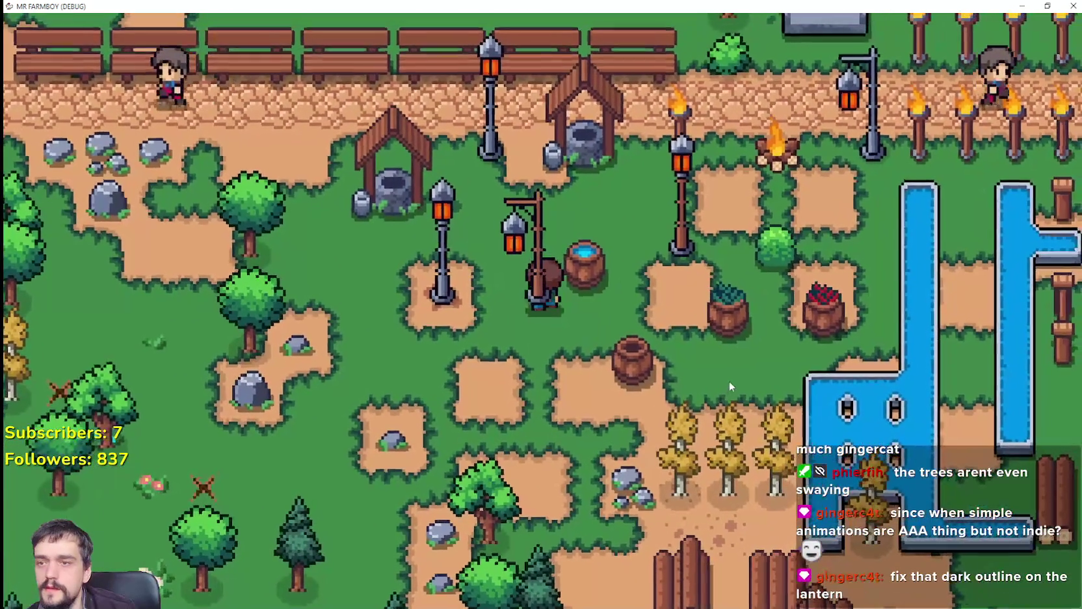
pyautogui.hotkey('alt', 'Tab')
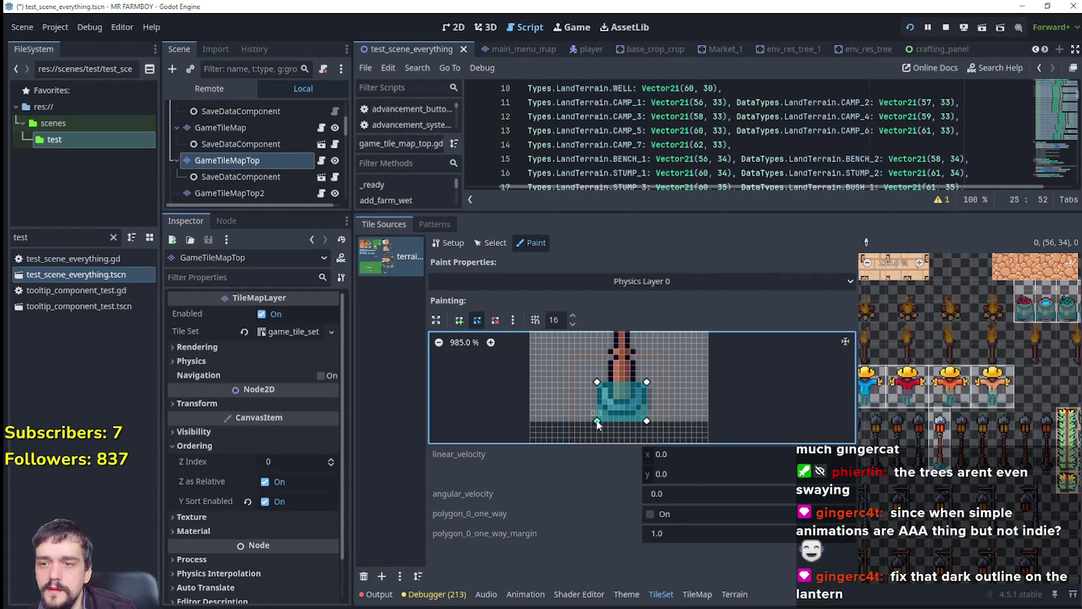
# Pan the atlas to pick another lantern tile and test it in a quick game run.
pyautogui.moveTo(873, 515)
pyautogui.mouseDown()
pyautogui.moveTo(891, 500)
pyautogui.moveTo(979, 484)
pyautogui.moveTo(995, 468)
pyautogui.mouseUp()
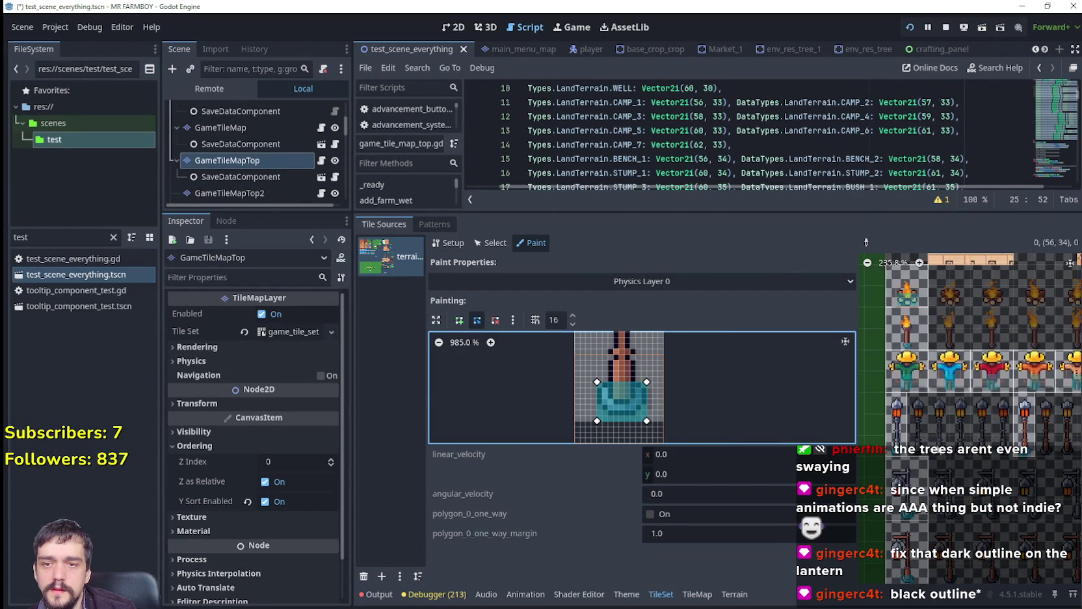
pyautogui.moveTo(890, 454); pyautogui.dragTo(912, 442)
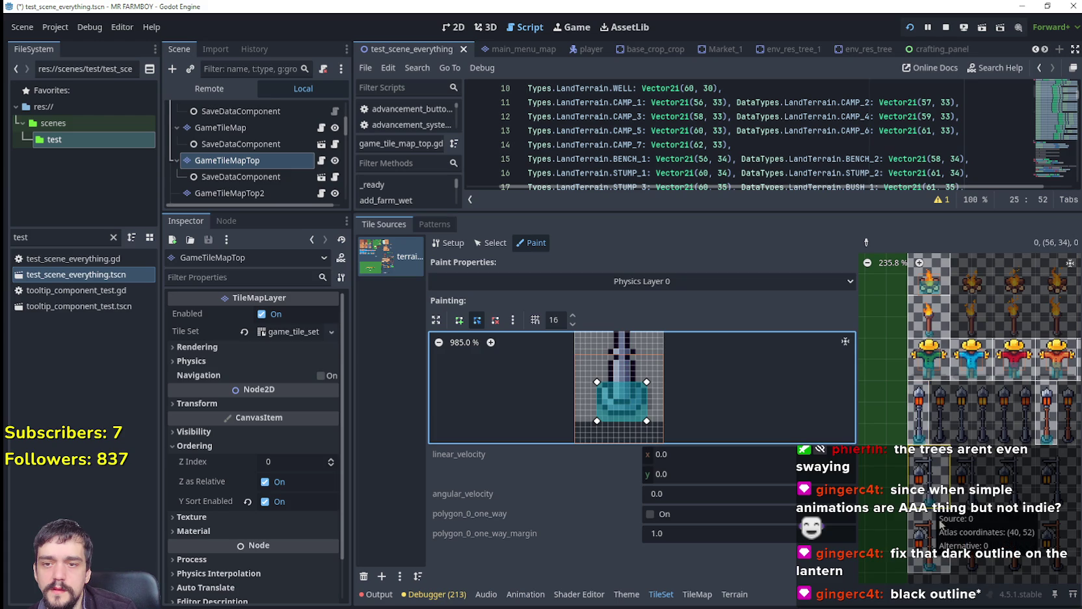
pyautogui.click(928, 553)
pyautogui.press('F6')
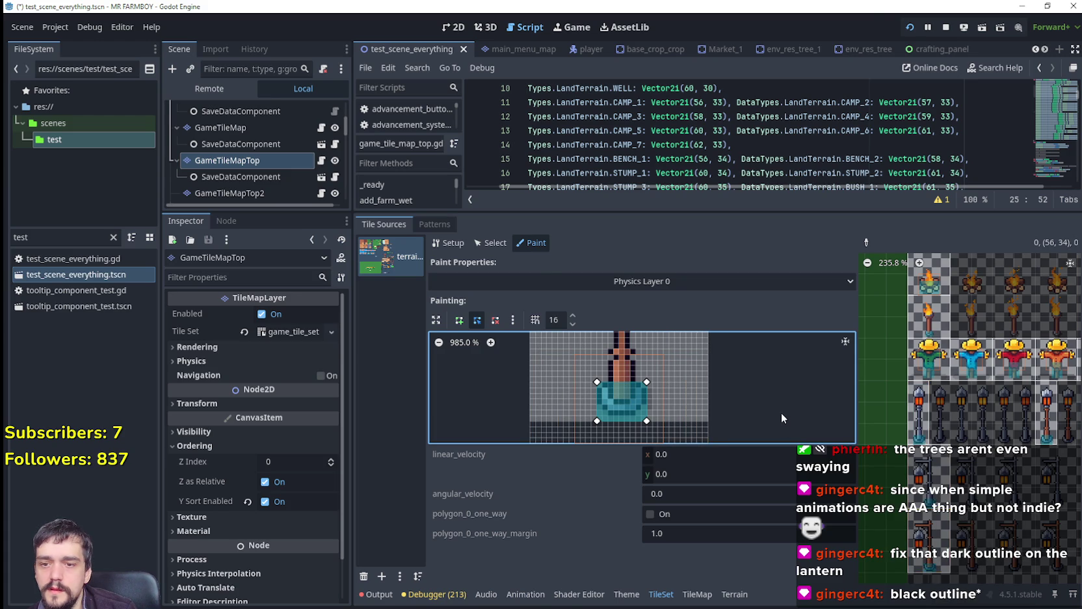
pyautogui.press('w')
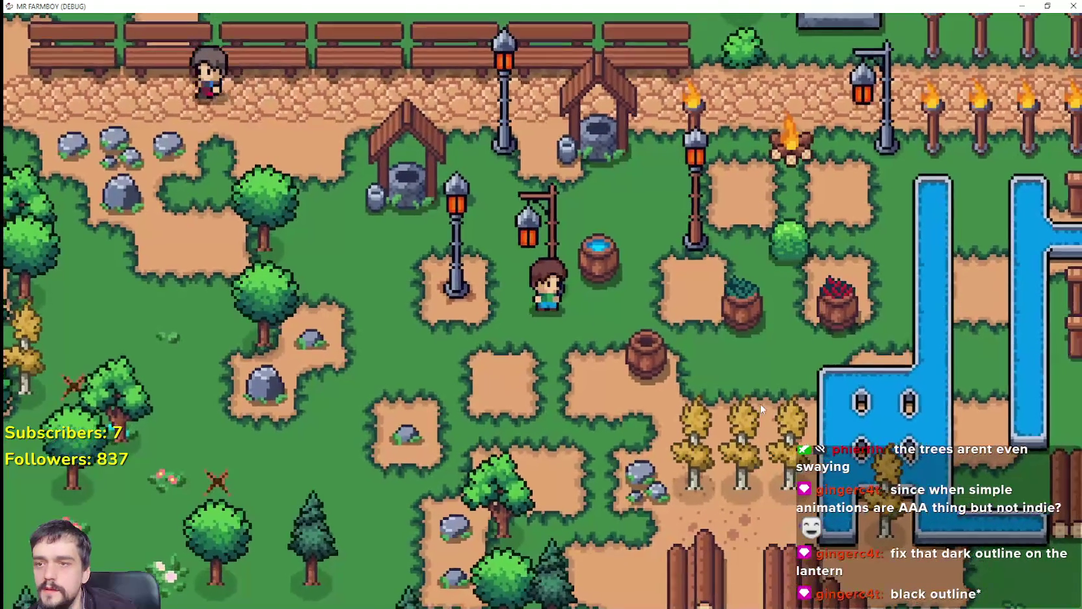
pyautogui.press('F8')
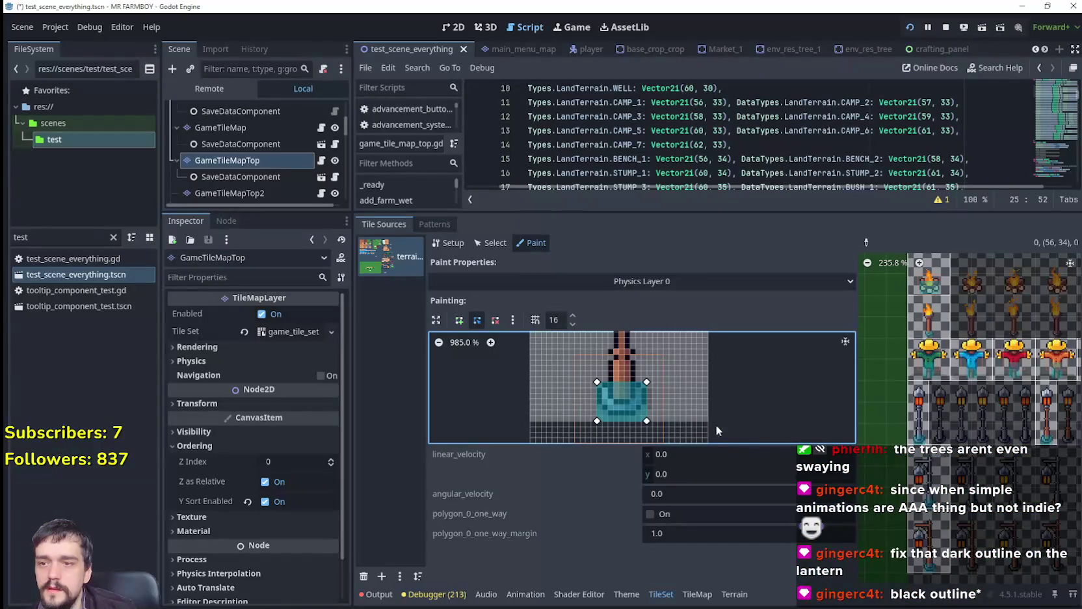
# Extend the collision polygon's bottom corner down over the teal base and pick the lantern tiles.
pyautogui.scroll(-2, 695, 400)
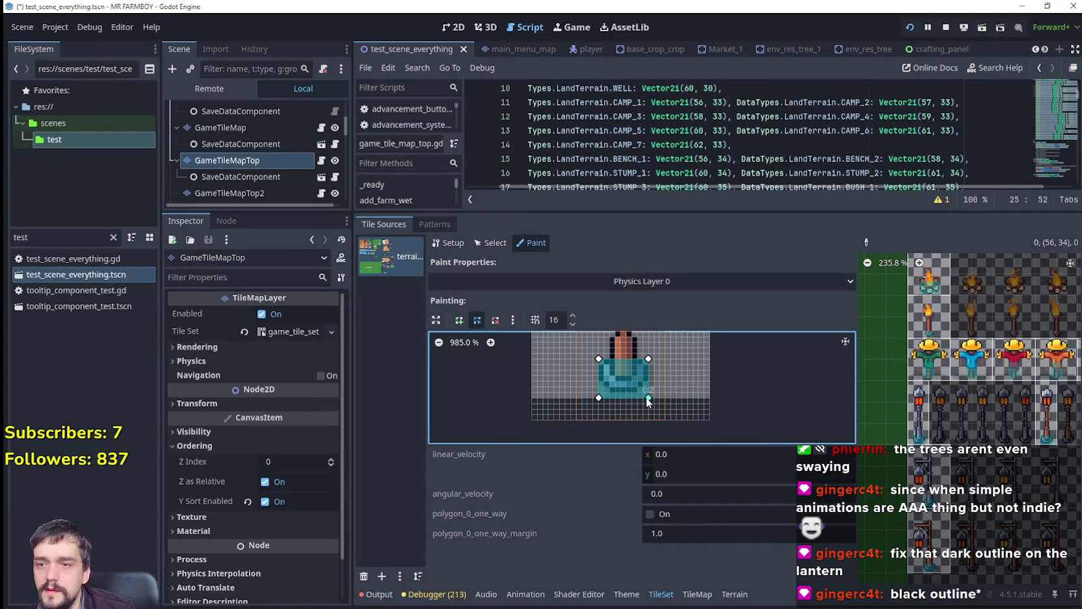
pyautogui.moveTo(646, 401); pyautogui.dragTo(647, 405)
pyautogui.click(920, 437)
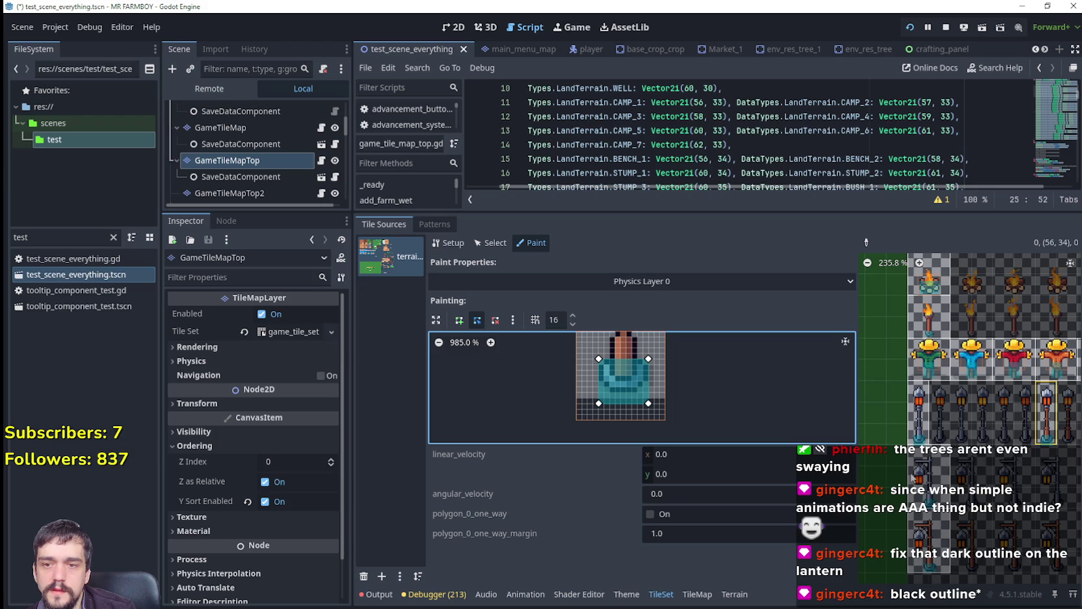
pyautogui.click(929, 483)
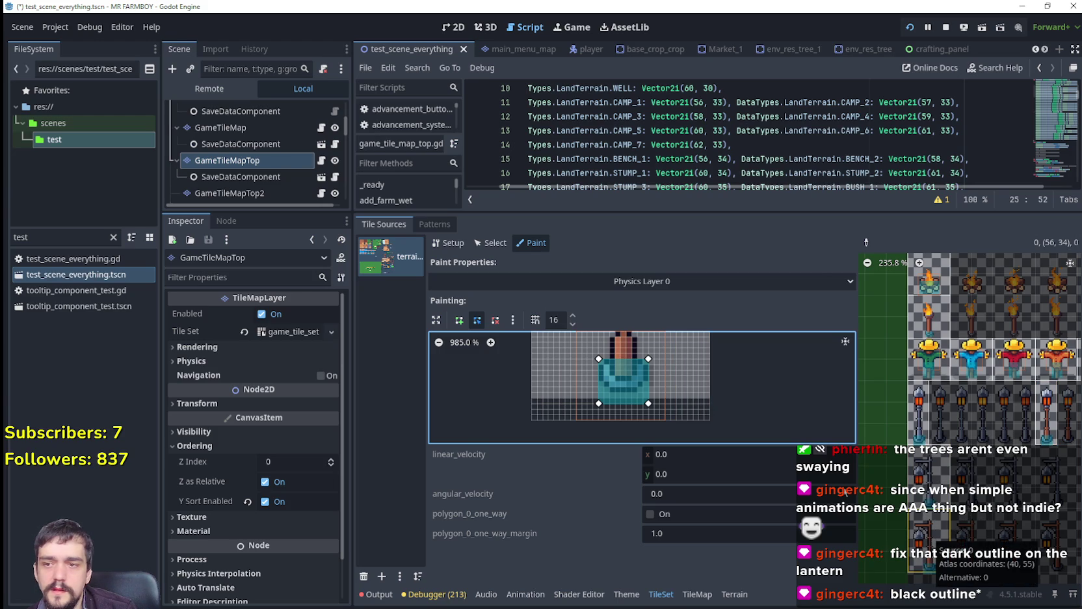
# Walk the farmer around the campfire and lamp post in the running game.
pyautogui.press('w')
pyautogui.press('d')
pyautogui.press('w')
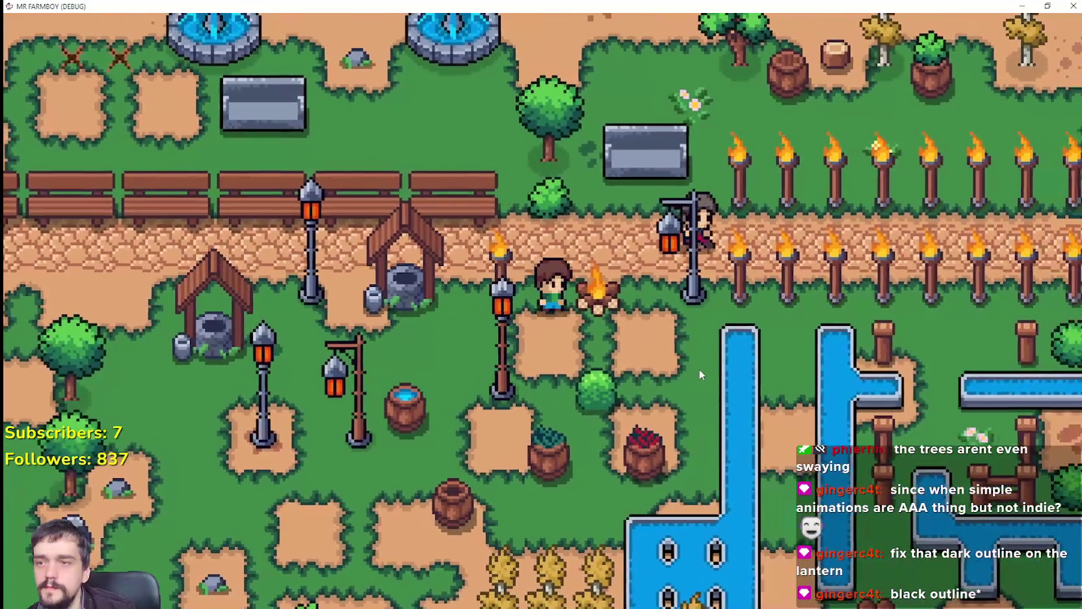
pyautogui.press('a')
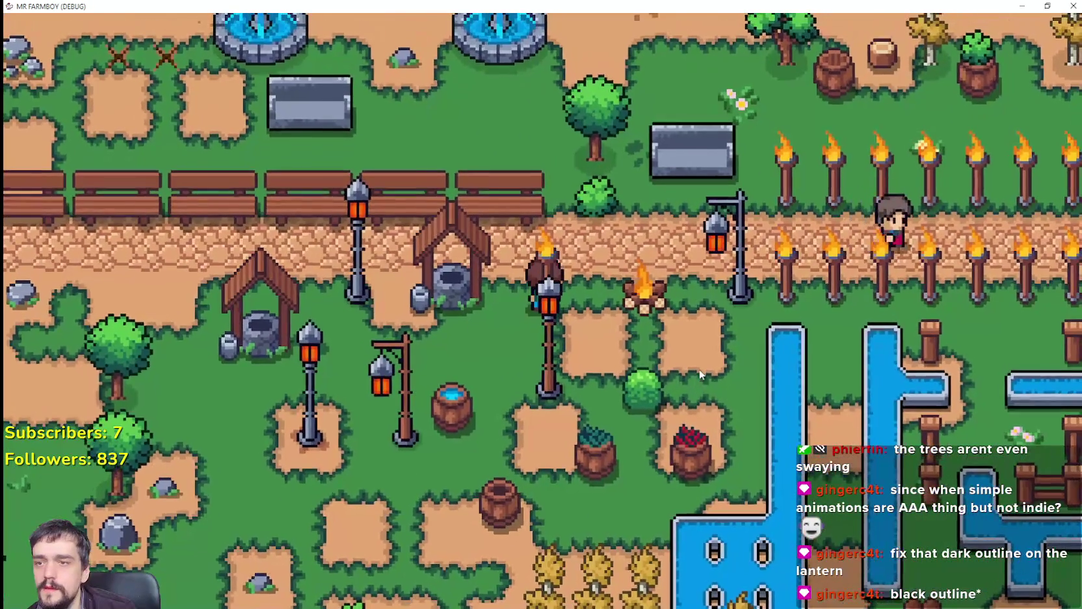
pyautogui.press('s')
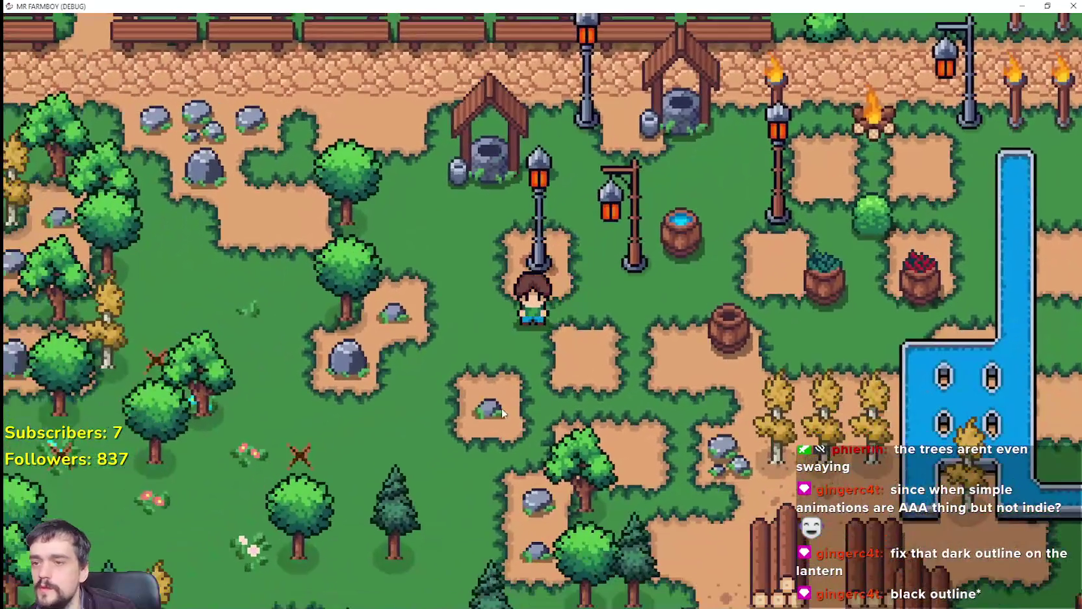
# Craft a torch, build it beside the farmer, then stop the game.
pyautogui.press('c')
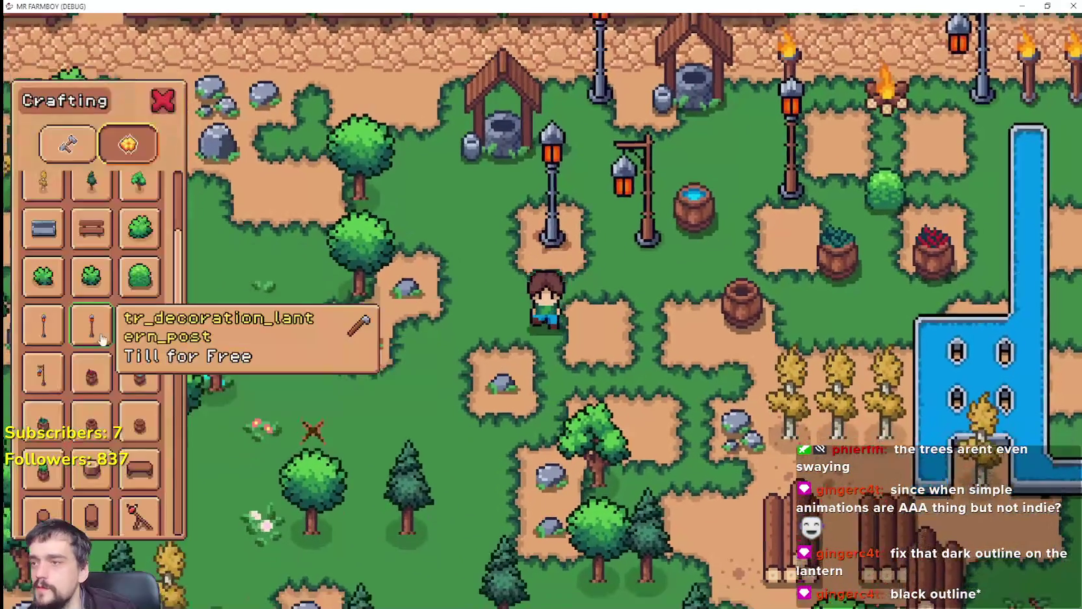
pyautogui.scroll(3, 91, 325)
pyautogui.click(139, 267)
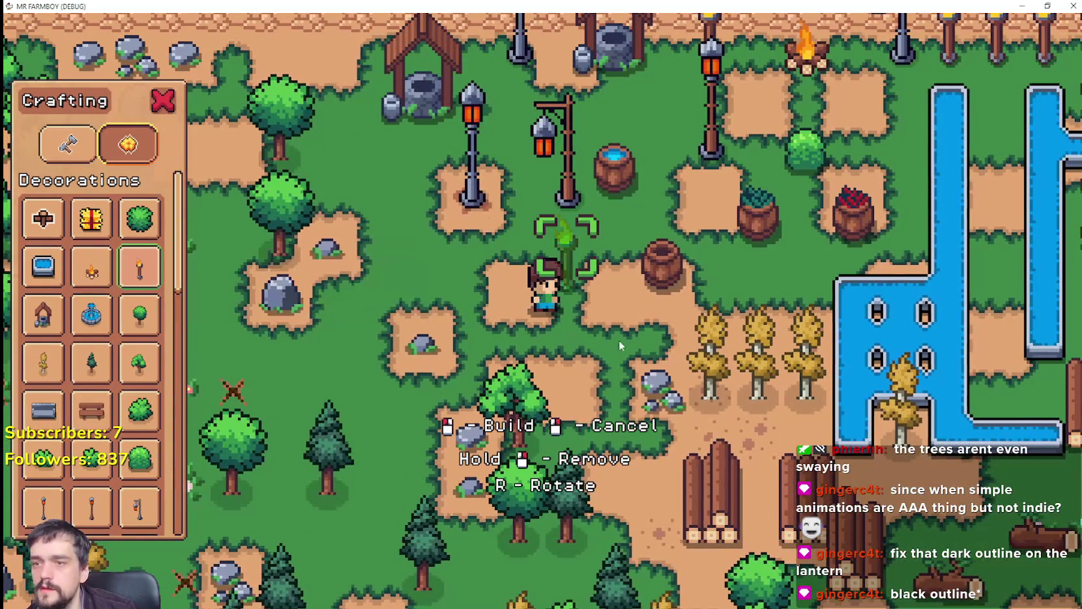
pyautogui.press('a')
pyautogui.click(595, 348)
pyautogui.press('c')
pyautogui.press('w')
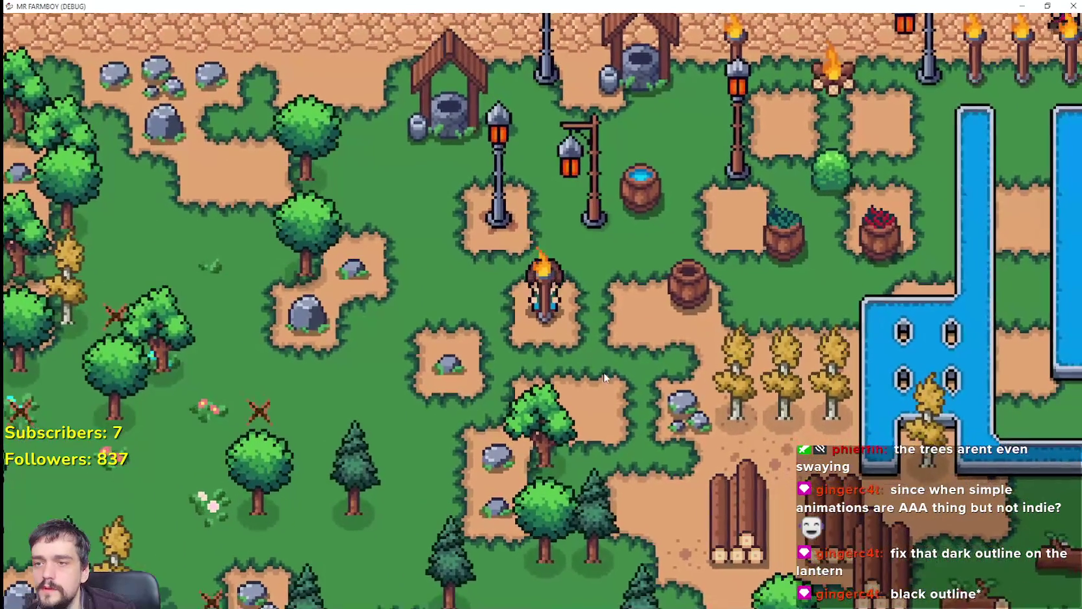
pyautogui.press('s')
pyautogui.press('a')
pyautogui.press('F8')
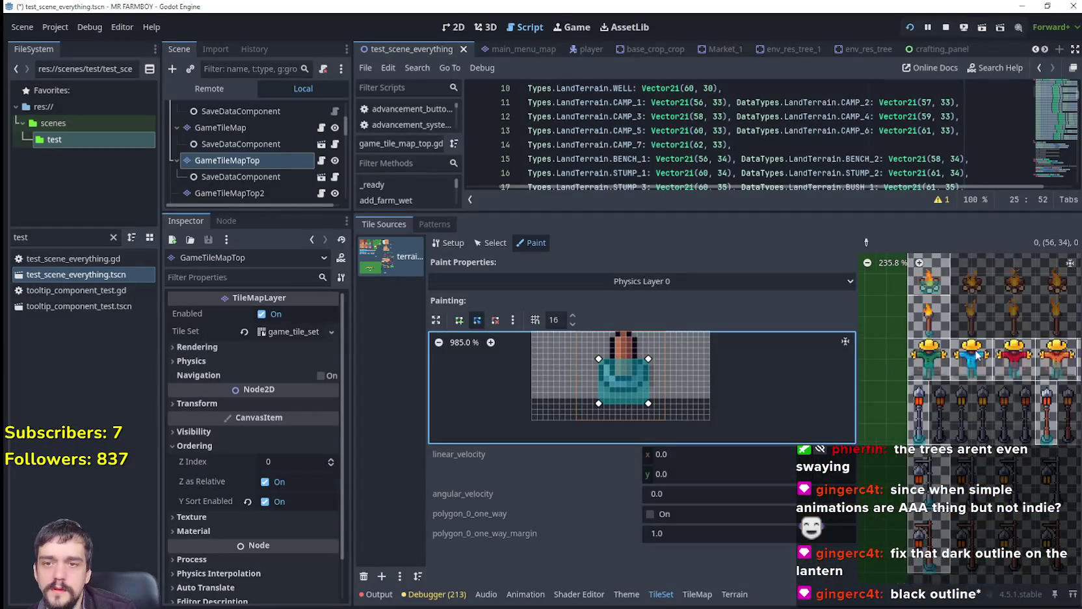
# Copy a torch tile's smaller collision polygon with the picker and retest in-game.
pyautogui.click(866, 243)
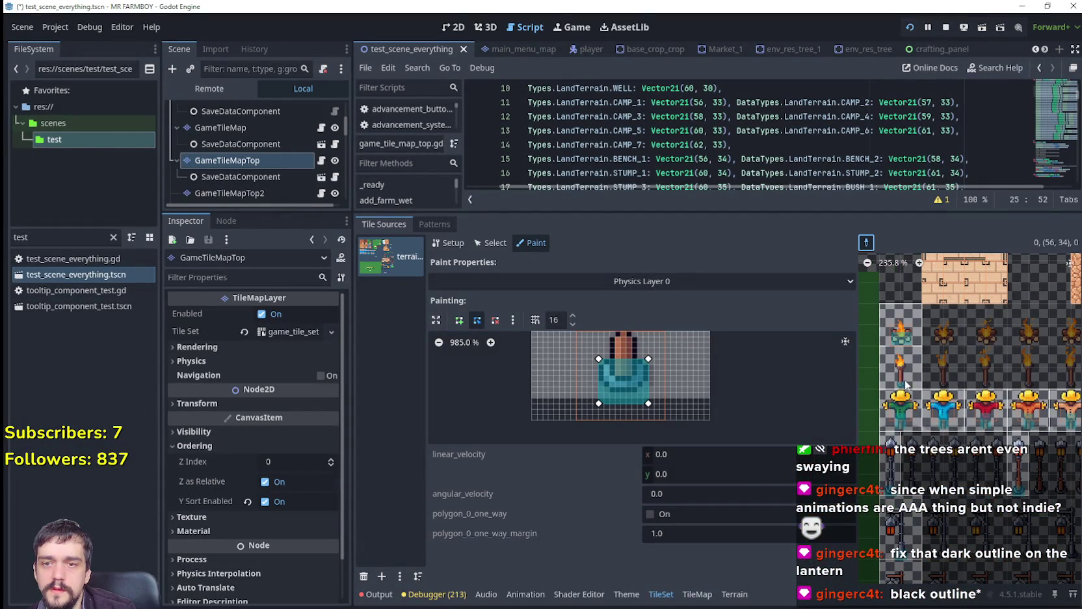
pyautogui.click(909, 376)
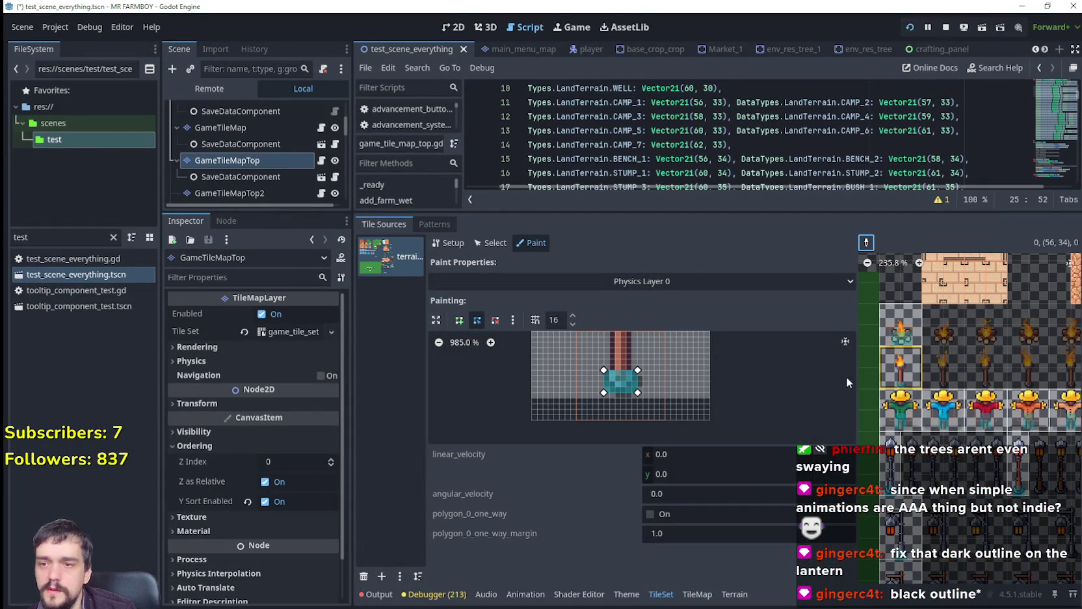
pyautogui.click(638, 395)
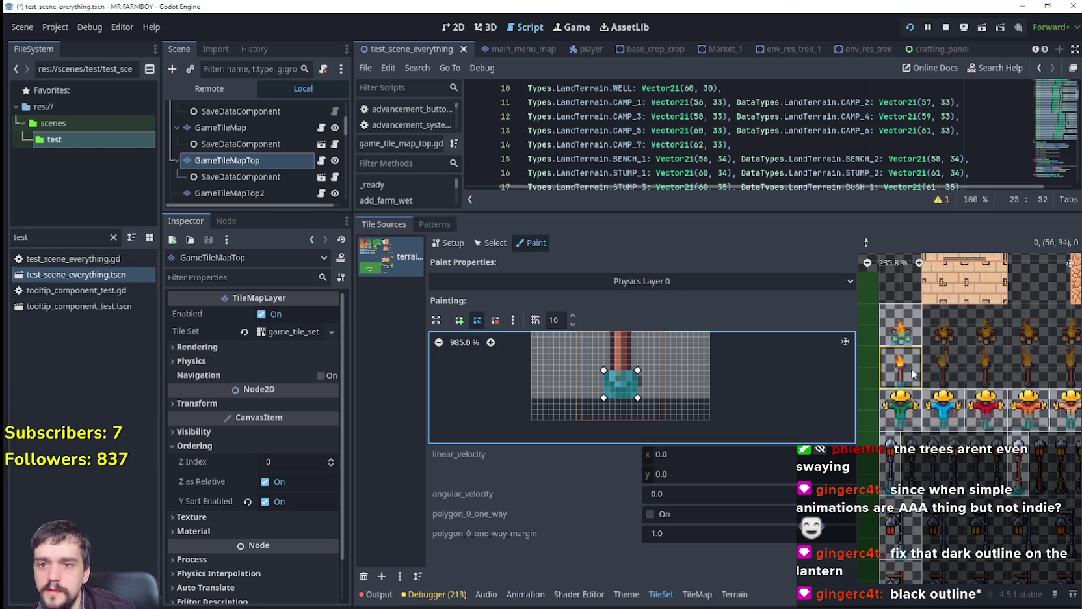
pyautogui.press('F6')
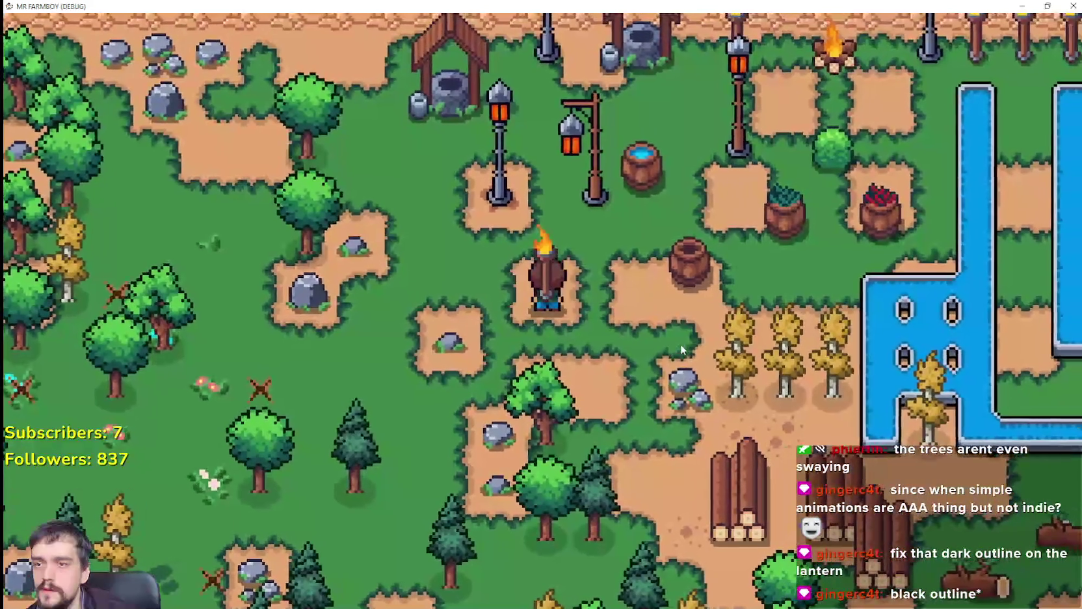
pyautogui.press('F8')
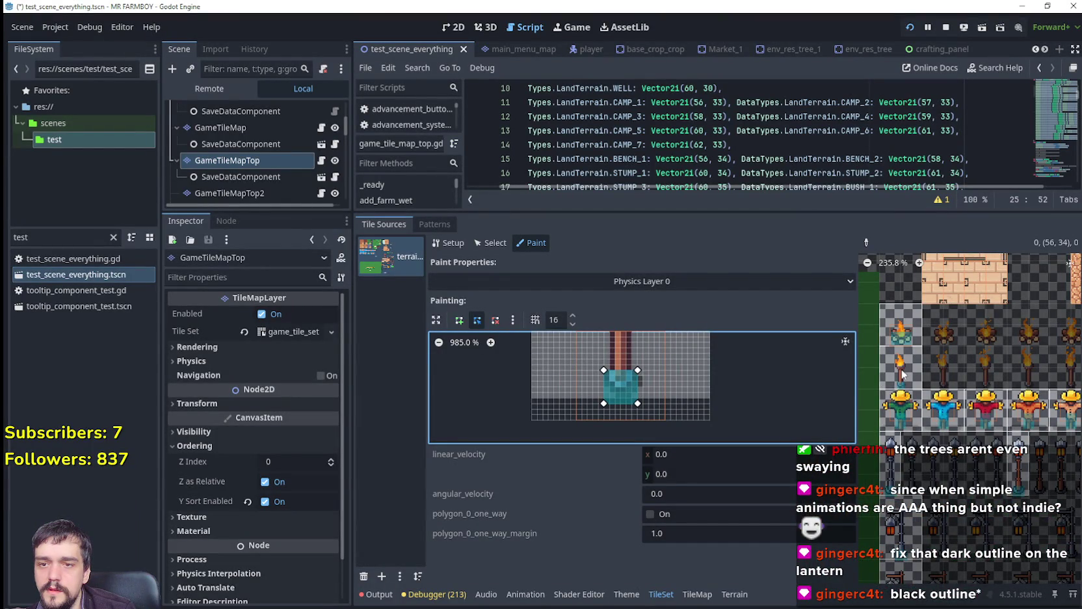
pyautogui.press('F6')
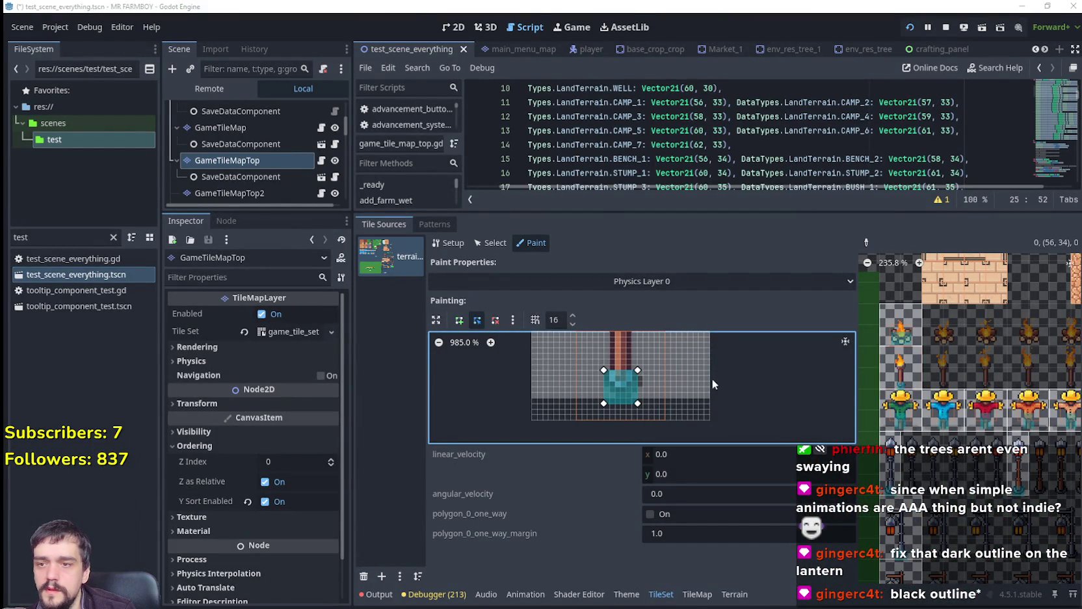
# Walk the farmer past the water barrel and around the barrels.
pyautogui.press('w')
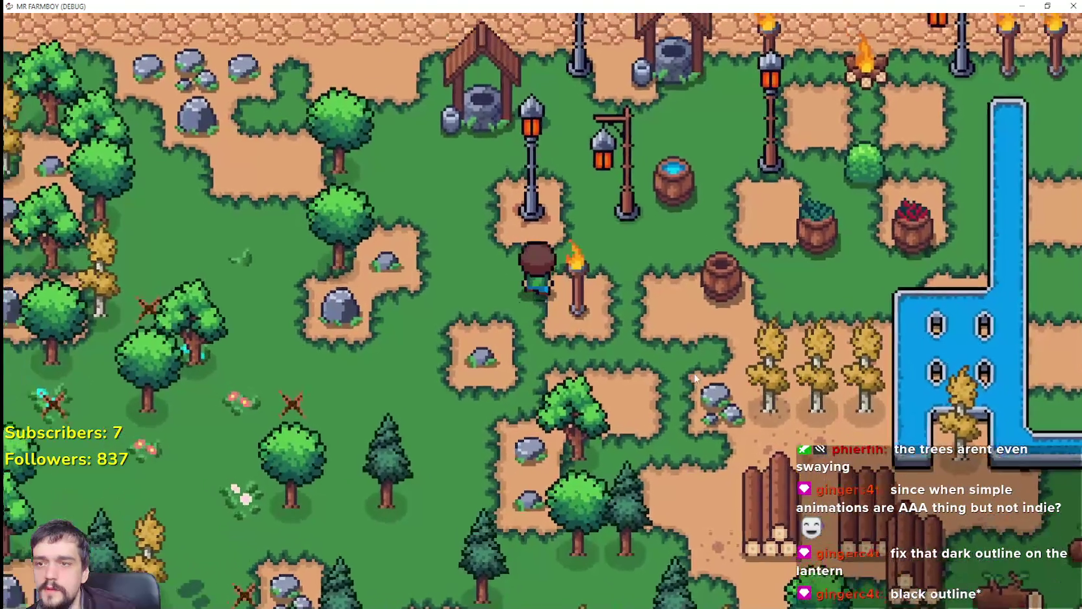
pyautogui.press('d')
pyautogui.press('w')
pyautogui.press('d')
pyautogui.press('s')
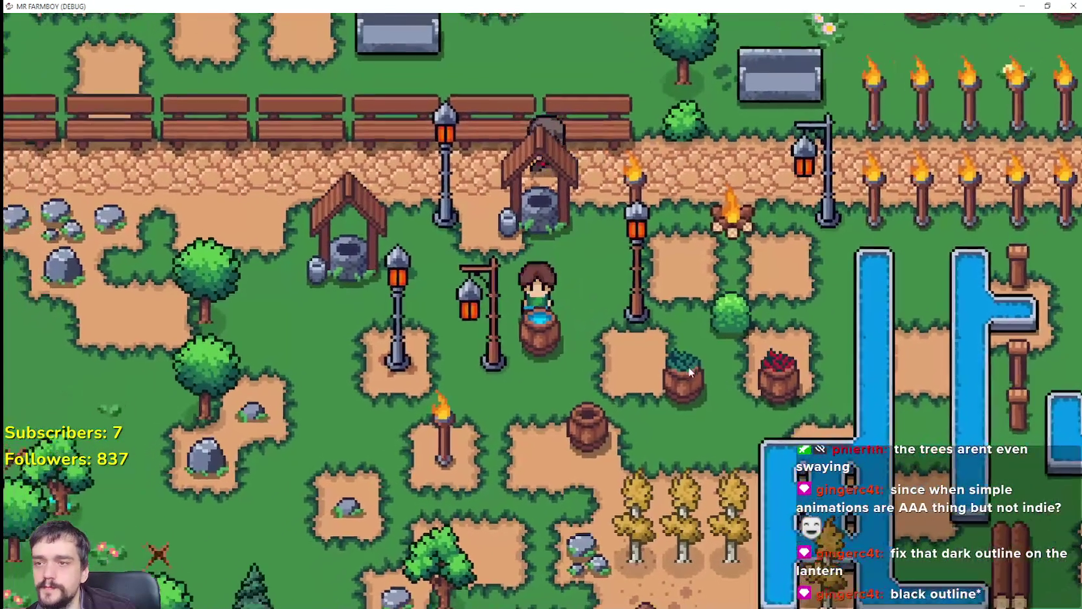
pyautogui.press('w')
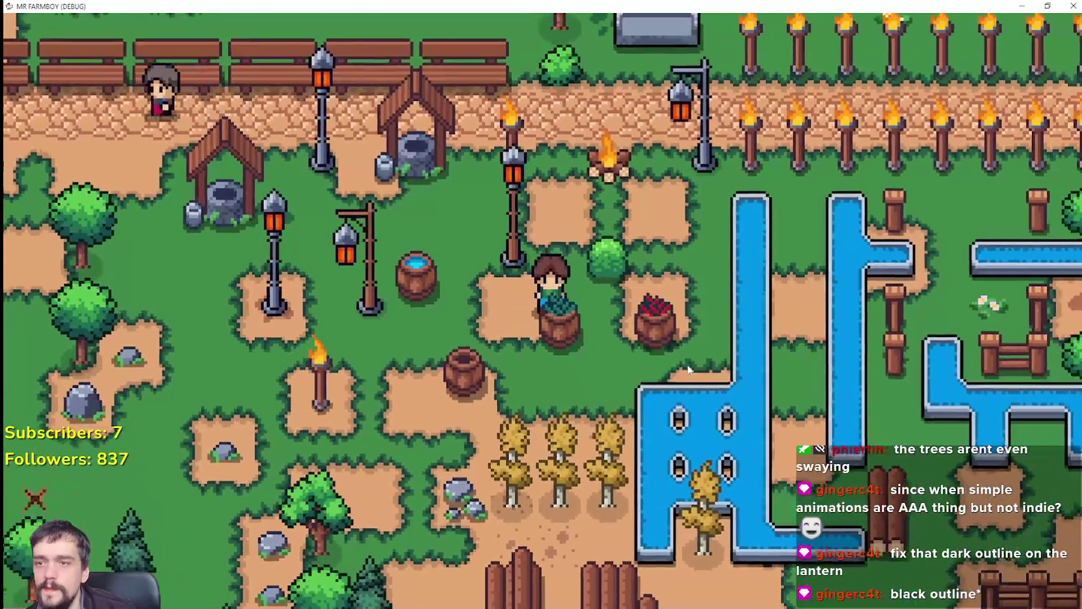
pyautogui.press('a')
pyautogui.press('a')
pyautogui.press('c')
pyautogui.press('c')
pyautogui.press('c')
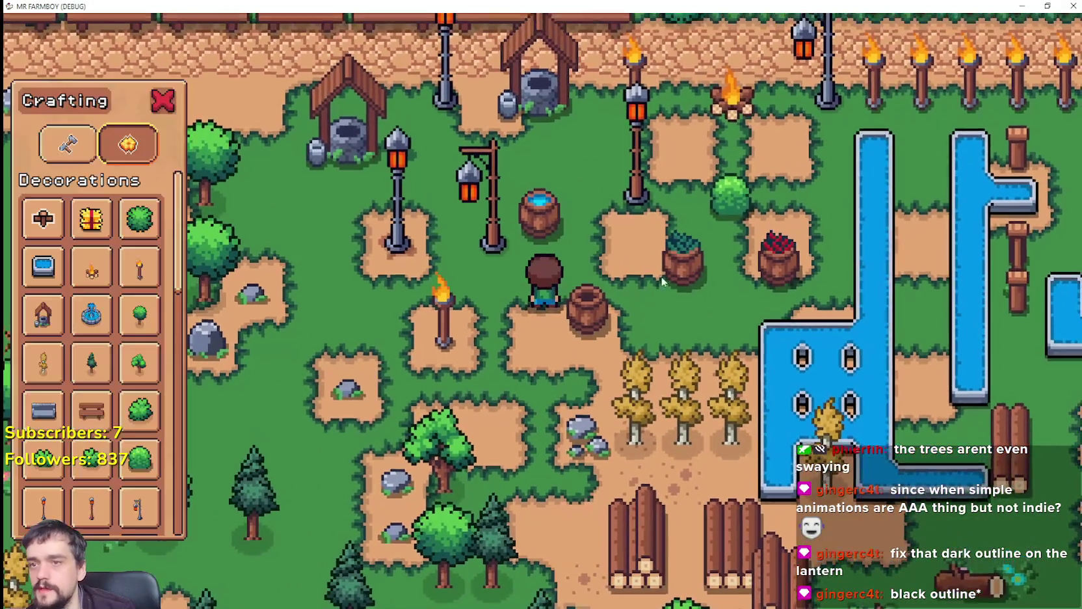
# Choose the barrel decoration in the crafting panel, then cancel that placement.
pyautogui.press('d')
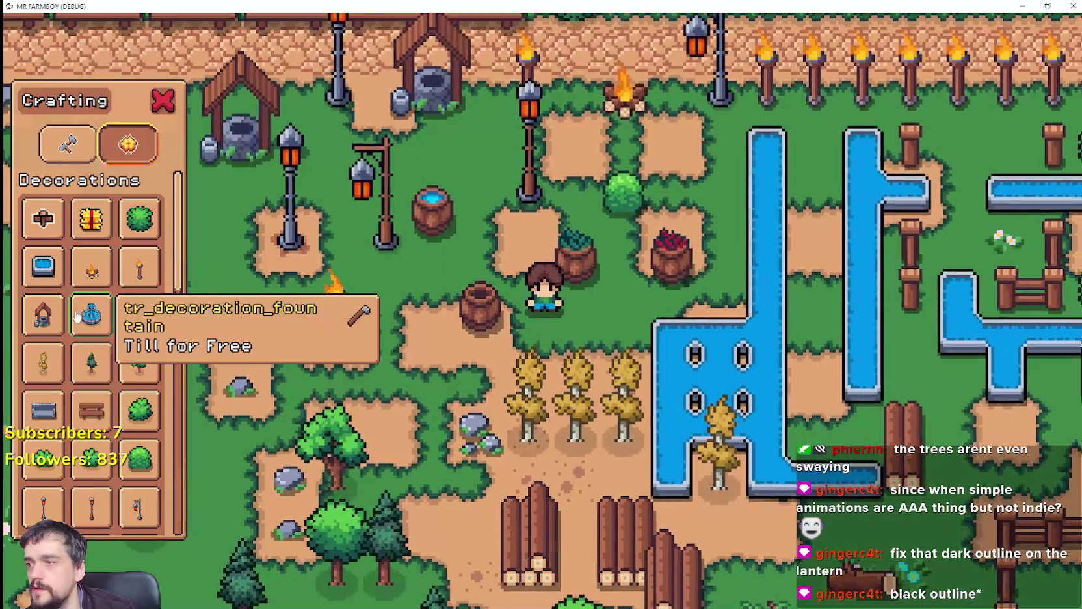
pyautogui.scroll(-3, 89, 346)
pyautogui.click(89, 344)
pyautogui.press('d')
pyautogui.press('Escape')
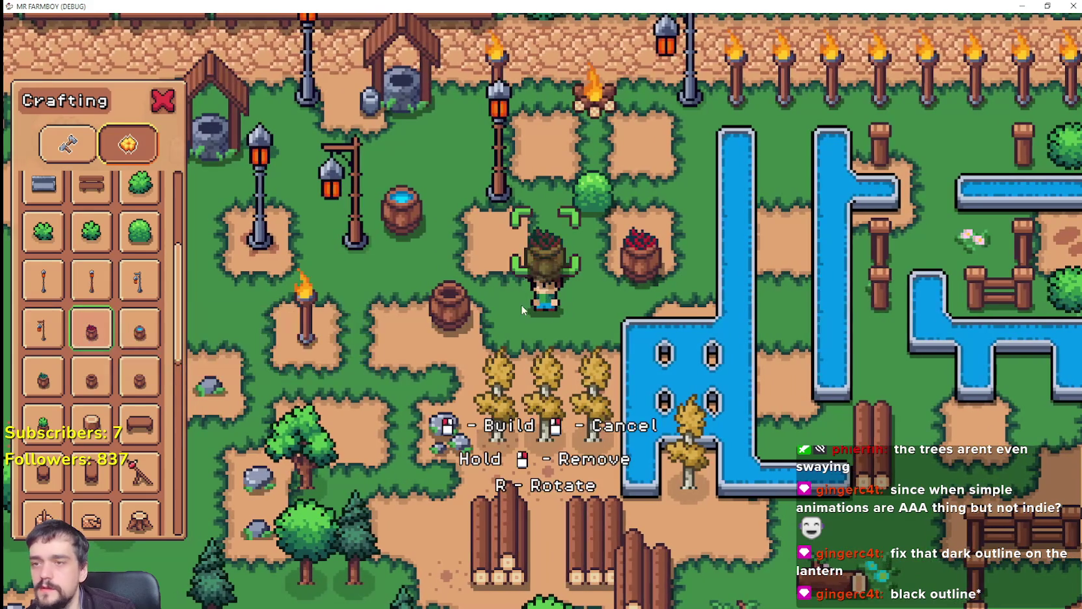
pyautogui.rightClick(584, 316)
pyautogui.press('a')
pyautogui.press('s')
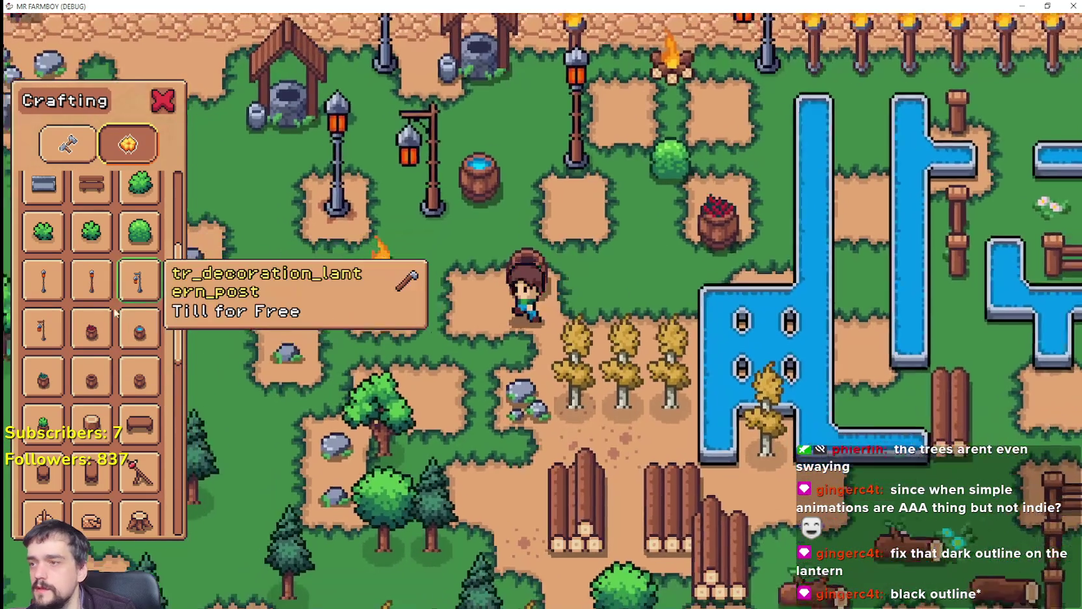
# Place a barrel on the dirt patch and switch back to the editor.
pyautogui.click(91, 328)
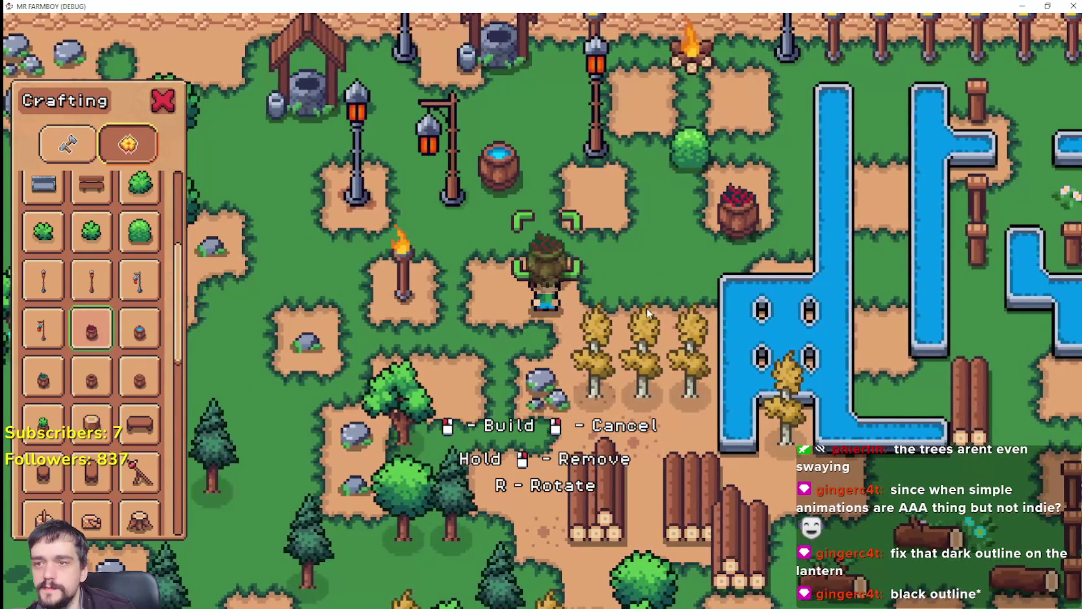
pyautogui.press('w')
pyautogui.press('s')
pyautogui.press('d')
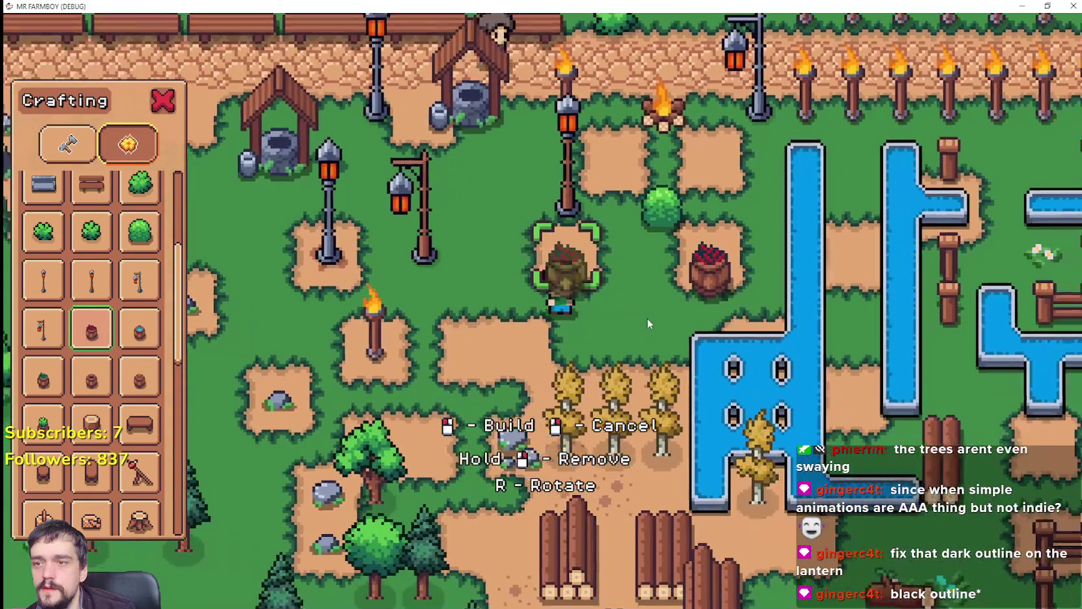
pyautogui.click(640, 317)
pyautogui.hotkey('alt', 'Tab')
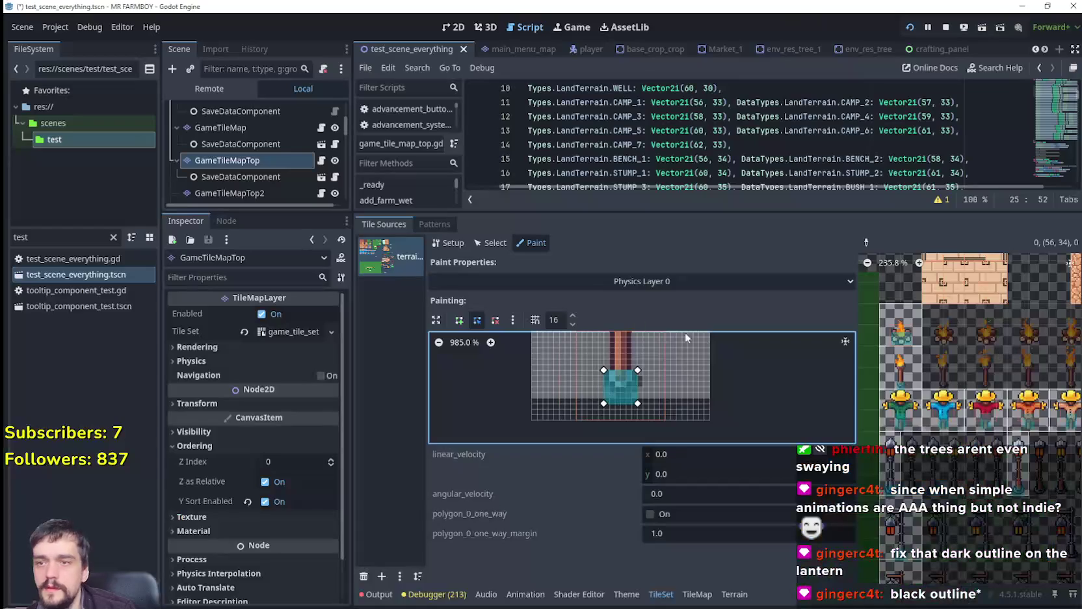
# Paint the Texture Origin property with x 0, y 8.
pyautogui.click(685, 281)
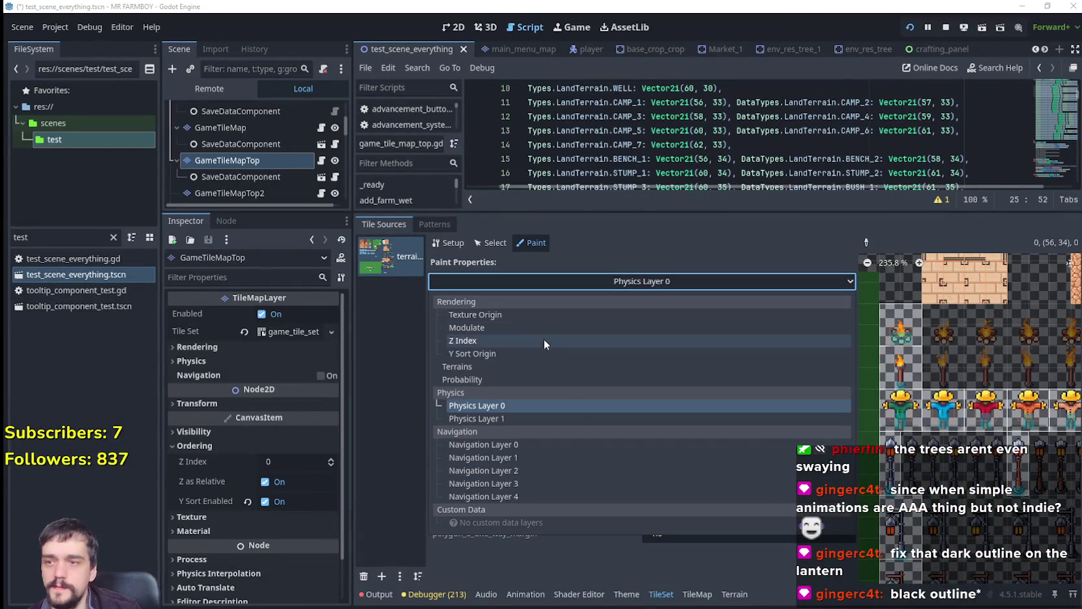
pyautogui.click(500, 313)
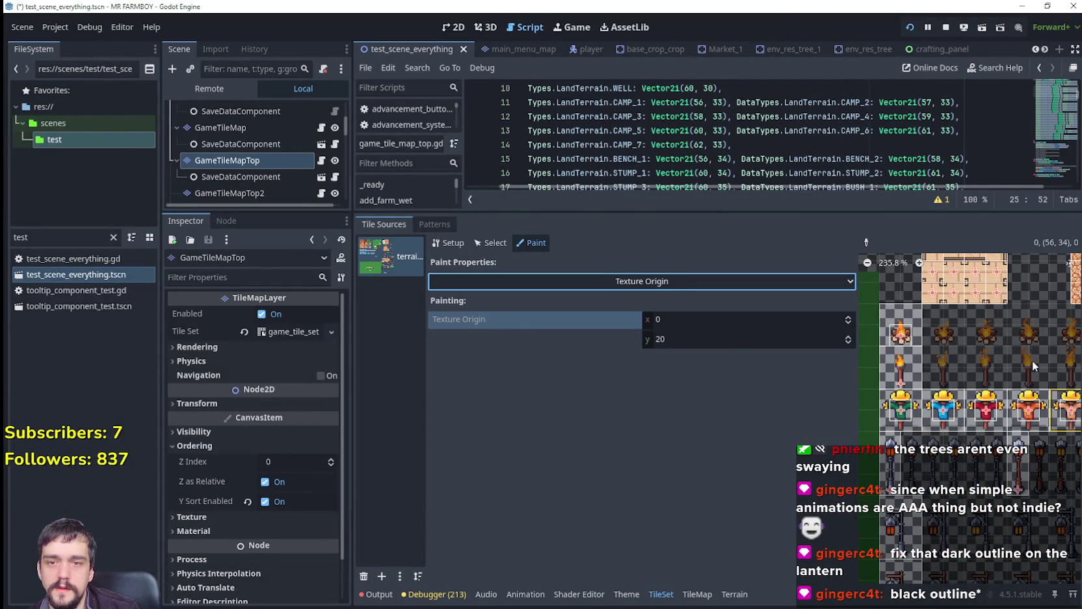
pyautogui.scroll(3, 958, 360)
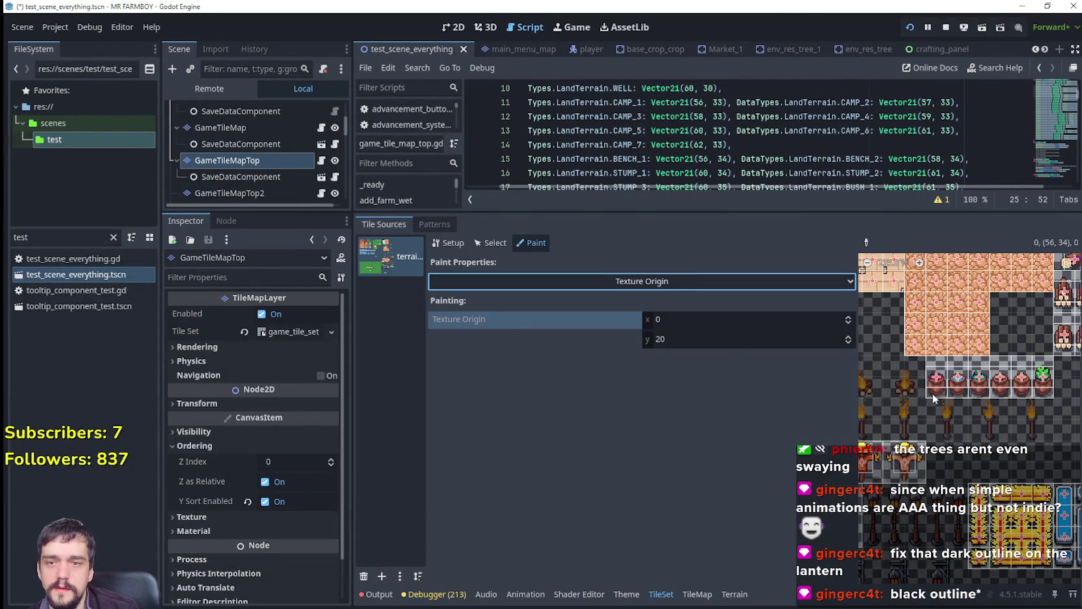
pyautogui.click(681, 334)
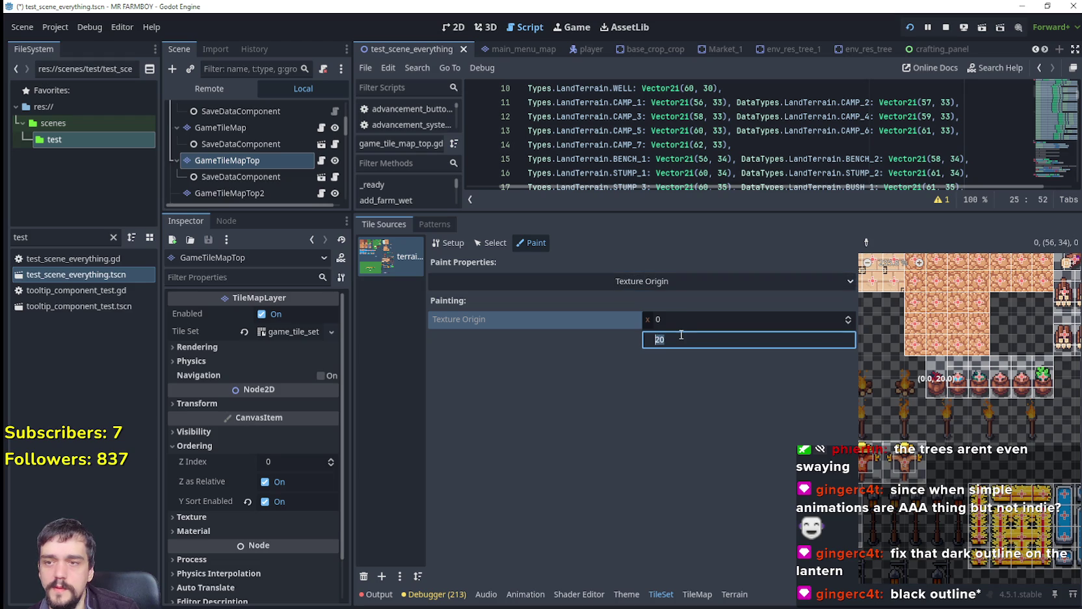
pyautogui.write('8')
pyautogui.press('Return')
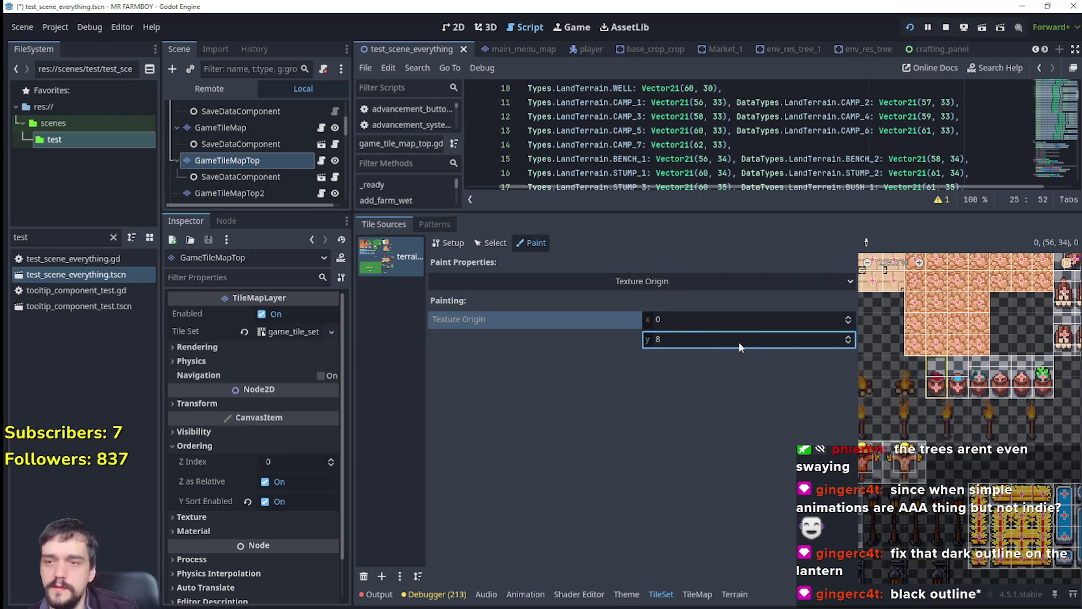
# Test the new origin in-game by building a barrel, then return to the editor.
pyautogui.press('F5')
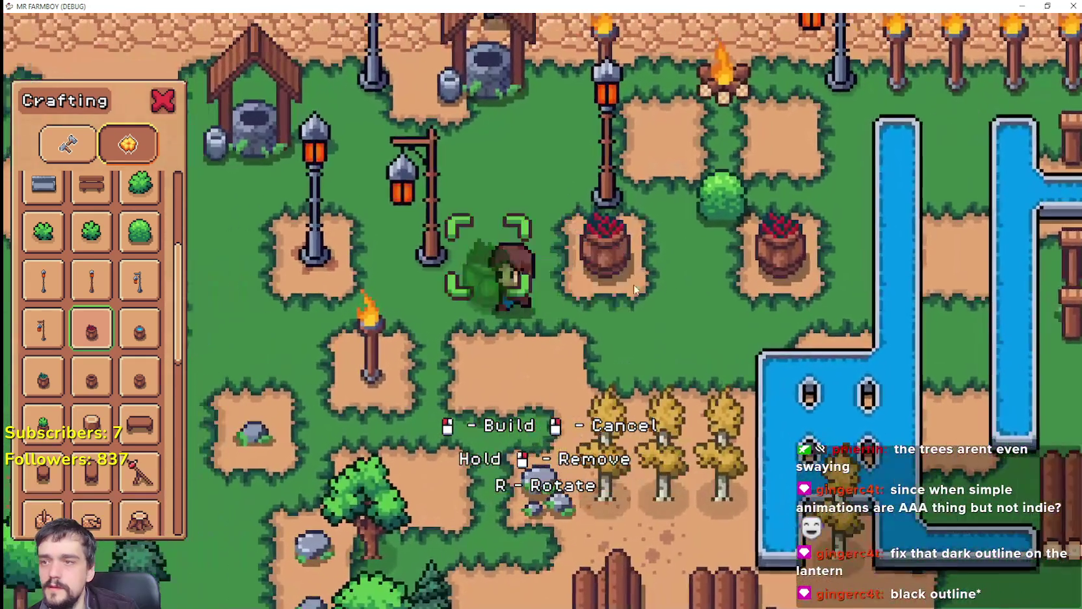
pyautogui.press('a')
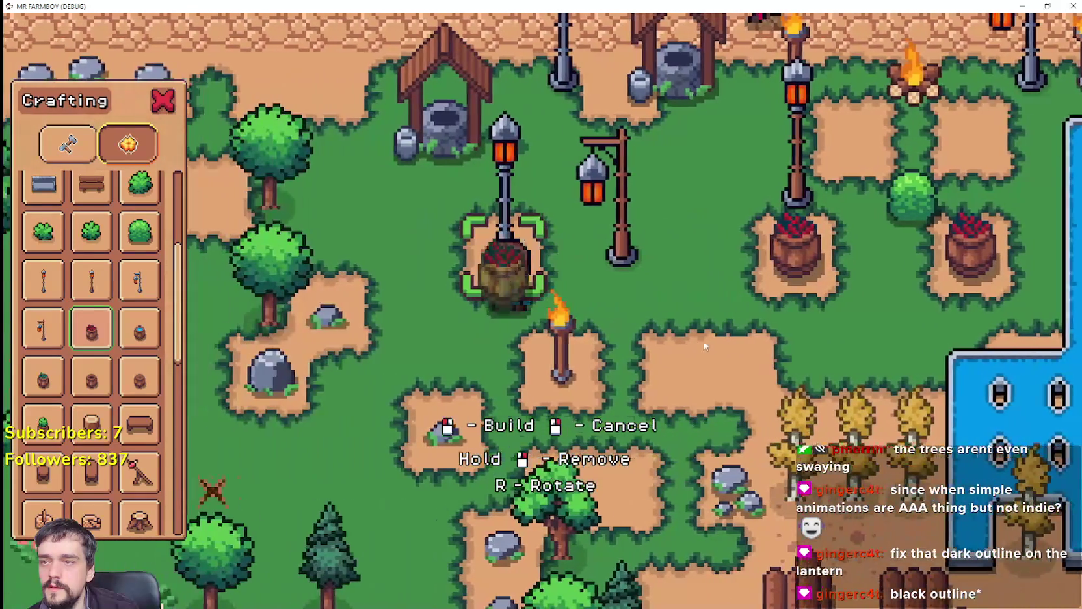
pyautogui.click(657, 338)
pyautogui.press('a')
pyautogui.hotkey('alt', 'Tab')
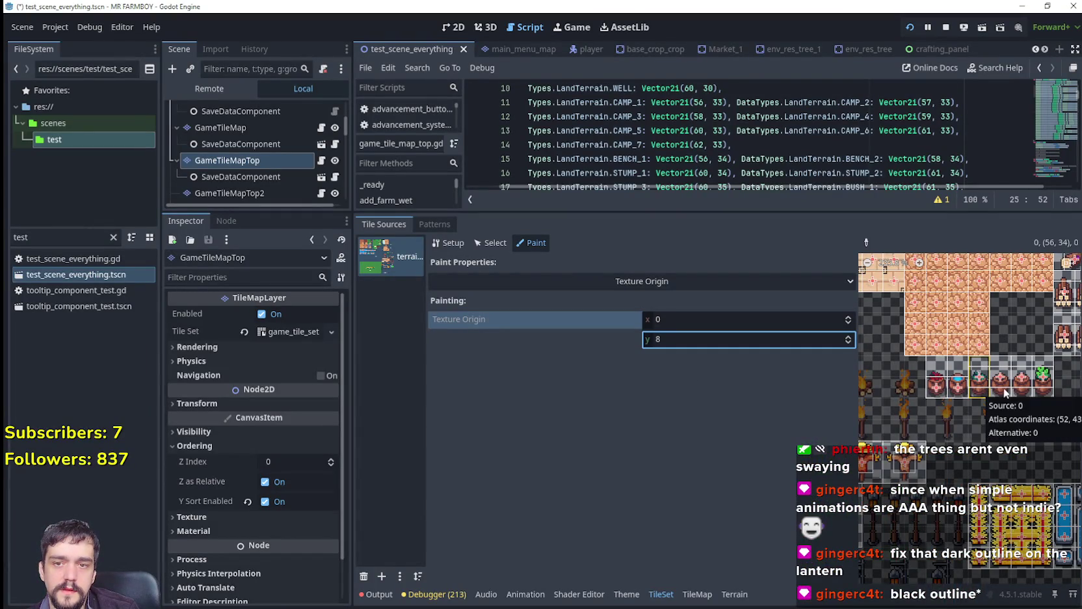
# Switch the painted property back to Physics Layer 0 and inspect the enlarged polygon editor.
pyautogui.click(642, 281)
pyautogui.click(642, 364)
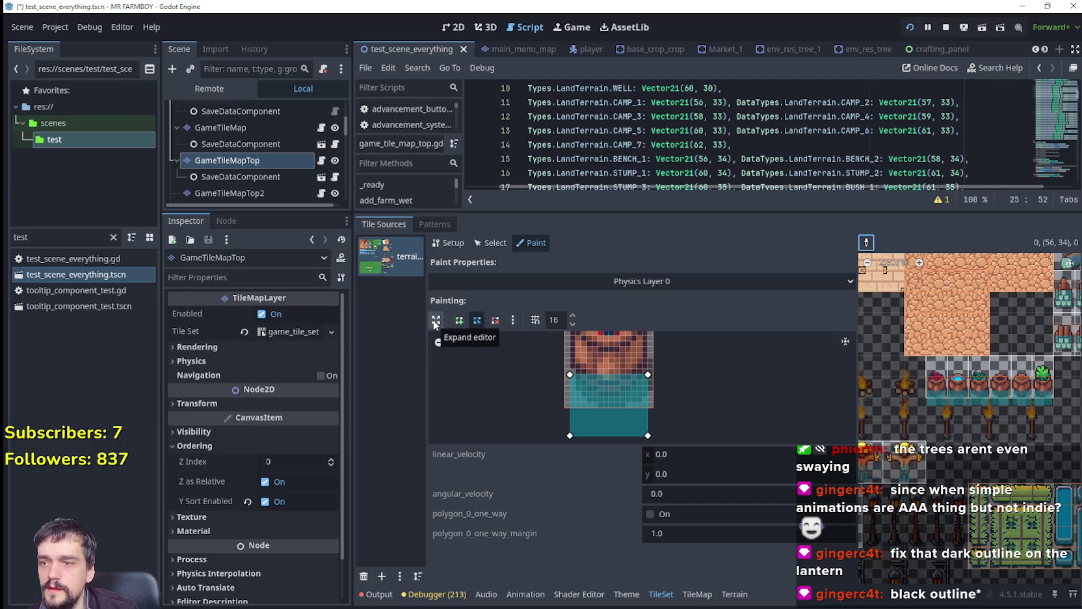
pyautogui.click(455, 329)
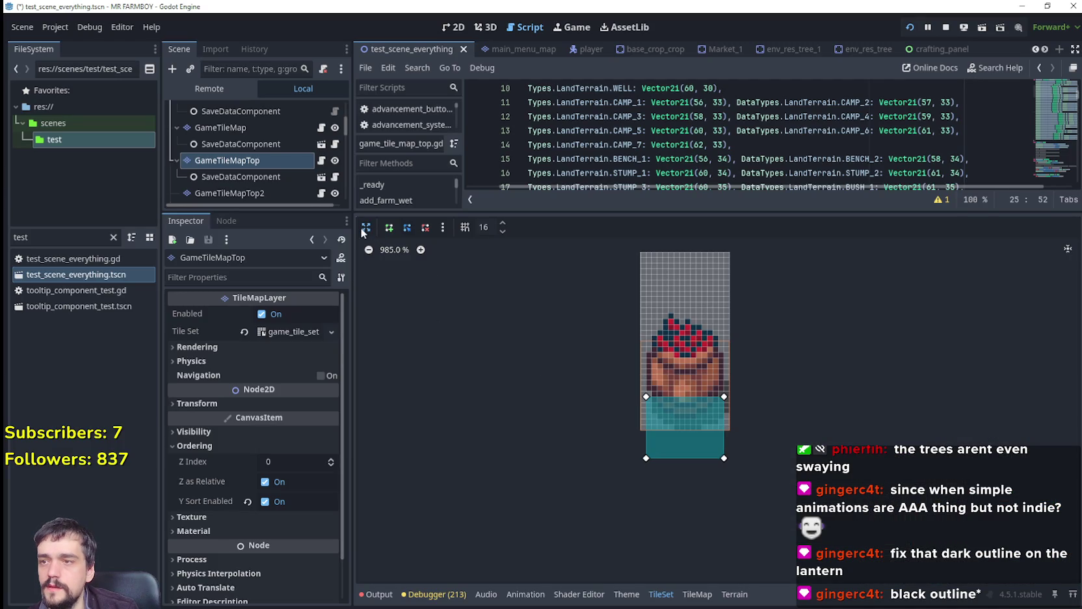
pyautogui.scroll(2, 856, 398)
pyautogui.hscroll(3, 845, 398)
pyautogui.hscroll(-3, 859, 384)
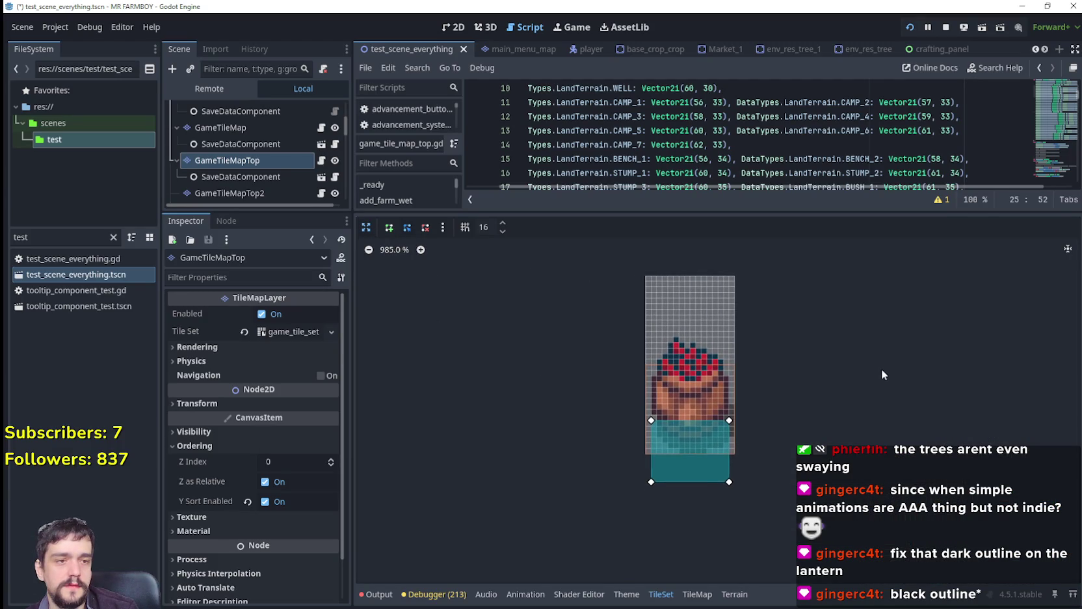
pyautogui.hscroll(6, 869, 375)
pyautogui.hscroll(-4, 662, 415)
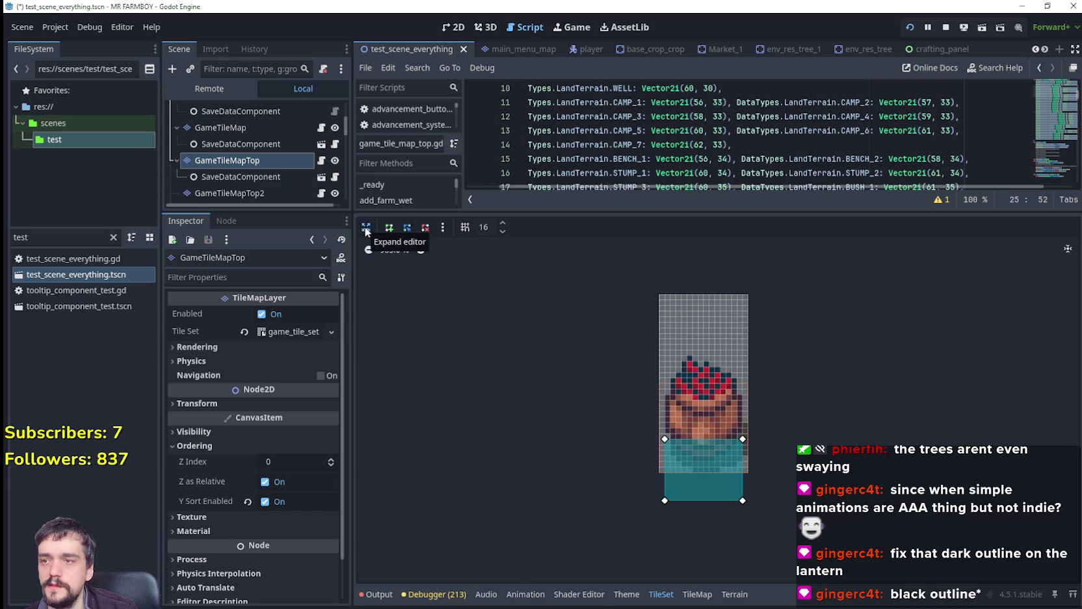
pyautogui.click(366, 228)
# Resize the panels so the tileset area is taller and the tile atlas wider.
pyautogui.click(436, 418)
pyautogui.hscroll(2, 838, 400)
pyautogui.hscroll(-2, 594, 381)
pyautogui.hscroll(-3, 717, 443)
pyautogui.scroll(-2, 717, 443)
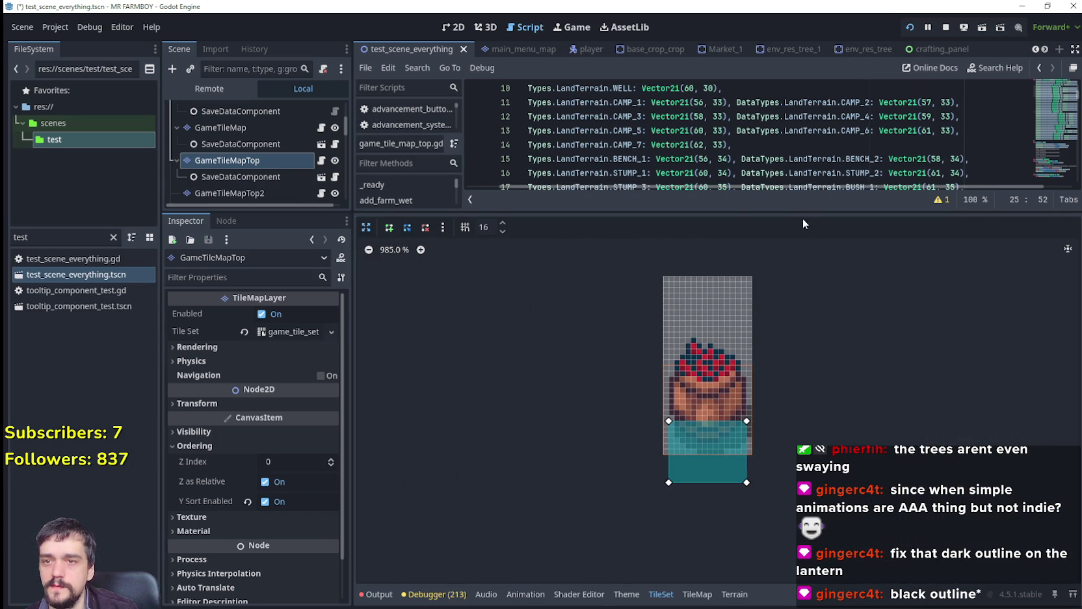
pyautogui.moveTo(802, 212); pyautogui.dragTo(803, 272)
pyautogui.hscroll(2, 808, 432)
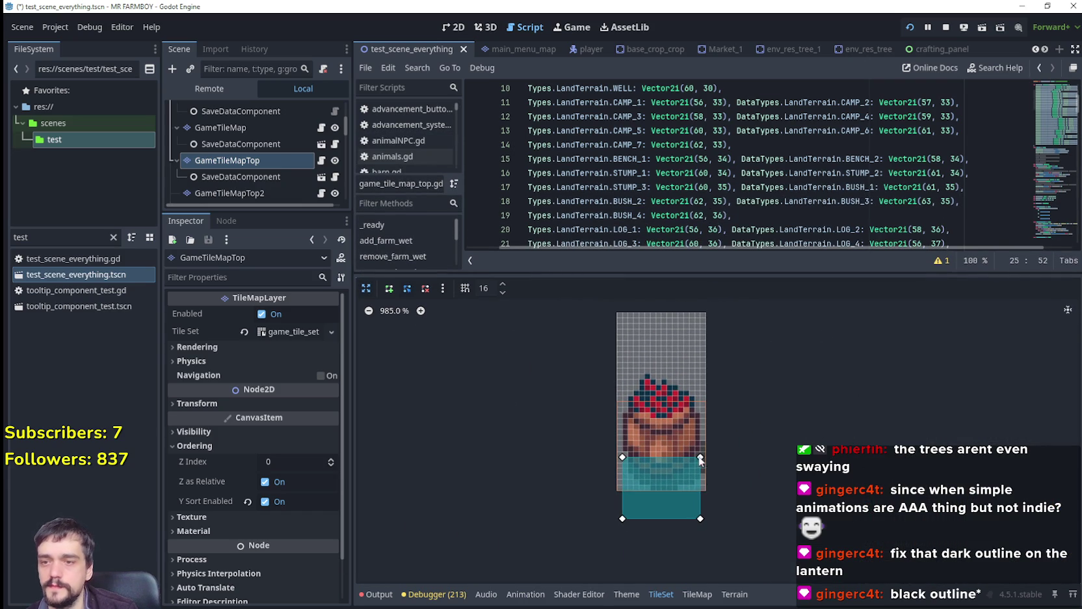
pyautogui.click(366, 289)
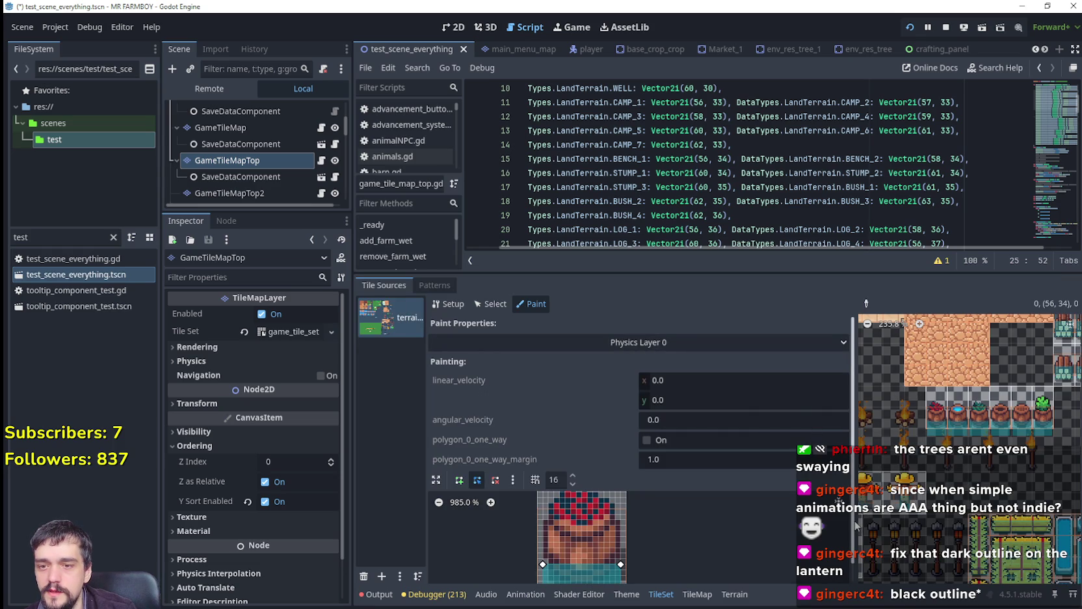
pyautogui.moveTo(857, 521); pyautogui.dragTo(656, 537)
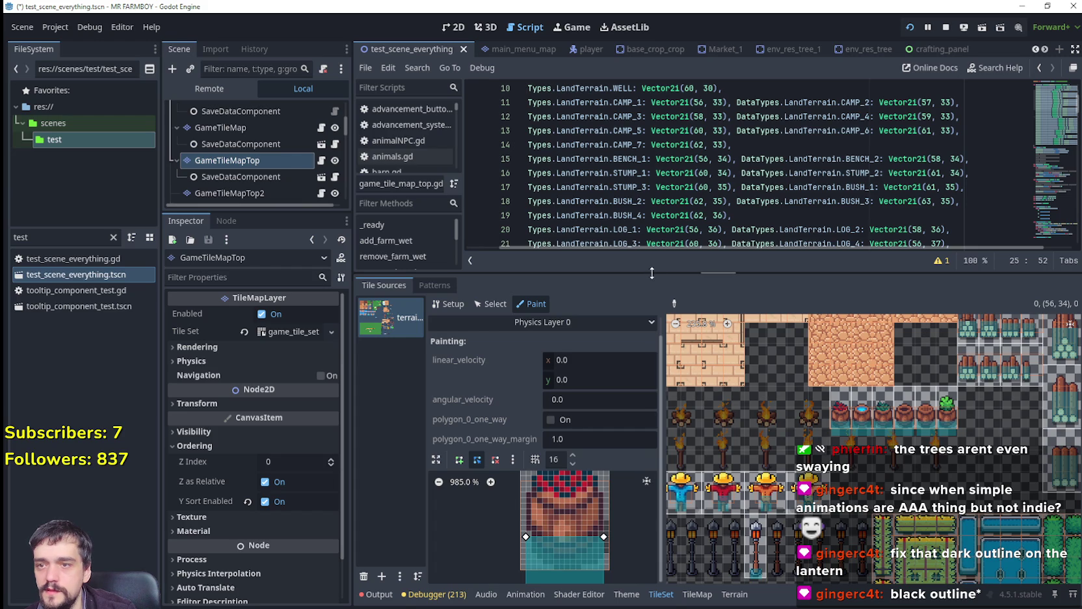
pyautogui.moveTo(676, 272); pyautogui.dragTo(676, 190)
pyautogui.moveTo(664, 504); pyautogui.dragTo(579, 502)
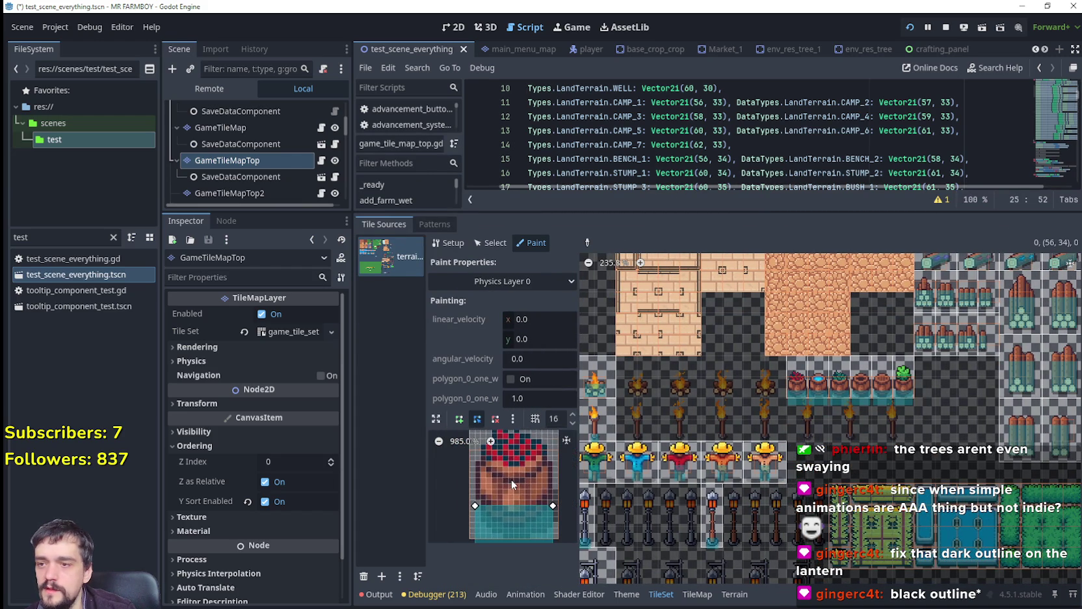
# Raise the barrel polygon's four corners into a level rectangle over its lower body.
pyautogui.click(437, 419)
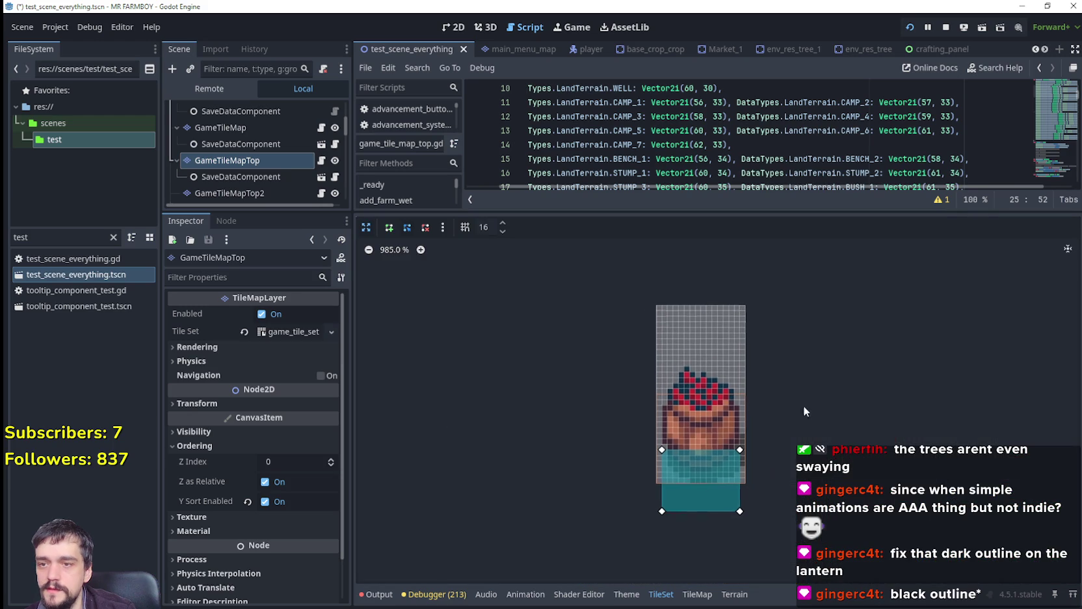
pyautogui.moveTo(732, 447); pyautogui.dragTo(726, 414)
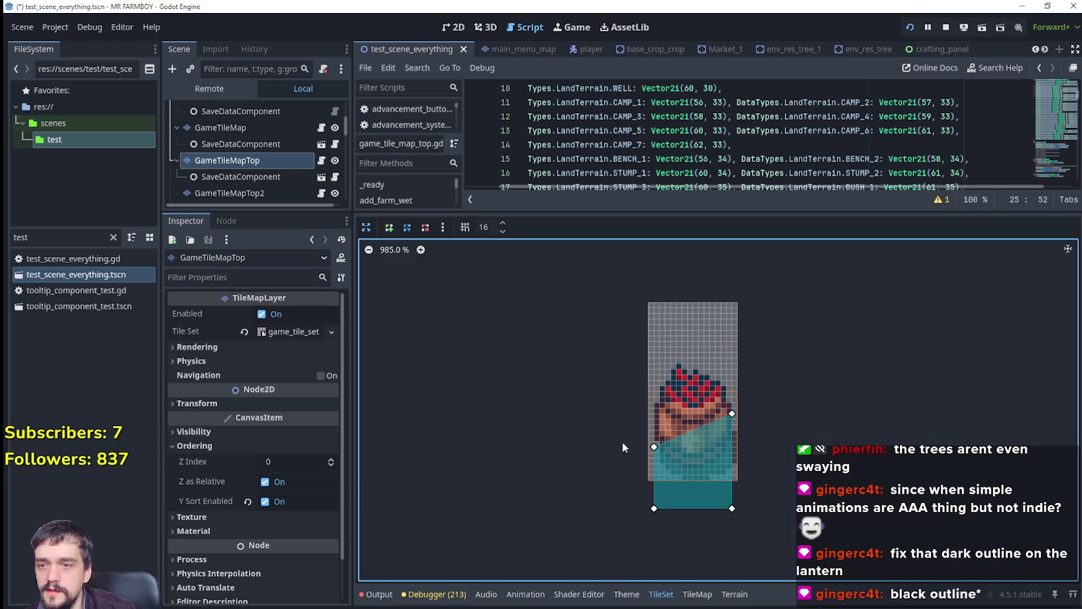
pyautogui.moveTo(652, 448); pyautogui.dragTo(654, 419)
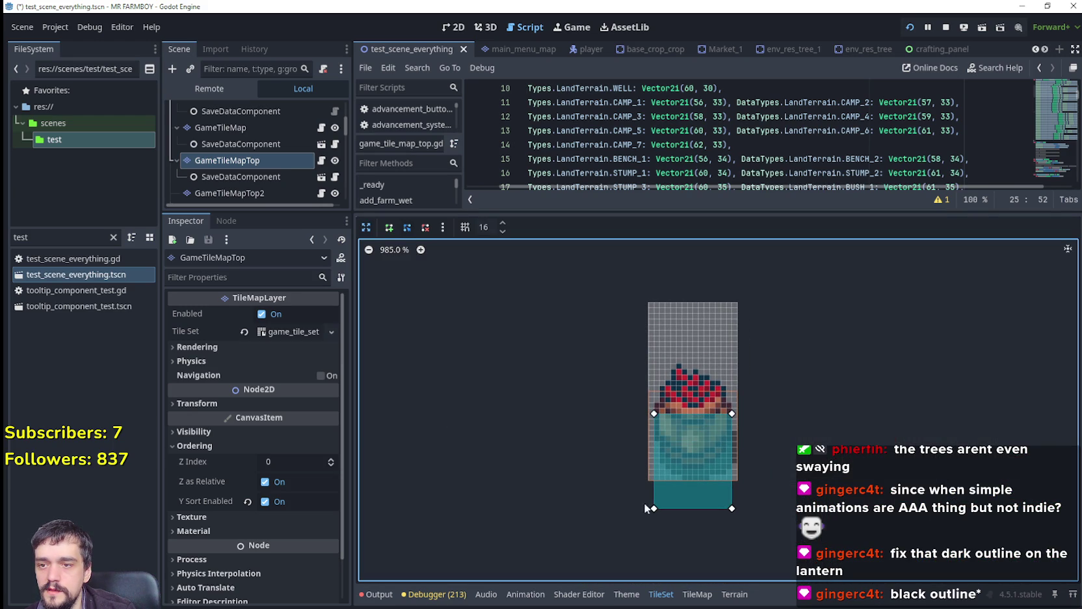
pyautogui.moveTo(653, 509); pyautogui.dragTo(654, 463)
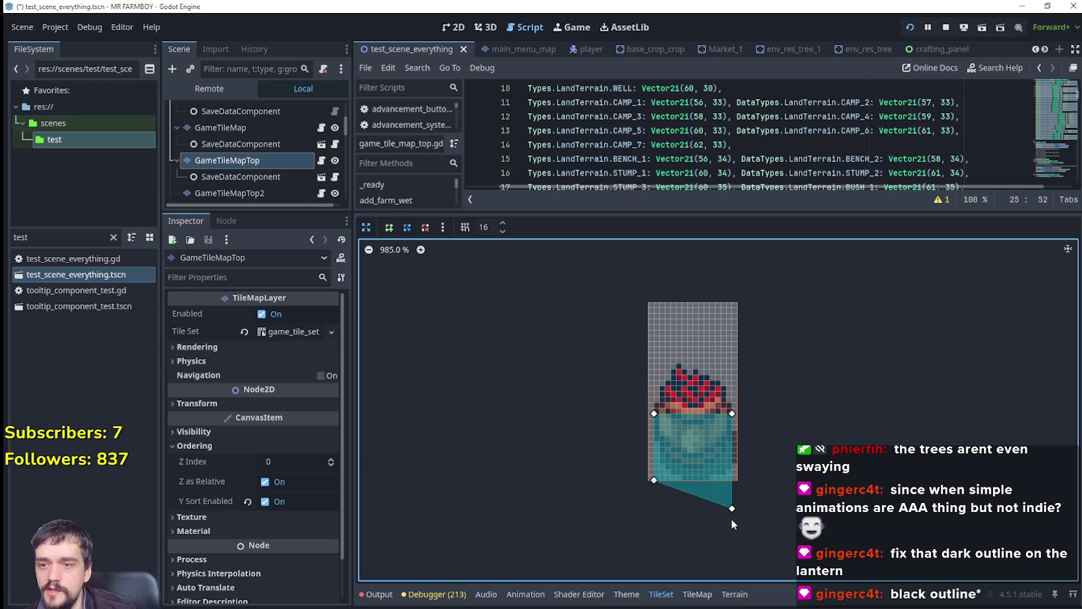
pyautogui.moveTo(732, 509)
pyautogui.mouseDown()
pyautogui.moveTo(734, 411)
pyautogui.moveTo(732, 473)
pyautogui.mouseUp()
pyautogui.moveTo(660, 486); pyautogui.dragTo(657, 476)
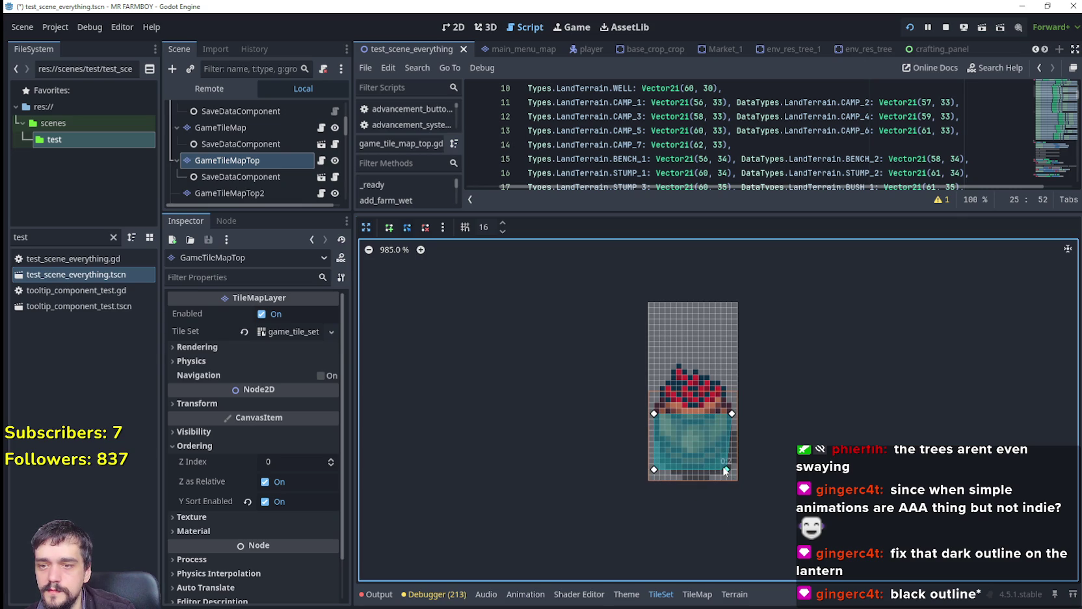
pyautogui.click(364, 231)
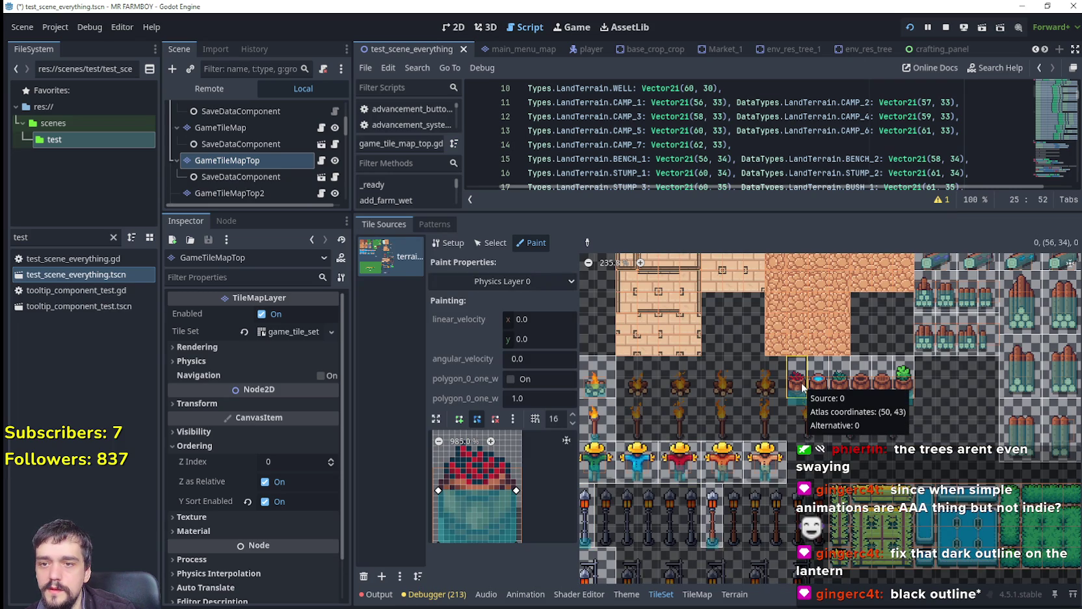
# Select the third and fifth pot tiles and the green plant tile in the atlas.
pyautogui.click(840, 381)
pyautogui.click(883, 382)
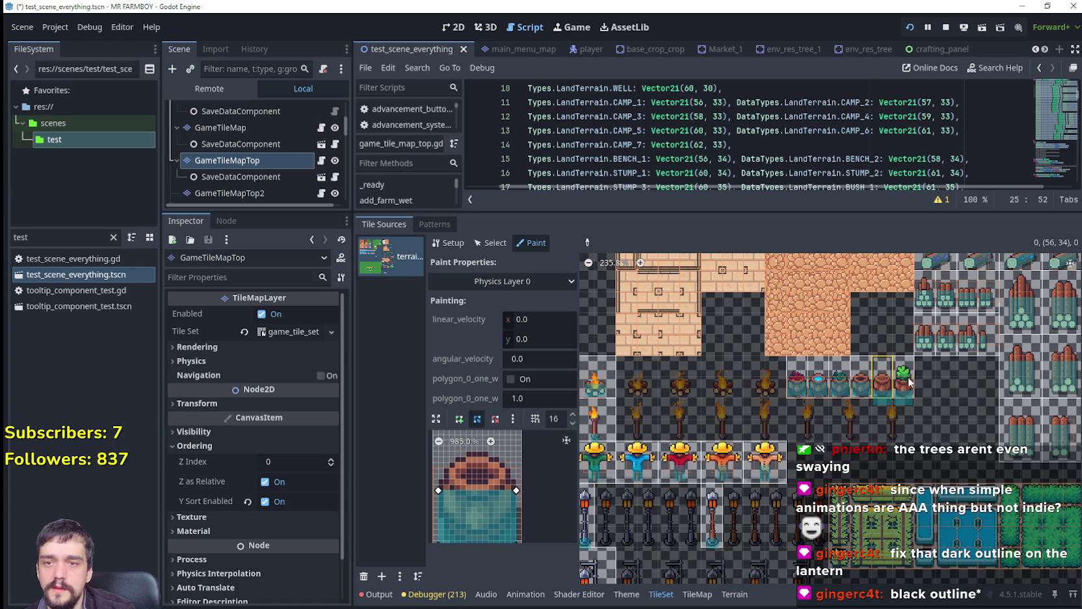
pyautogui.click(908, 377)
# Run the game, close crafting, and walk the farmer into and around a barrel.
pyautogui.press('F5')
pyautogui.press('Escape')
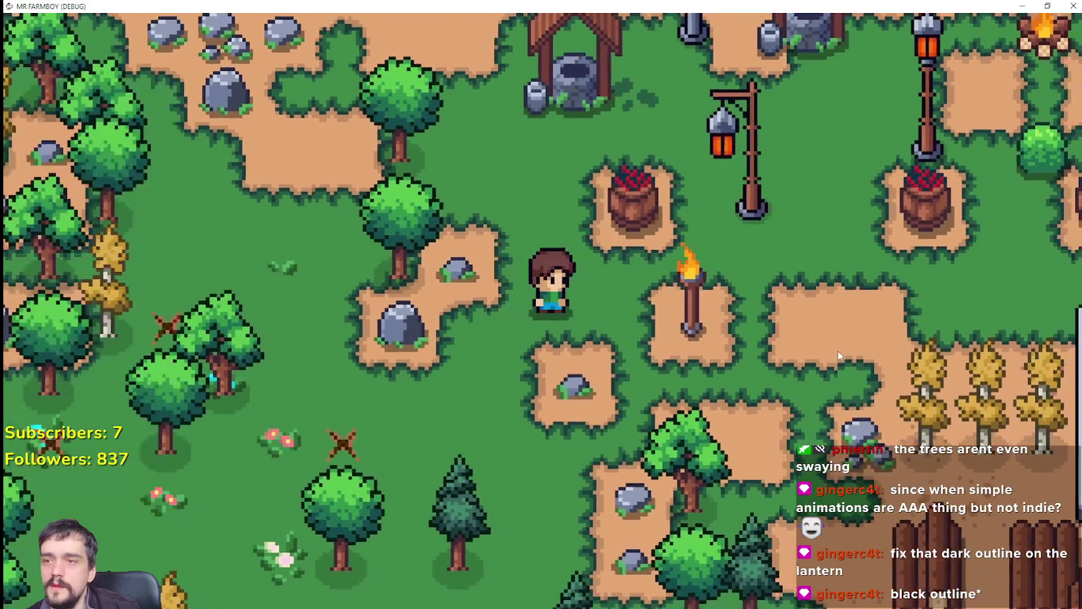
pyautogui.press('d')
pyautogui.press('w')
pyautogui.press('s')
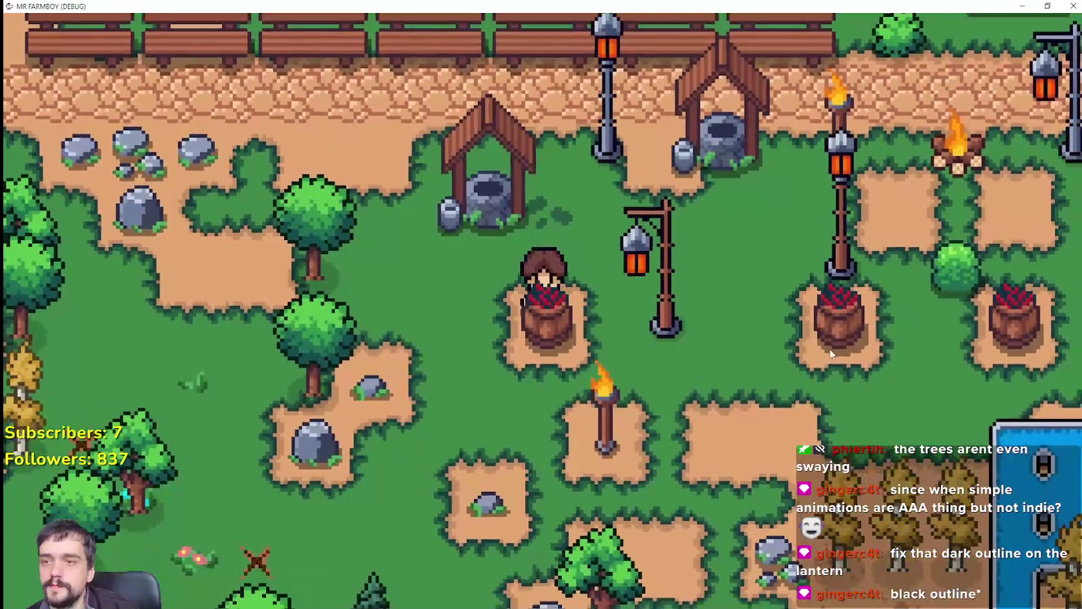
pyautogui.press('w')
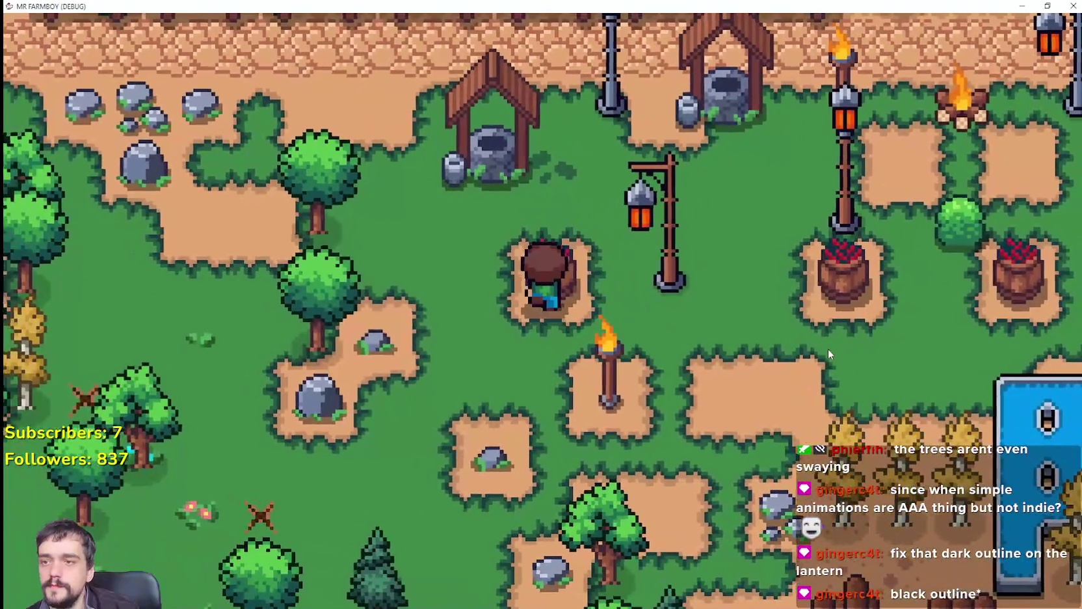
pyautogui.press('s')
pyautogui.press('d')
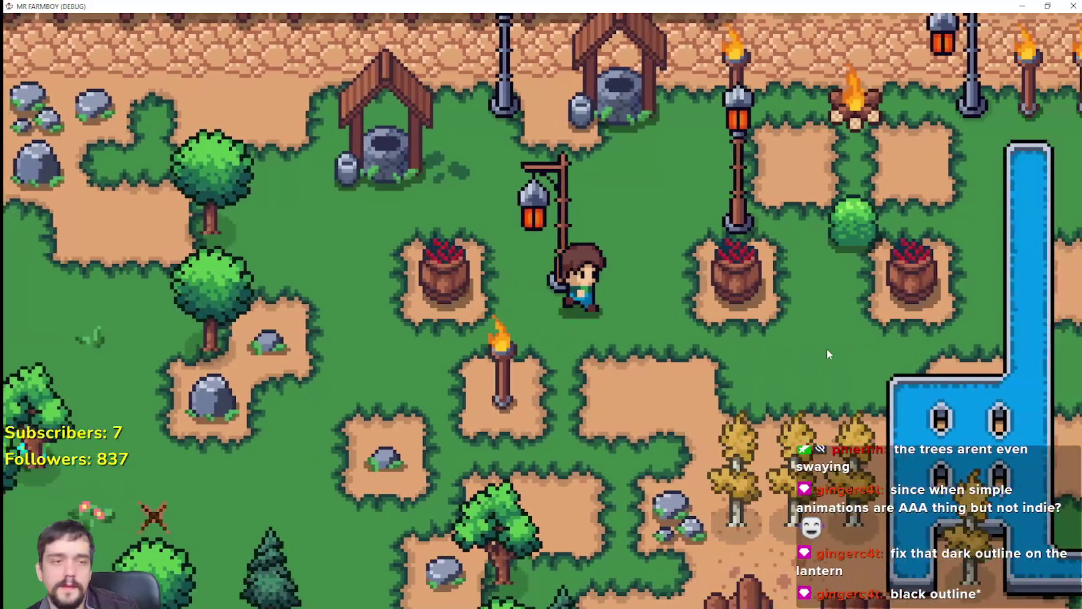
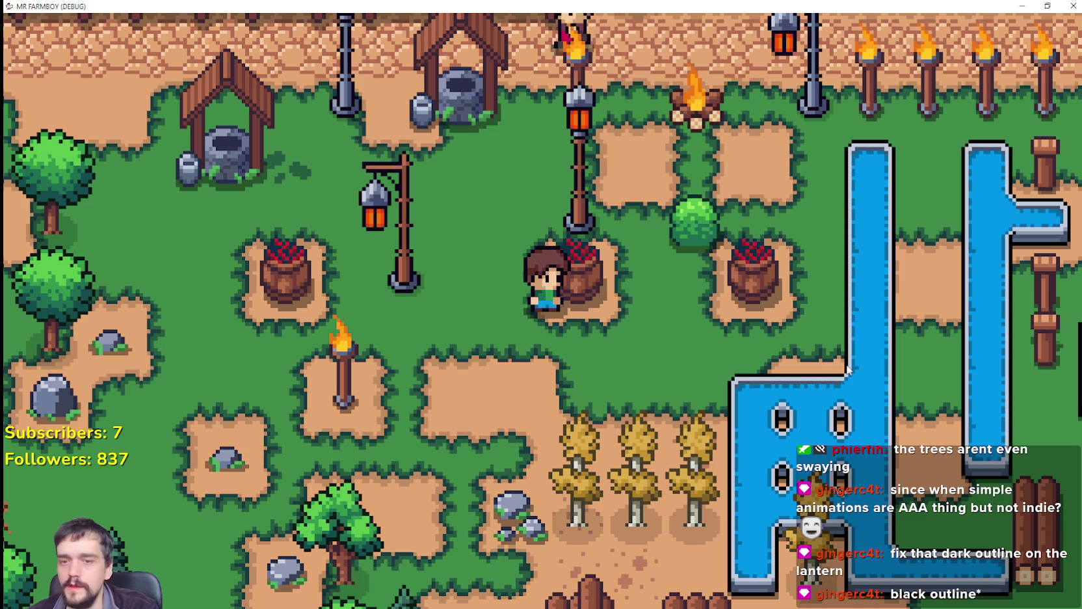
# Walk the farmer around the wells and south across the farm to the barrels.
pyautogui.press('s')
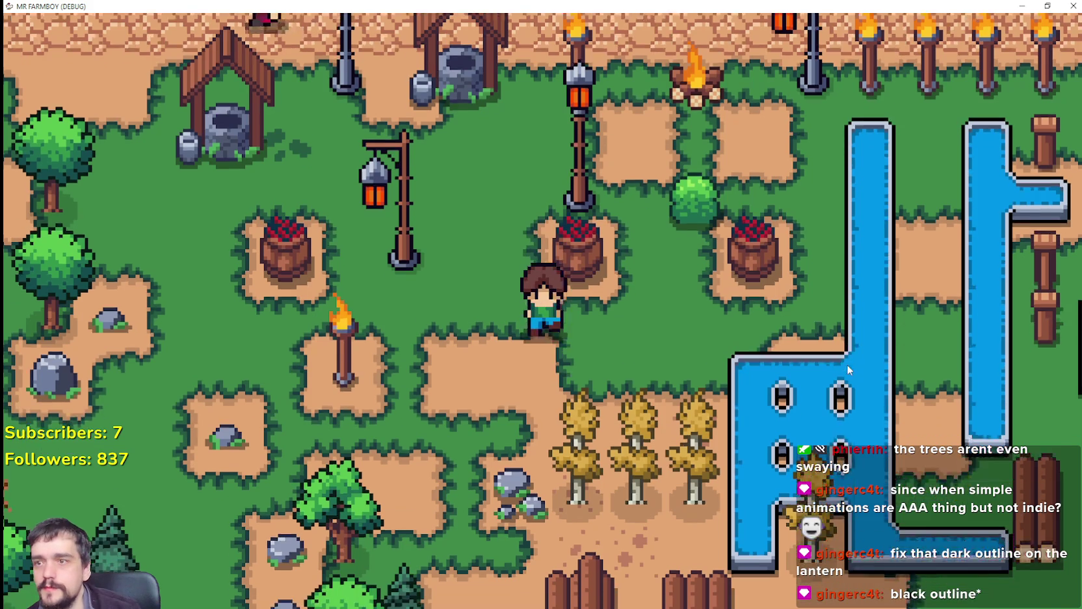
pyautogui.press('w')
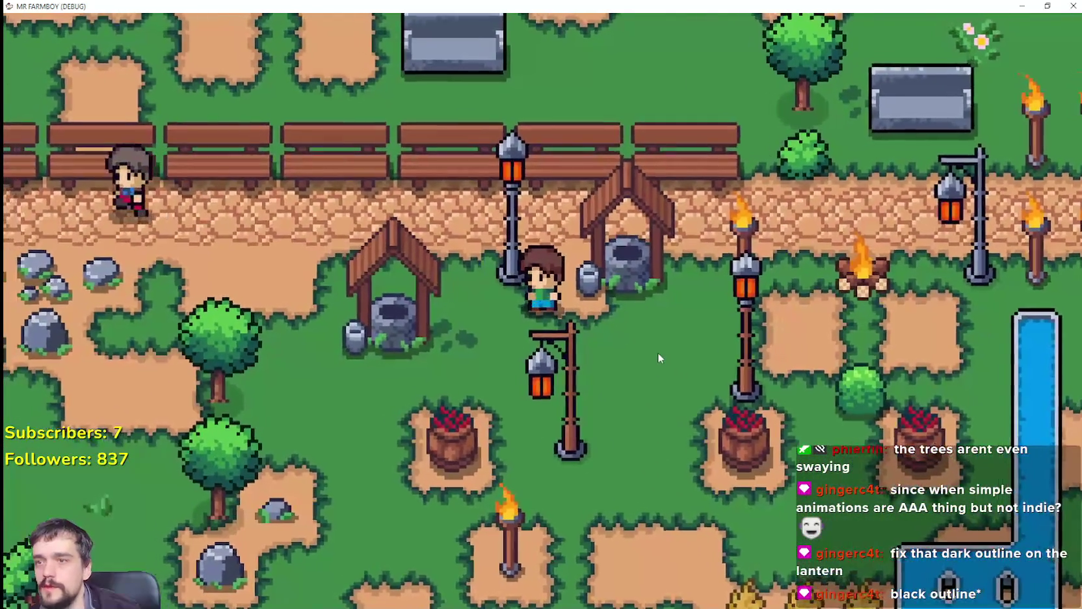
pyautogui.press('d')
pyautogui.press('s')
pyautogui.press('a')
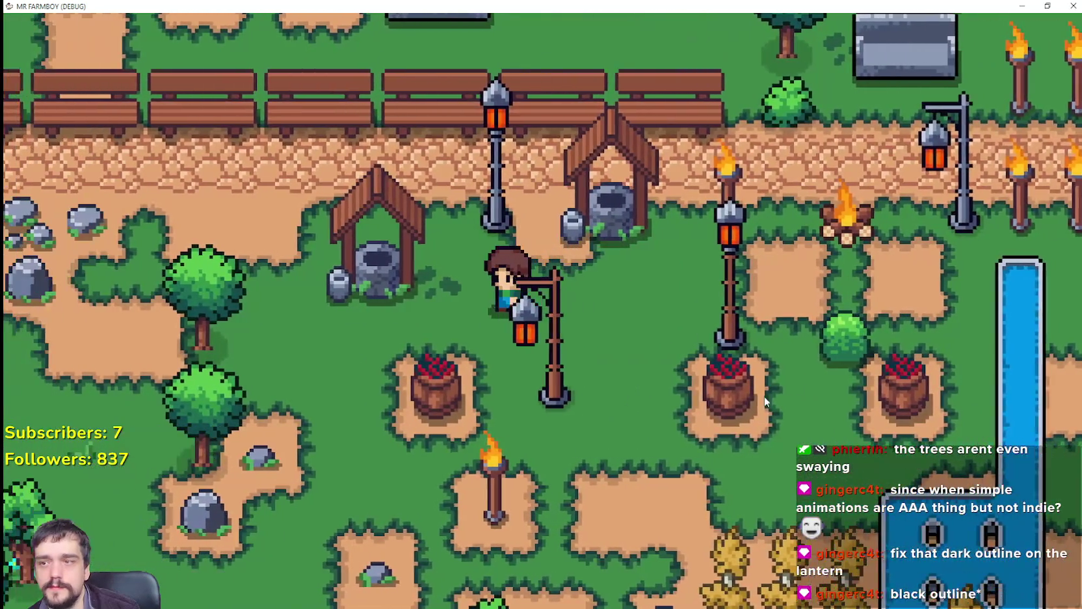
pyautogui.press('w')
pyautogui.press('s')
pyautogui.press('d')
pyautogui.press('s')
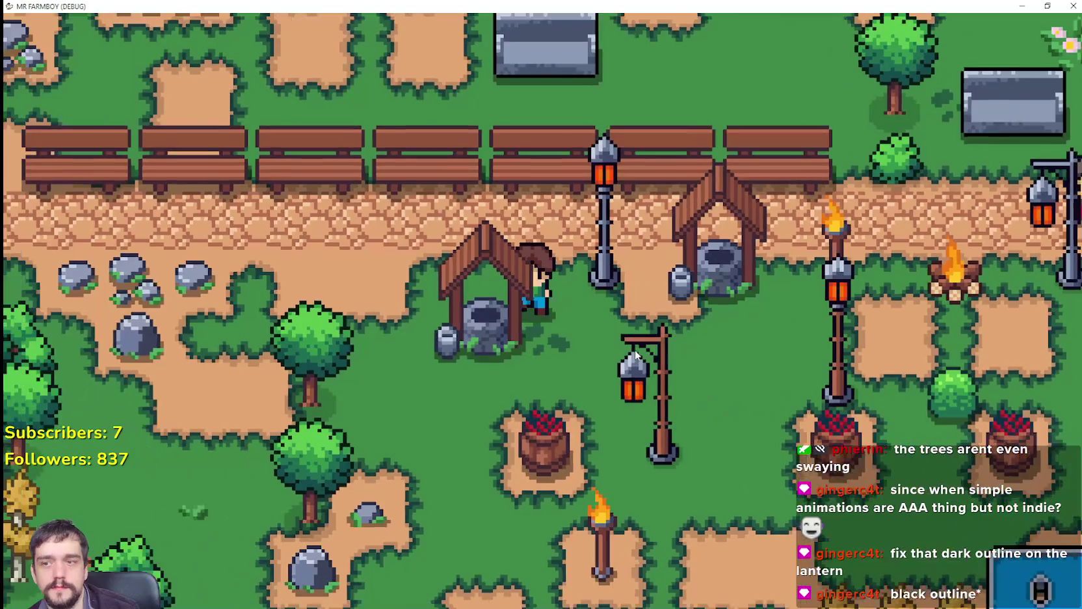
pyautogui.press('w')
# Zoom the view in and out, then walk the farmer east onto the path past the campfire.
pyautogui.scroll(-3, 634, 350)
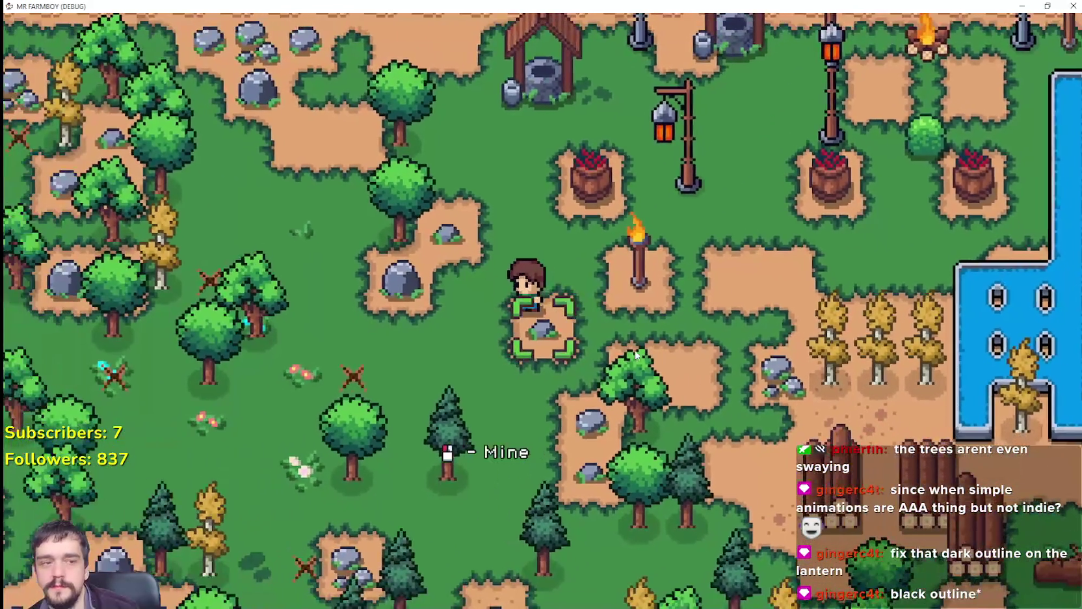
pyautogui.scroll(3, 586, 312)
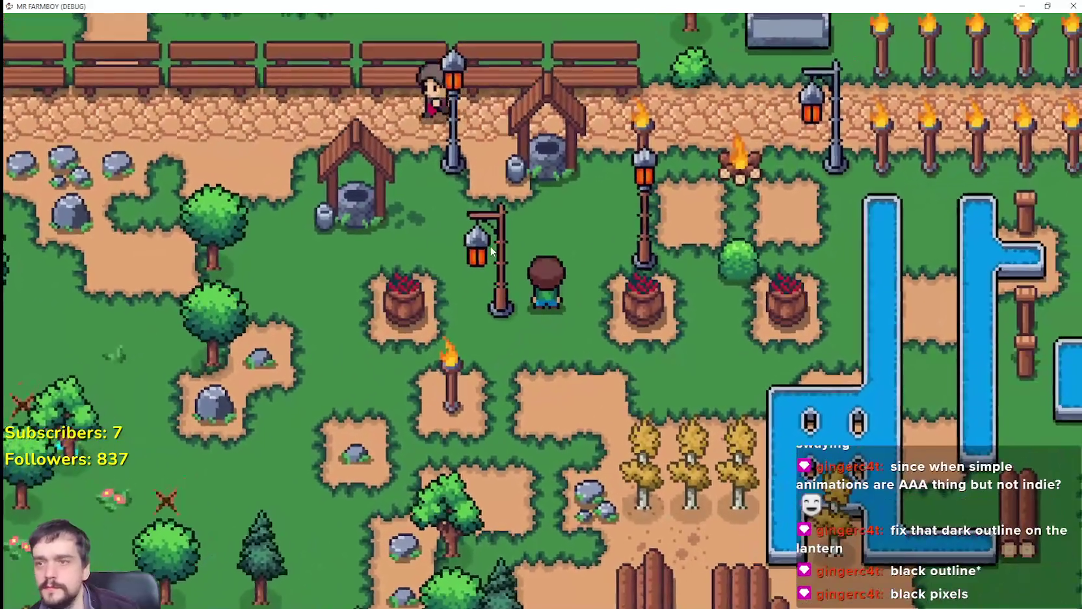
pyautogui.scroll(1, 491, 251)
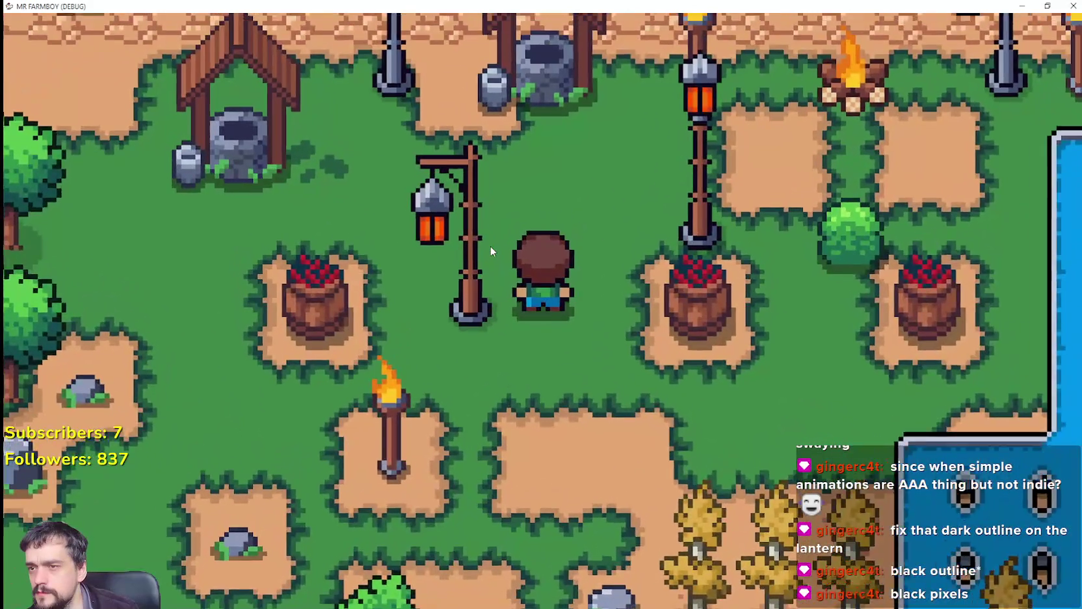
pyautogui.scroll(3, 491, 251)
pyautogui.scroll(-2, 492, 251)
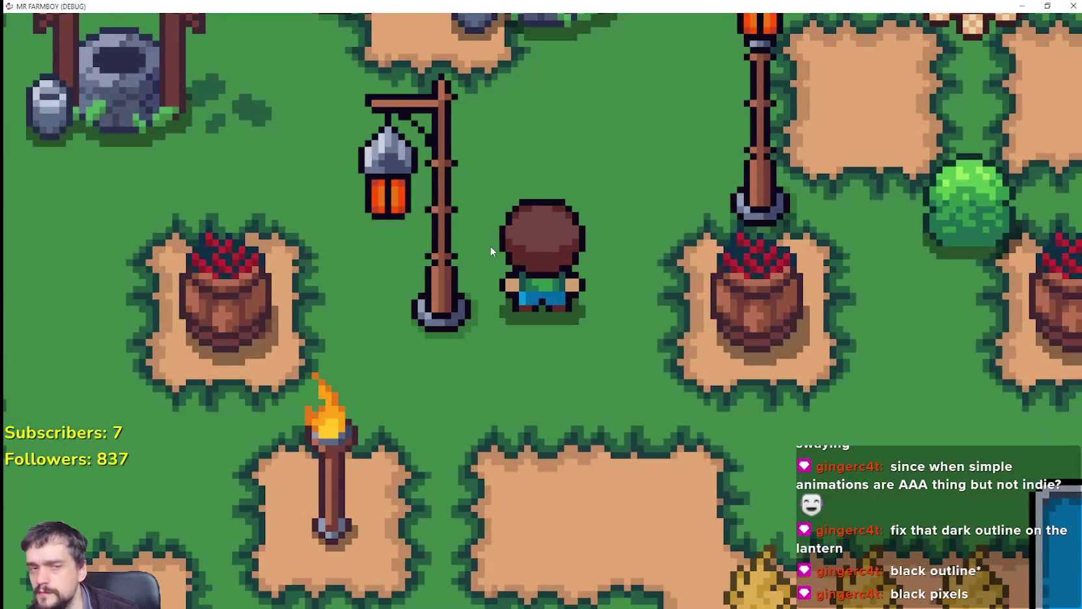
pyautogui.scroll(-1, 492, 251)
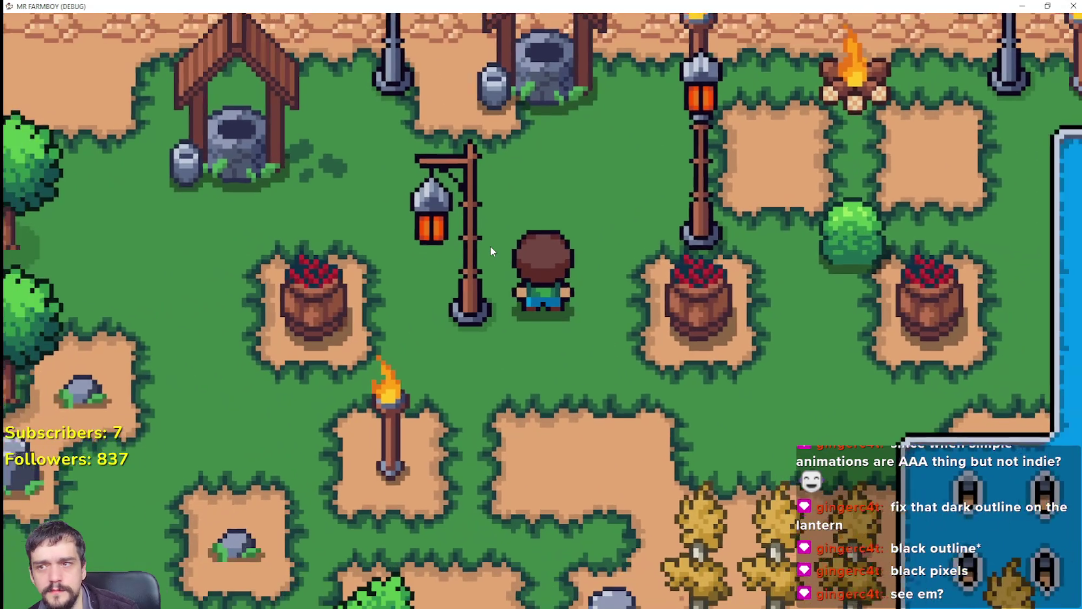
pyautogui.press('w')
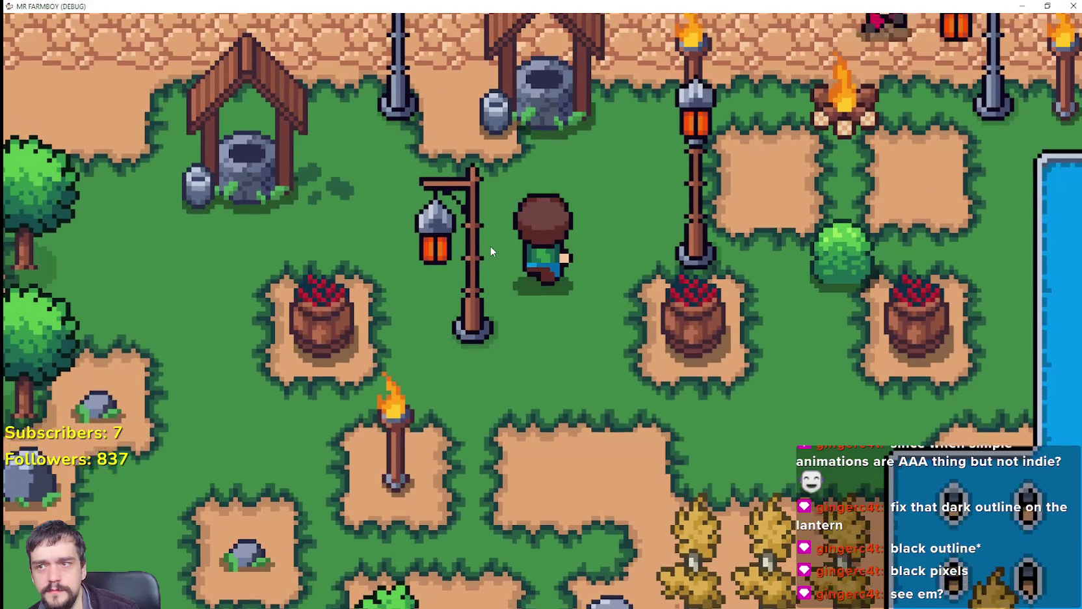
pyautogui.press('d')
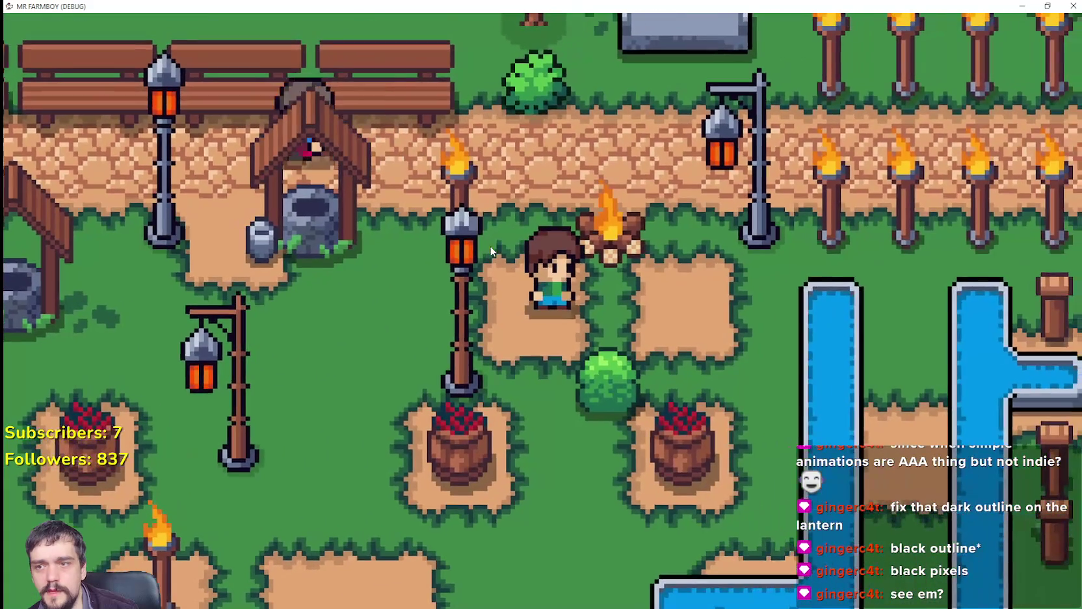
pyautogui.press('s')
pyautogui.press('w')
pyautogui.press('w')
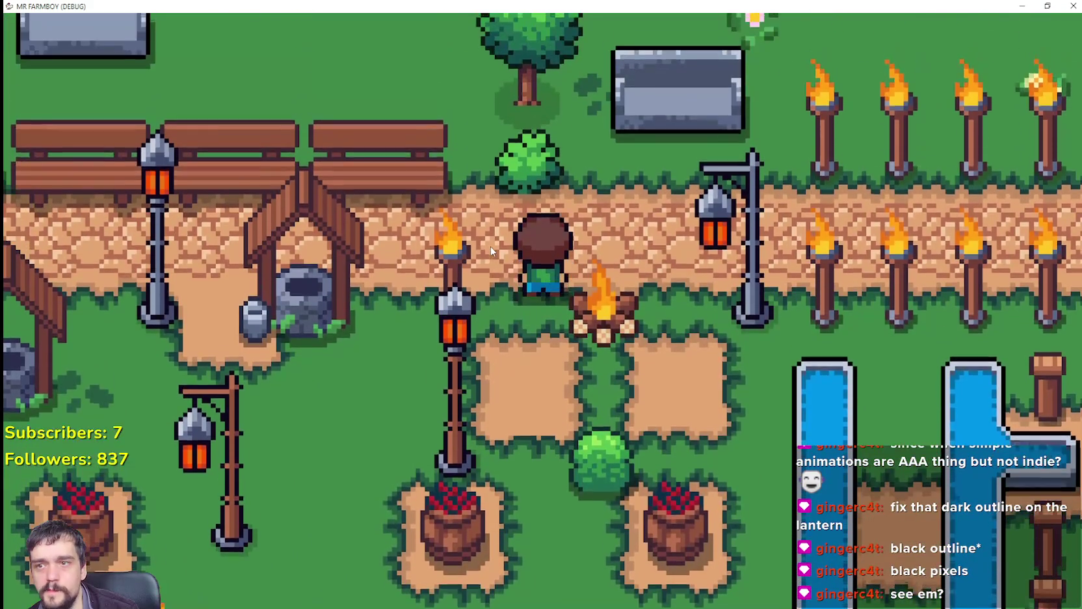
pyautogui.press('d')
# Walk toward the lamp post, back west to the left well, and open the Crafting panel.
pyautogui.scroll(3, 501, 243)
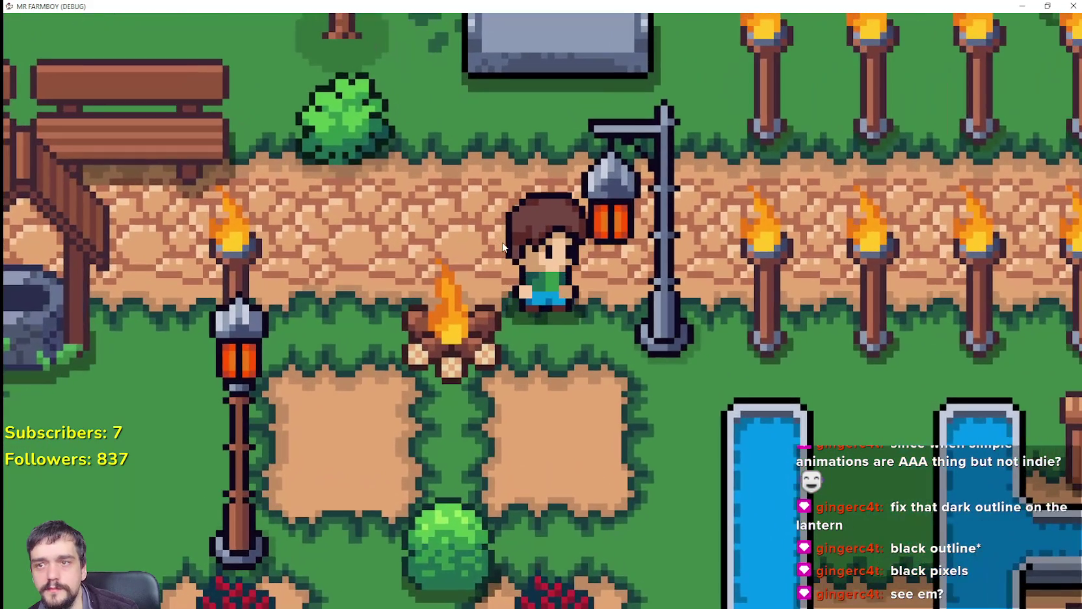
pyautogui.press('d')
pyautogui.scroll(-3, 503, 239)
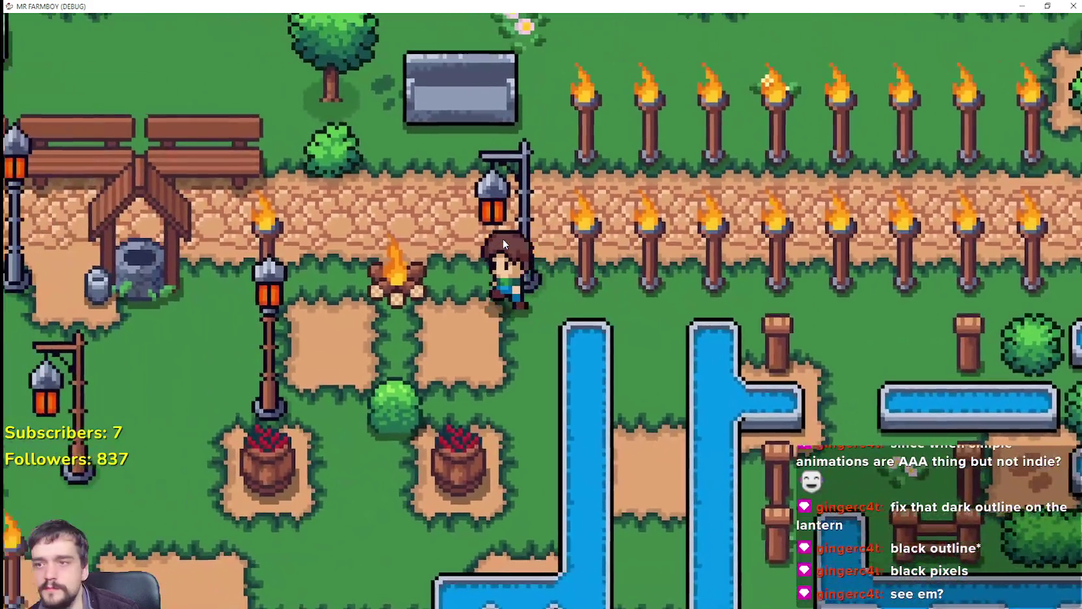
pyautogui.press('a')
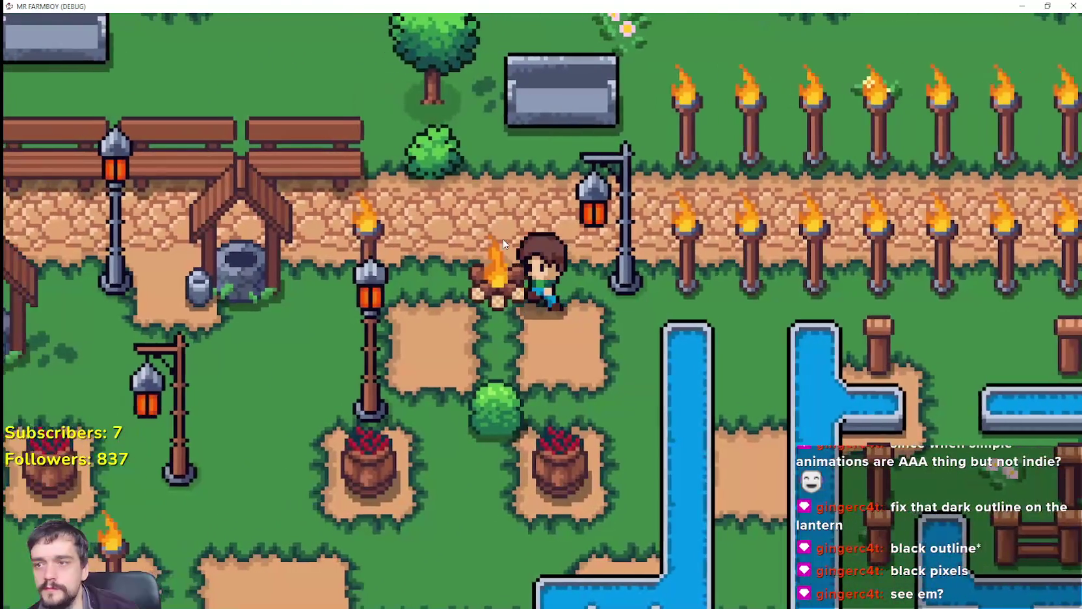
pyautogui.press('s')
pyautogui.scroll(-2, 504, 243)
pyautogui.press('a')
pyautogui.press('w')
pyautogui.scroll(-3, 528, 264)
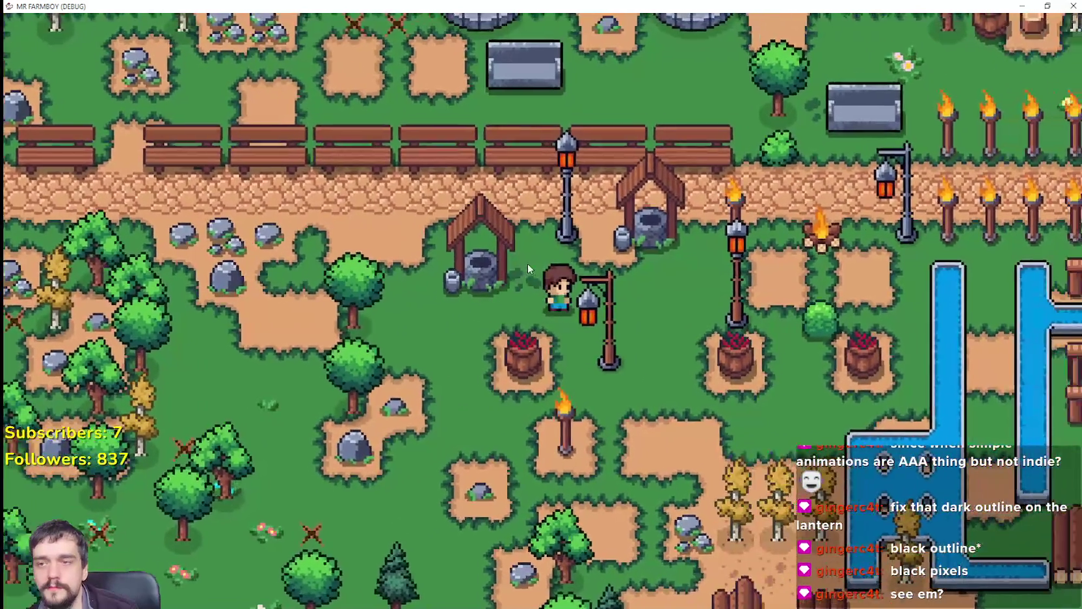
pyautogui.press('c')
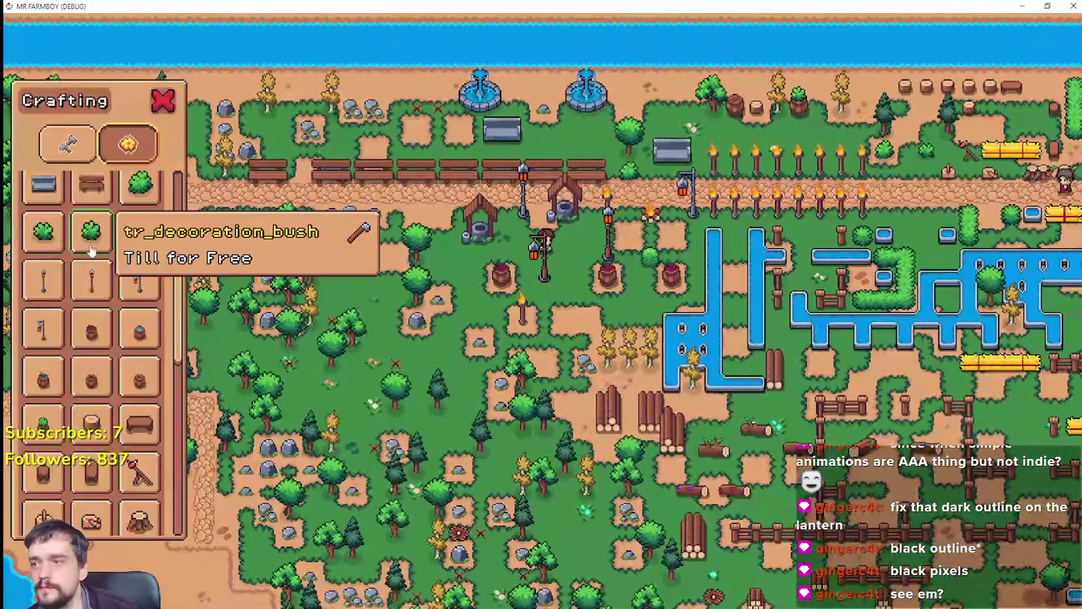
pyautogui.scroll(1, 73, 170)
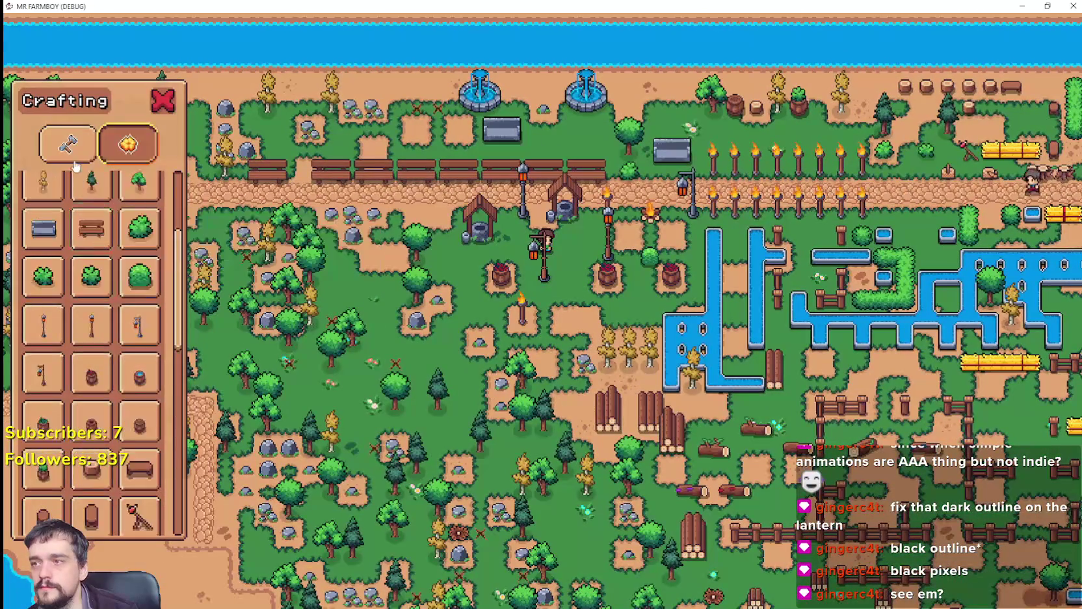
pyautogui.click(146, 218)
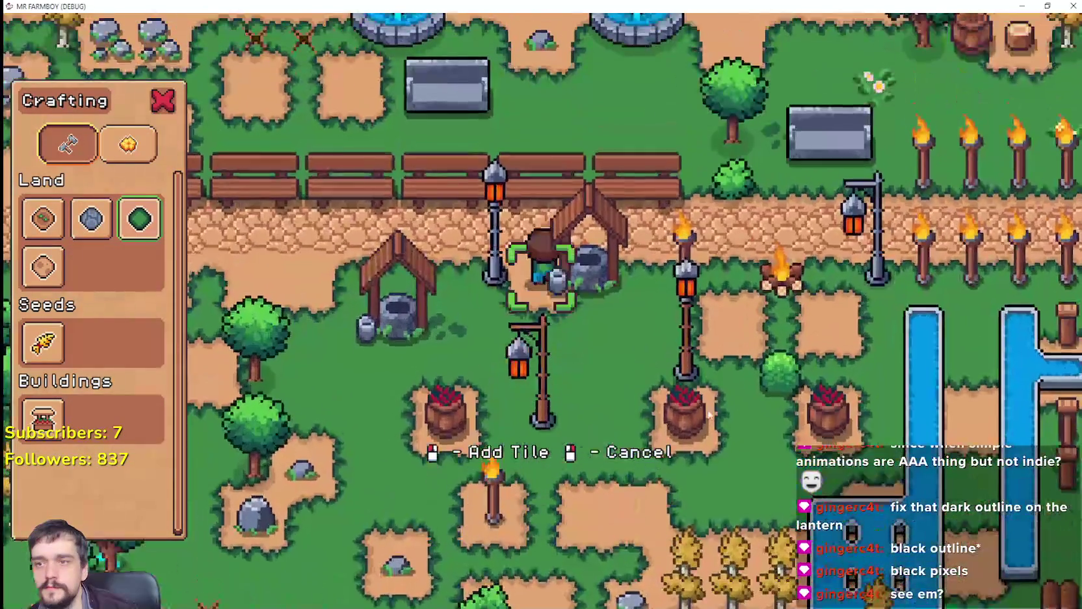
pyautogui.press('s')
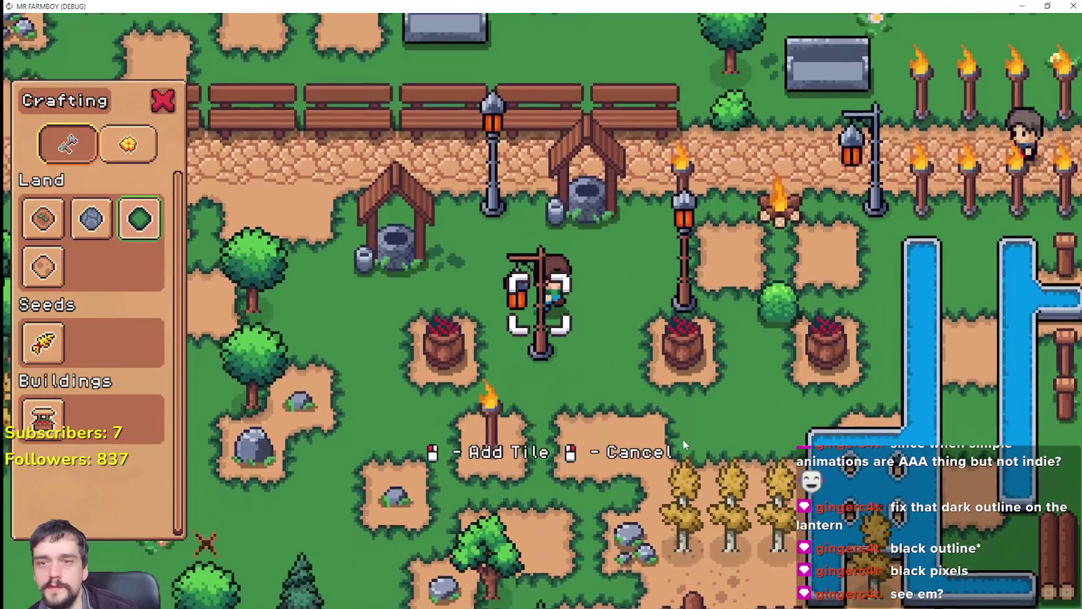
pyautogui.rightClick(683, 440)
pyautogui.press('d')
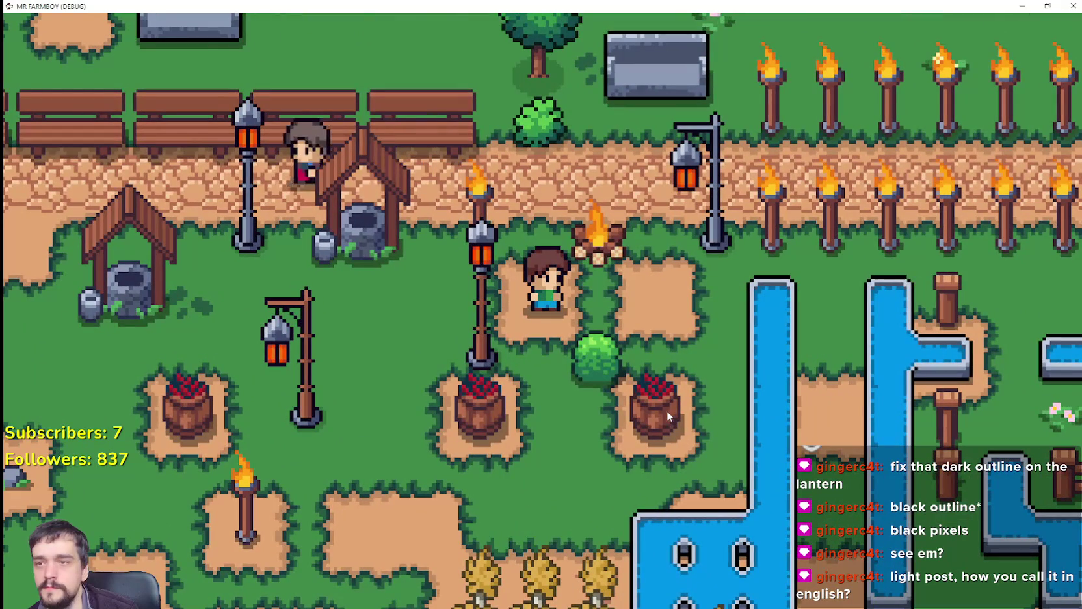
pyautogui.press('a')
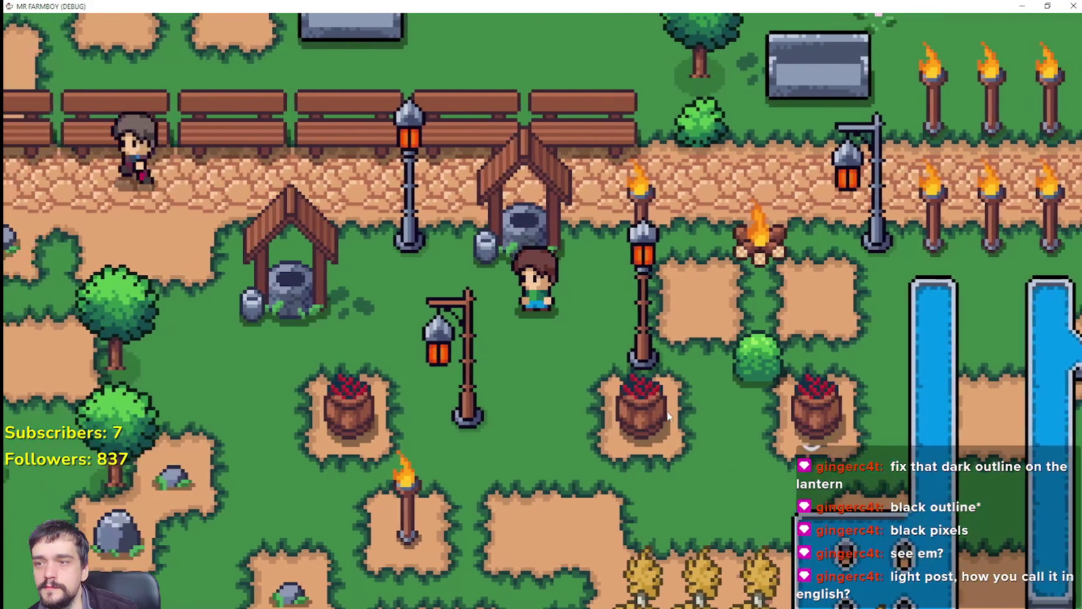
pyautogui.press('s')
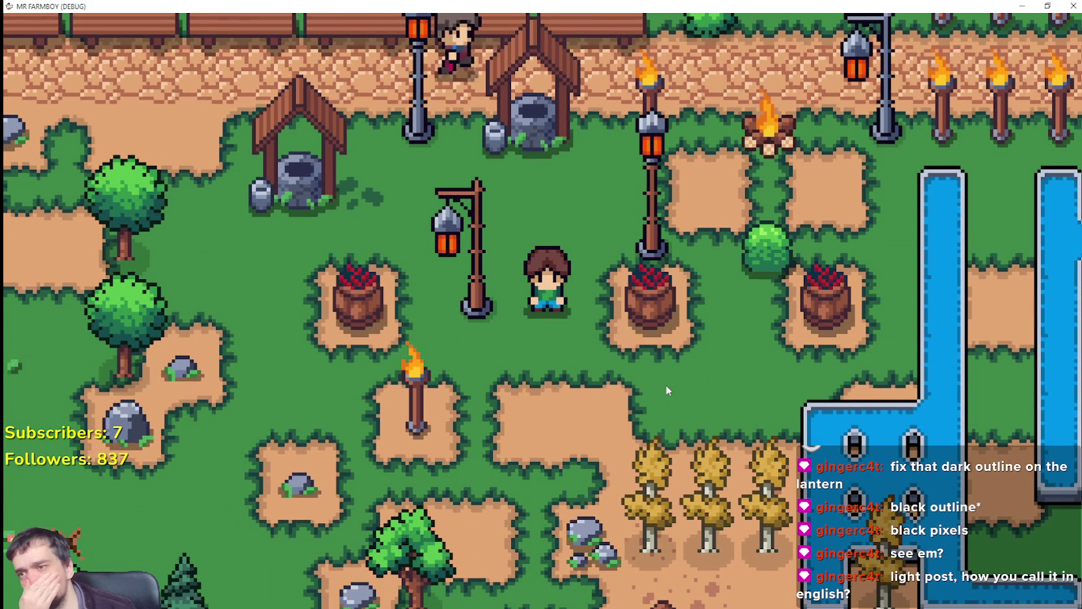
pyautogui.press('d')
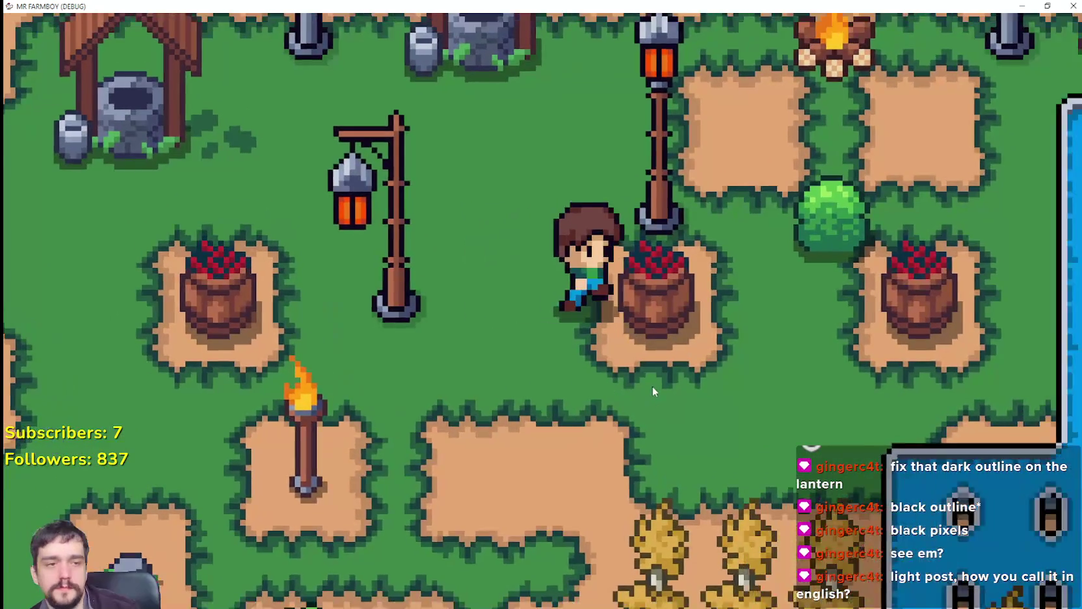
pyautogui.press('w')
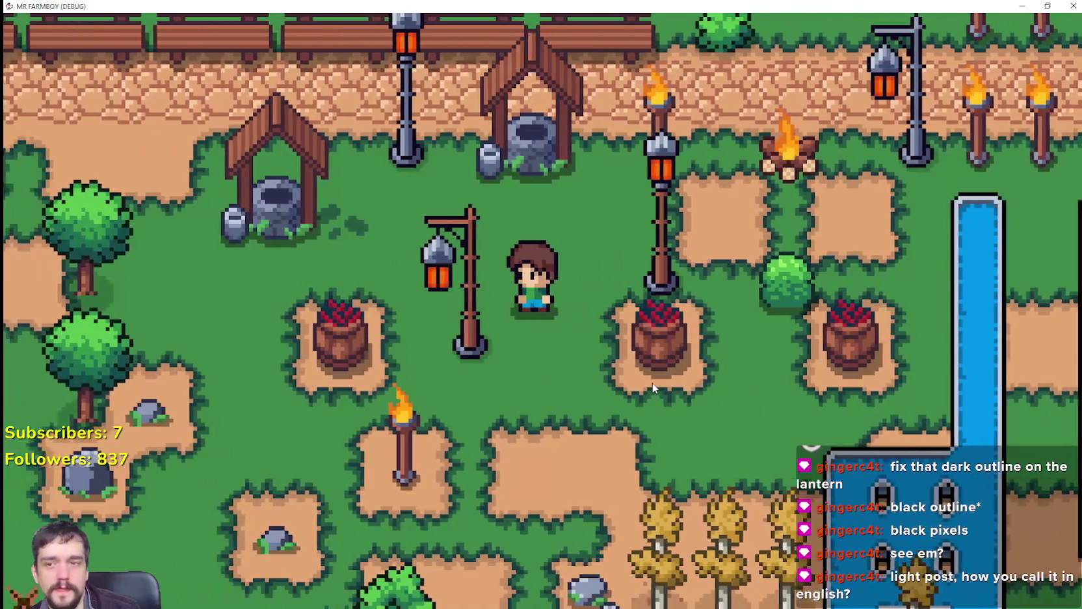
pyautogui.press('d')
pyautogui.press('d')
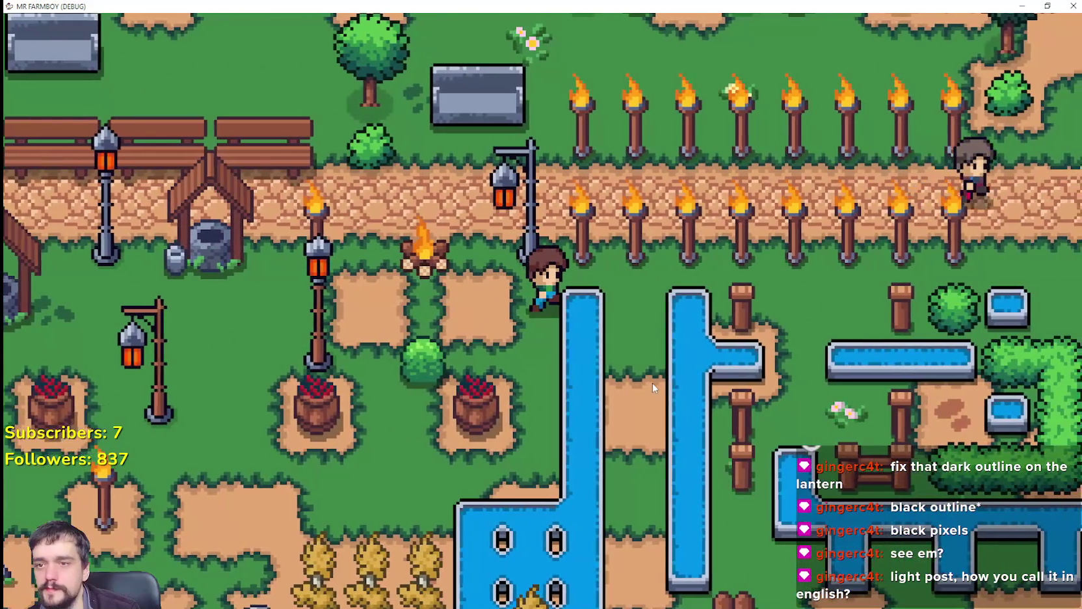
pyautogui.press('a')
pyautogui.press('s')
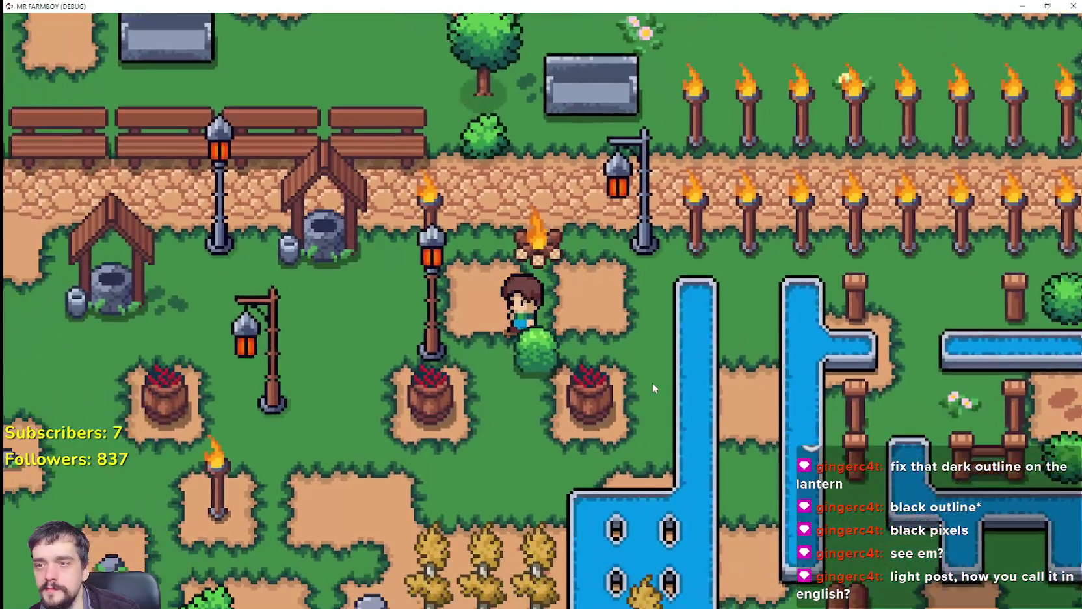
pyautogui.press('c')
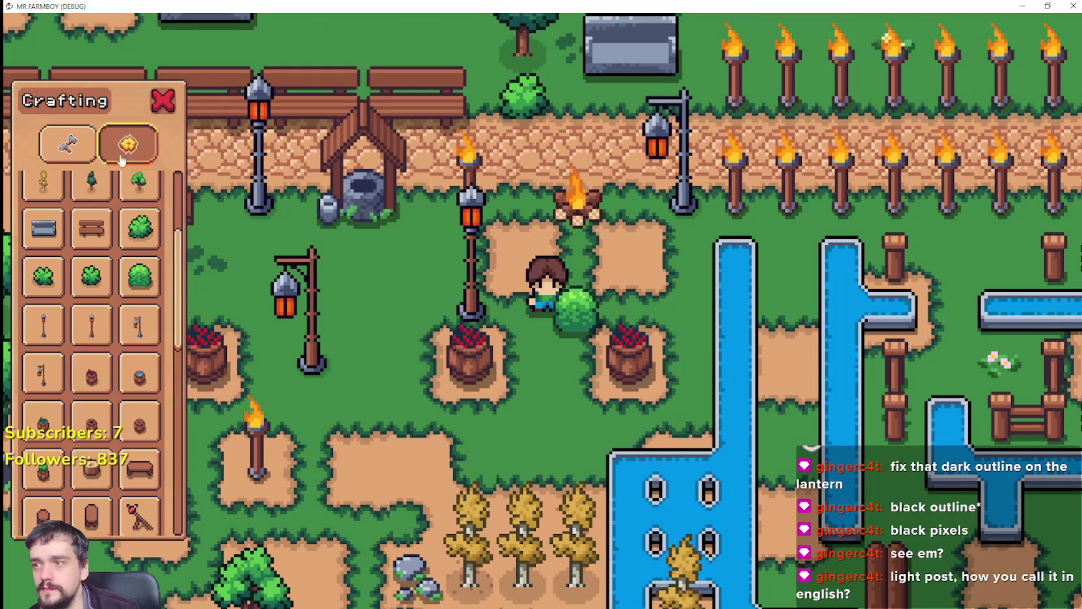
# Walk between the barrels toward the path and place a bush on the dirt plot.
pyautogui.press('d')
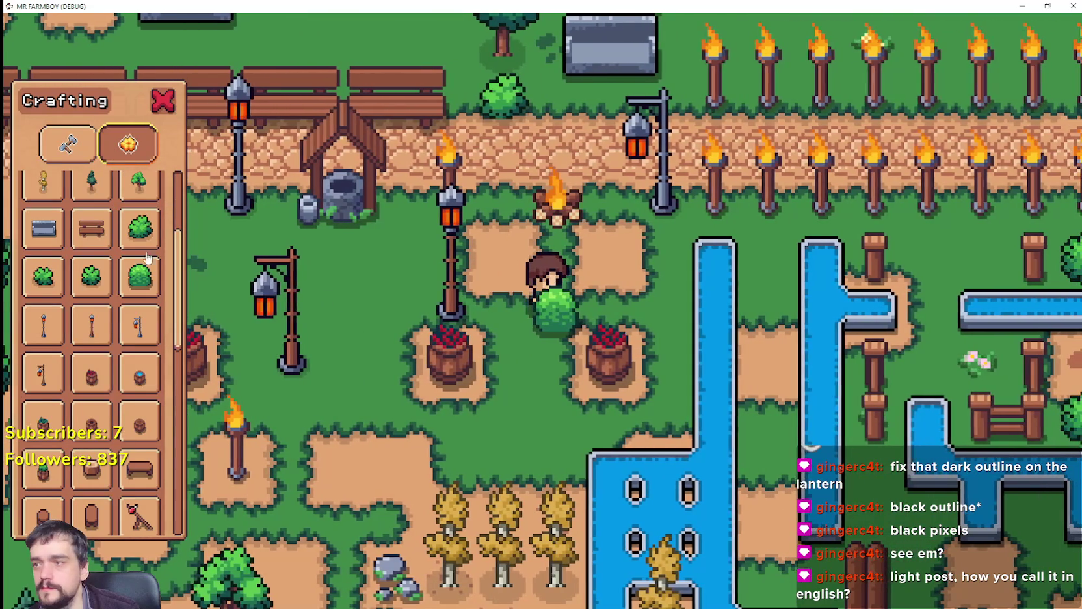
pyautogui.press('s')
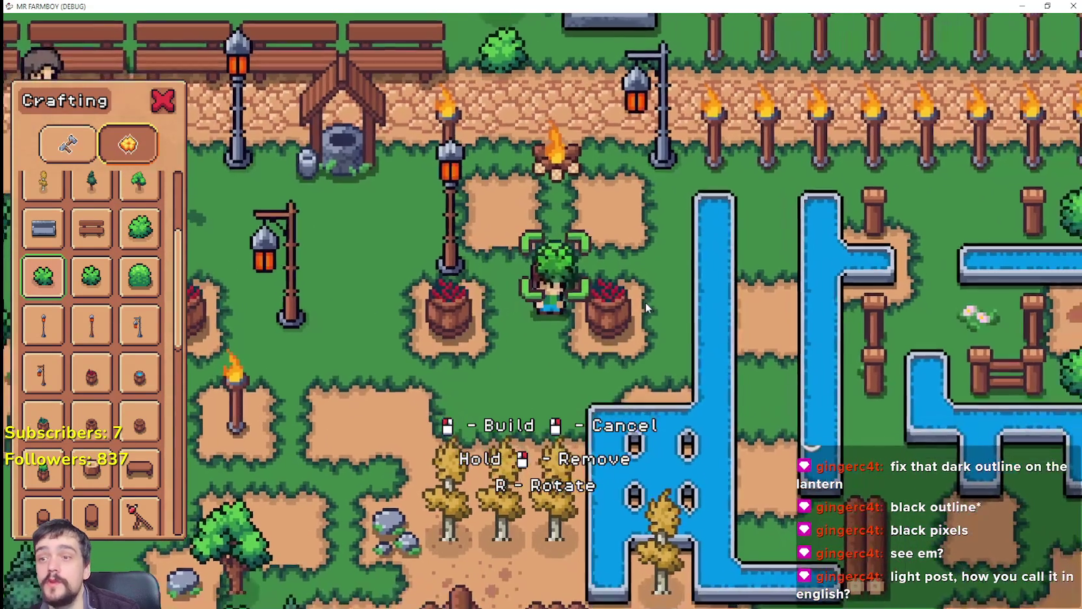
pyautogui.press('w')
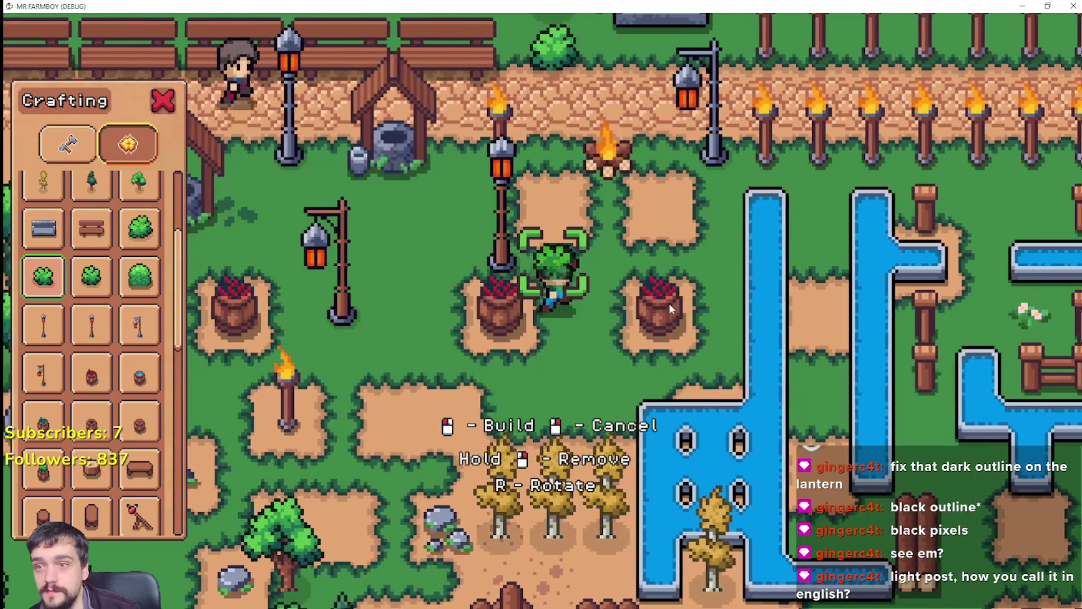
pyautogui.press('s')
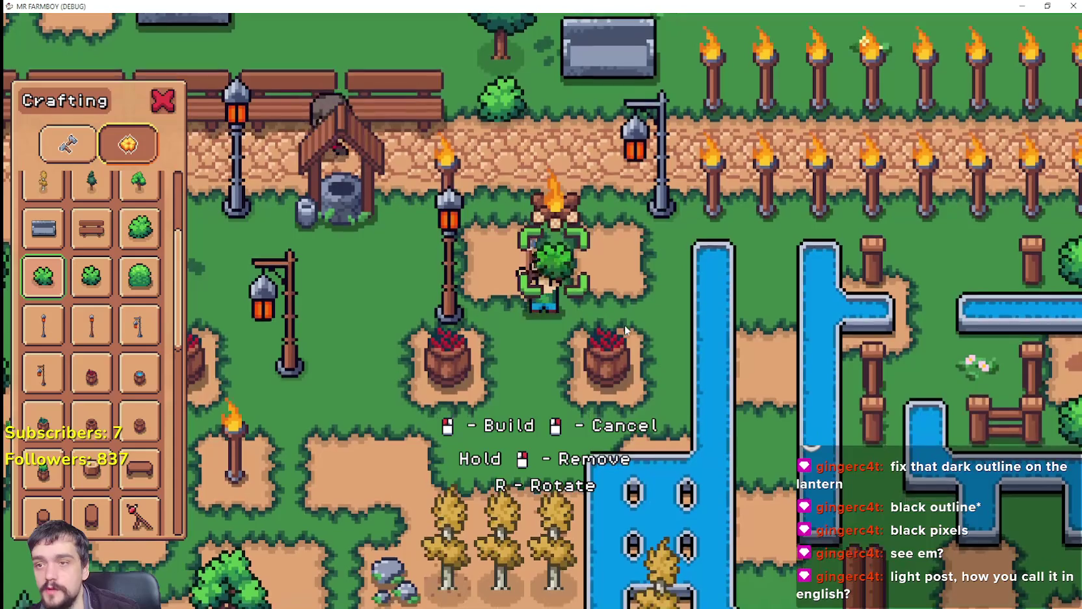
pyautogui.press('a')
pyautogui.press('d')
pyautogui.press('w')
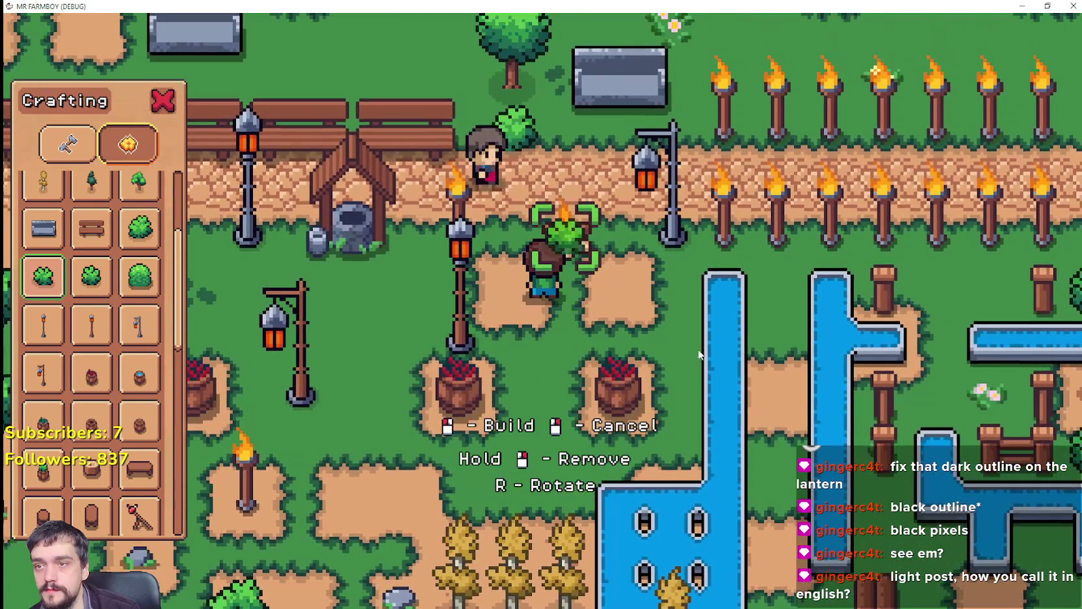
pyautogui.click(688, 342)
# Move to the neighbouring plot and build a second bush there.
pyautogui.press('a')
pyautogui.press('s')
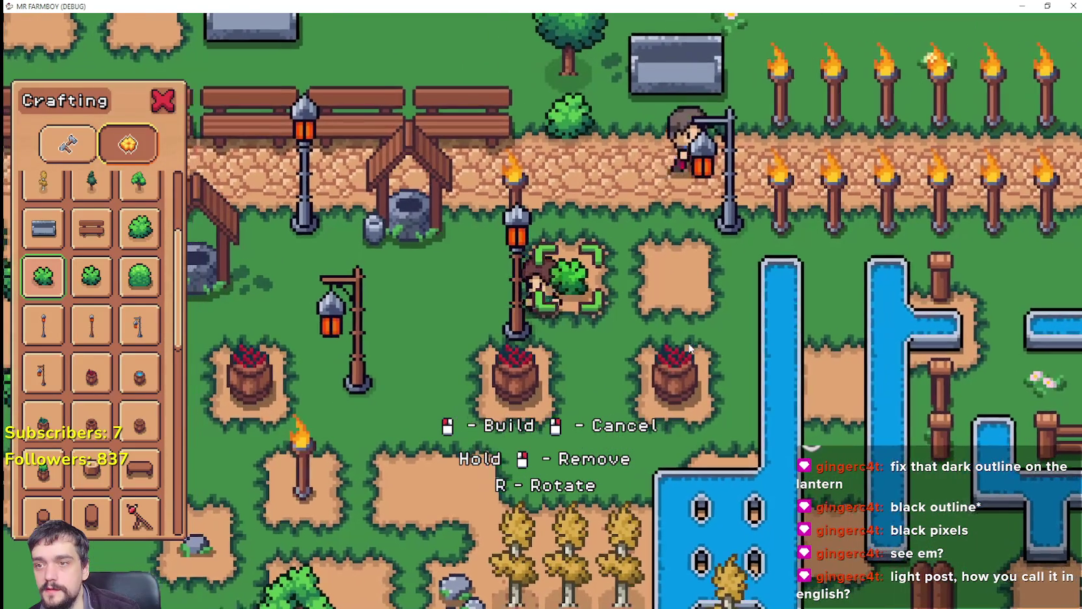
pyautogui.press('d')
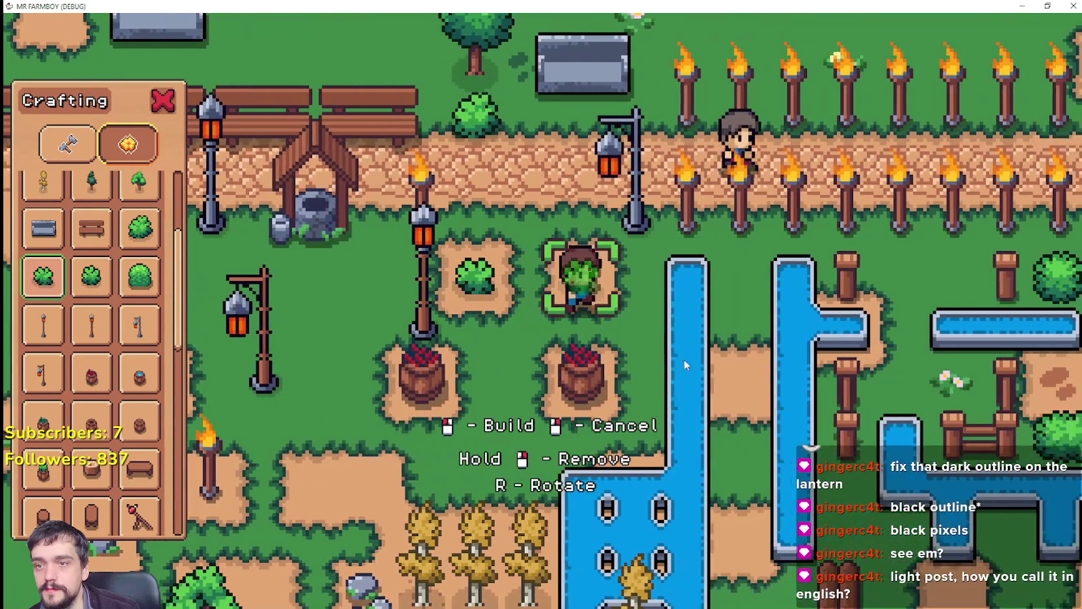
pyautogui.press('a')
pyautogui.press('d')
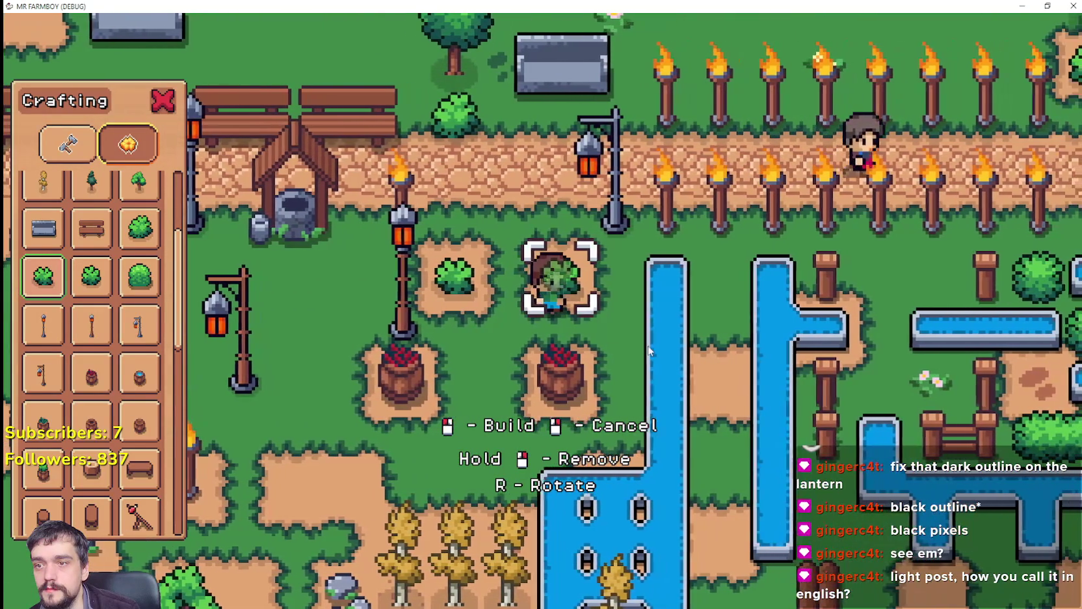
pyautogui.press('a')
pyautogui.scroll(-1, 643, 346)
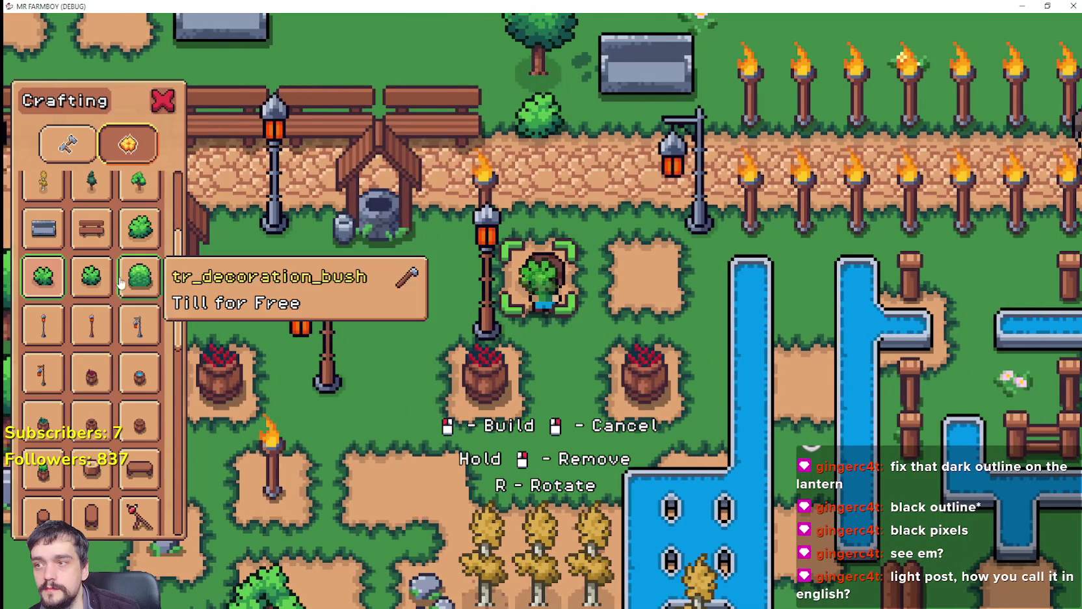
pyautogui.click(659, 351)
# Select the round tr_decoration_bush, build it on the plot, and walk around to inspect it.
pyautogui.press('d')
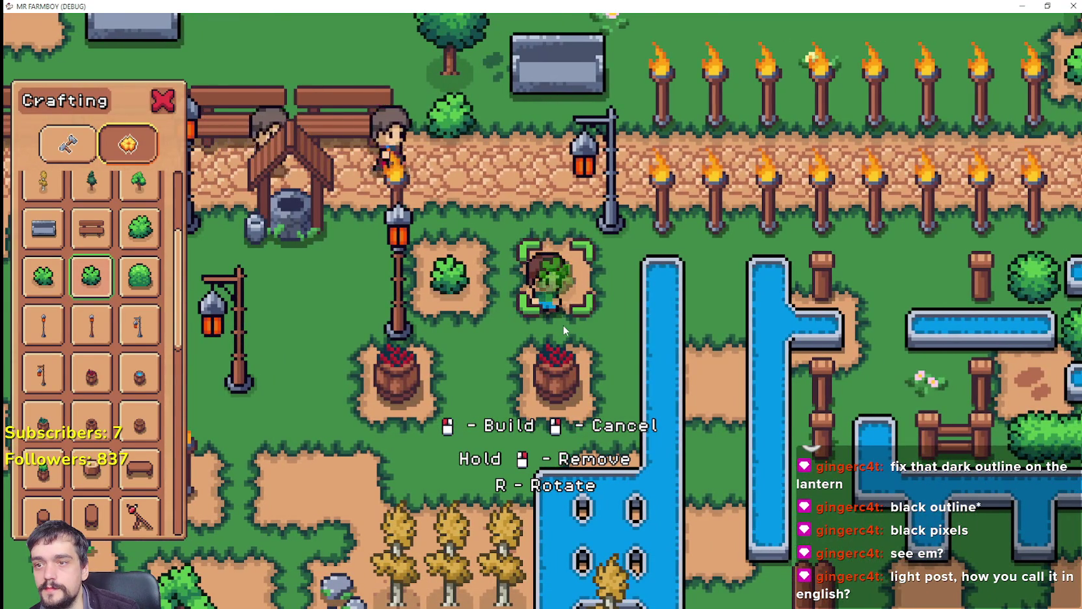
pyautogui.press('a')
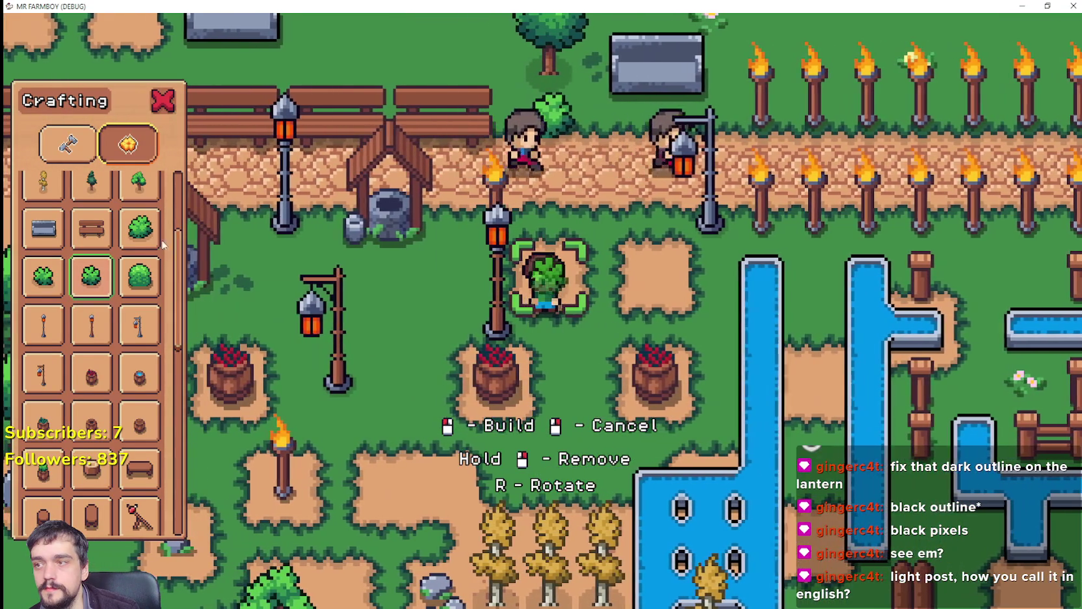
pyautogui.click(159, 272)
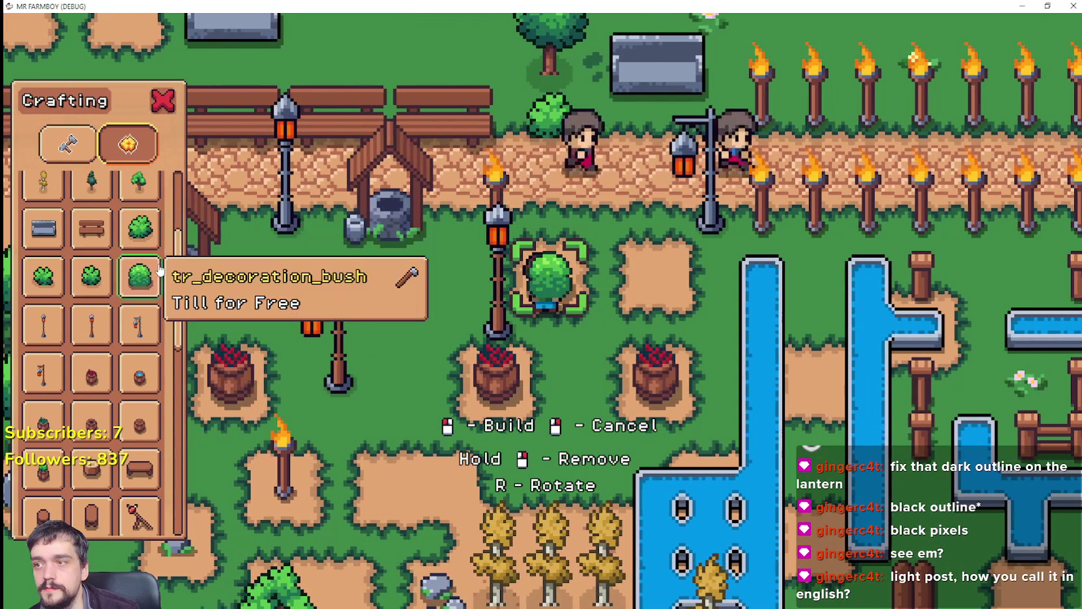
pyautogui.click(706, 345)
pyautogui.press('d')
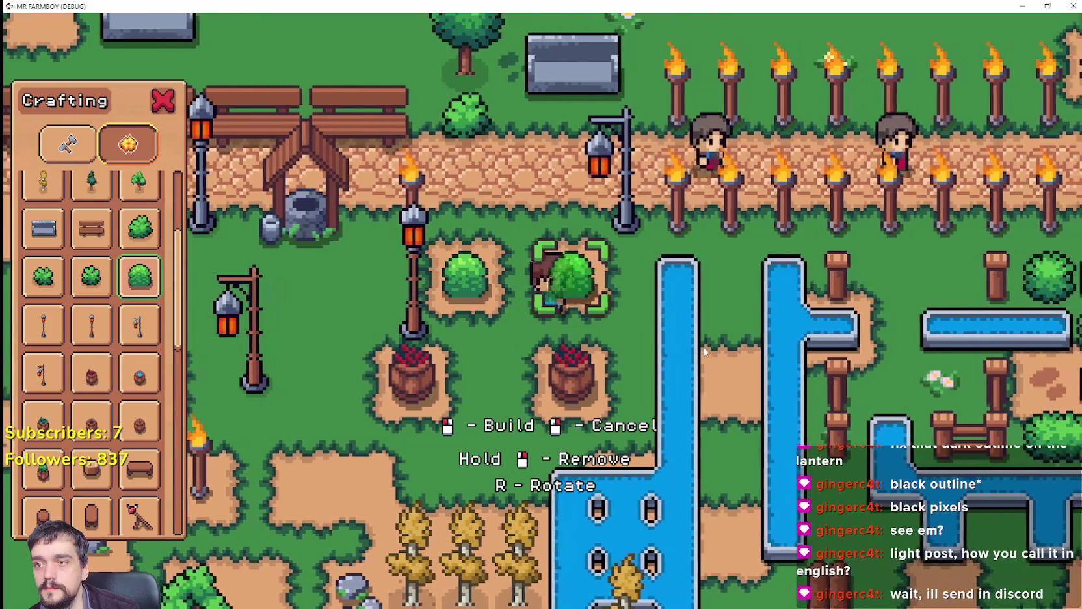
pyautogui.press('a')
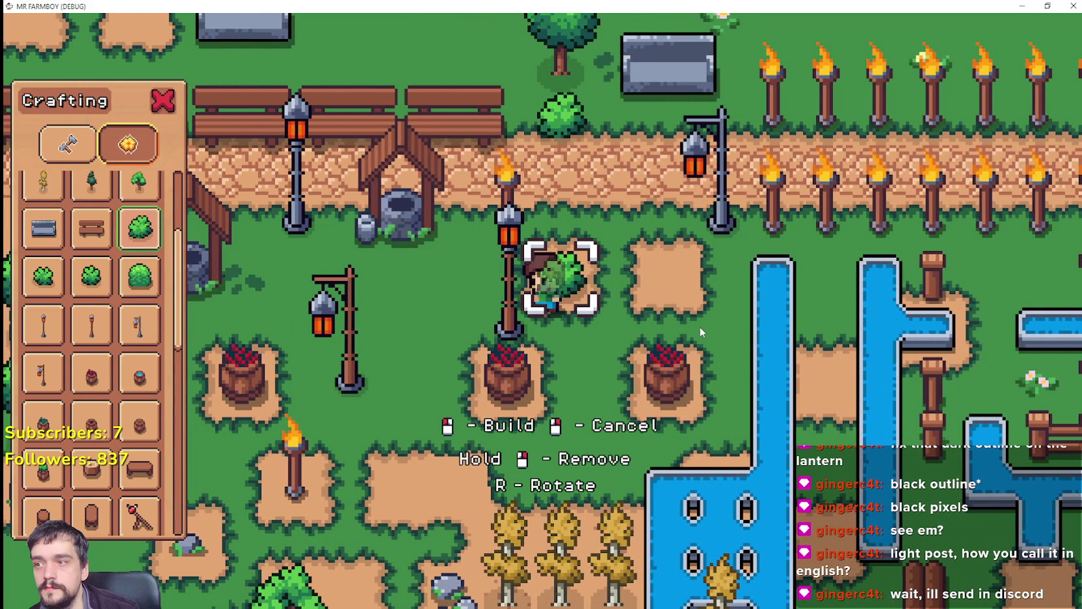
pyautogui.press('d')
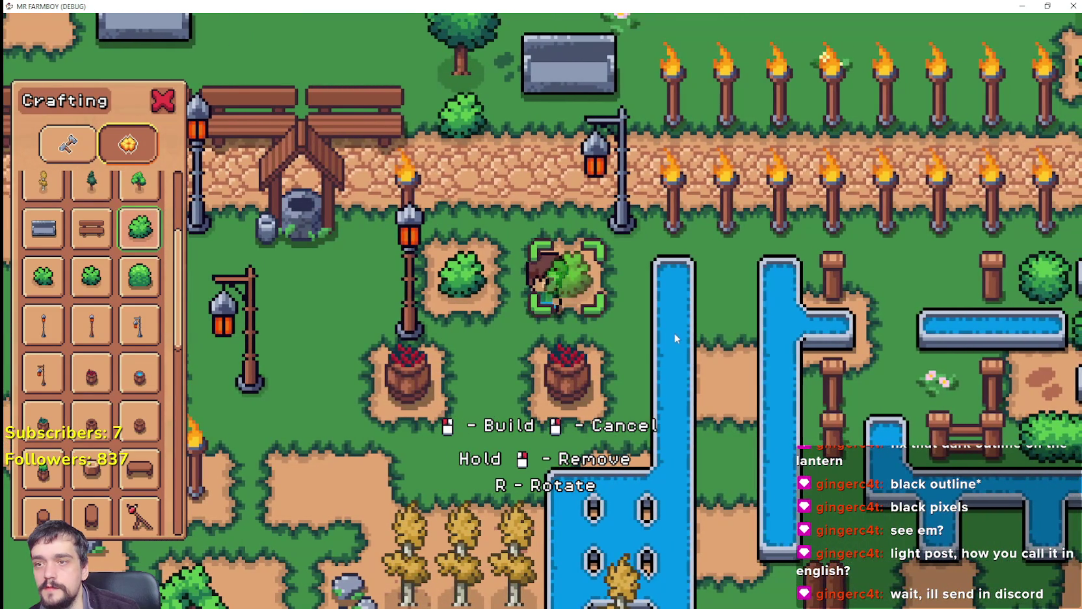
pyautogui.press('a')
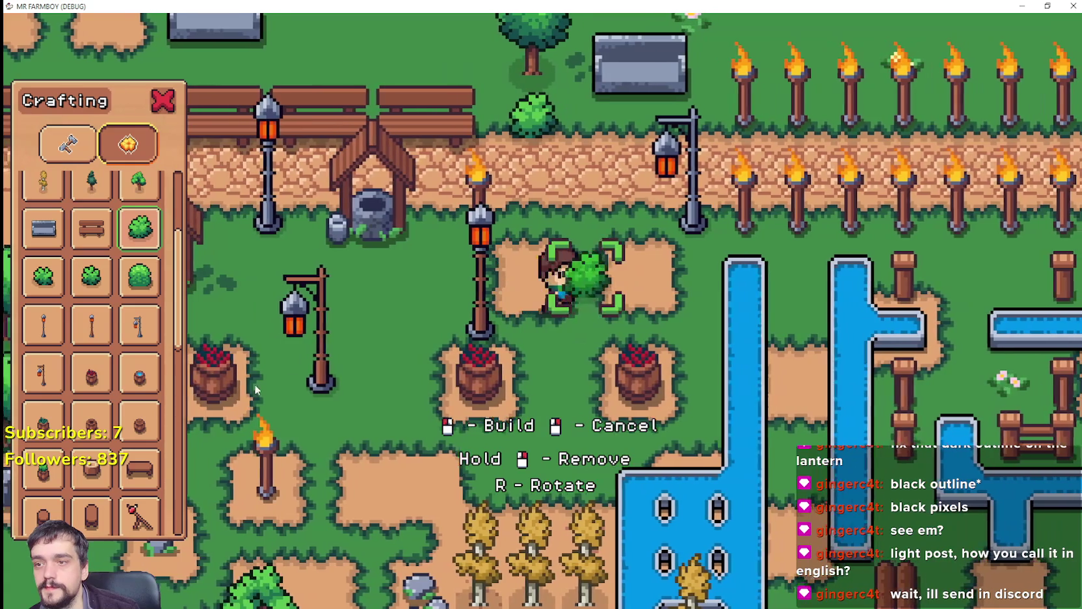
pyautogui.press('d')
pyautogui.scroll(-3, 119, 284)
pyautogui.press('a')
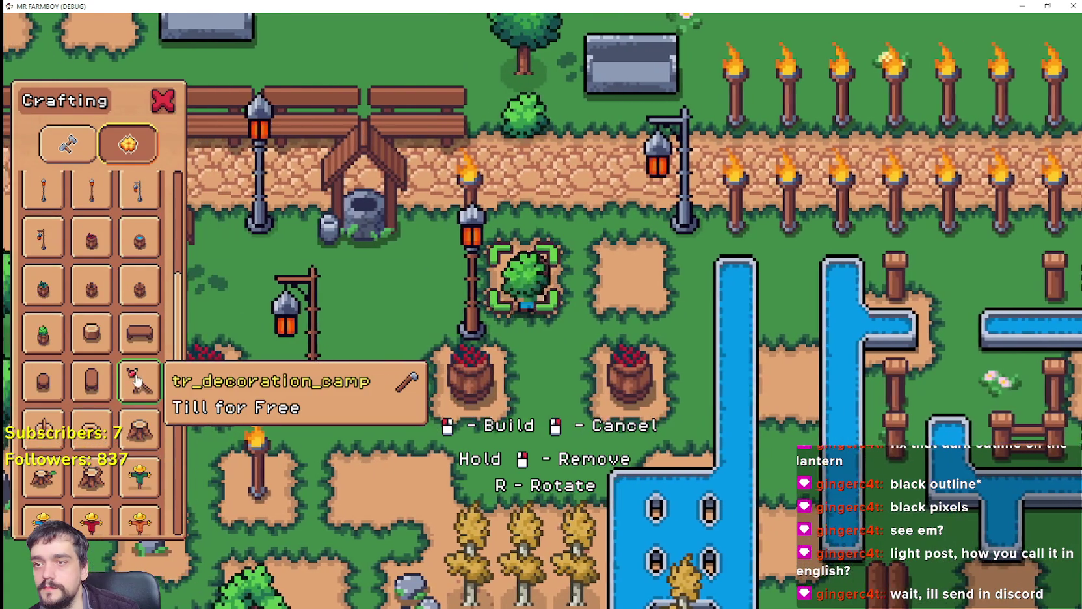
pyautogui.scroll(3, 99, 331)
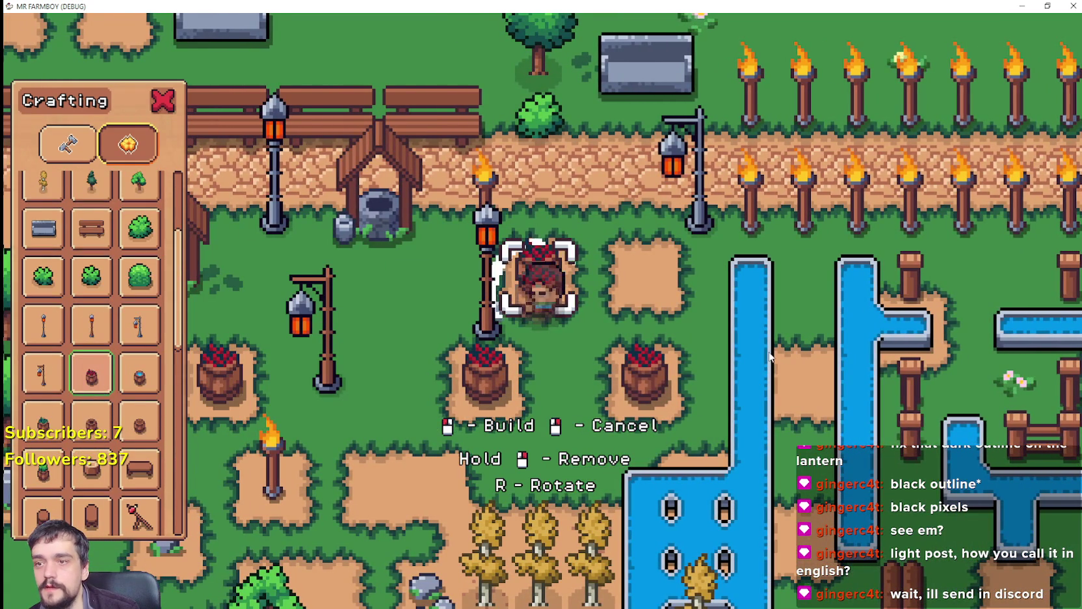
# Build a barrel on the farmer's plot, then remove both placed barrels.
pyautogui.click(679, 361)
pyautogui.press('d')
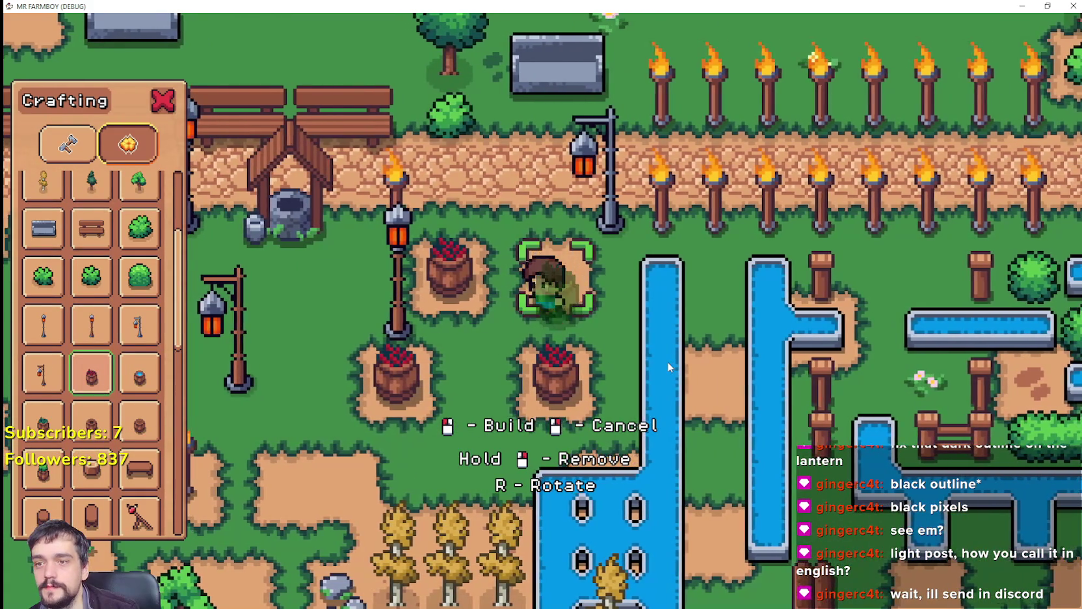
pyautogui.rightClick(668, 360)
pyautogui.press('a')
pyautogui.rightClick(666, 363)
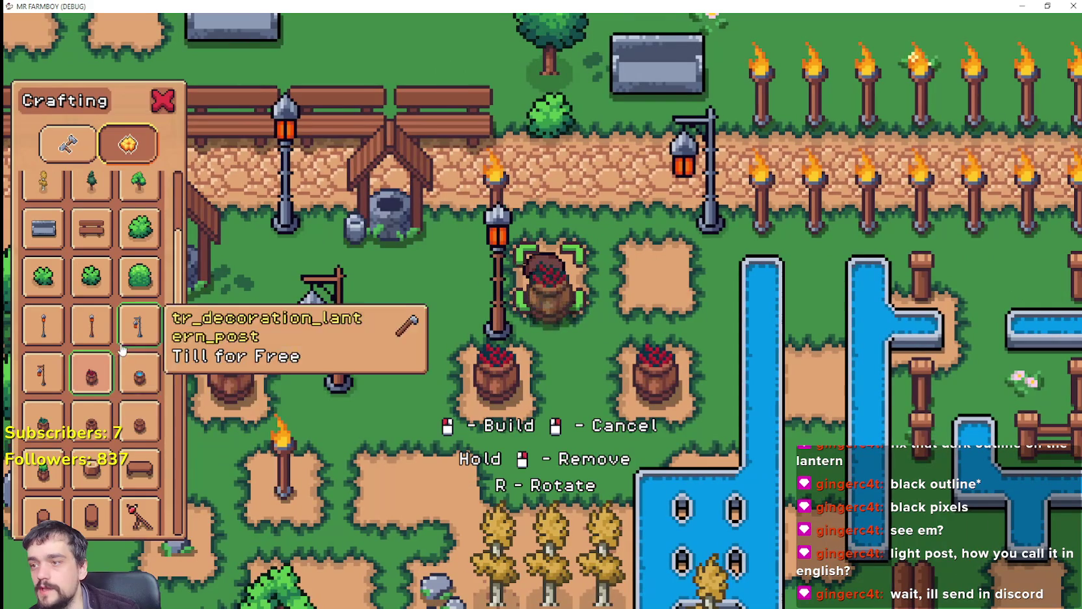
pyautogui.scroll(-3, 130, 367)
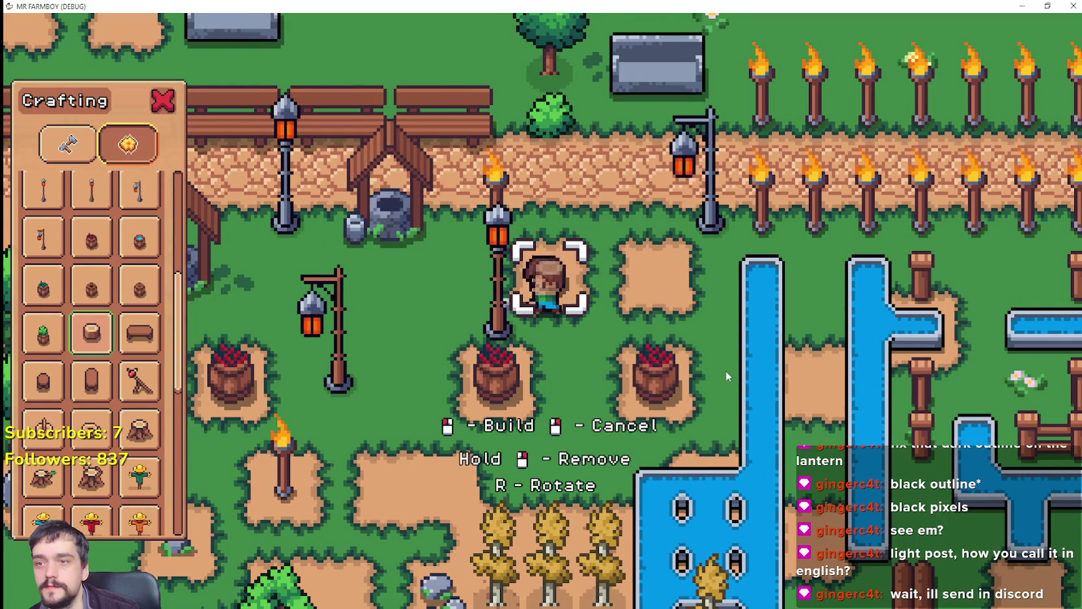
# Try out a camp stump and a bench on the plot, removing each afterward.
pyautogui.click(726, 371)
pyautogui.press('d')
pyautogui.rightClick(647, 367)
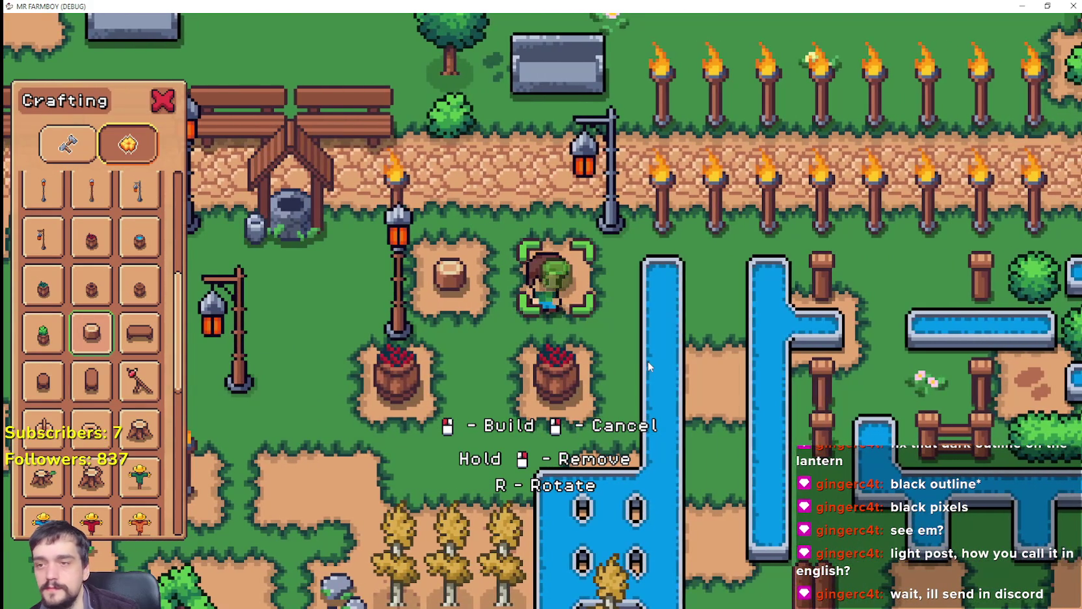
pyautogui.press('a')
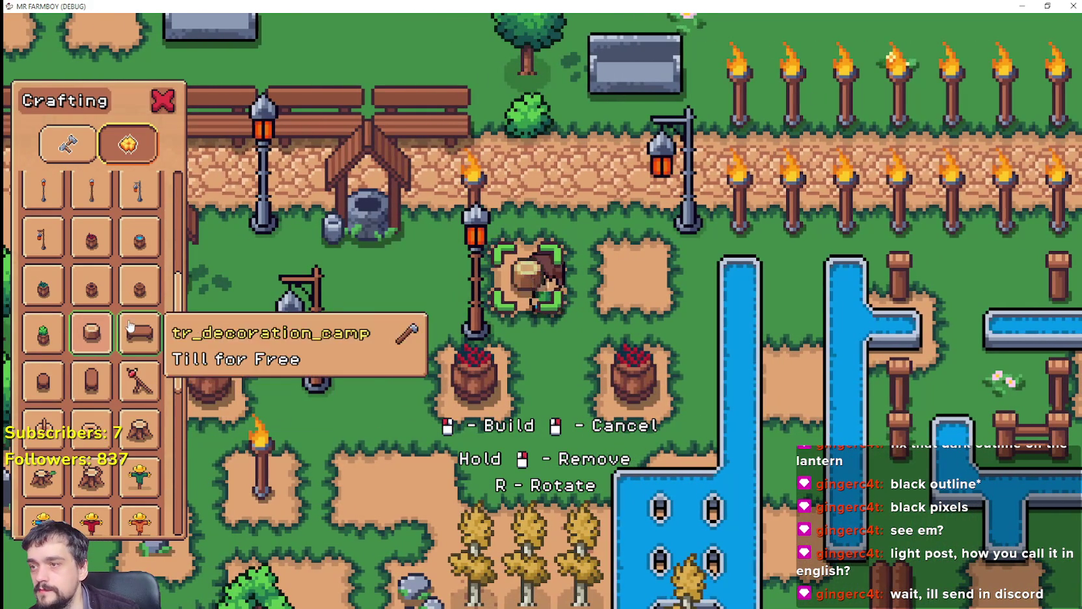
pyautogui.click(668, 359)
pyautogui.press('d')
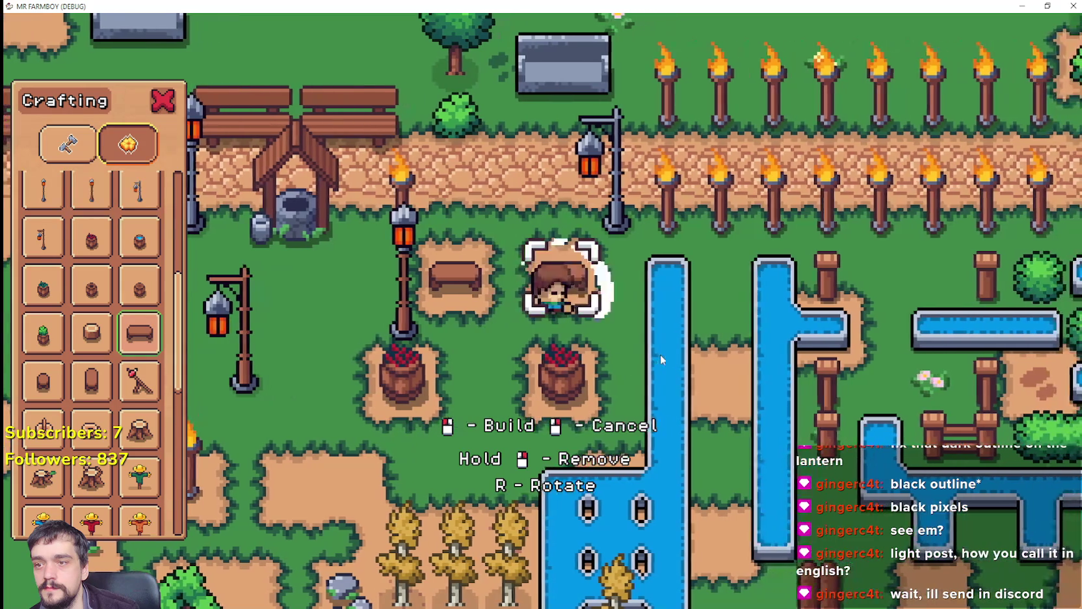
pyautogui.press('a')
pyautogui.rightClick(624, 353)
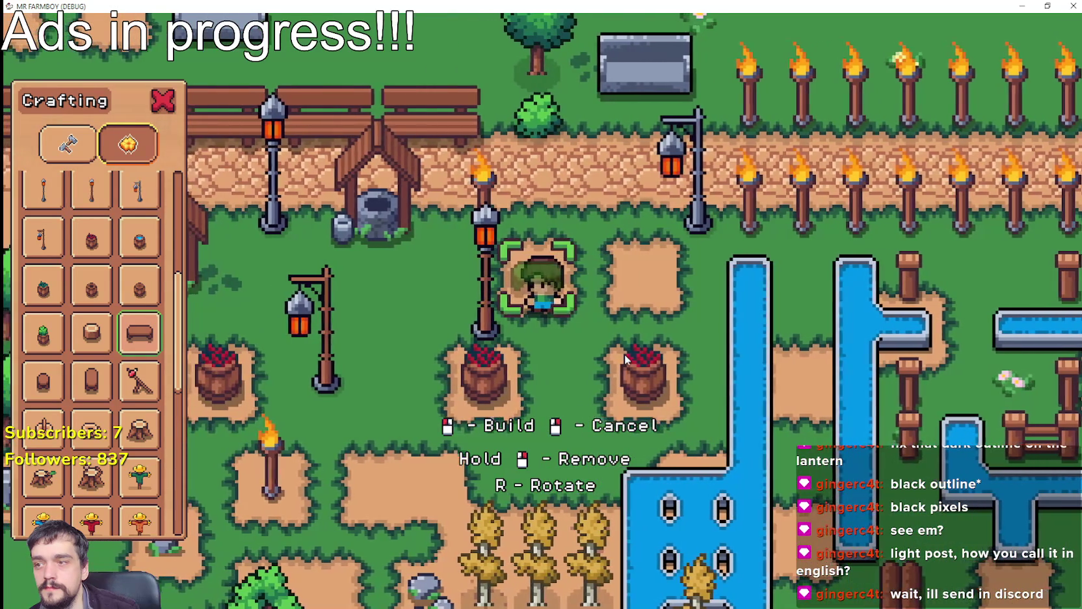
# Choose the barrel item and build a barrel beside the farmer.
pyautogui.click(43, 380)
pyautogui.press('d')
pyautogui.click(488, 352)
pyautogui.press('a')
pyautogui.press('d')
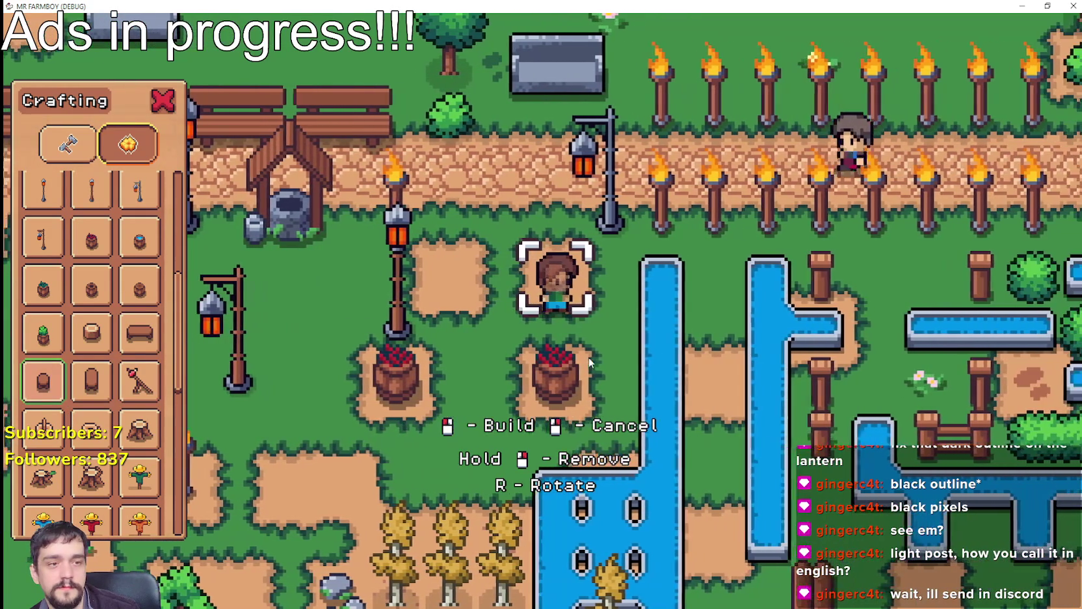
pyautogui.press('a')
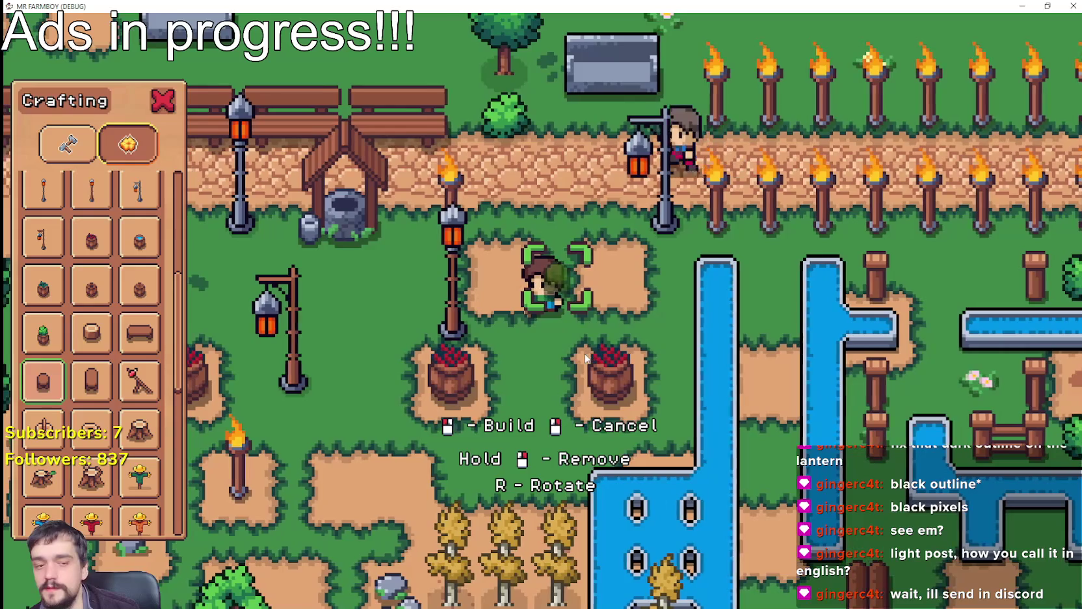
# Check the viewer's feedback screenshot in Discord, close it, and return to the game.
pyautogui.hotkey('alt', 'Tab')
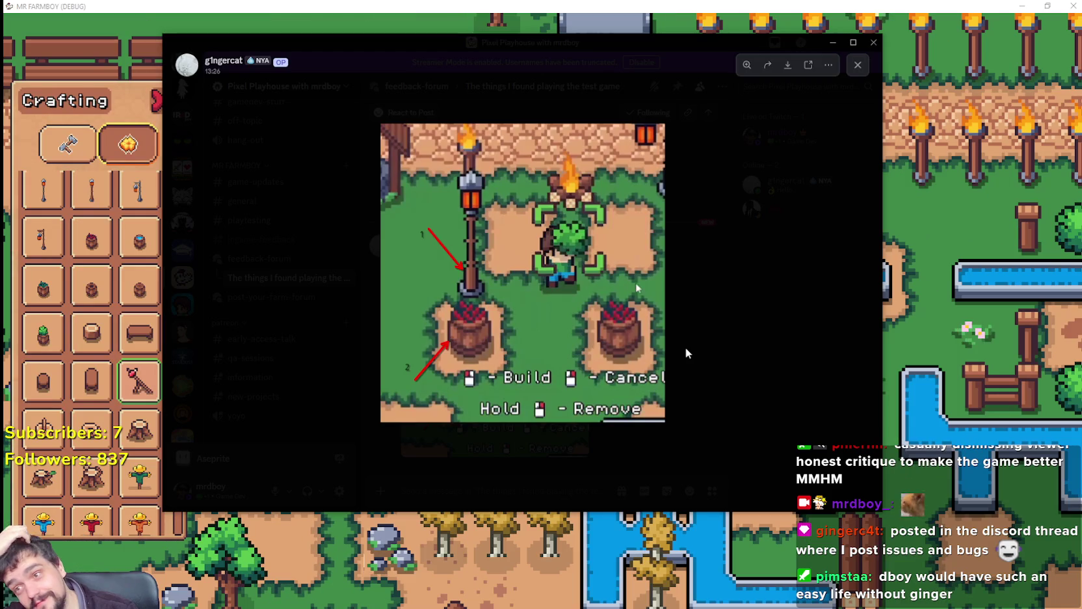
pyautogui.click(685, 349)
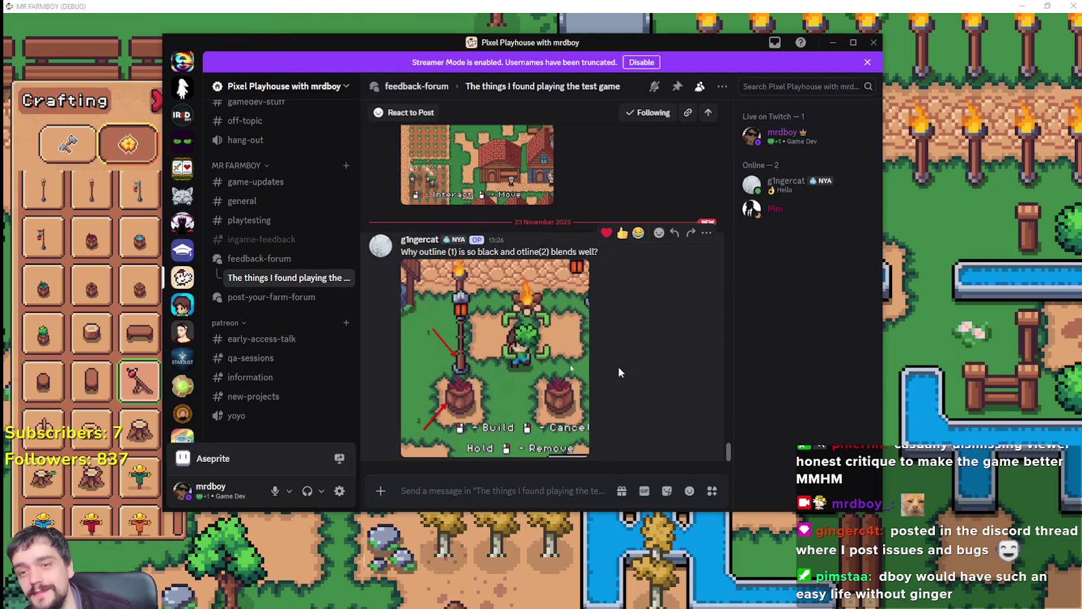
pyautogui.click(885, 6)
# Walk the farmer right along the torch path to the scarecrows and market stall.
pyautogui.press('d')
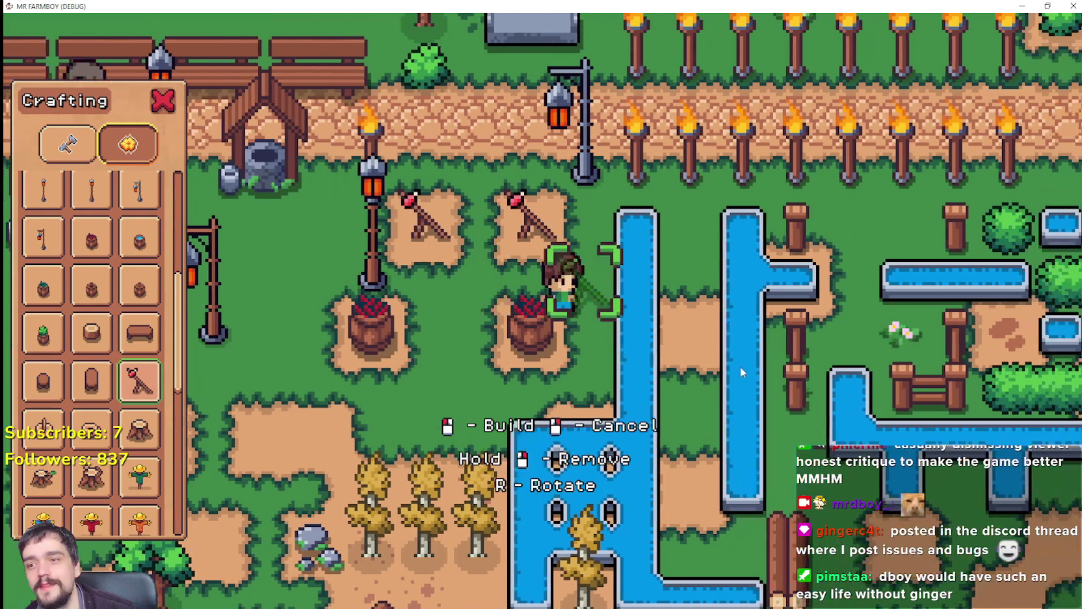
pyautogui.press('w')
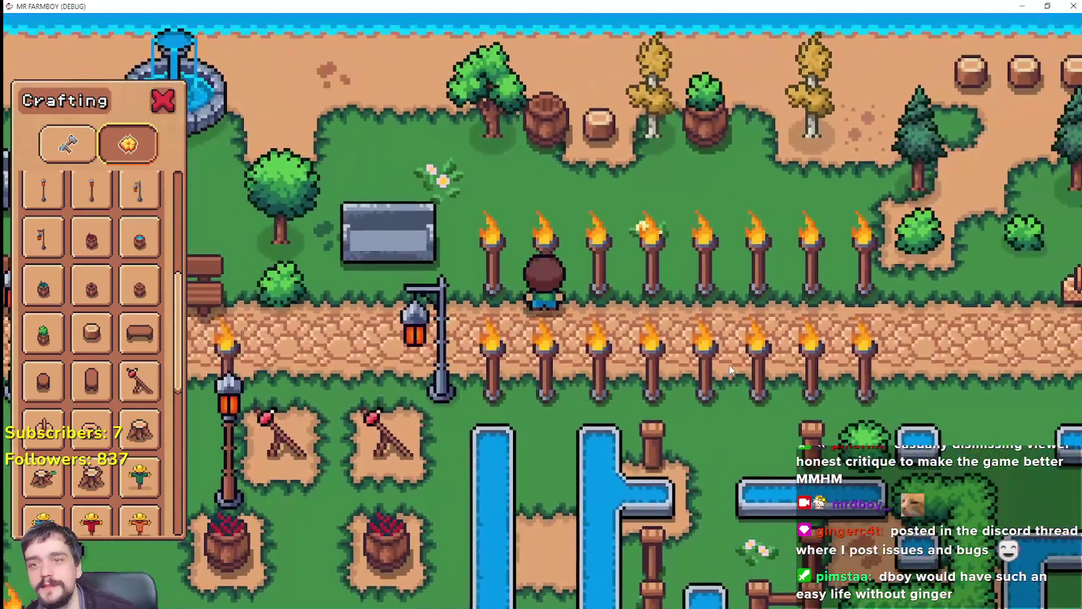
pyautogui.press('d')
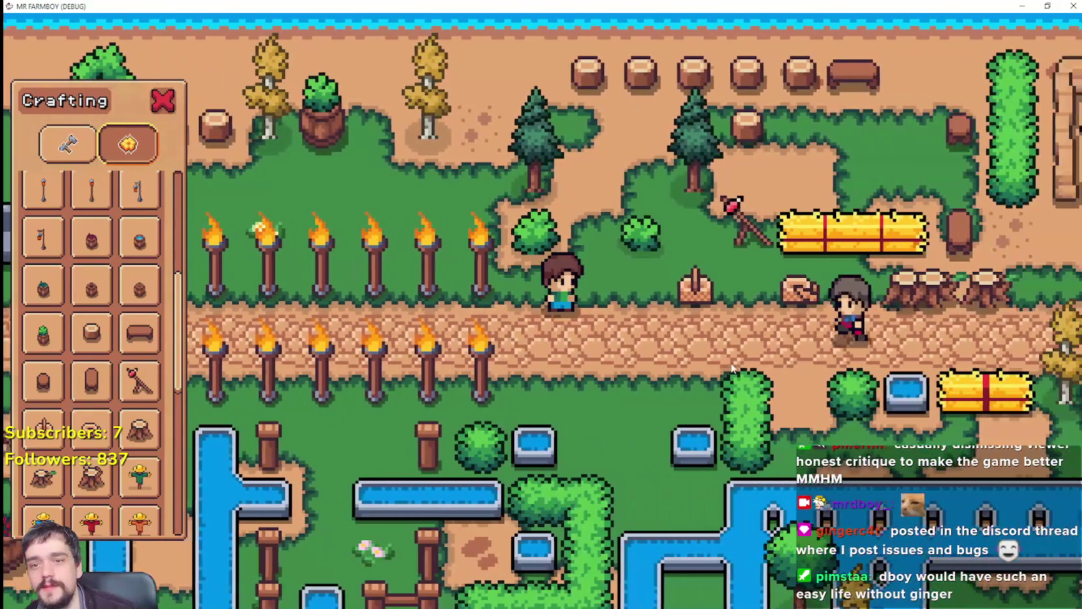
pyautogui.press('s')
pyautogui.press('s')
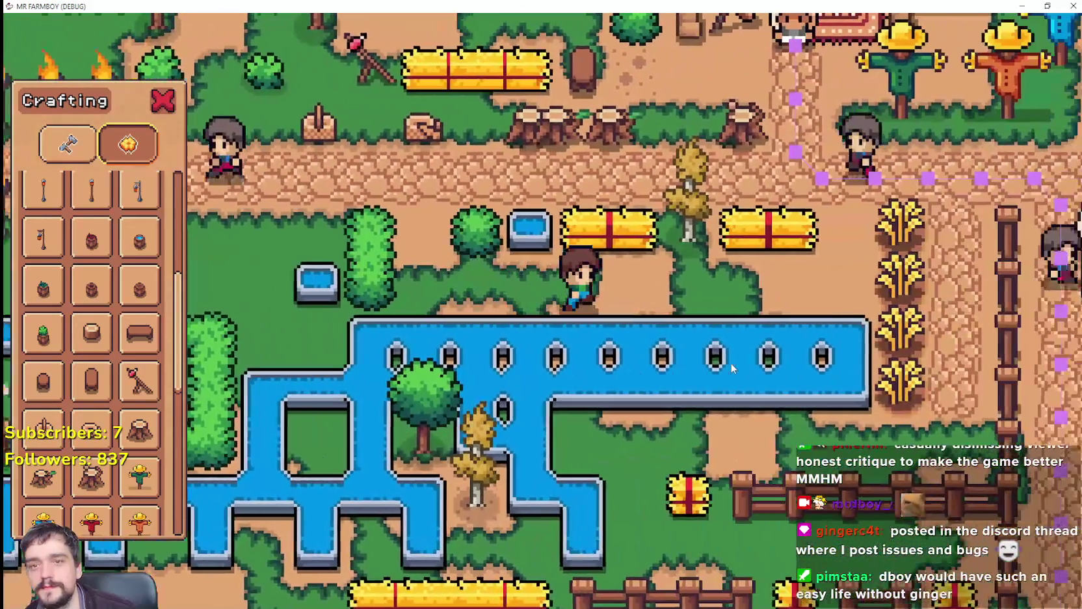
pyautogui.press('d')
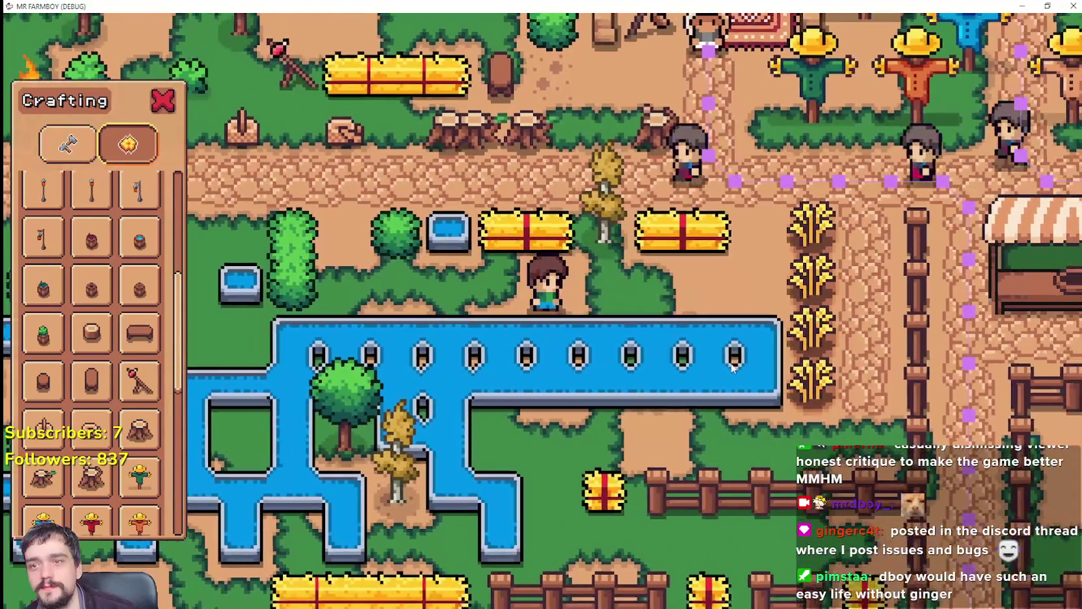
pyautogui.press('w')
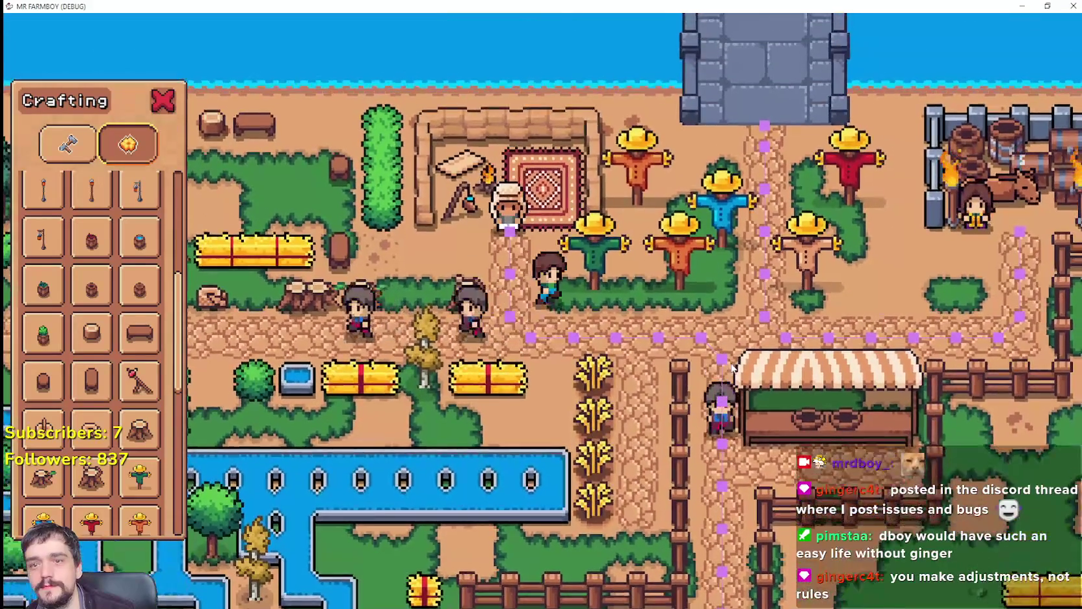
pyautogui.press('d')
pyautogui.press('s')
pyautogui.press('w')
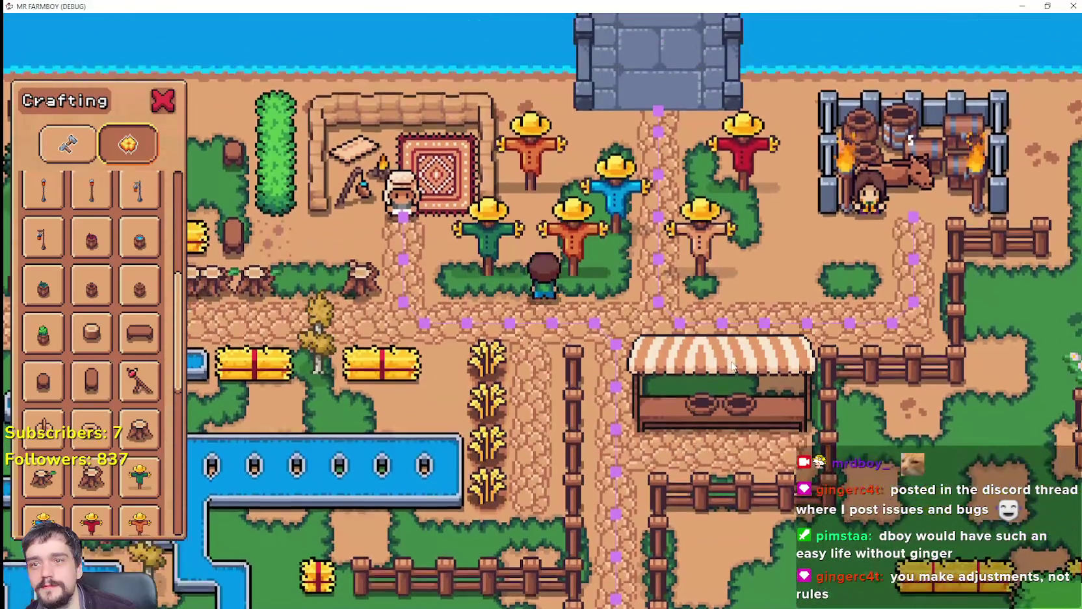
# Walk past the scarecrows and rug, over the stone bridge, and down the purple-dotted path.
pyautogui.scroll(3, 694, 210)
pyautogui.press('w')
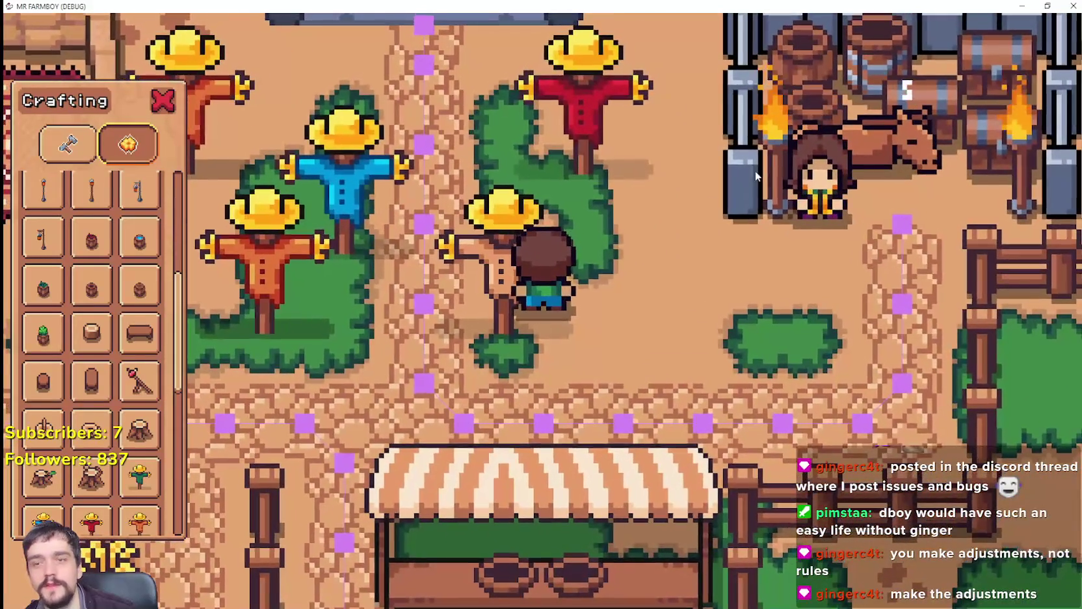
pyautogui.press('s')
pyautogui.press('a')
pyautogui.press('w')
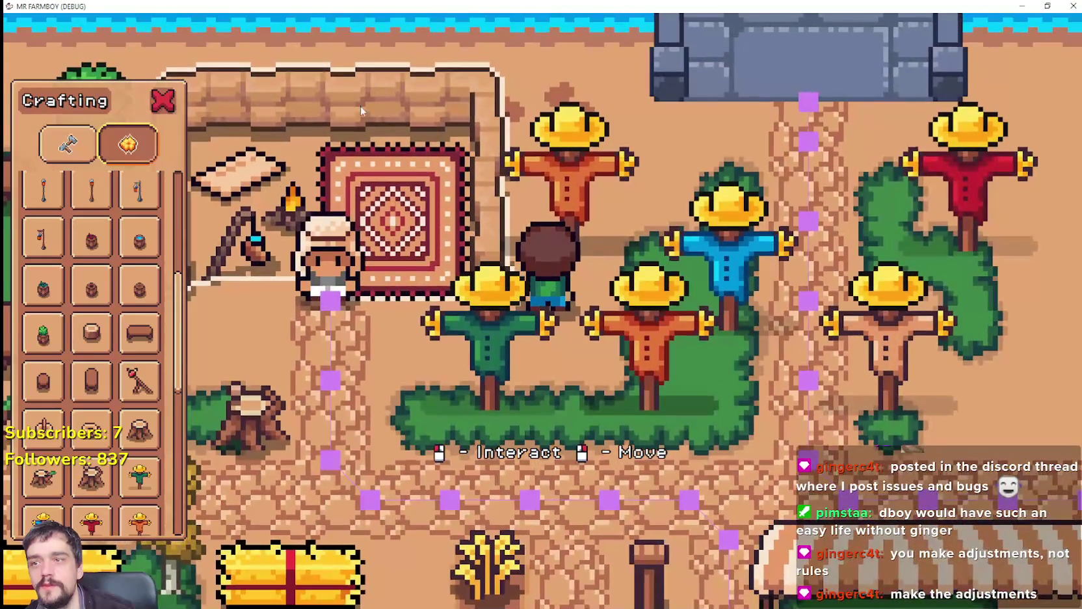
pyautogui.press('d')
pyautogui.press('w')
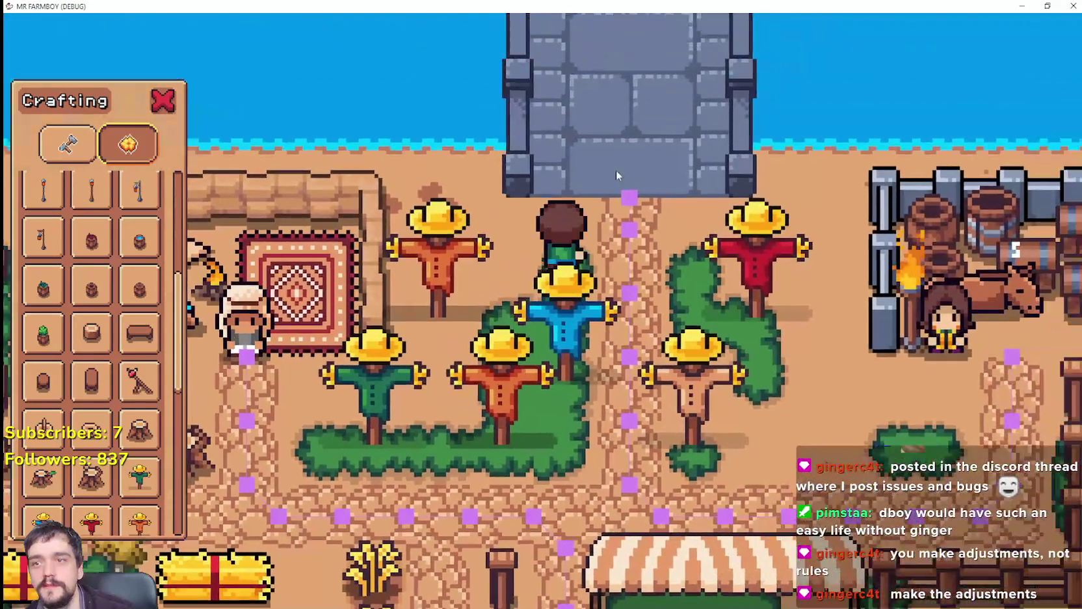
pyautogui.press('d')
pyautogui.press('s')
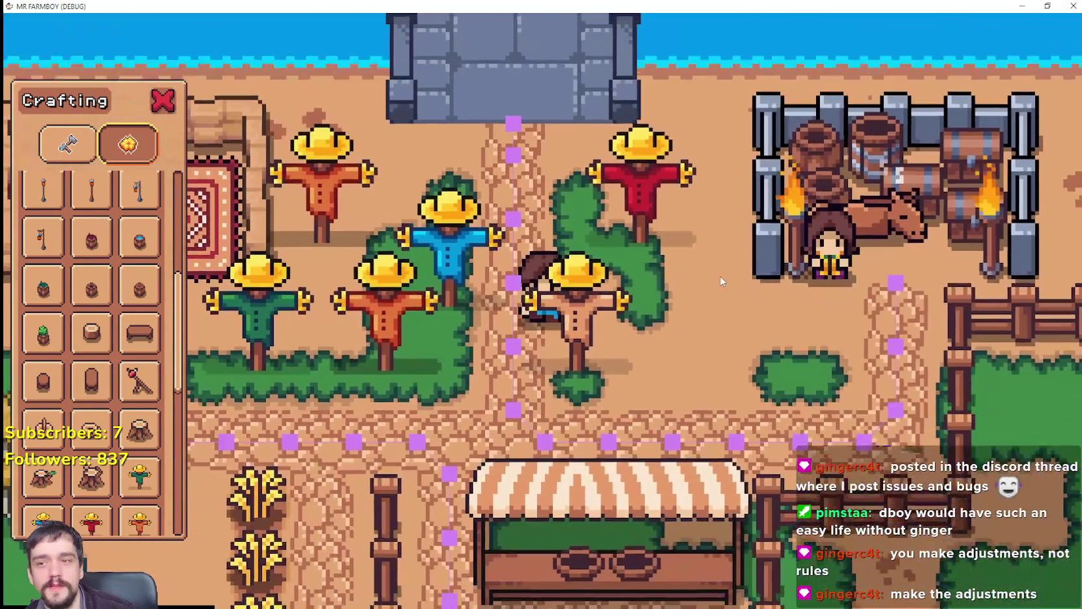
pyautogui.press('s')
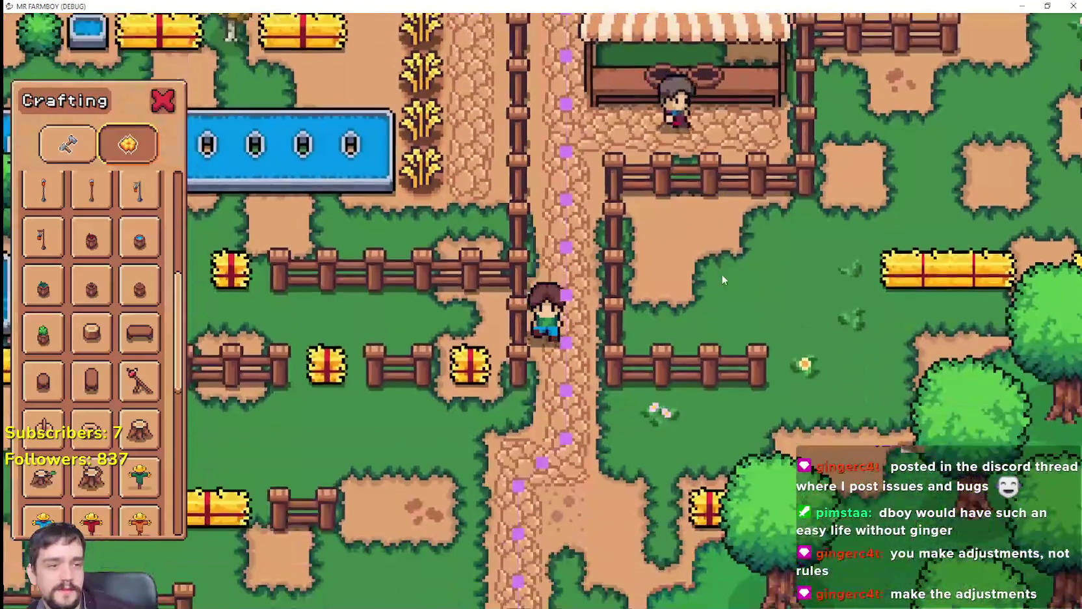
pyautogui.scroll(-5, 726, 278)
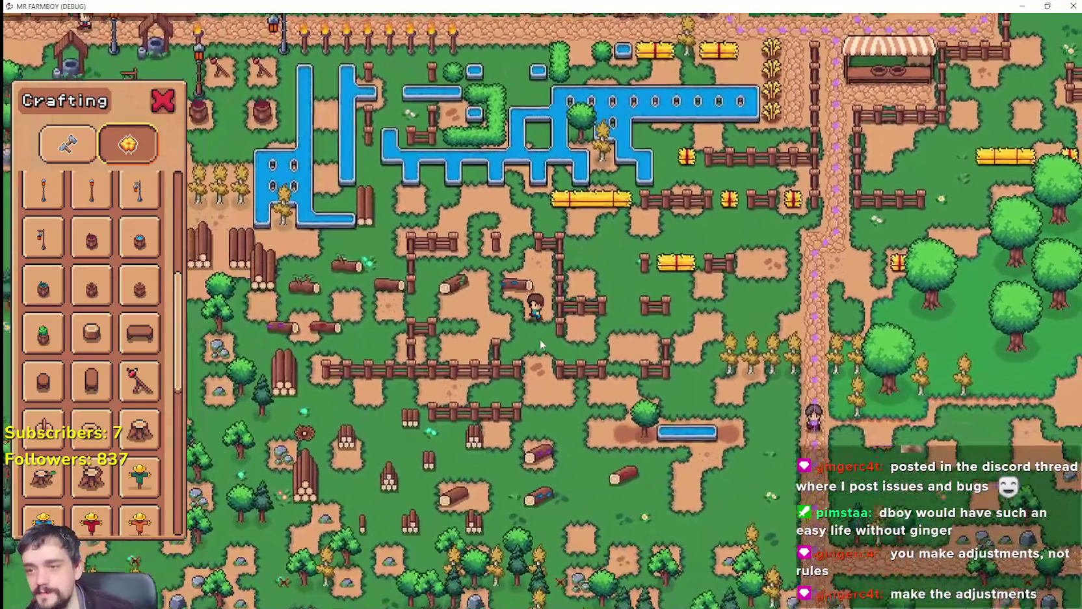
# Walk left across the farm collecting stone, up onto the torch-lined road, then switch to Aseprite.
pyautogui.press('a')
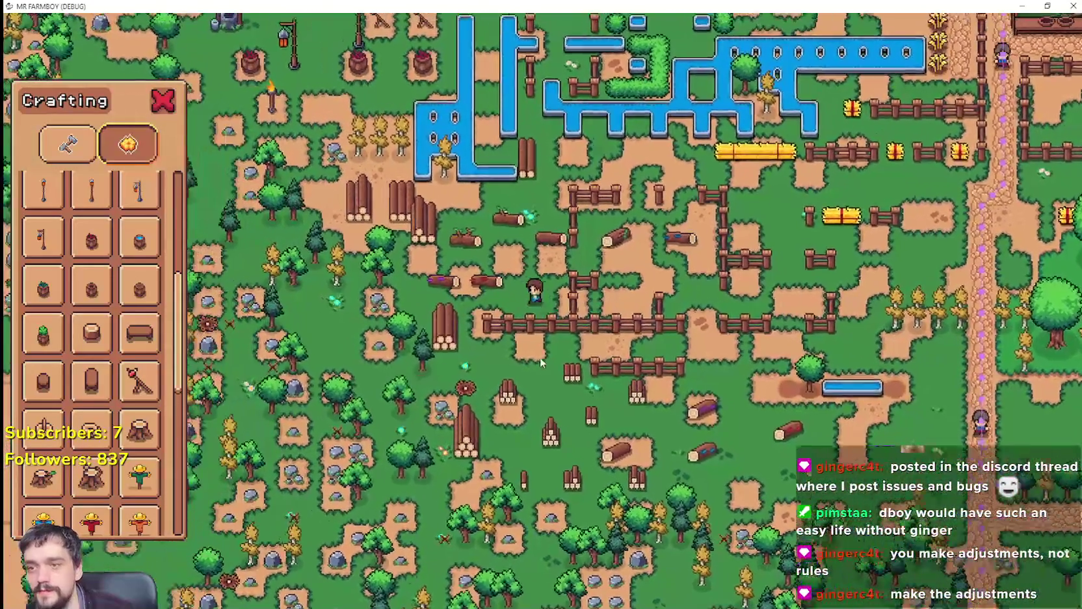
pyautogui.scroll(5, 541, 362)
pyautogui.press('w')
pyautogui.press('a')
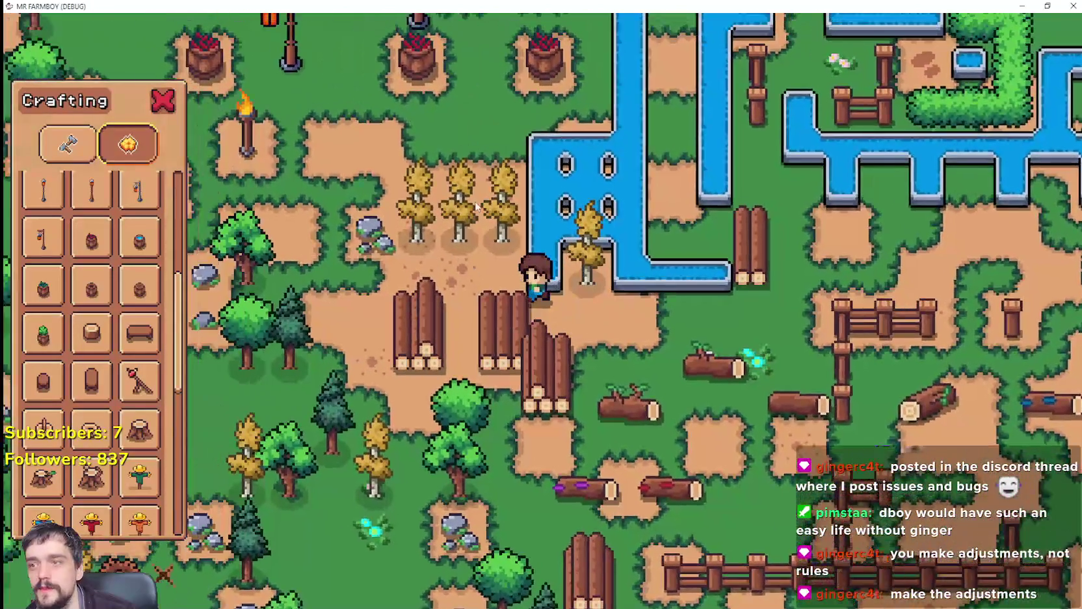
pyautogui.press('w')
pyautogui.press('a')
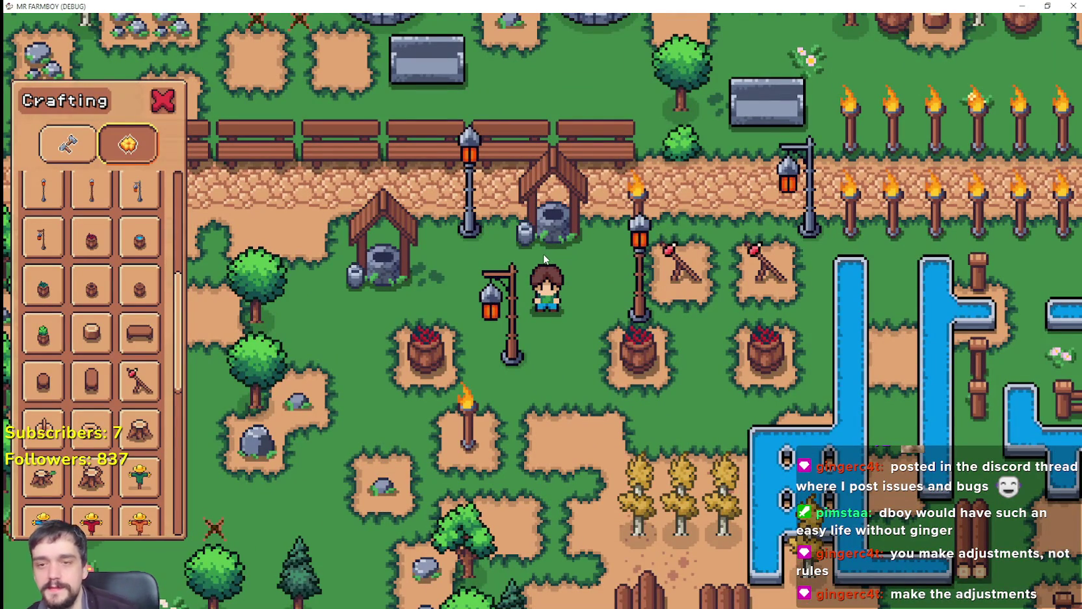
pyautogui.press('w')
pyautogui.press('d')
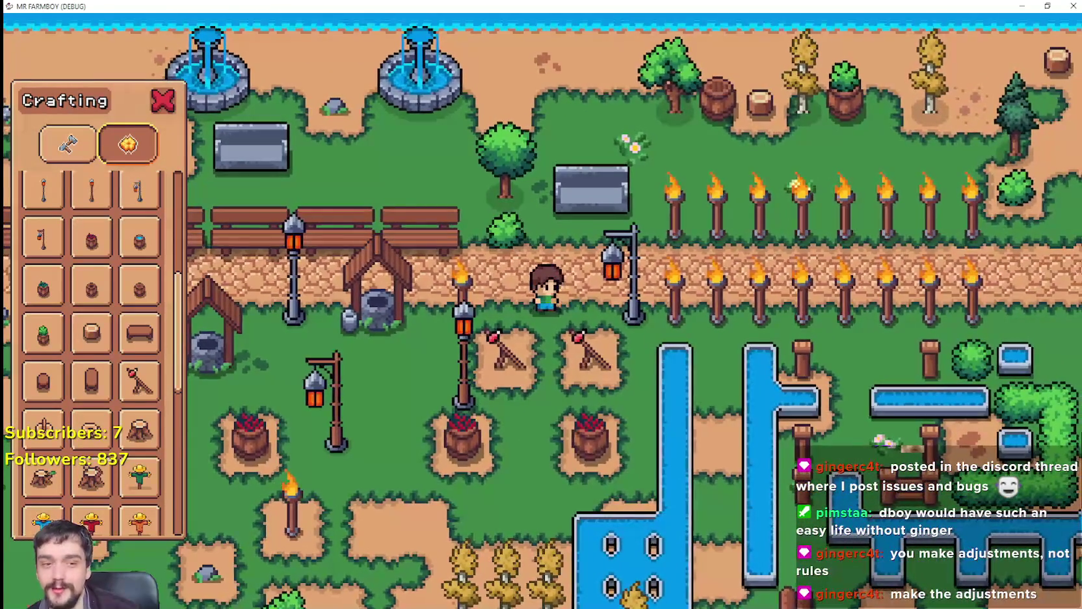
pyautogui.hotkey('alt', 'Tab')
pyautogui.scroll(-2, 591, 358)
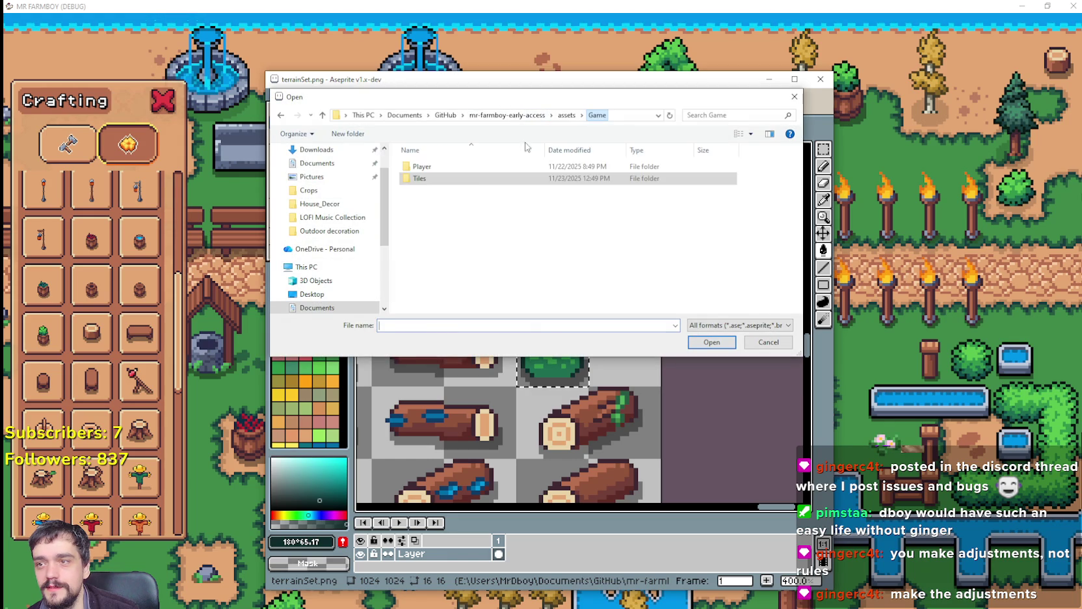
# Open the Player.png sprite sheet and maximize the Aseprite window.
pyautogui.doubleClick(439, 187)
pyautogui.scroll(-1, 467, 430)
pyautogui.scroll(3, 467, 431)
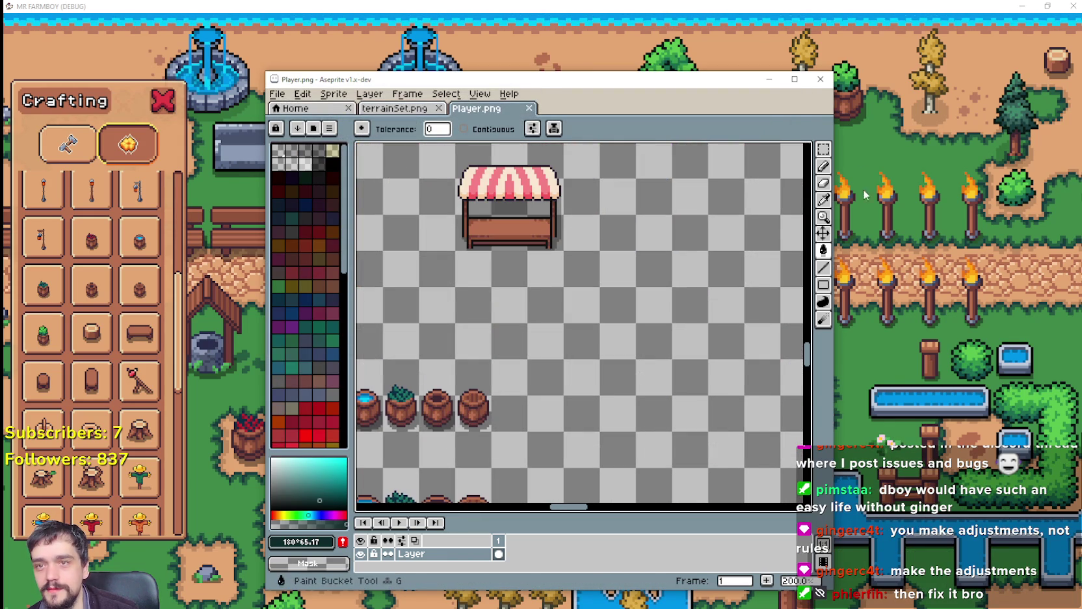
pyautogui.click(804, 71)
pyautogui.scroll(-2, 629, 278)
pyautogui.scroll(2, 629, 278)
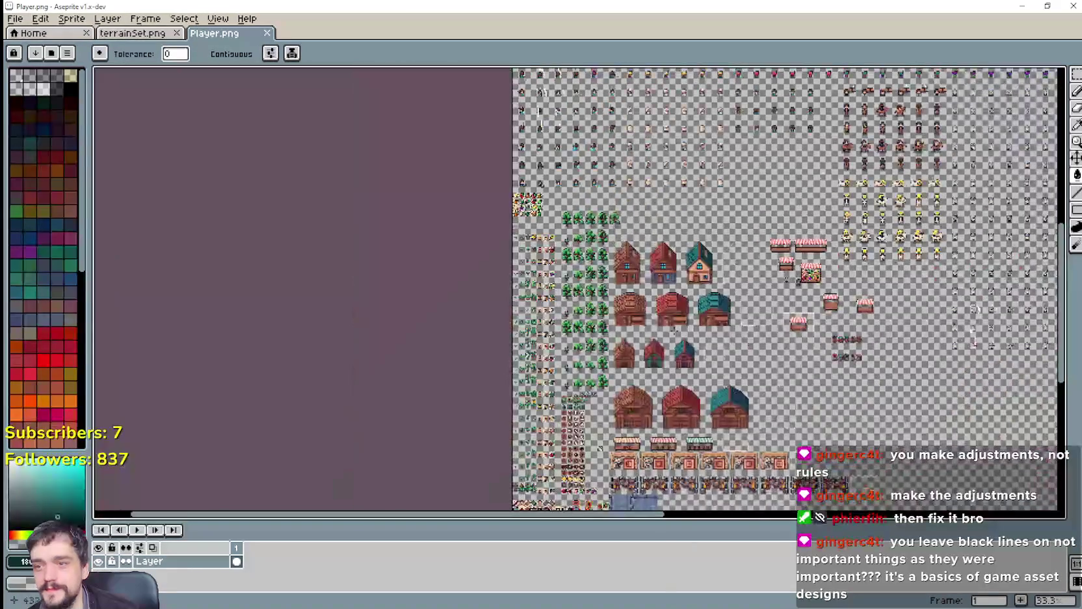
pyautogui.scroll(2, 630, 279)
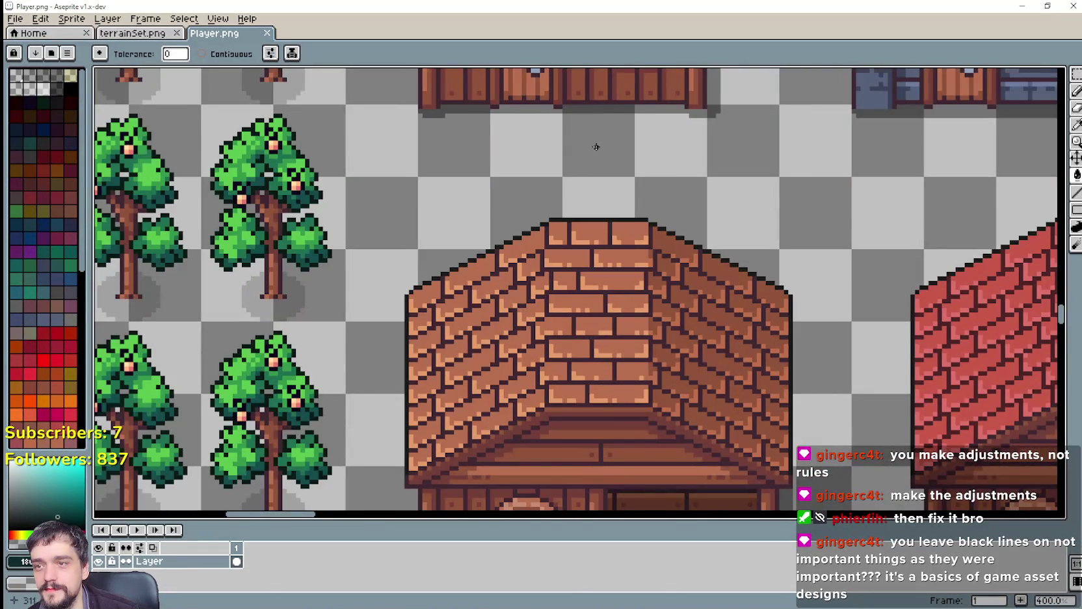
# Pan and zoom across the house rows, centering on the red brick house.
pyautogui.moveTo(592, 150); pyautogui.dragTo(543, 386)
pyautogui.moveTo(683, 314)
pyautogui.mouseDown()
pyautogui.moveTo(706, 290)
pyautogui.moveTo(629, 343)
pyautogui.moveTo(621, 368)
pyautogui.moveTo(406, 251)
pyautogui.moveTo(387, 321)
pyautogui.mouseUp()
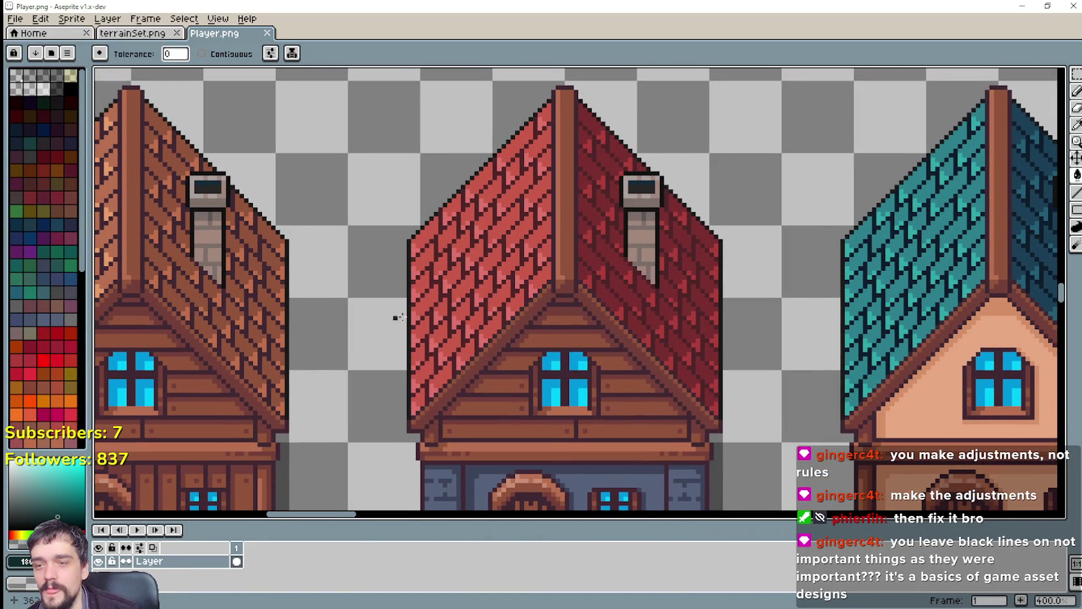
pyautogui.moveTo(814, 281)
pyautogui.mouseDown()
pyautogui.moveTo(790, 309)
pyautogui.moveTo(860, 306)
pyautogui.mouseUp()
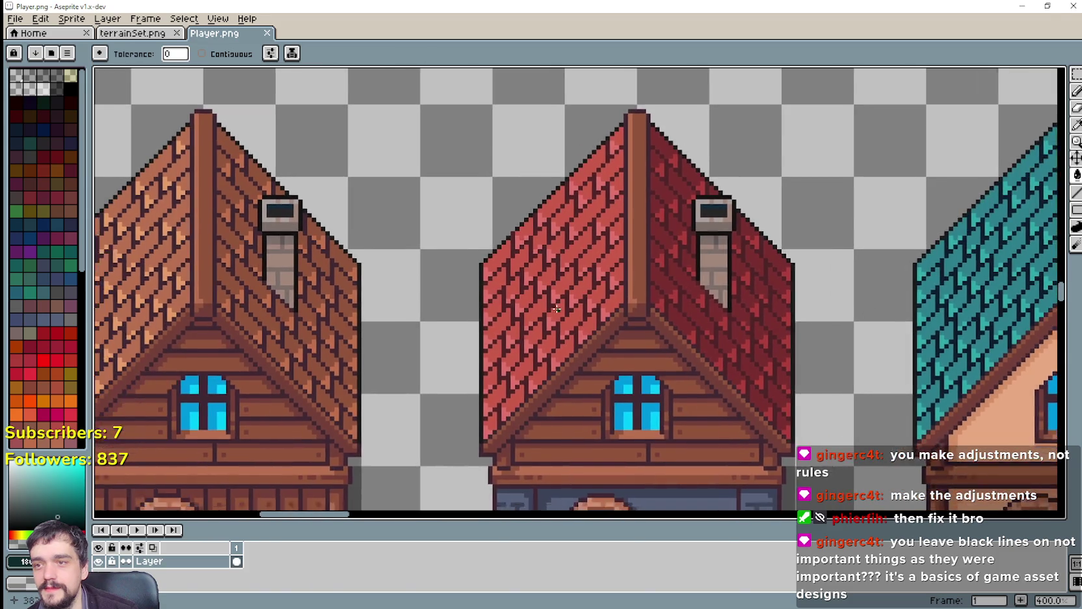
pyautogui.scroll(1, 566, 292)
pyautogui.moveTo(902, 375); pyautogui.dragTo(787, 250)
pyautogui.scroll(-4, 807, 376)
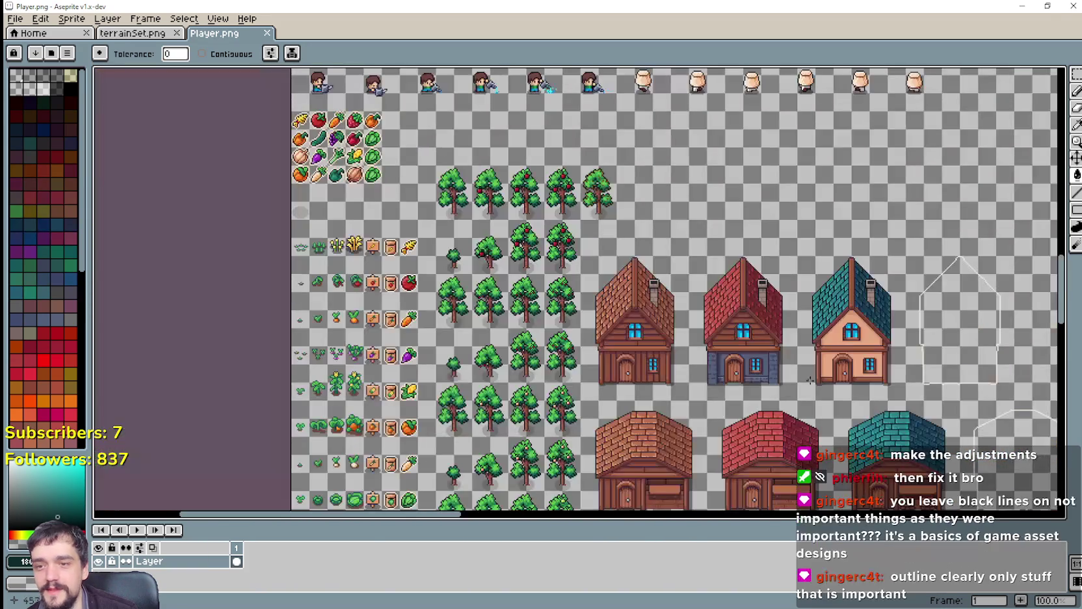
pyautogui.moveTo(704, 282); pyautogui.dragTo(603, 332)
pyautogui.scroll(3, 603, 331)
pyautogui.moveTo(776, 208)
pyautogui.mouseDown()
pyautogui.moveTo(415, 207)
pyautogui.moveTo(644, 196)
pyautogui.mouseUp()
# View the upper-row houses and trees and the lower-row barns, then launch File Explorer.
pyautogui.moveTo(463, 410)
pyautogui.mouseDown()
pyautogui.moveTo(543, 234)
pyautogui.moveTo(611, 200)
pyautogui.moveTo(695, 344)
pyautogui.moveTo(618, 141)
pyautogui.mouseUp()
pyautogui.scroll(-1, 695, 344)
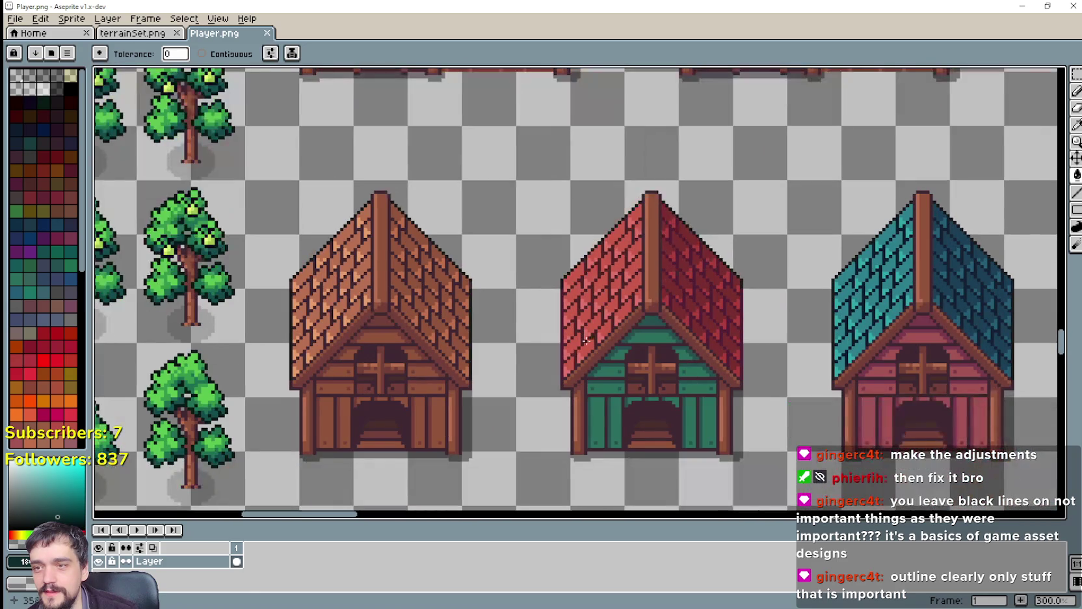
pyautogui.moveTo(958, 349)
pyautogui.mouseDown()
pyautogui.moveTo(686, 309)
pyautogui.moveTo(594, 125)
pyautogui.mouseUp()
pyautogui.scroll(-1, 686, 309)
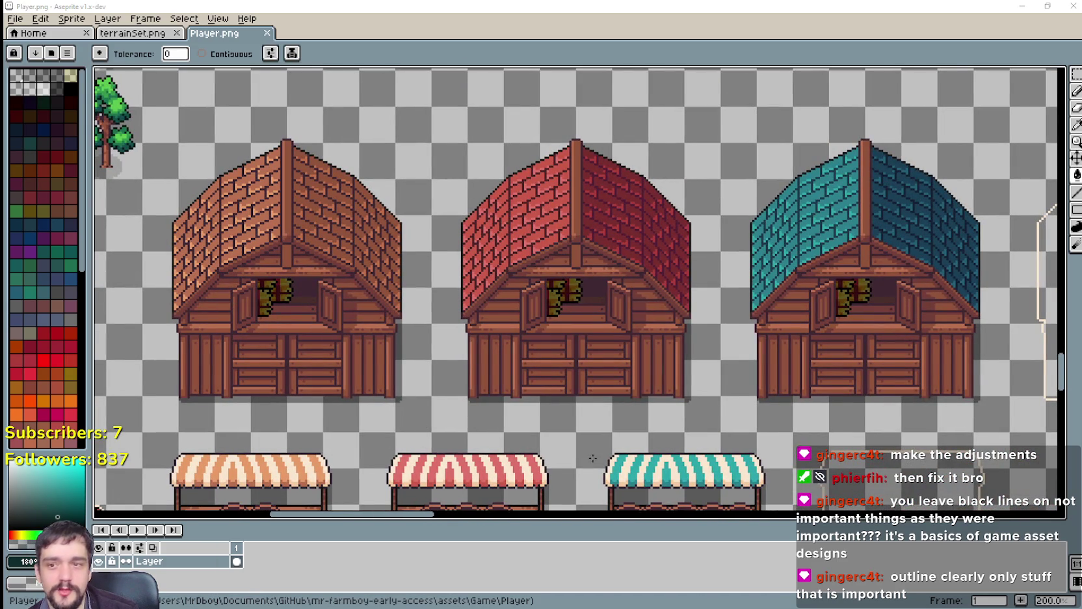
pyautogui.press('super+e')
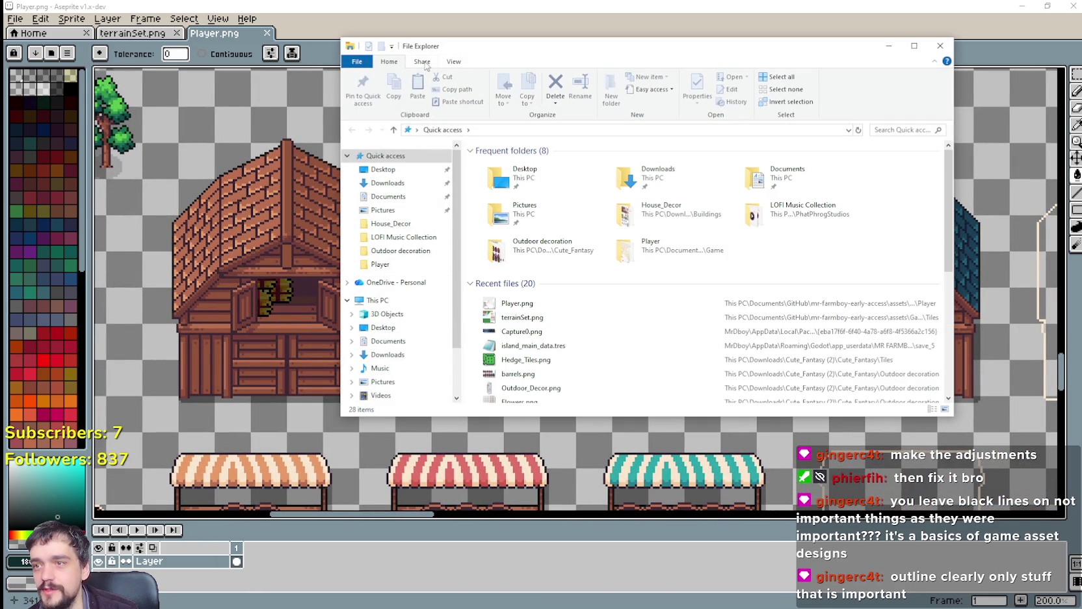
# Preview House_1_Stone_Base_Blue.png and House_1_Stone_Green_Red.png in Aseprite, then close the preview.
pyautogui.press('super+Right')
pyautogui.press('super+Right')
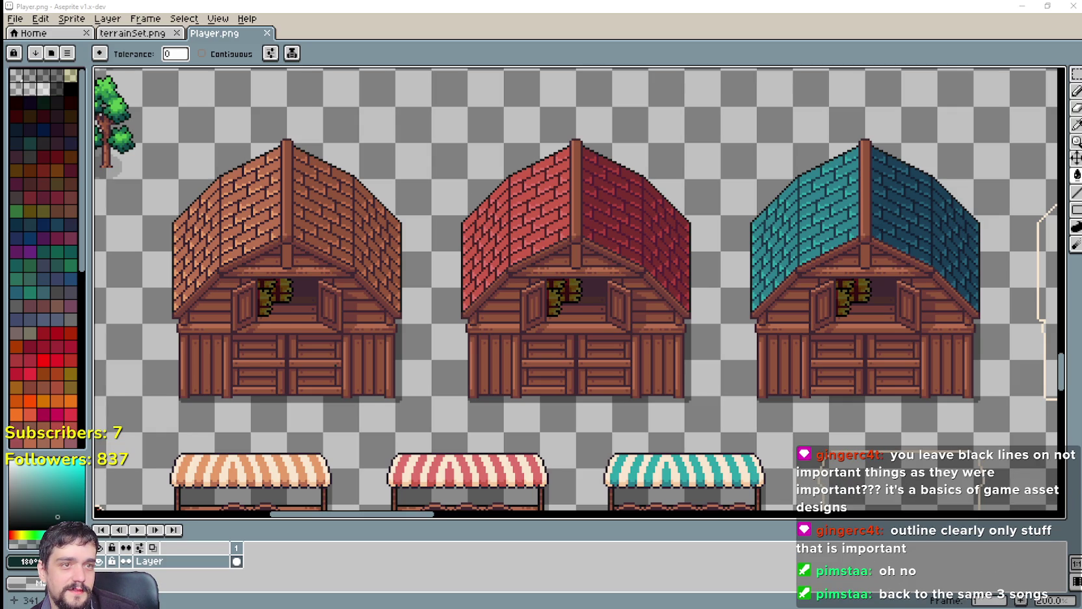
pyautogui.hotkey('alt', 'Tab')
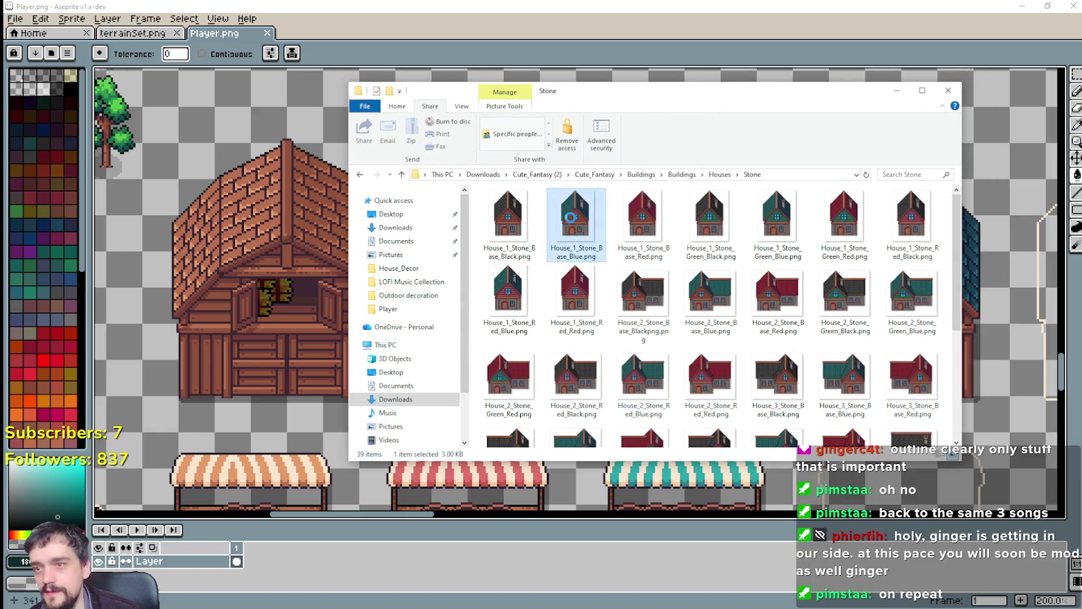
pyautogui.doubleClick(572, 223)
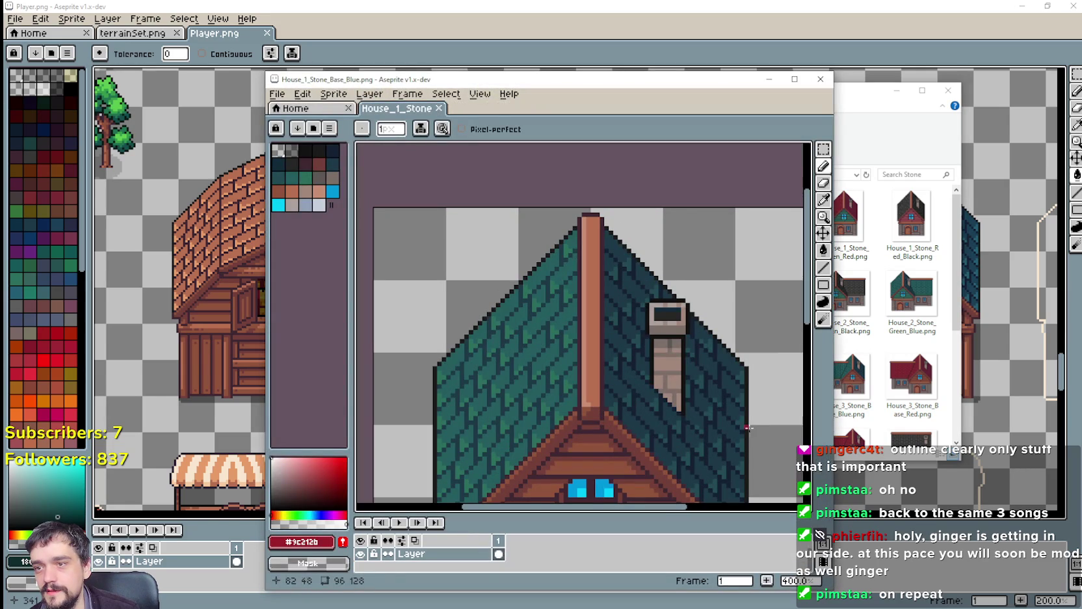
pyautogui.click(849, 221)
pyautogui.doubleClick(849, 221)
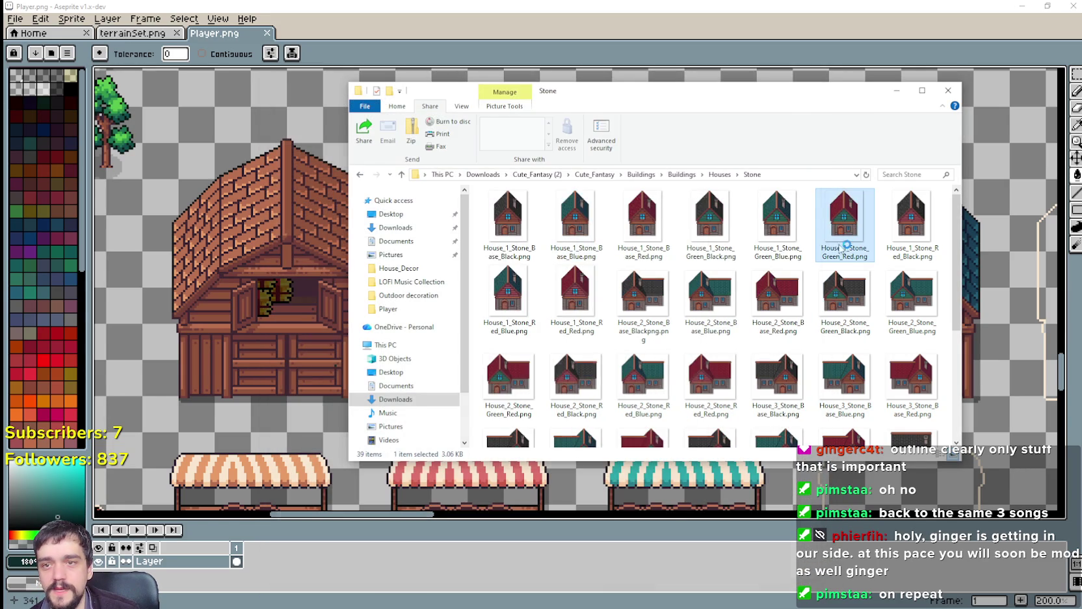
pyautogui.scroll(2, 725, 350)
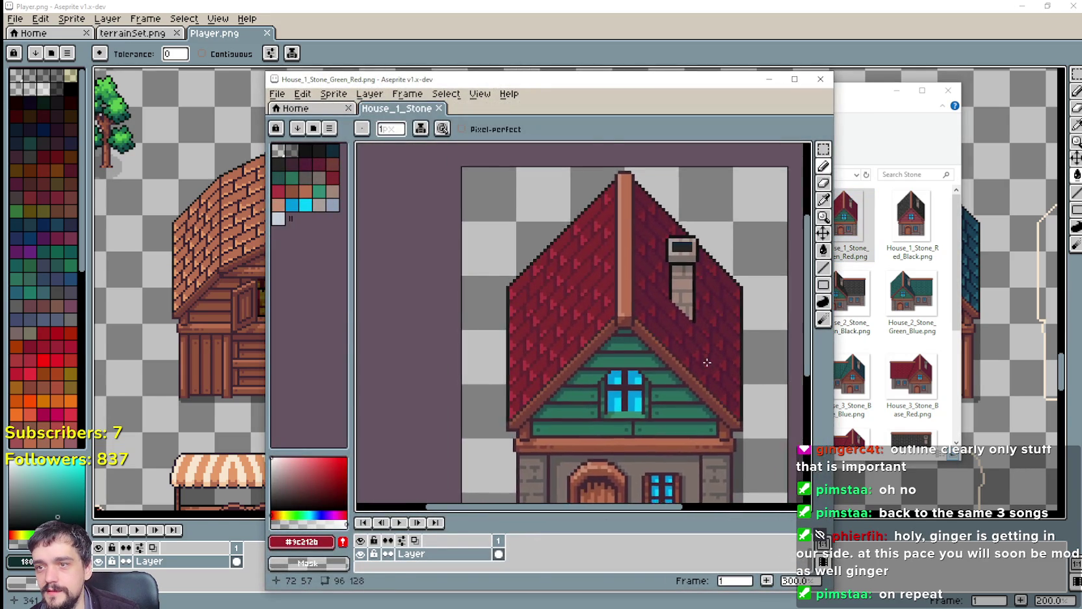
pyautogui.click(820, 78)
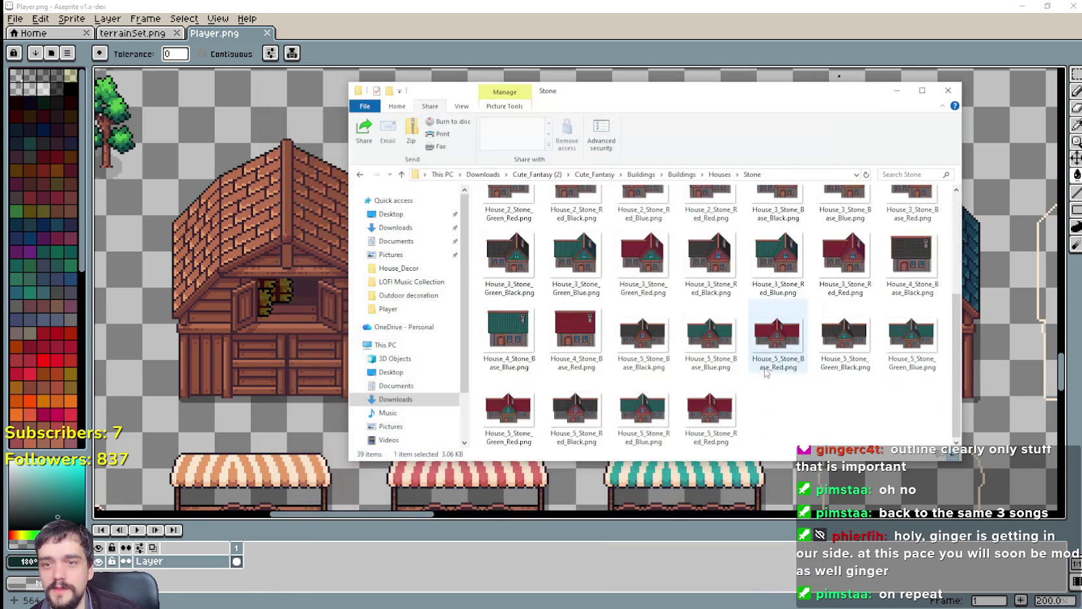
# Preview and close House_5_Stone_Base_Black.png and House_4_Stone_Base_Red.png.
pyautogui.doubleClick(644, 333)
pyautogui.scroll(2, 539, 312)
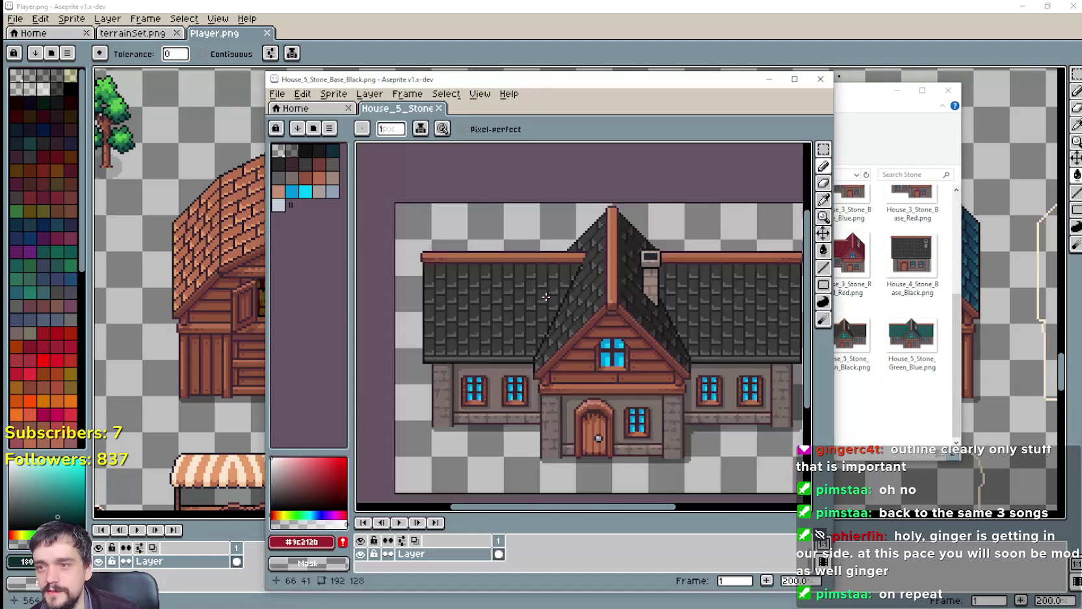
pyautogui.click(820, 79)
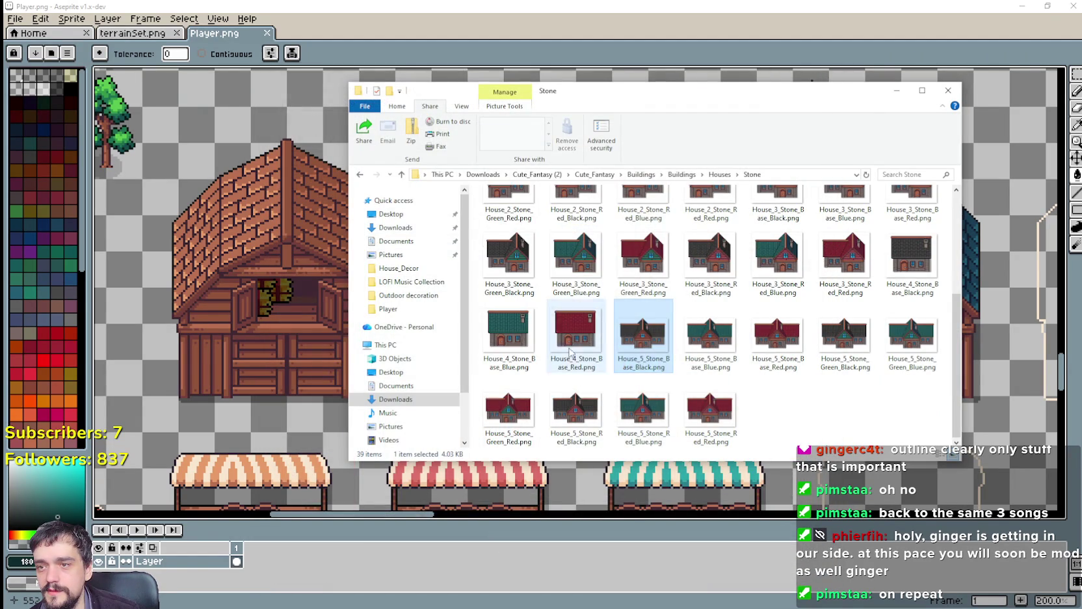
pyautogui.doubleClick(575, 333)
pyautogui.scroll(2, 585, 285)
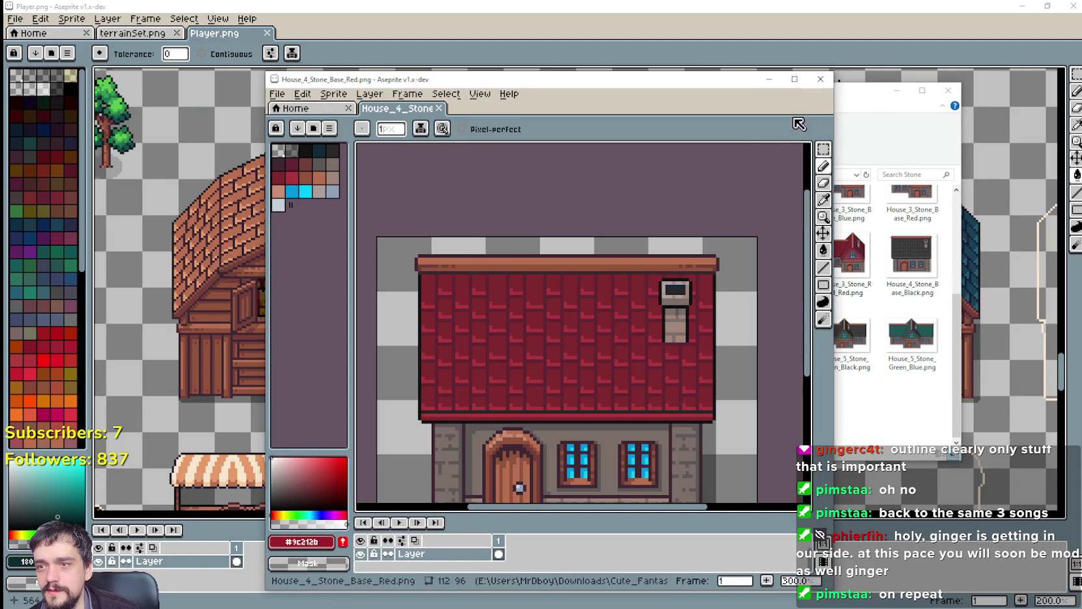
pyautogui.click(819, 79)
# Go up to Houses, open the Limestone folder and select House_1_Limestone_Base_Blue.png.
pyautogui.click(730, 179)
pyautogui.doubleClick(589, 274)
pyautogui.click(589, 224)
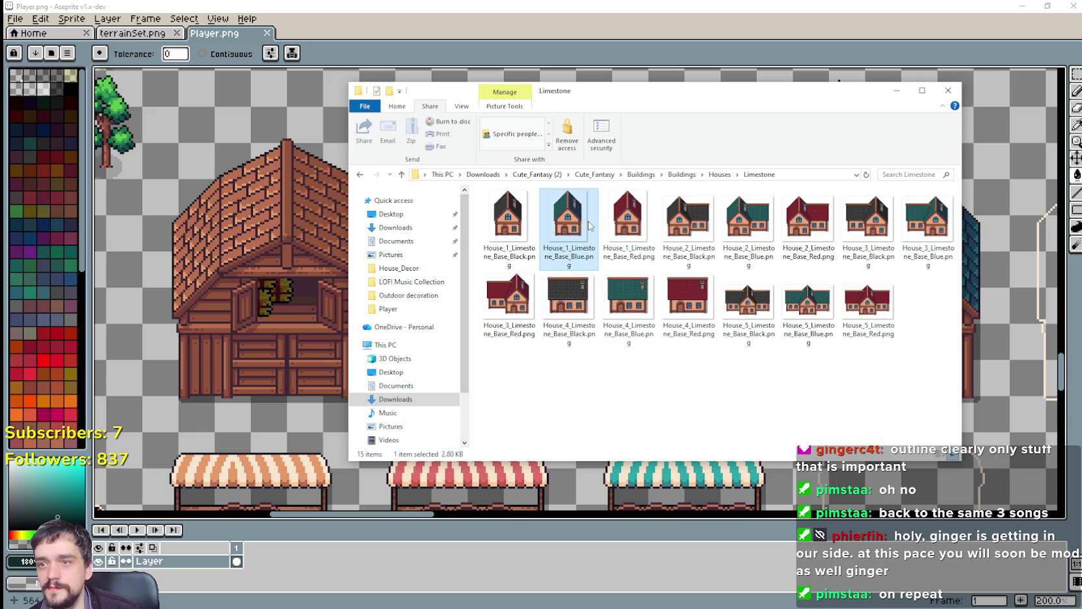
# Preview and close the blue and black House_1 Limestone sprites.
pyautogui.press('Return')
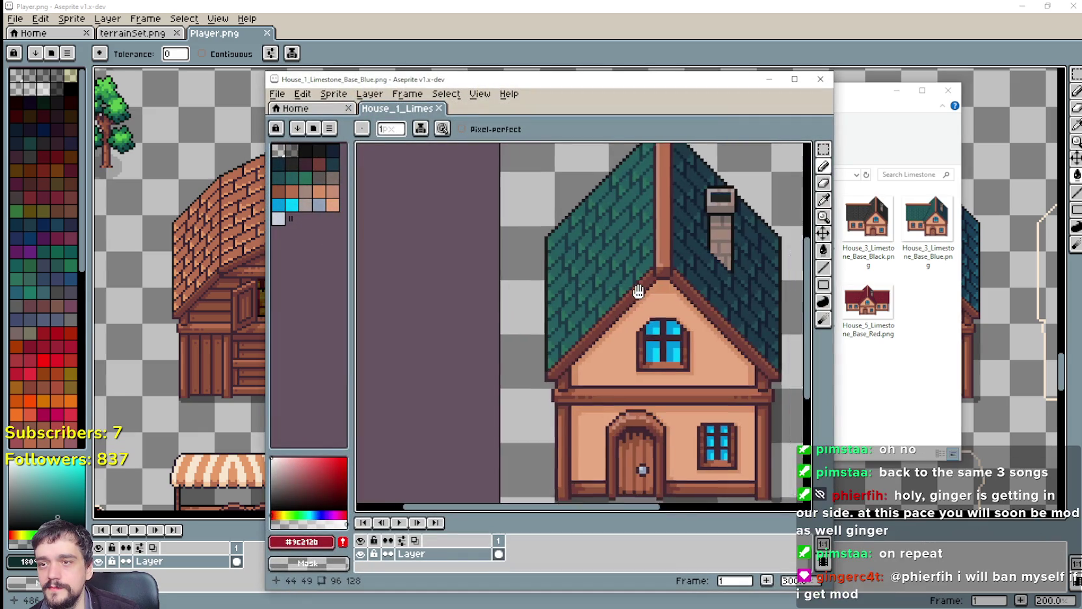
pyautogui.moveTo(541, 288); pyautogui.dragTo(547, 217)
pyautogui.click(827, 83)
pyautogui.doubleClick(507, 224)
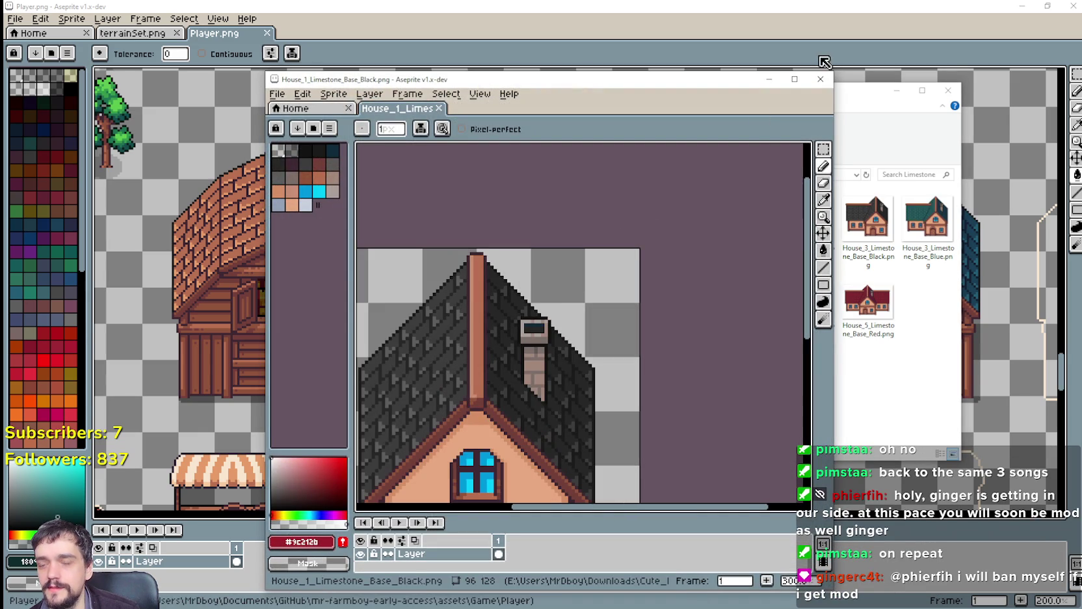
pyautogui.click(818, 80)
# Preview House_4_Limestone_Base_Blue.png, panning to the chimney and windows, then close it.
pyautogui.doubleClick(630, 309)
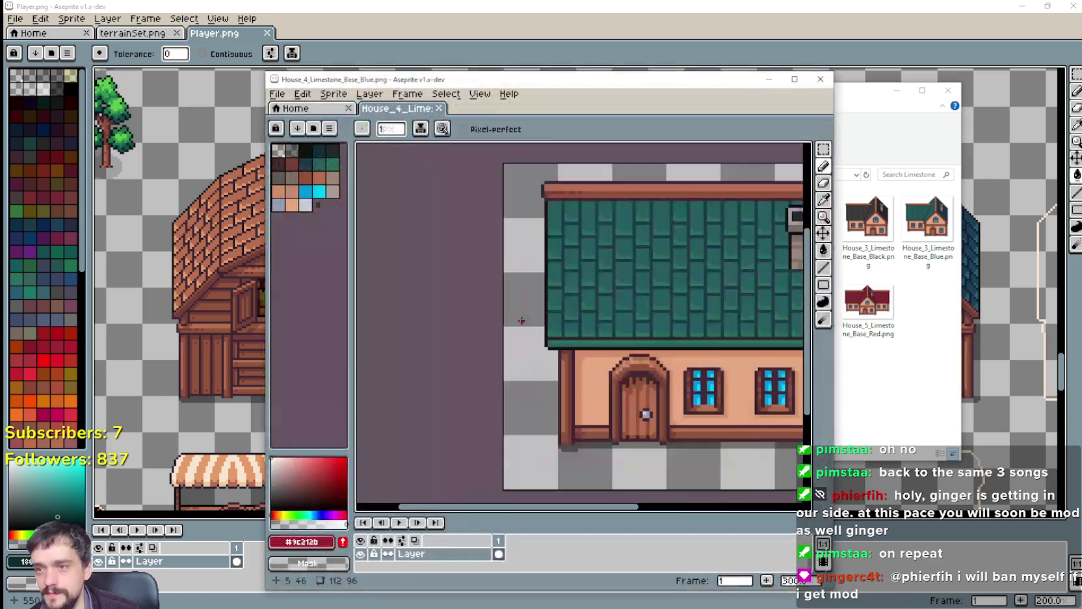
pyautogui.moveTo(605, 272); pyautogui.dragTo(418, 331)
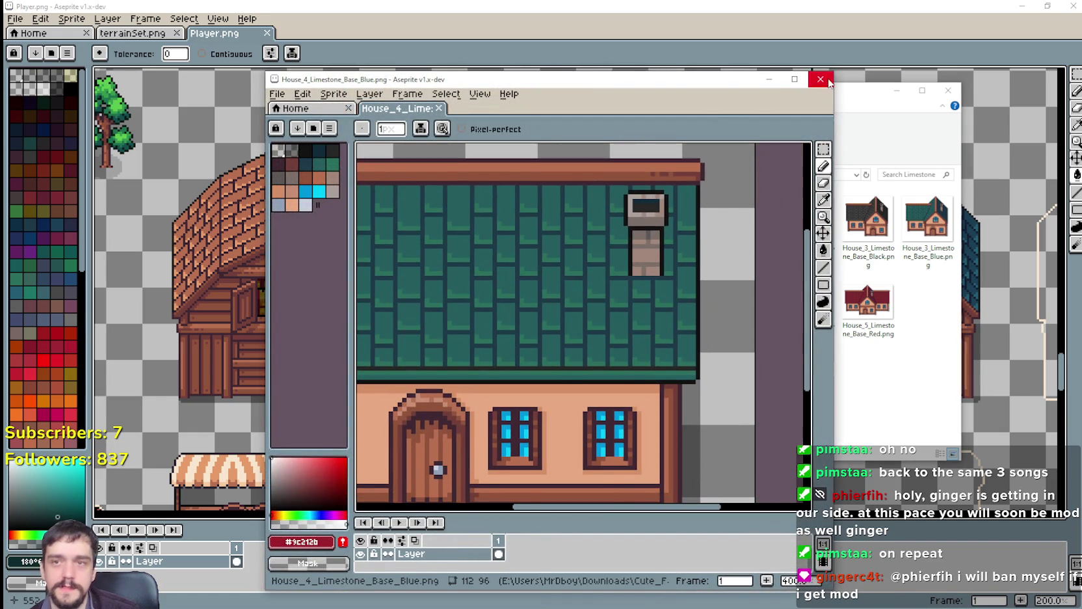
pyautogui.click(820, 79)
pyautogui.hotkey('alt', 'Tab')
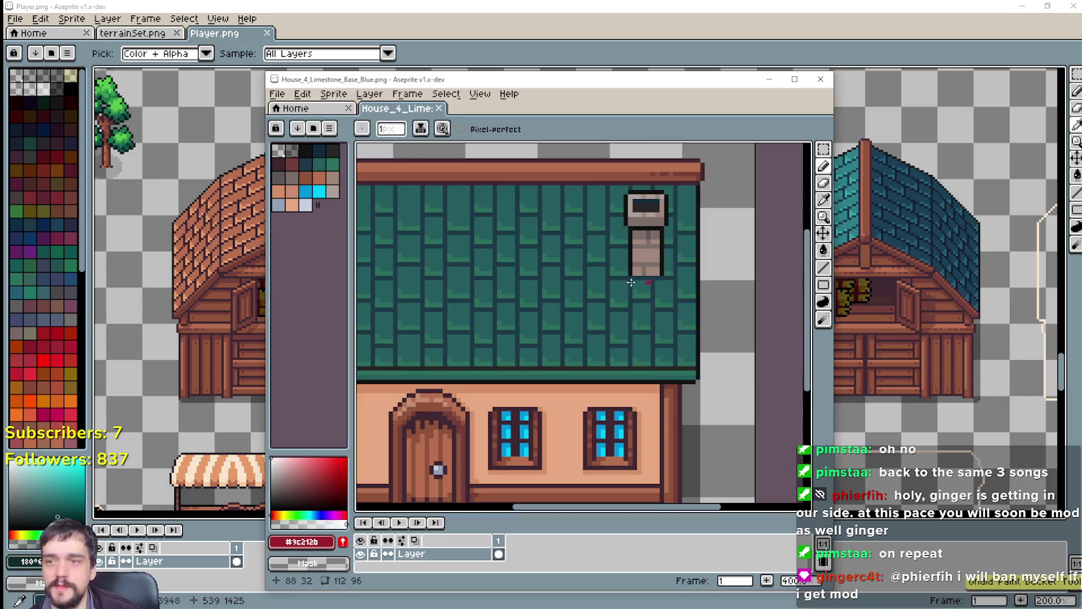
pyautogui.press('-')
pyautogui.press('-')
pyautogui.click(815, 85)
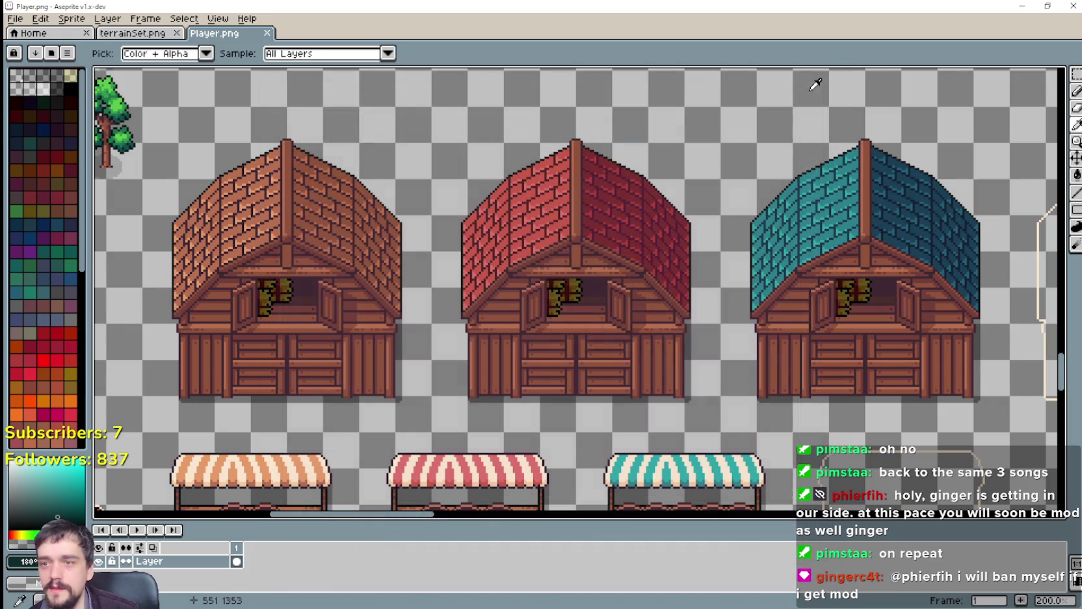
pyautogui.hotkey('alt', 'Tab')
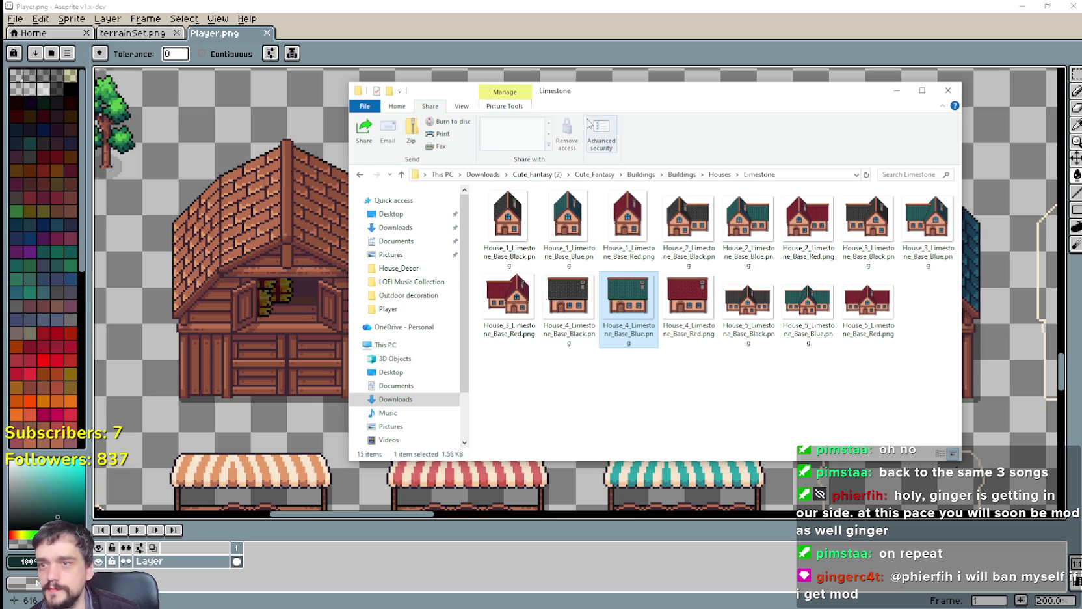
# Return to the Houses folder and reopen the Limestone folder.
pyautogui.click(739, 174)
pyautogui.click(719, 174)
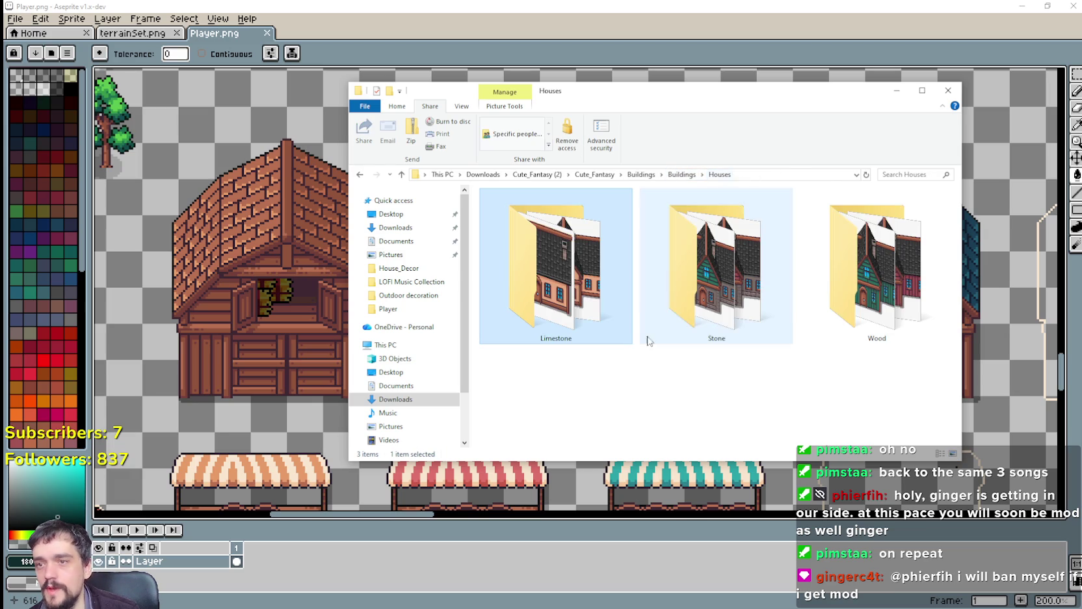
pyautogui.click(739, 314)
pyautogui.doubleClick(592, 320)
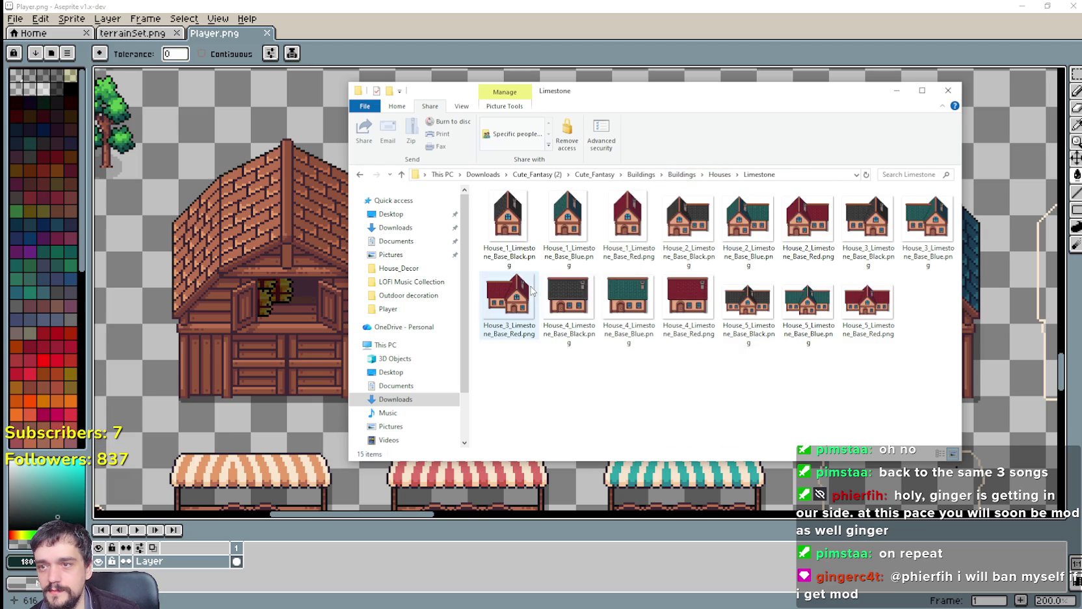
# Preview House_1_Limestone_Base_Red.png and House_1_Limestone_Base_Blue.png.
pyautogui.doubleClick(641, 226)
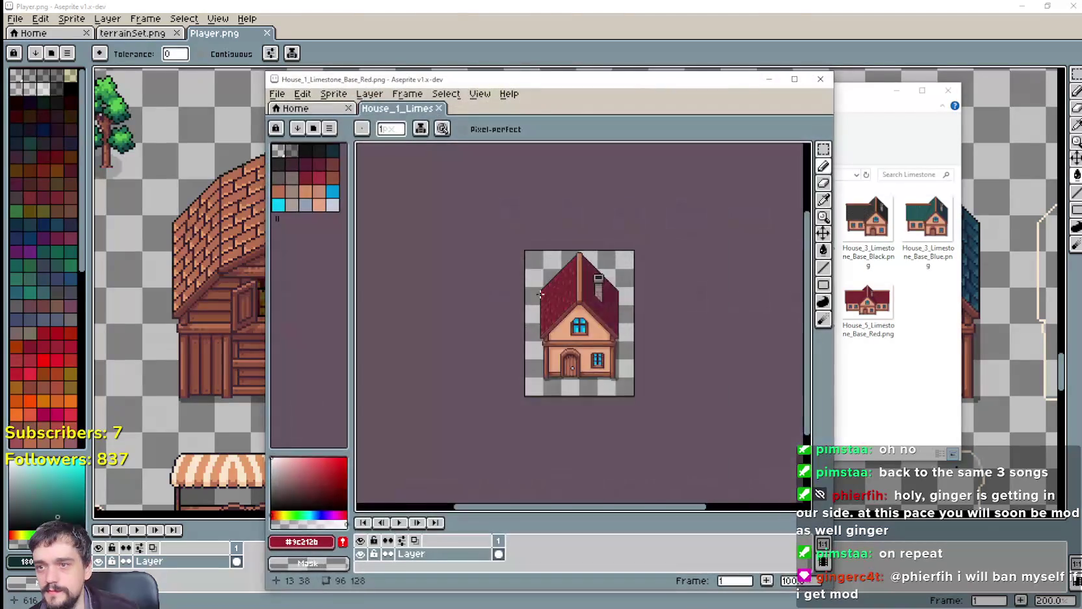
pyautogui.moveTo(767, 333); pyautogui.dragTo(704, 267)
pyautogui.click(846, 97)
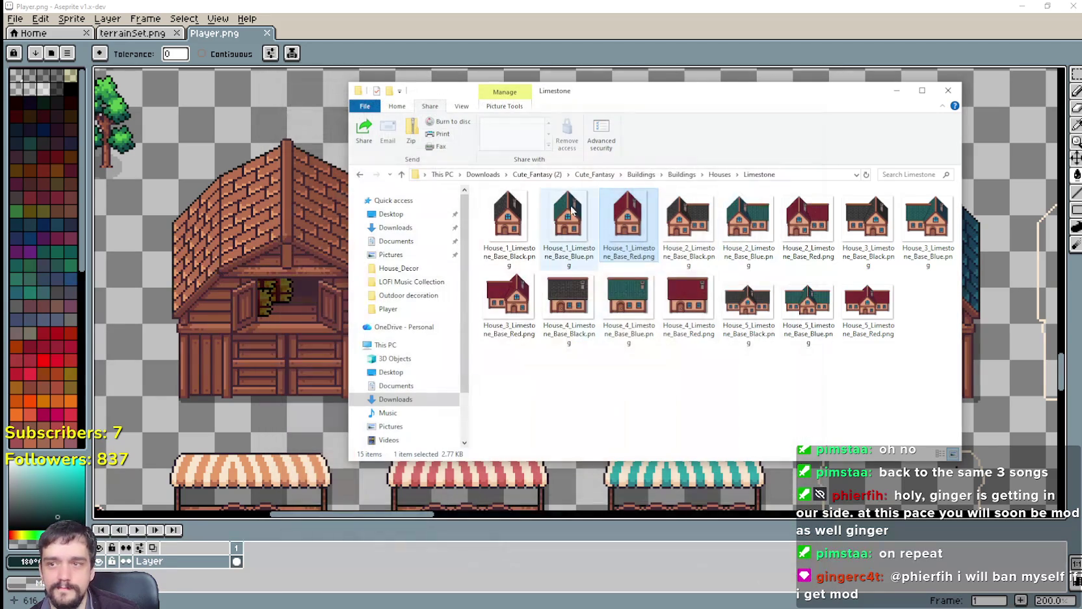
pyautogui.doubleClick(579, 226)
pyautogui.scroll(1, 682, 307)
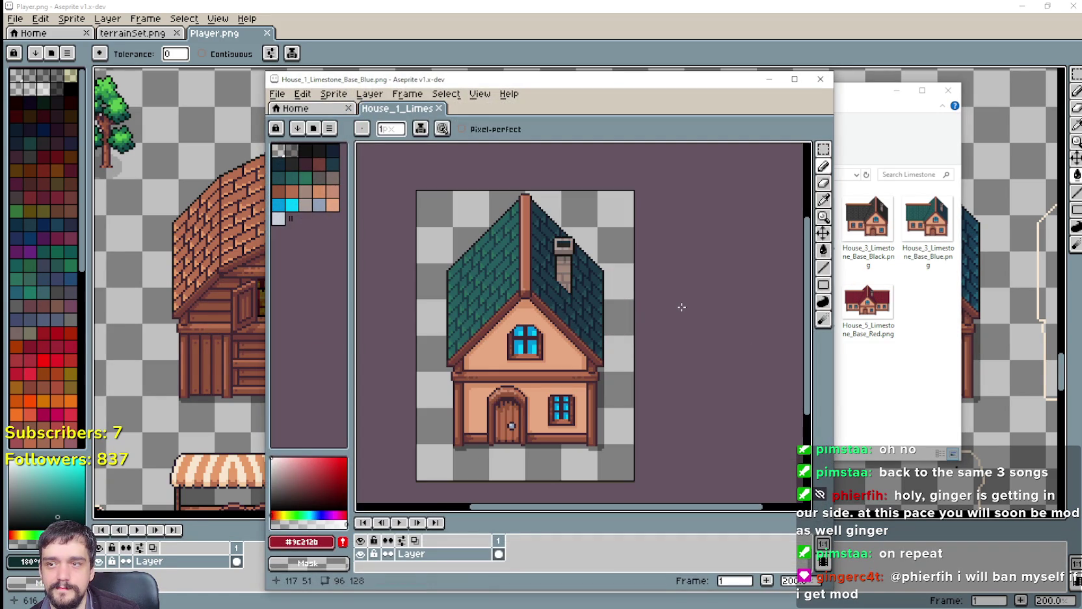
pyautogui.click(832, 102)
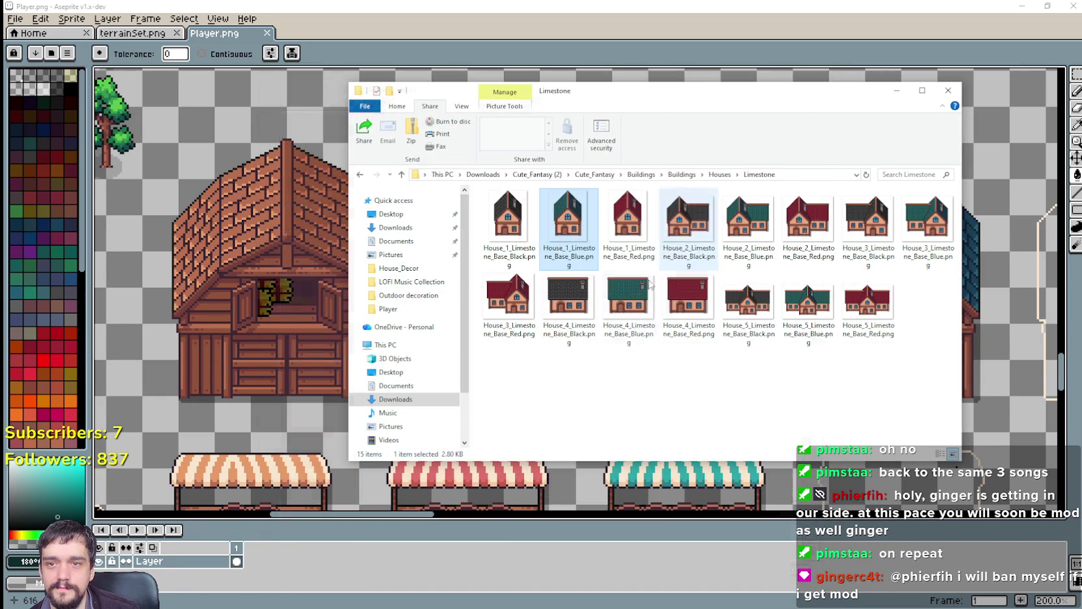
# Preview House_4_Limestone_Base_Black.png and House_3_Limestone_Base_Black.png, then close the preview.
pyautogui.doubleClick(572, 297)
pyautogui.scroll(-1, 562, 303)
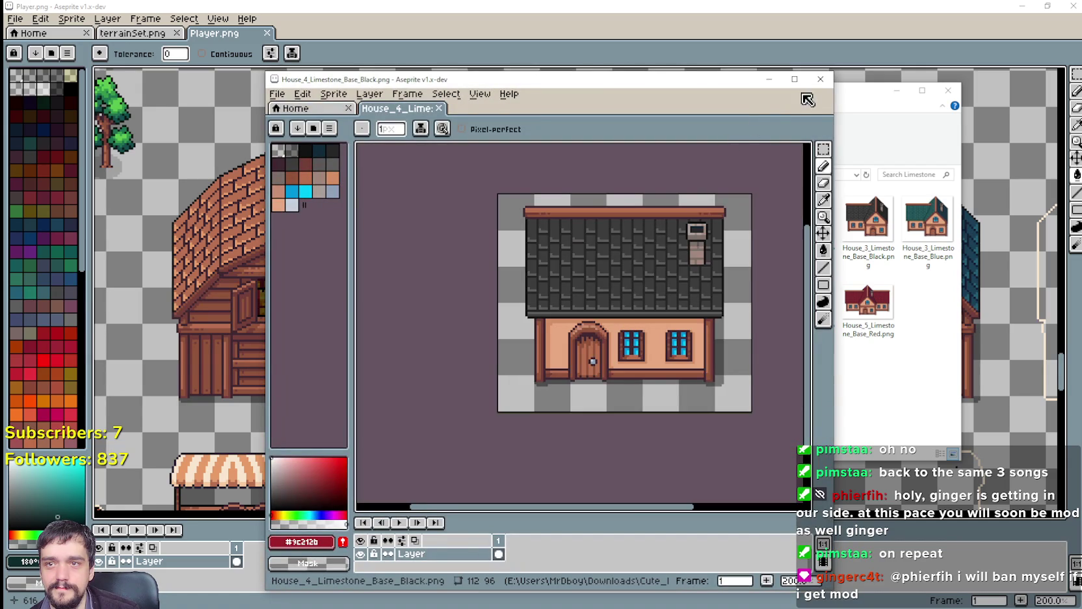
pyautogui.click(869, 221)
pyautogui.doubleClick(869, 221)
pyautogui.scroll(1, 626, 268)
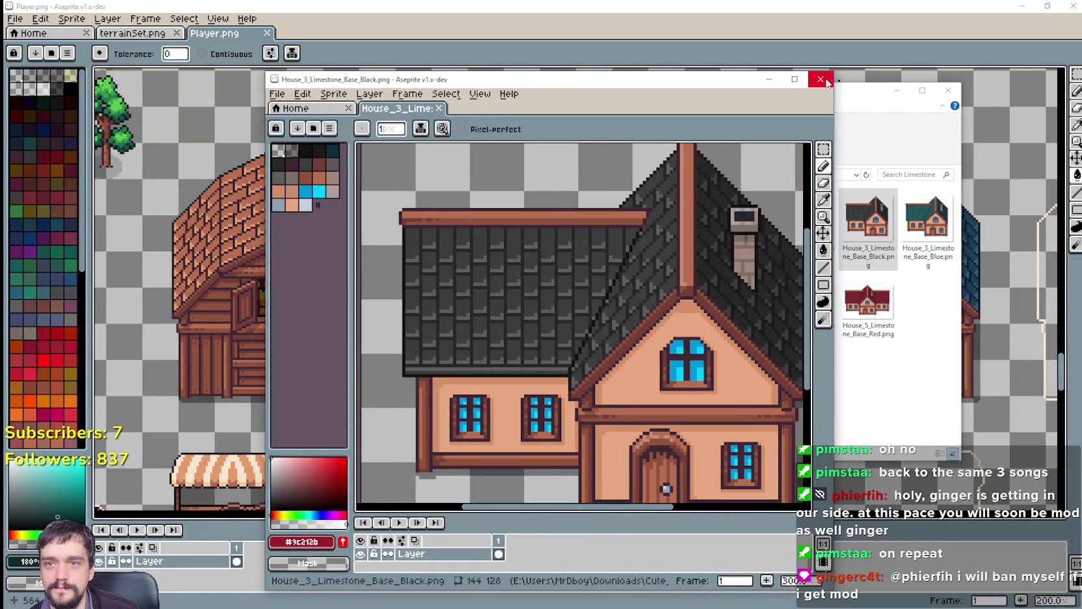
pyautogui.click(824, 80)
# Preview and close House_3_Limestone_Base_Blue.png, then head up to the Houses folder.
pyautogui.click(927, 221)
pyautogui.doubleClick(927, 221)
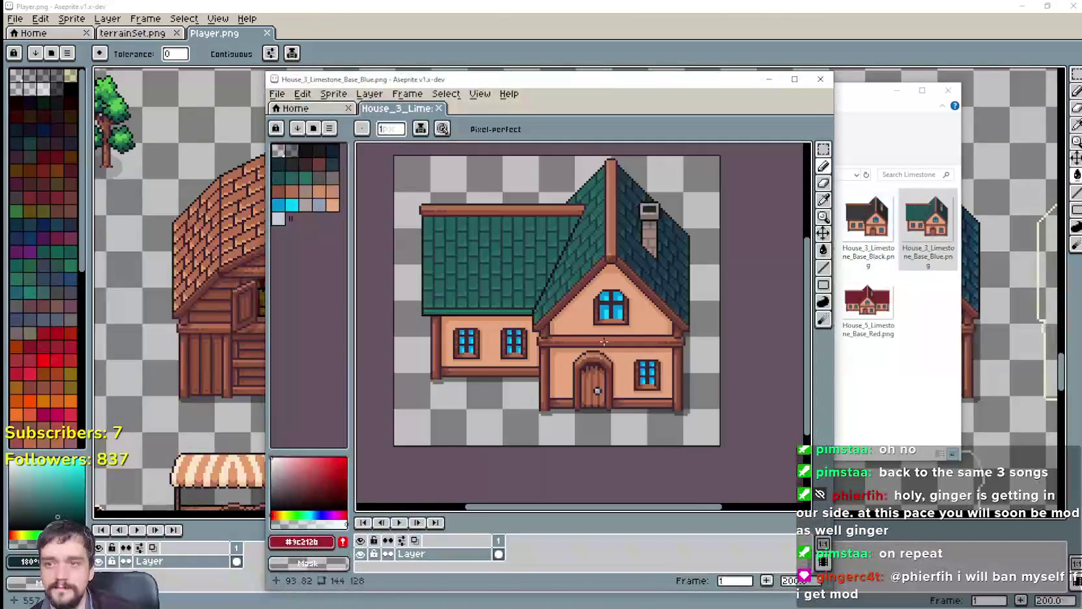
pyautogui.click(821, 79)
pyautogui.click(719, 174)
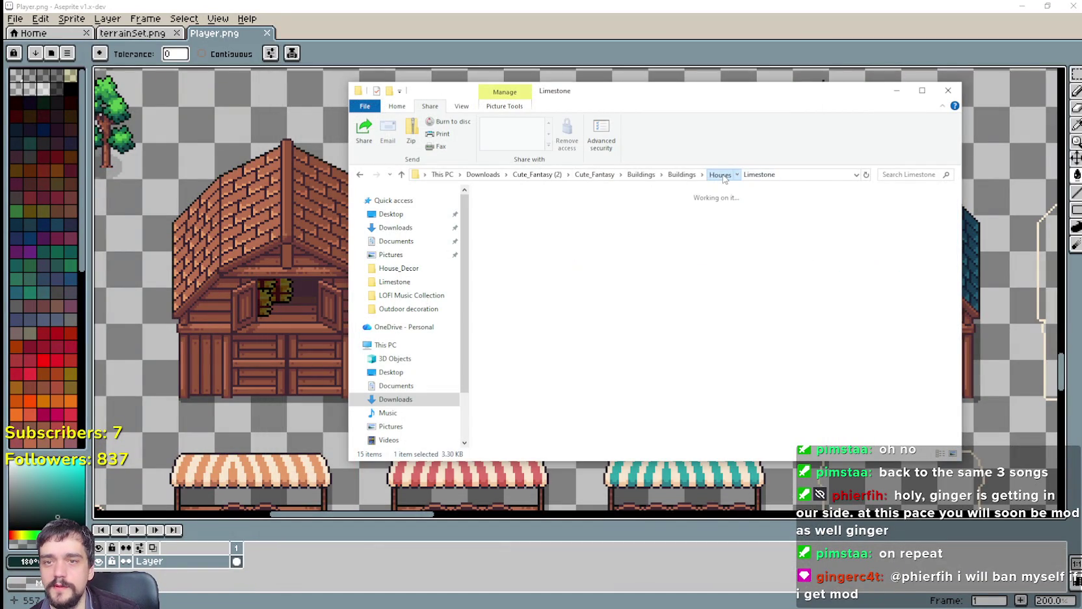
# Open Unique_Buildings > Barn and preview the Barn_Base_Blue sprite.
pyautogui.click(688, 177)
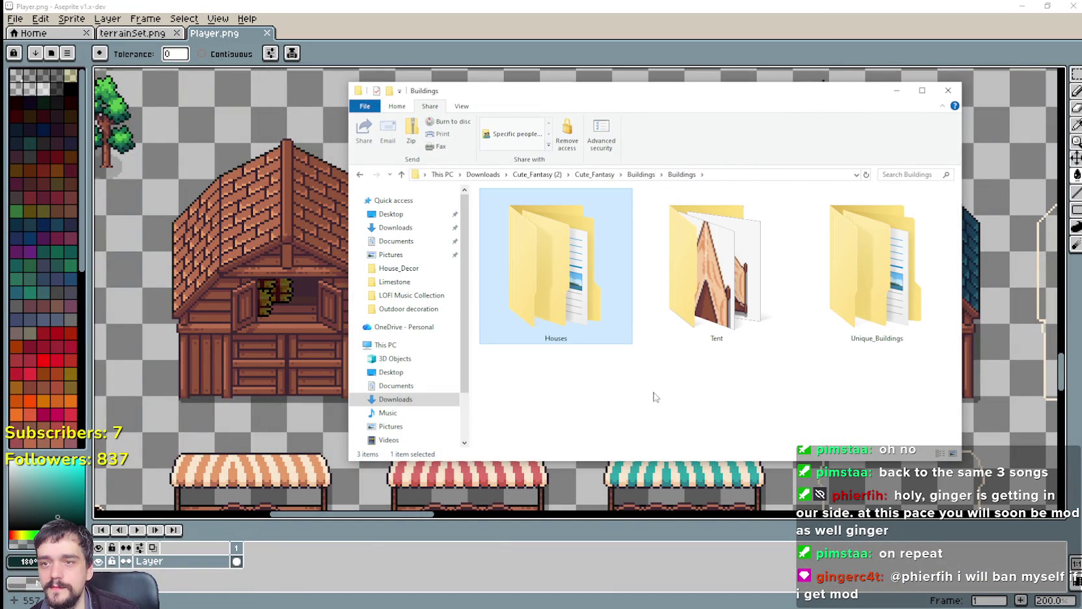
pyautogui.doubleClick(865, 282)
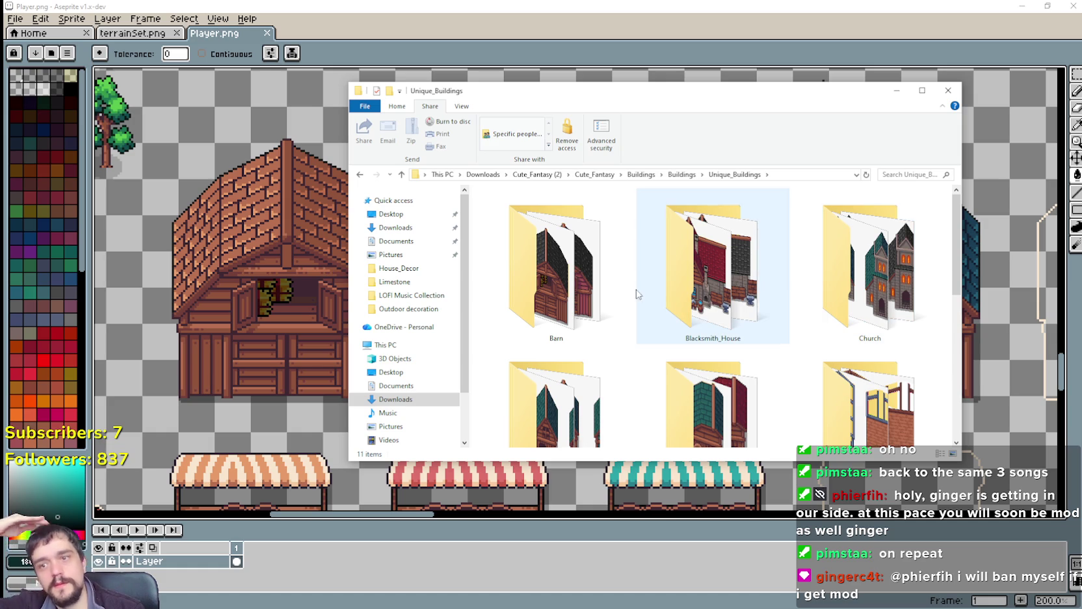
pyautogui.doubleClick(552, 273)
pyautogui.click(564, 228)
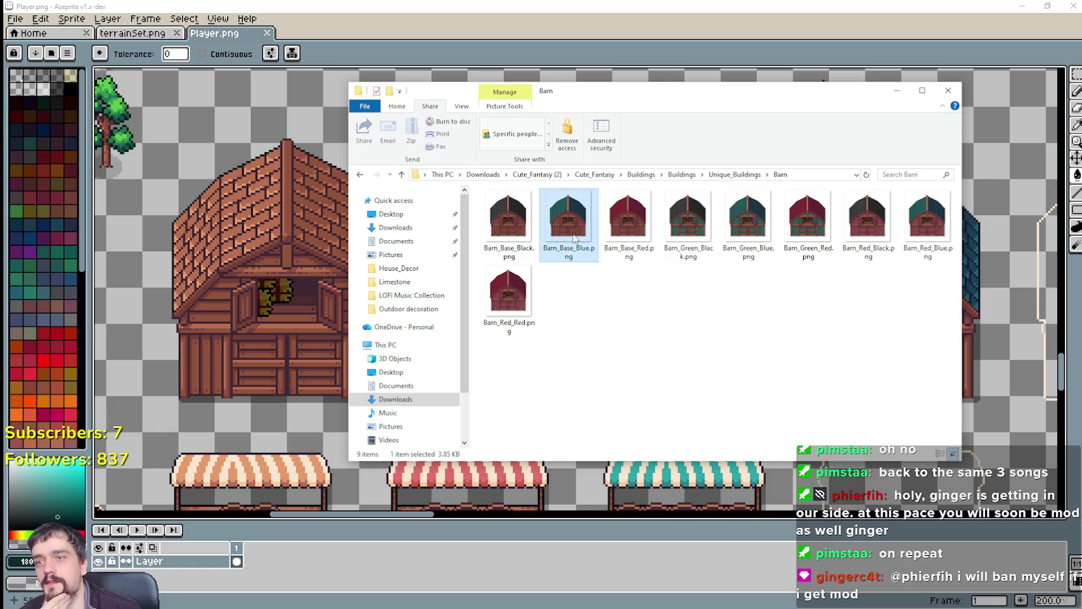
pyautogui.scroll(3, 593, 277)
pyautogui.scroll(-2, 520, 289)
pyautogui.scroll(1, 488, 297)
pyautogui.scroll(1, 496, 294)
pyautogui.scroll(-1, 680, 314)
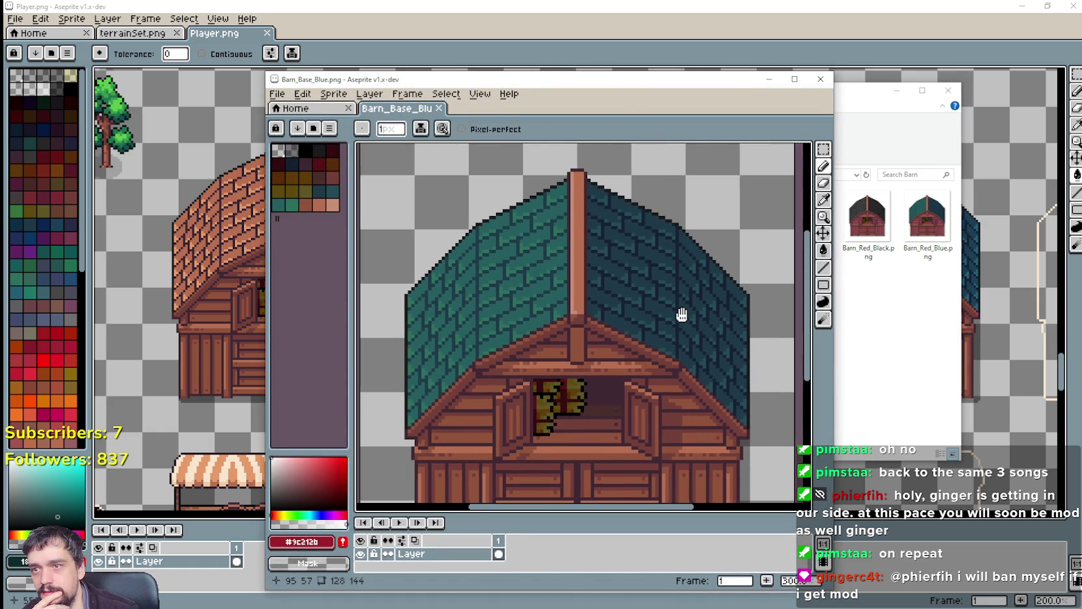
pyautogui.click(822, 80)
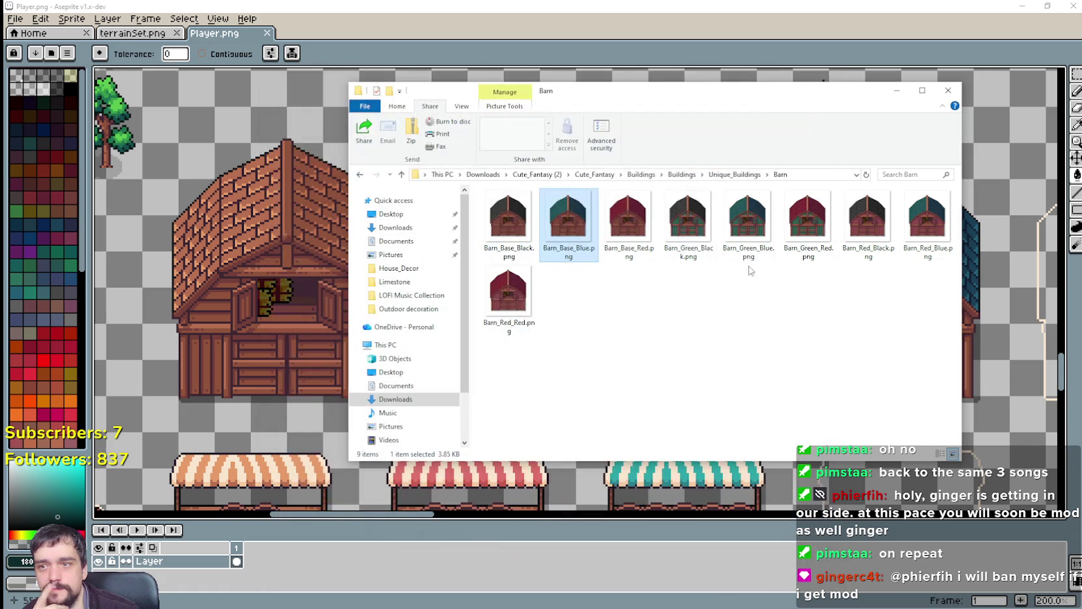
# Preview and close Barn_Red_Red.png.
pyautogui.click(512, 305)
pyautogui.scroll(2, 687, 314)
pyautogui.scroll(1, 687, 314)
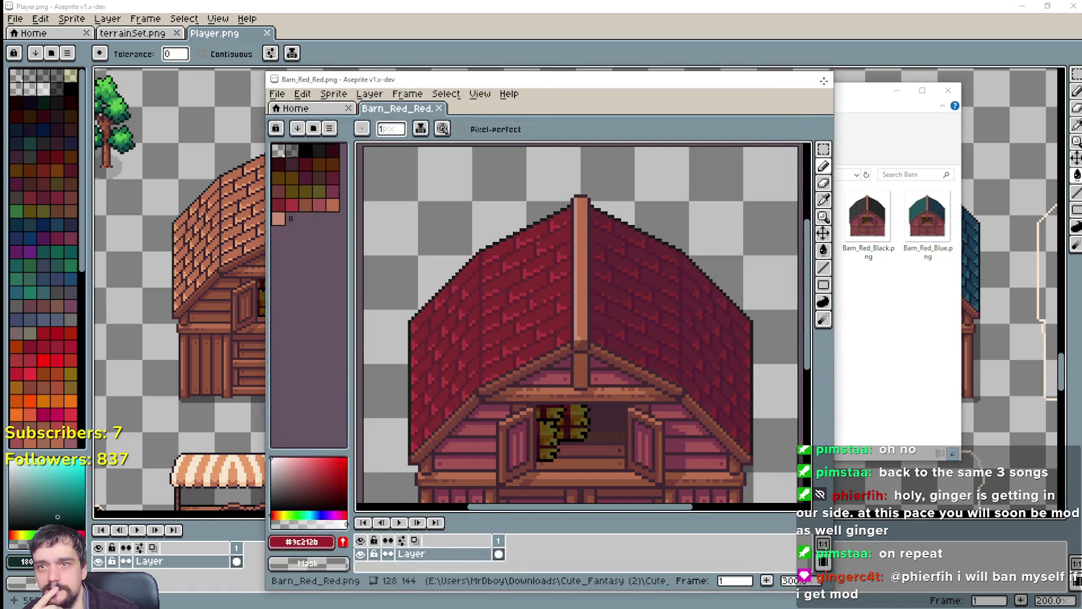
pyautogui.click(821, 79)
# Back in Unique_Buildings, open the Shed folder and preview Shed_Base_Blue.png.
pyautogui.click(719, 177)
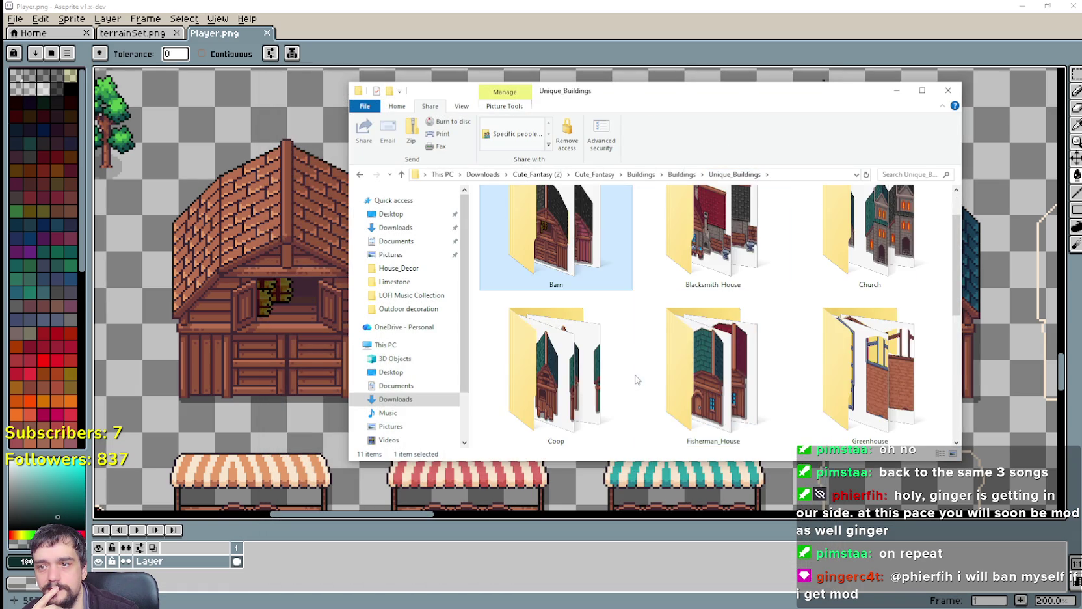
pyautogui.click(589, 345)
pyautogui.scroll(-1, 588, 312)
pyautogui.scroll(-5, 644, 325)
pyautogui.scroll(1, 643, 325)
pyautogui.doubleClick(683, 260)
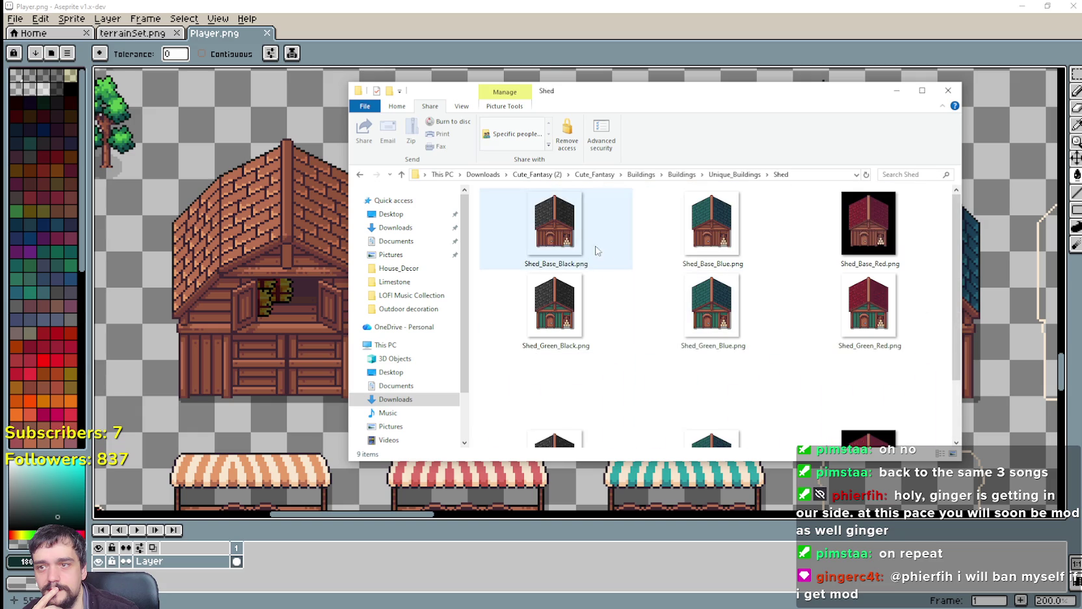
pyautogui.click(707, 229)
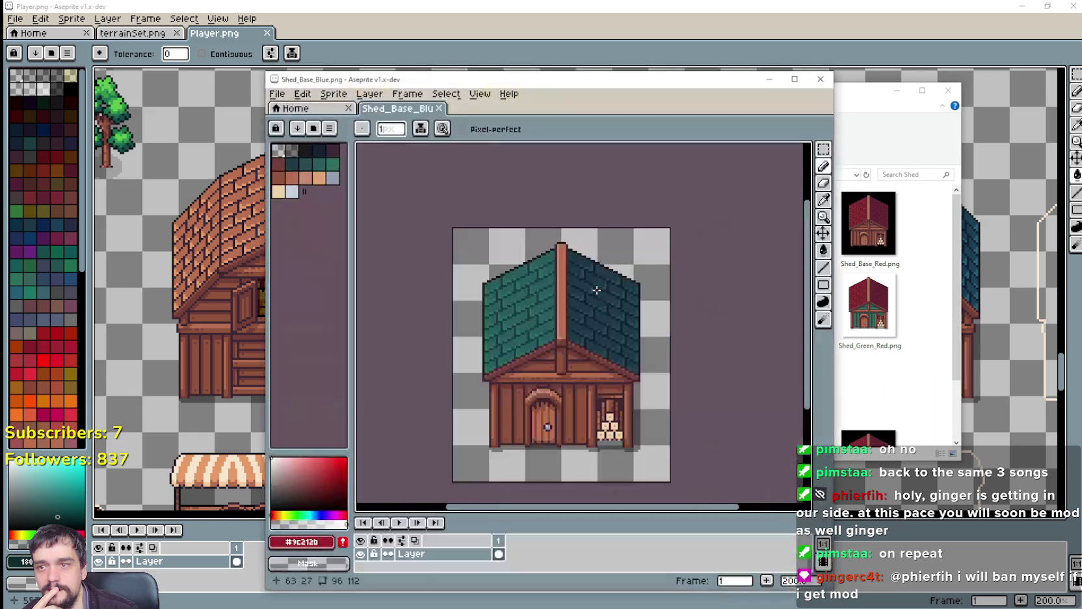
pyautogui.click(820, 79)
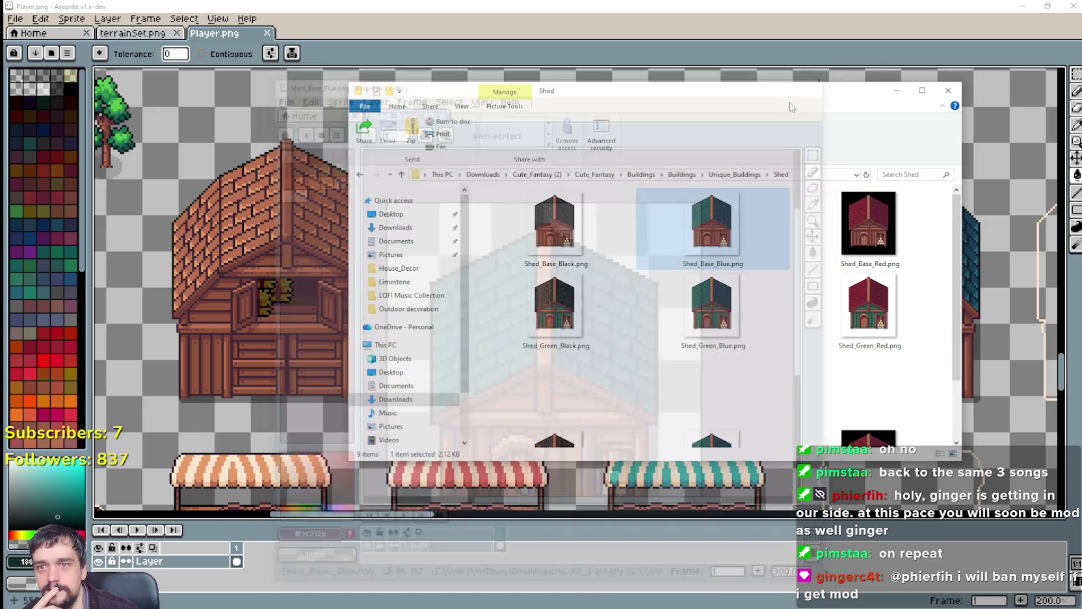
# Close File Explorer and minimize Aseprite to bring the game back.
pyautogui.click(953, 92)
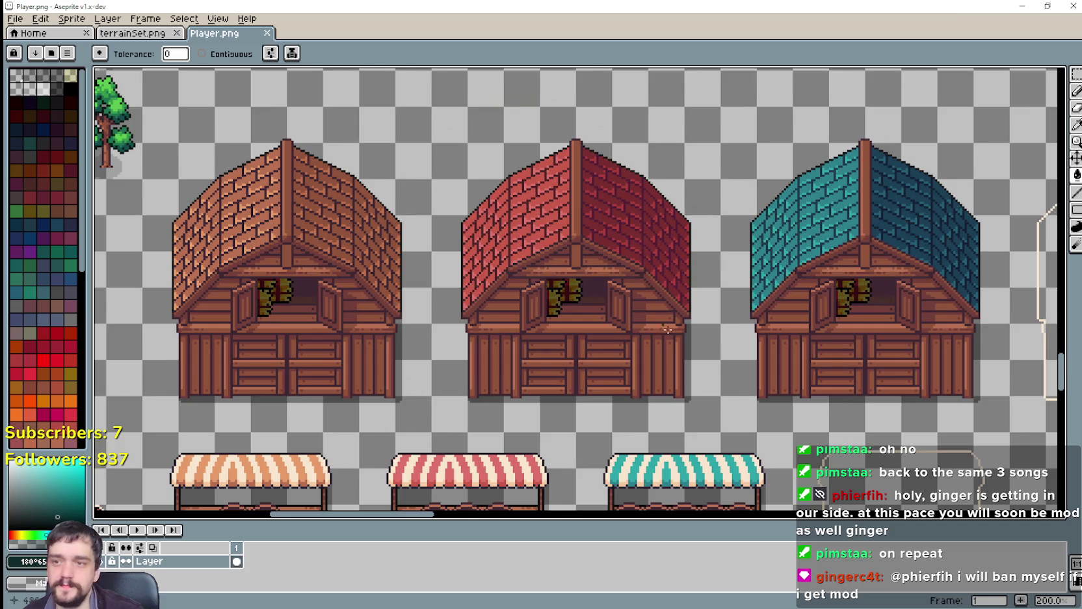
pyautogui.scroll(-1, 707, 346)
pyautogui.click(1025, 7)
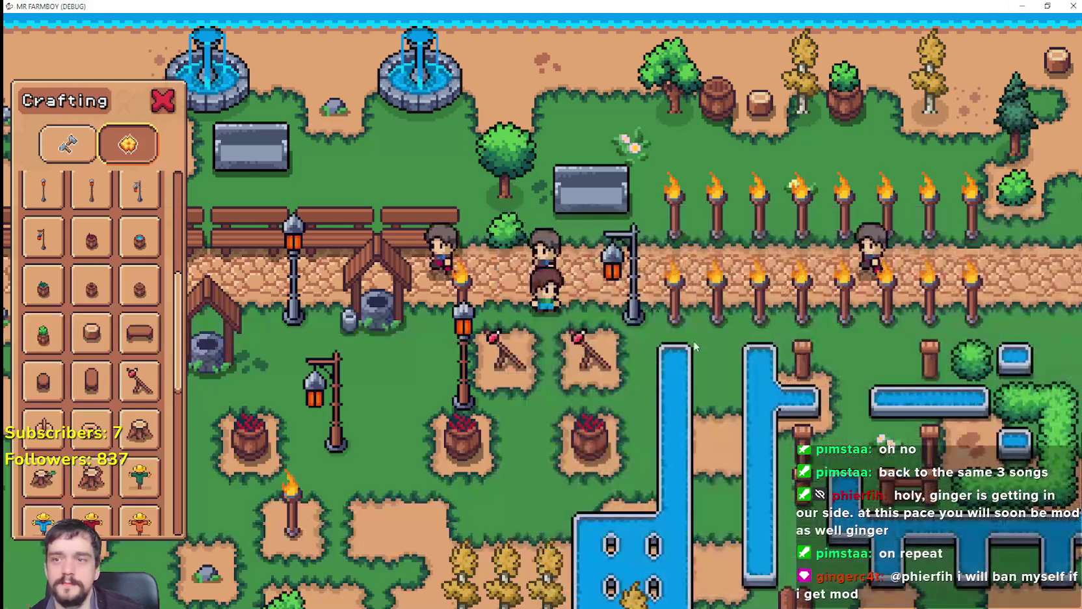
# Walk the farmer right along the farm path, then bring Spotify over the game.
pyautogui.press('d')
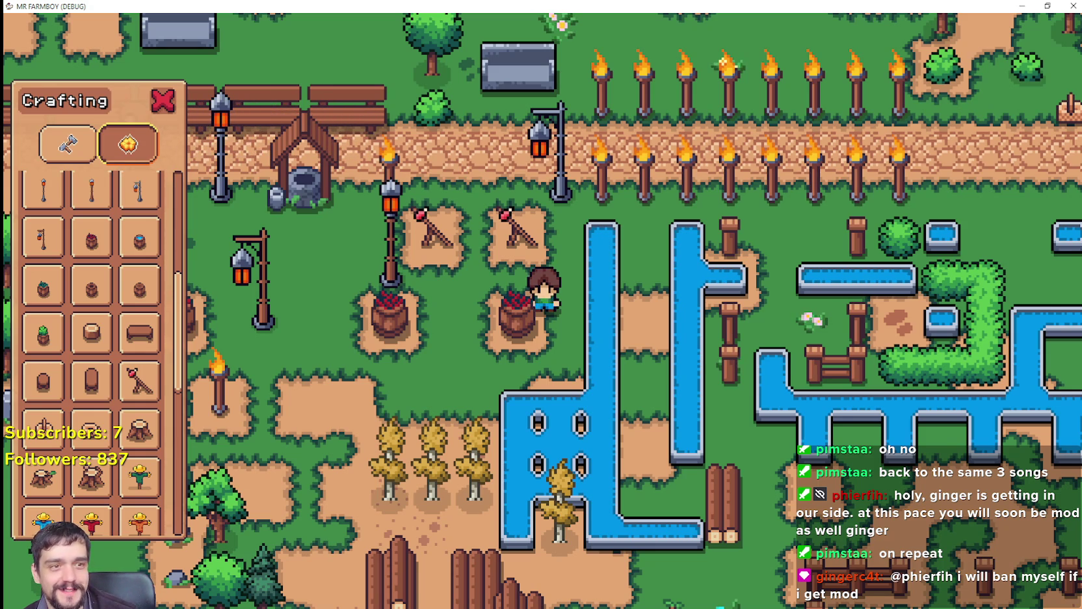
pyautogui.hotkey('alt', 'Tab')
pyautogui.scroll(-5, 501, 485)
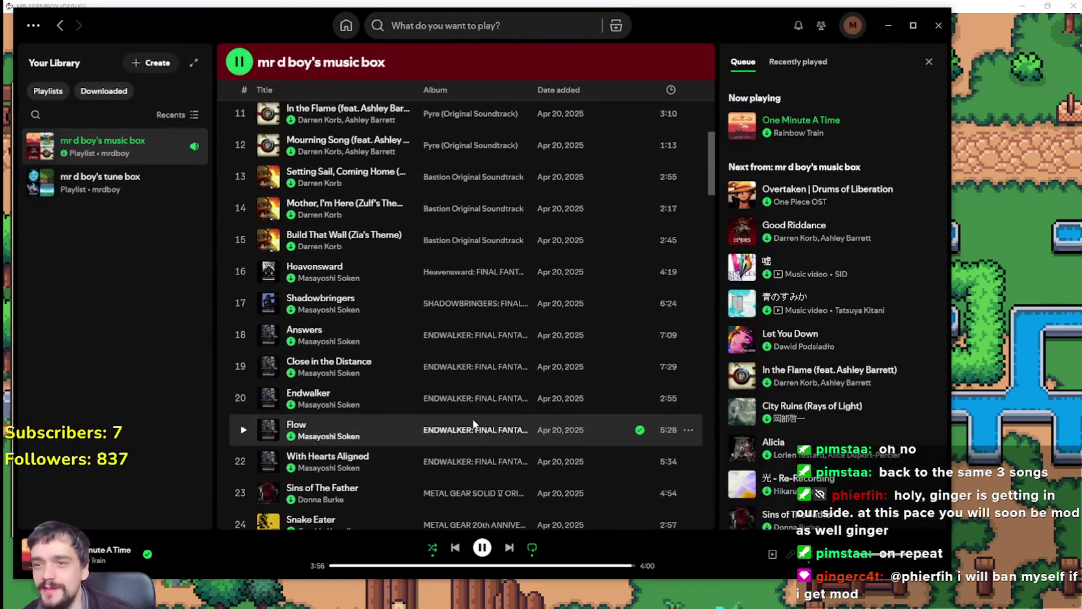
# Scroll through the mr d boy's music box playlist tracks.
pyautogui.scroll(-15, 473, 420)
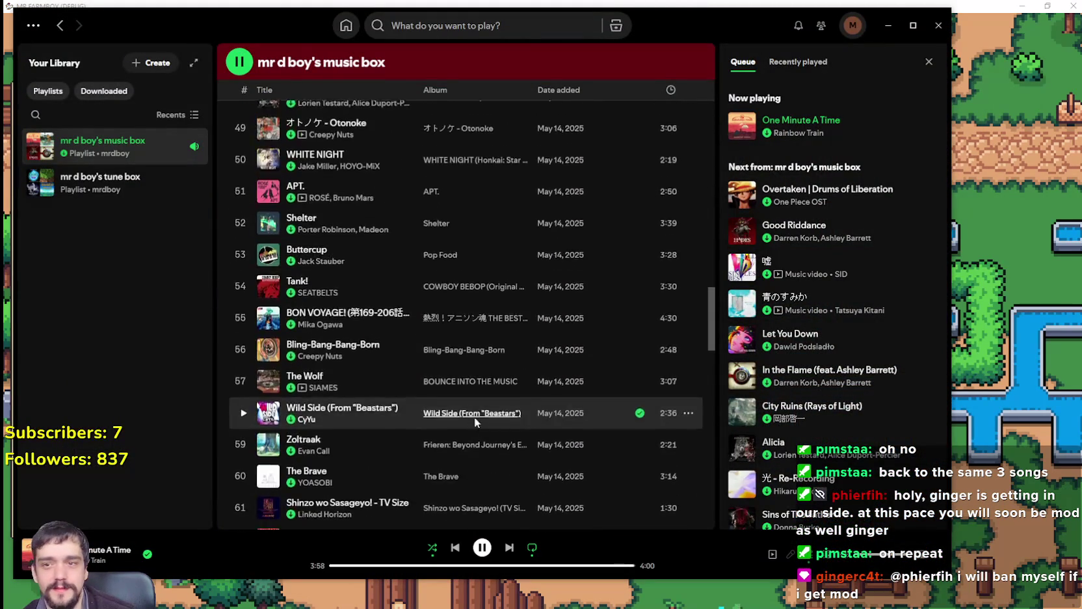
pyautogui.scroll(-3, 473, 423)
pyautogui.scroll(-10, 843, 224)
pyautogui.scroll(-20, 843, 224)
pyautogui.scroll(-6, 833, 231)
pyautogui.moveTo(937, 500); pyautogui.dragTo(950, 81)
pyautogui.scroll(-3, 537, 366)
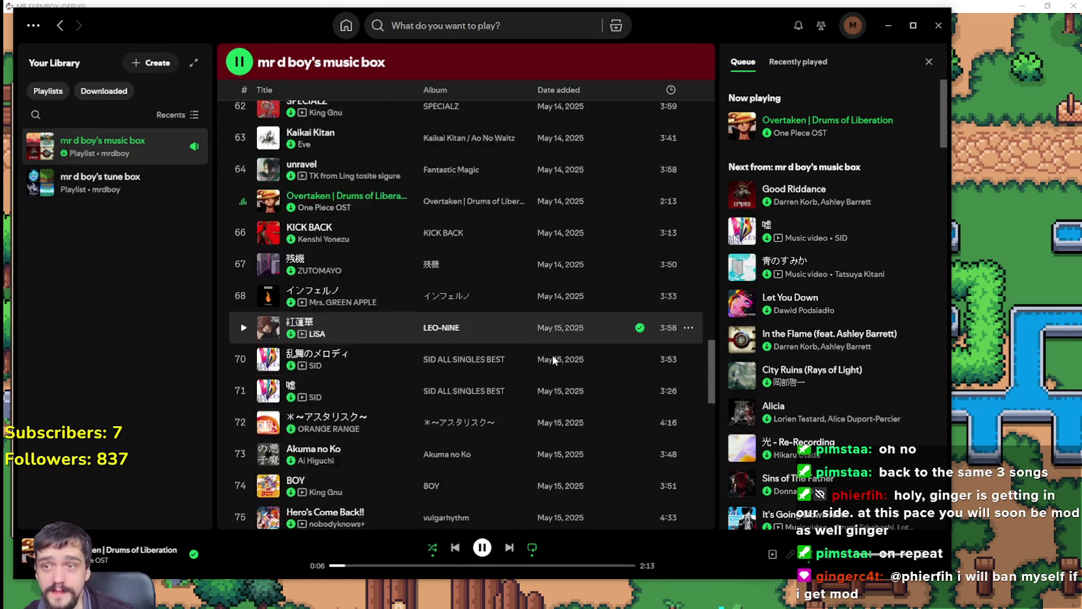
pyautogui.scroll(15, 550, 372)
pyautogui.scroll(15, 569, 439)
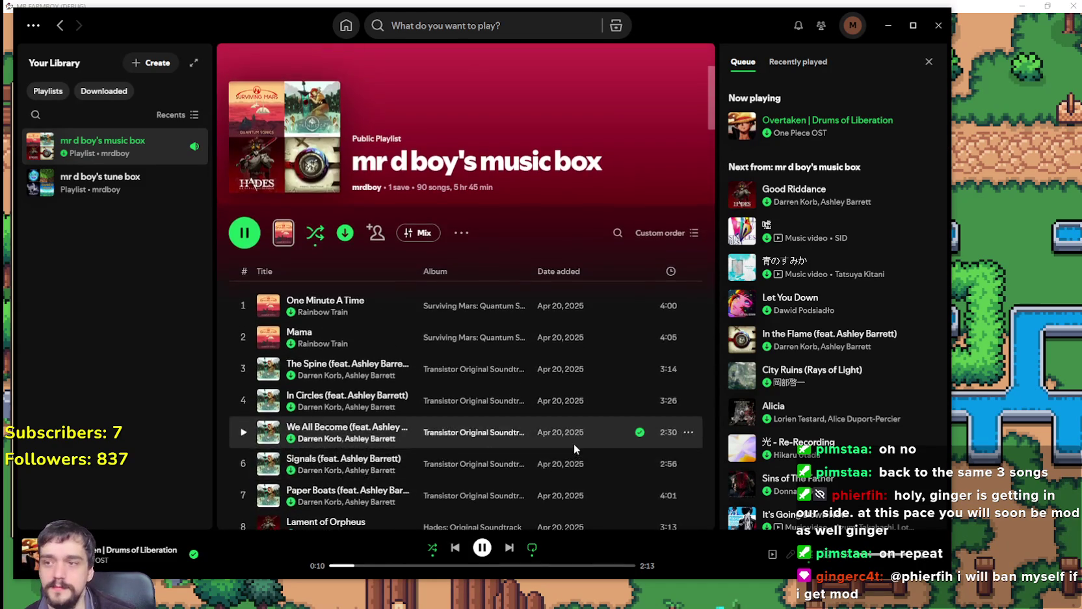
pyautogui.scroll(-2, 573, 442)
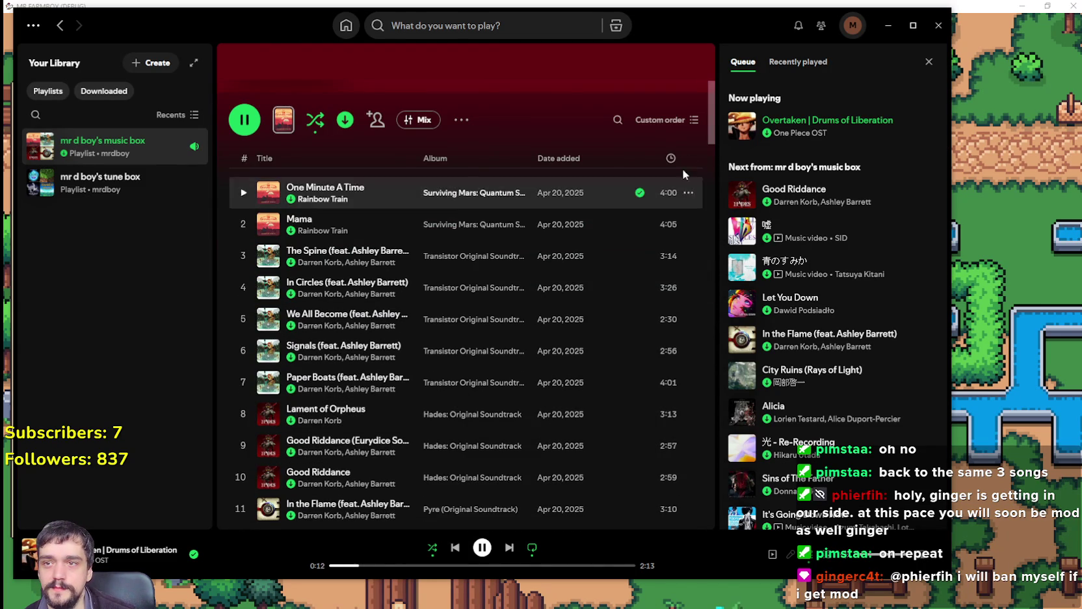
# Switch the playlist's View as setting to Compact in the Custom order menu.
pyautogui.click(685, 123)
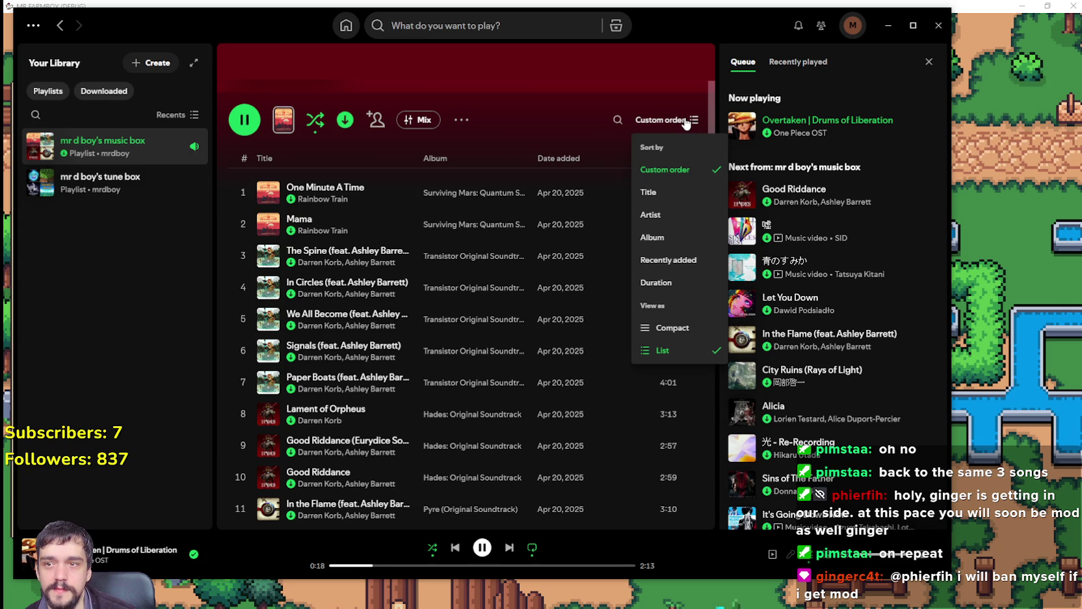
pyautogui.click(653, 331)
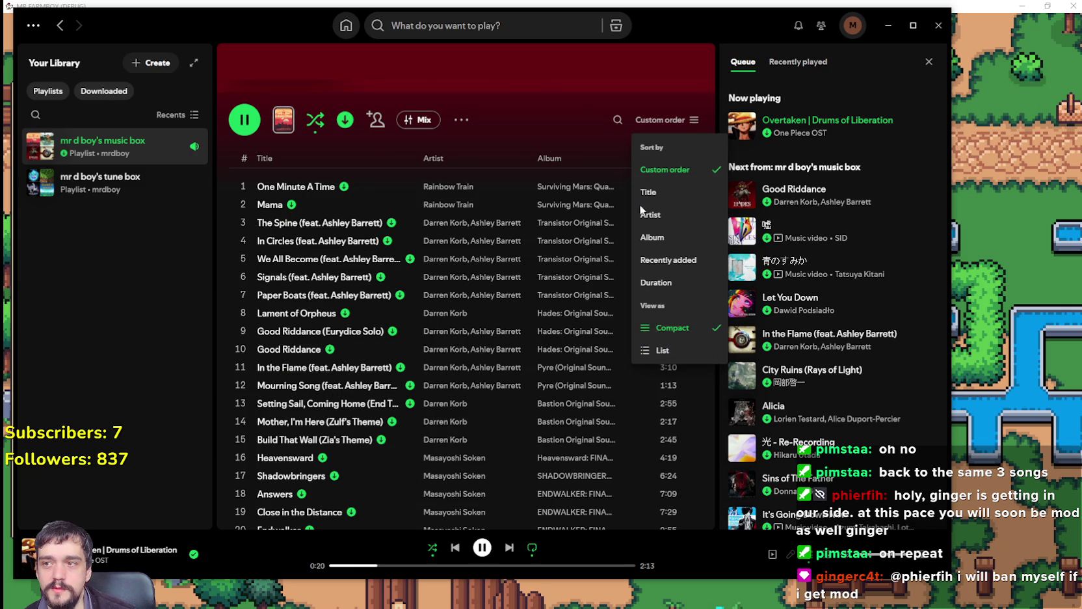
pyautogui.click(599, 101)
pyautogui.scroll(-1, 426, 424)
pyautogui.scroll(-20, 426, 424)
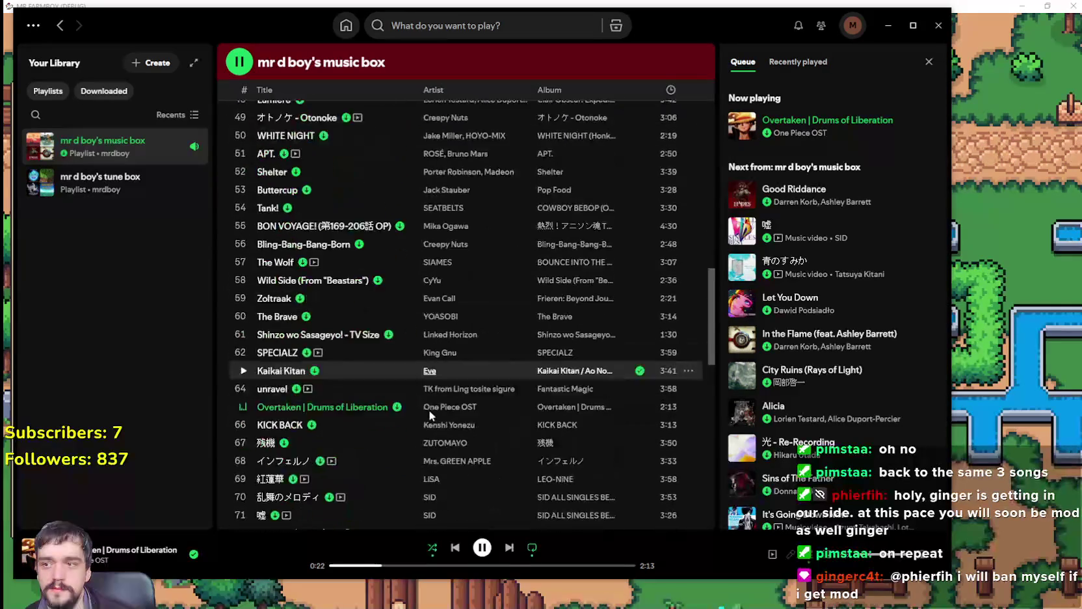
pyautogui.scroll(20, 427, 407)
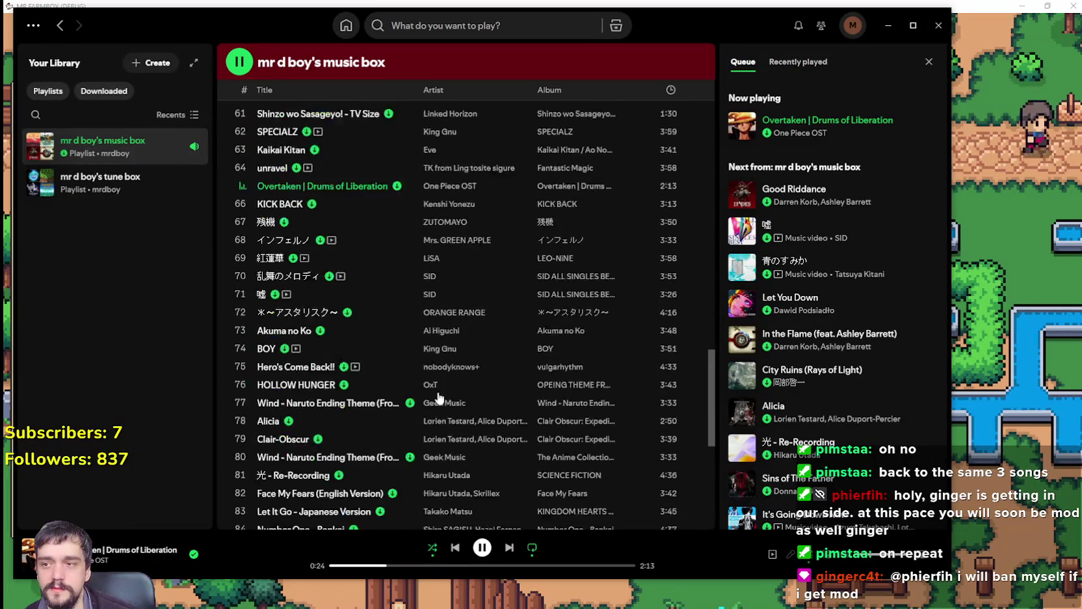
pyautogui.scroll(1, 424, 414)
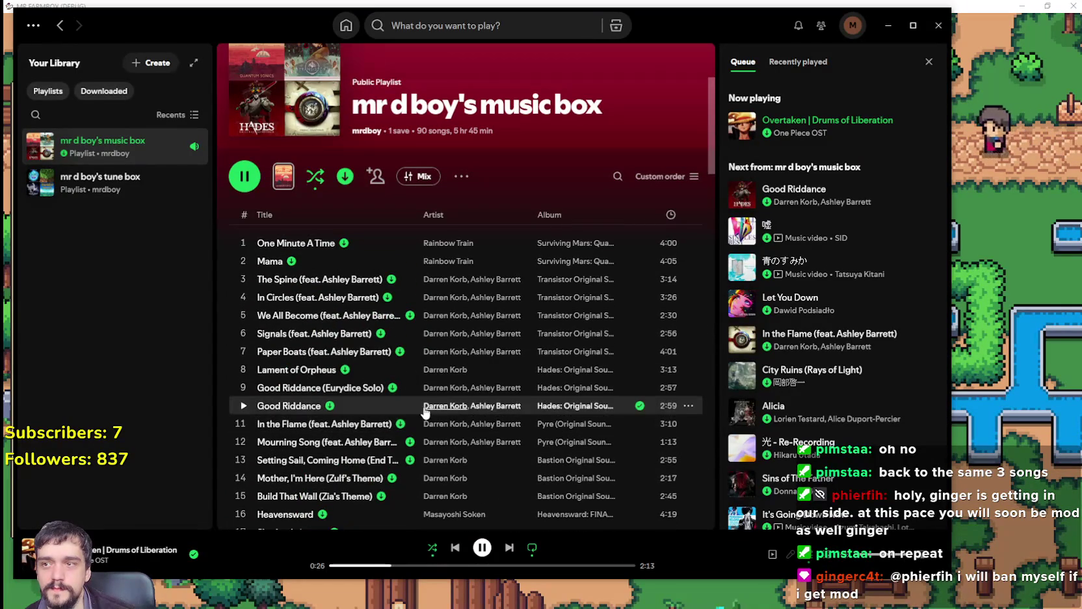
pyautogui.scroll(-15, 426, 405)
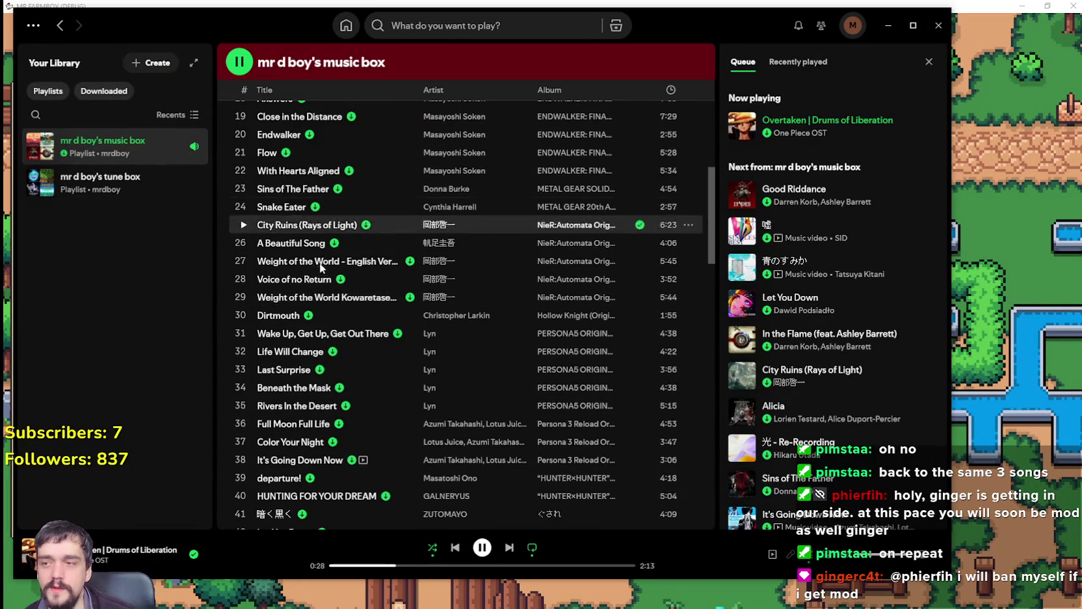
pyautogui.scroll(-3, 330, 264)
pyautogui.scroll(-8, 796, 455)
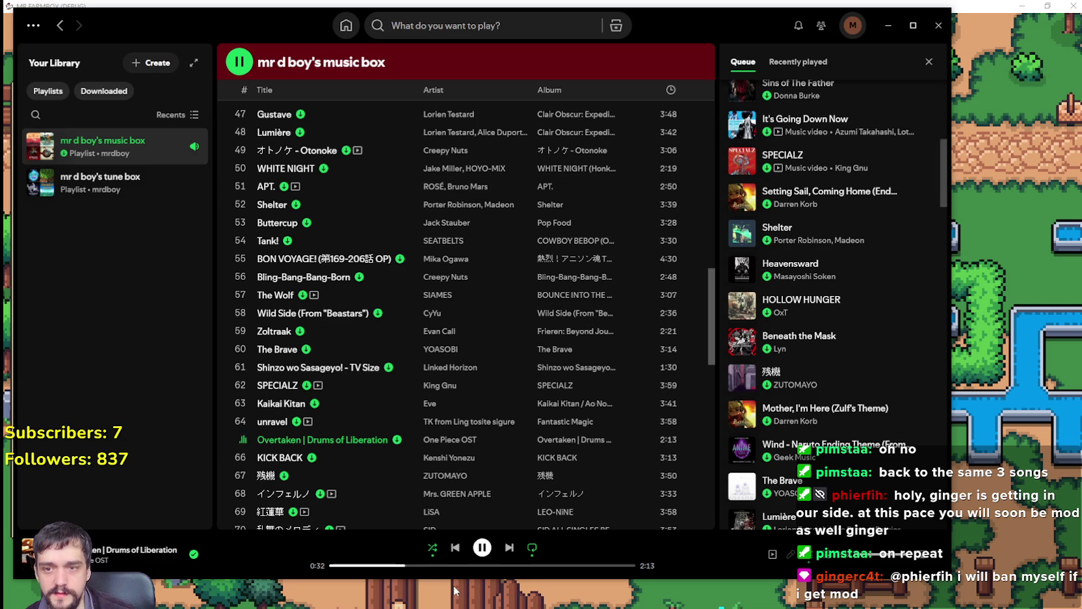
# Turn repeat off and scroll back to the top of the playlist.
pyautogui.click(532, 550)
pyautogui.scroll(6, 878, 325)
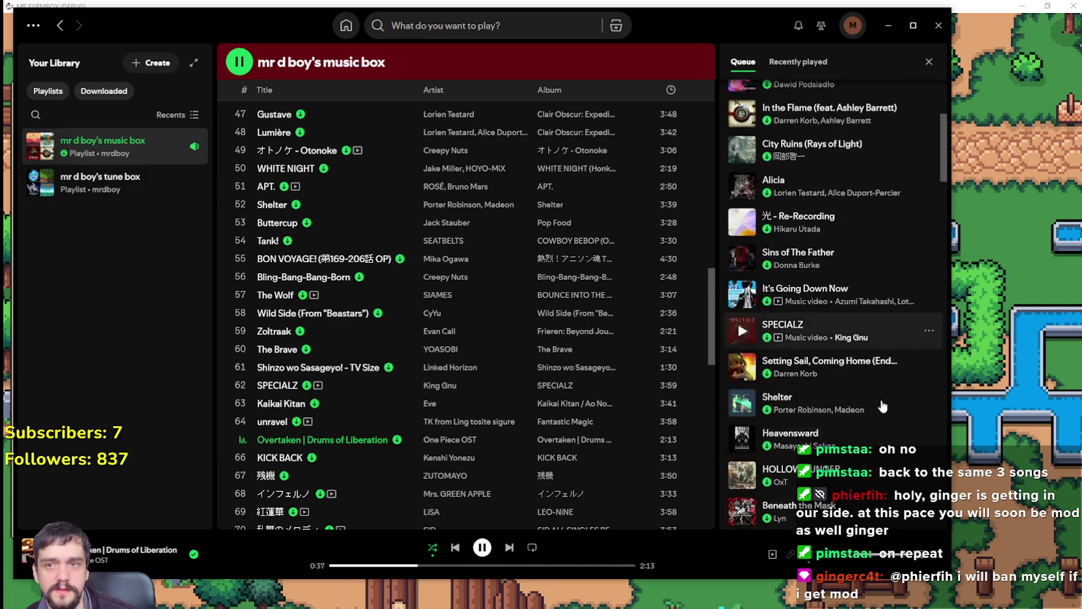
pyautogui.scroll(-4, 934, 379)
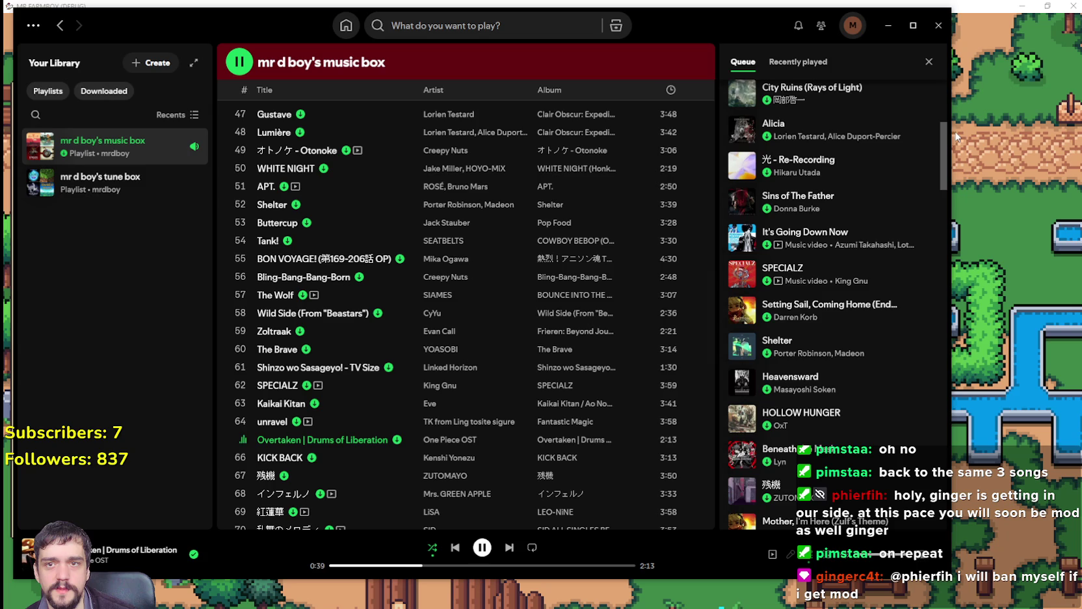
pyautogui.moveTo(945, 132)
pyautogui.mouseDown()
pyautogui.moveTo(946, 411)
pyautogui.moveTo(898, 81)
pyautogui.mouseUp()
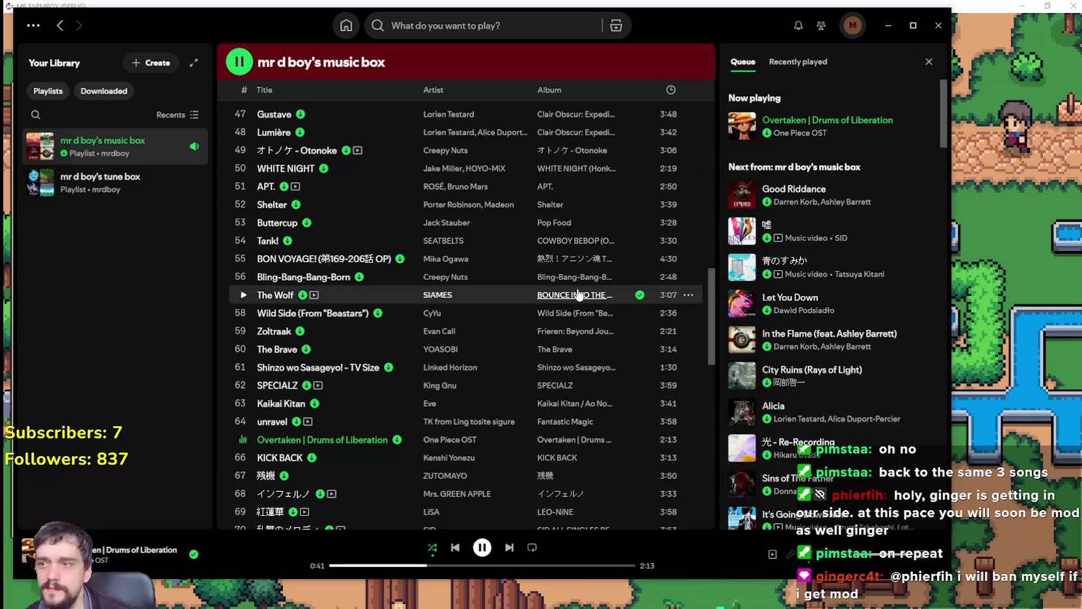
pyautogui.scroll(-4, 588, 297)
pyautogui.scroll(-9, 587, 297)
pyautogui.scroll(12, 566, 416)
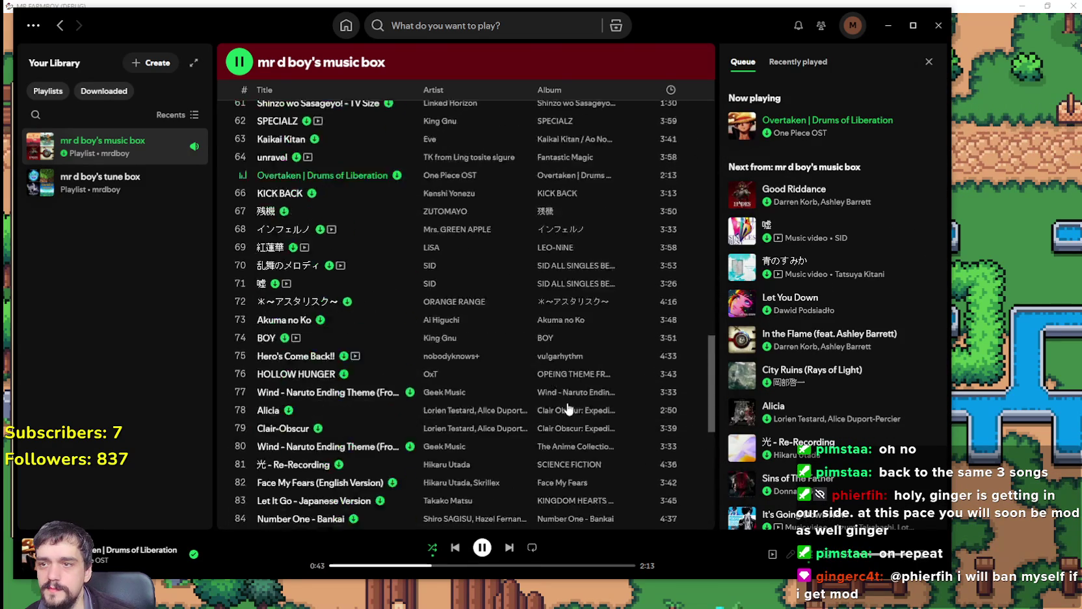
pyautogui.scroll(10, 515, 399)
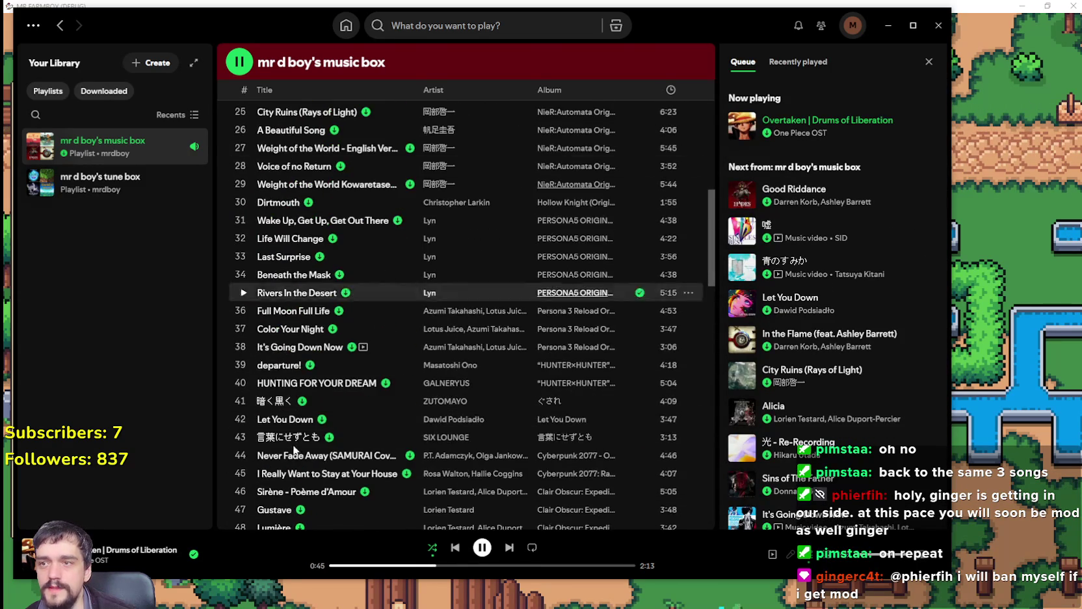
pyautogui.scroll(5, 521, 397)
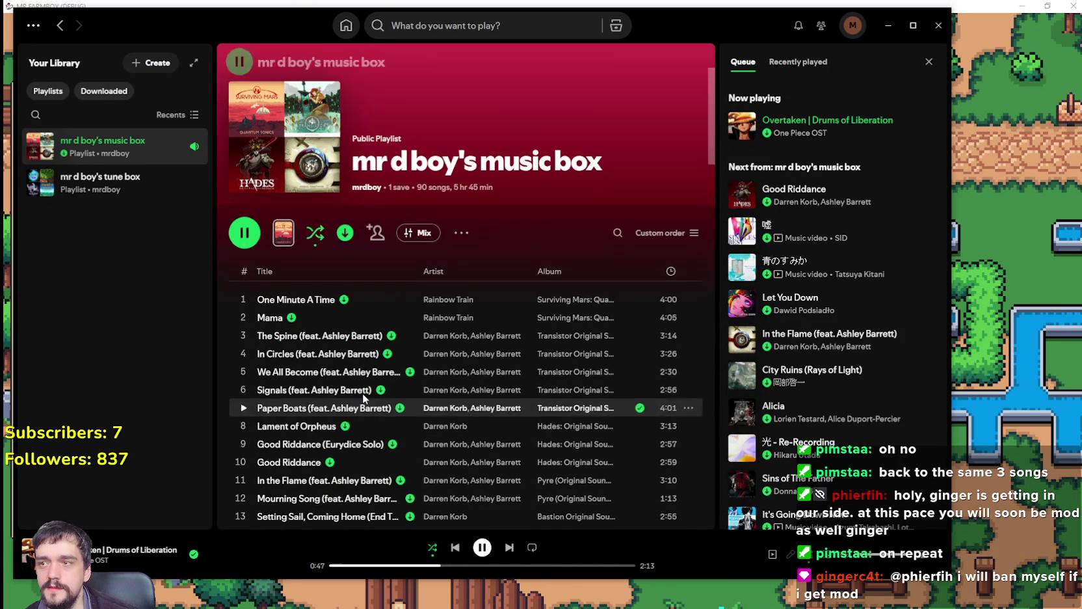
# Toggle the playlist's automatic mix transitions on and off.
pyautogui.click(422, 234)
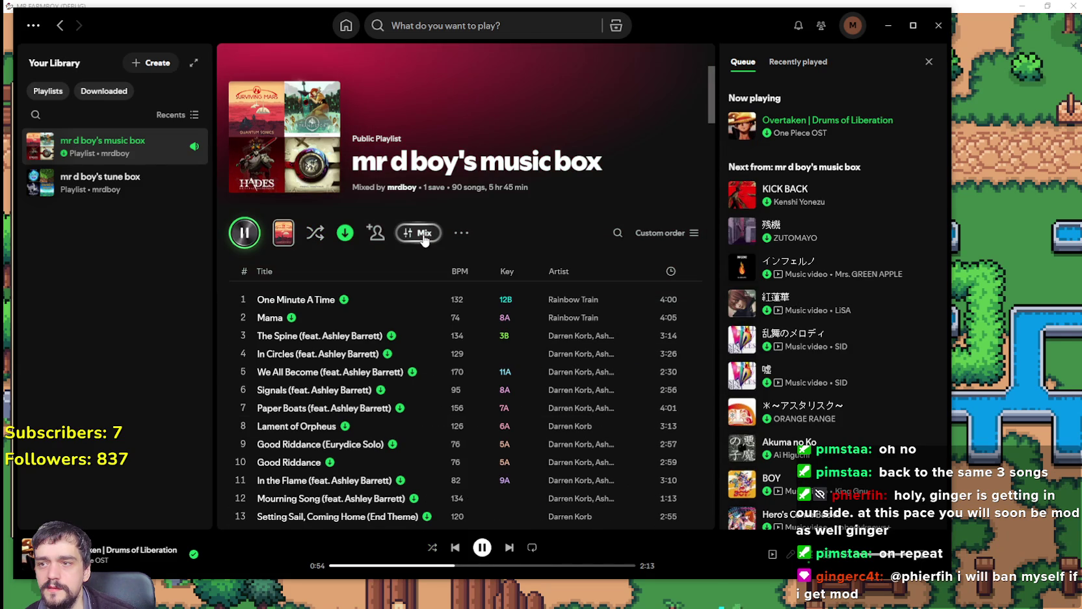
pyautogui.click(422, 234)
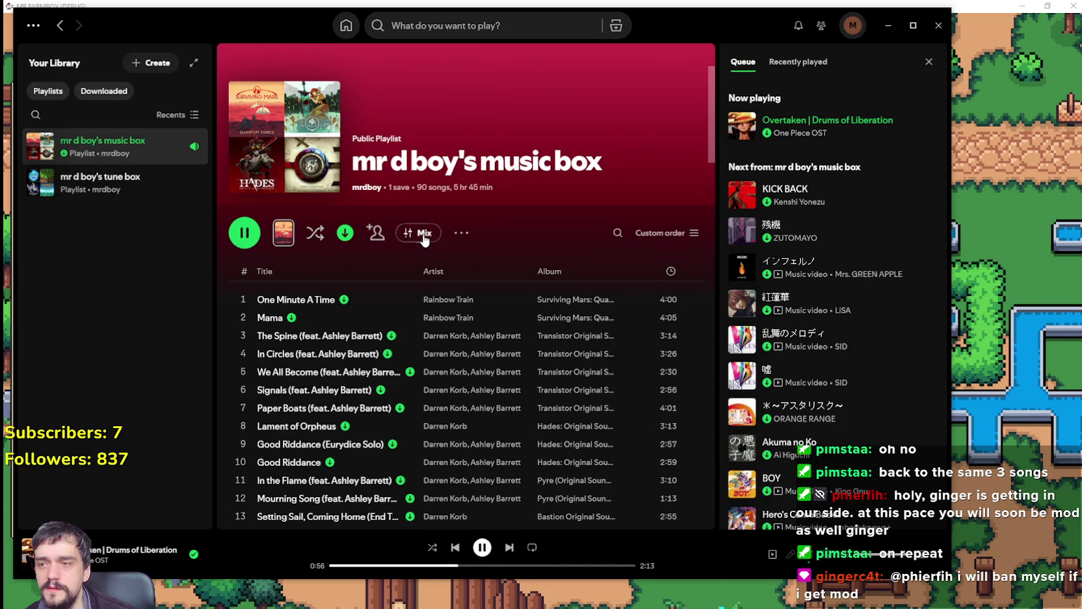
pyautogui.click(422, 234)
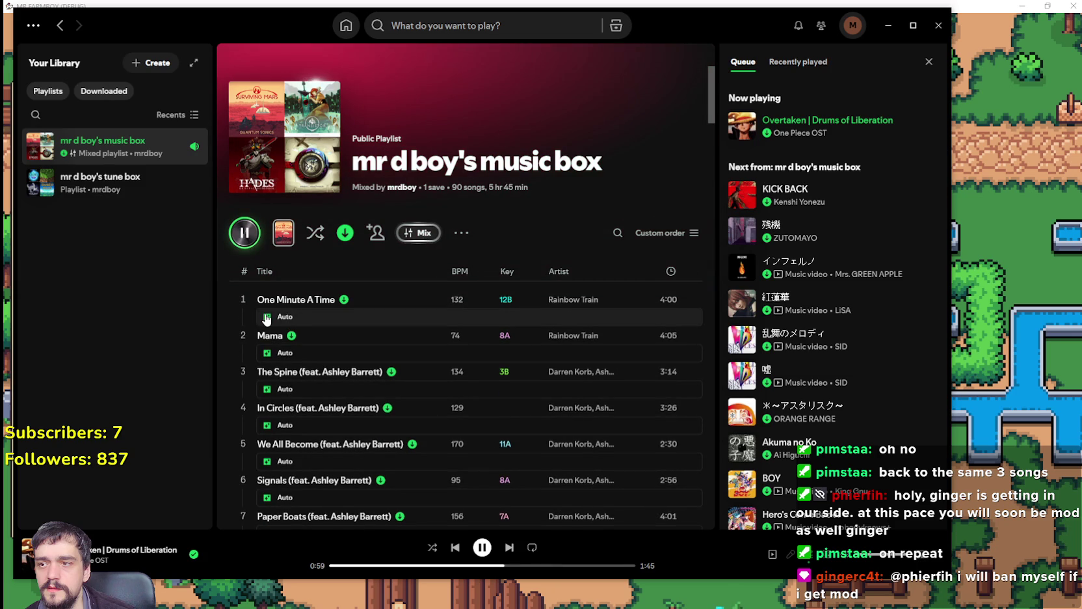
# Scroll down through all 90 songs to Recommended, then back to the top.
pyautogui.scroll(-5, 494, 386)
pyautogui.scroll(5, 490, 388)
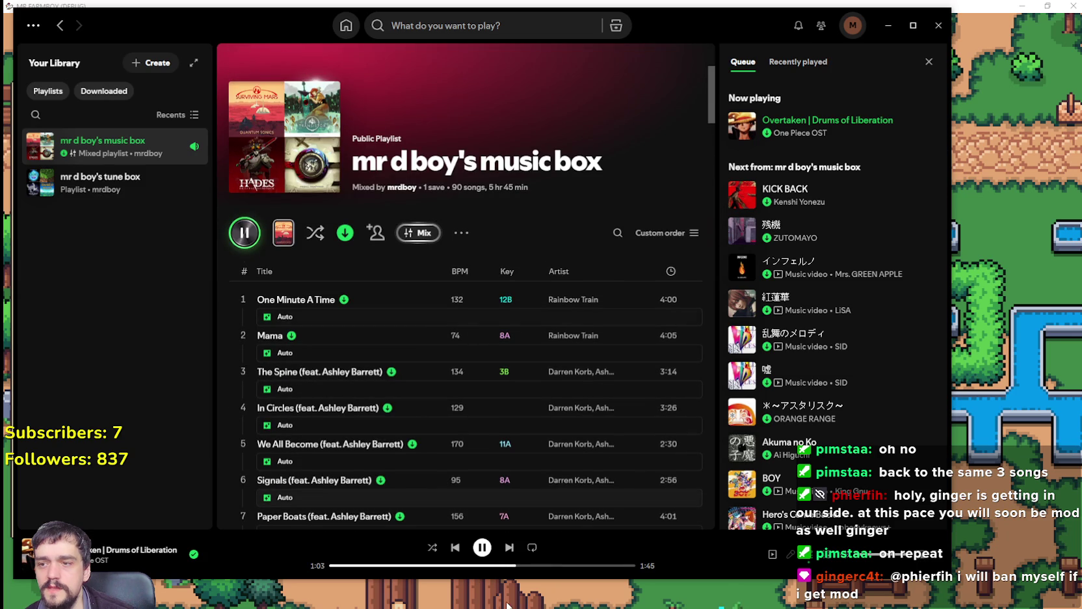
pyautogui.scroll(-5, 468, 392)
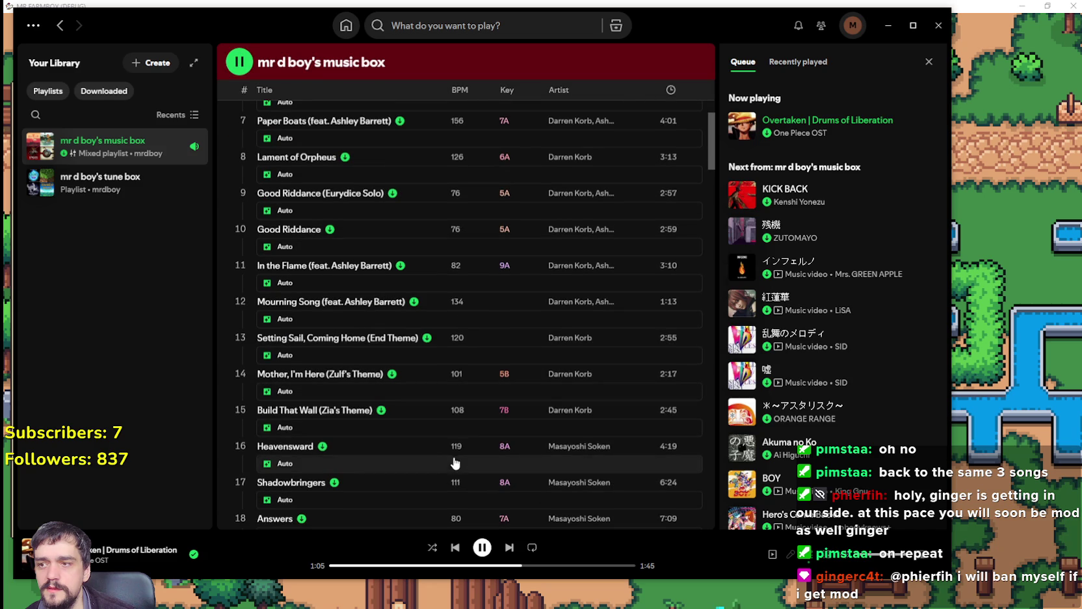
pyautogui.scroll(-3, 454, 456)
pyautogui.scroll(10, 454, 448)
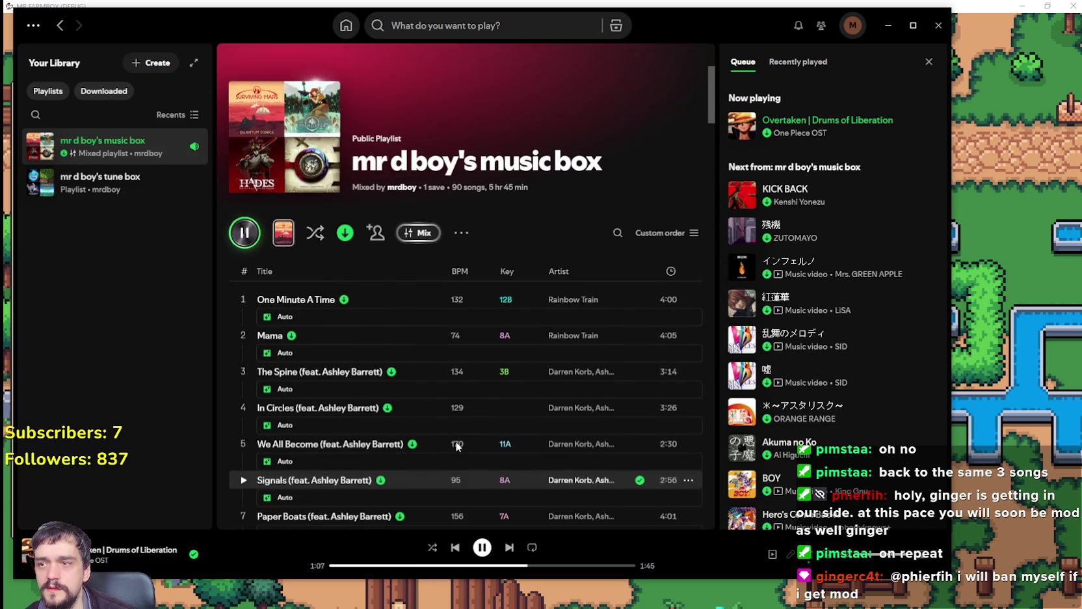
pyautogui.scroll(-5, 456, 444)
pyautogui.scroll(-15, 456, 443)
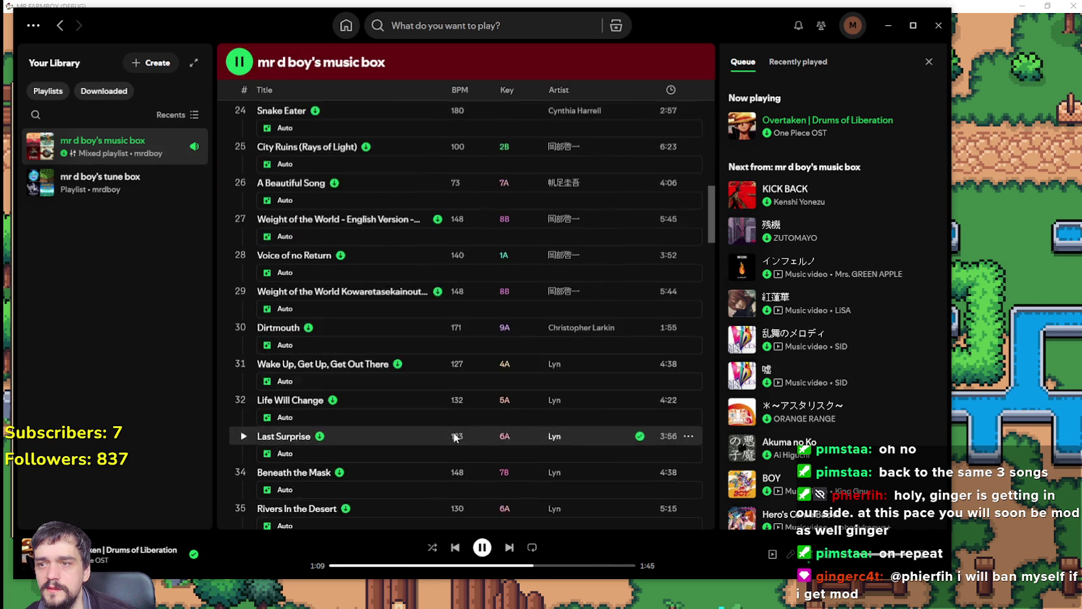
pyautogui.scroll(-18, 690, 351)
pyautogui.scroll(-10, 695, 412)
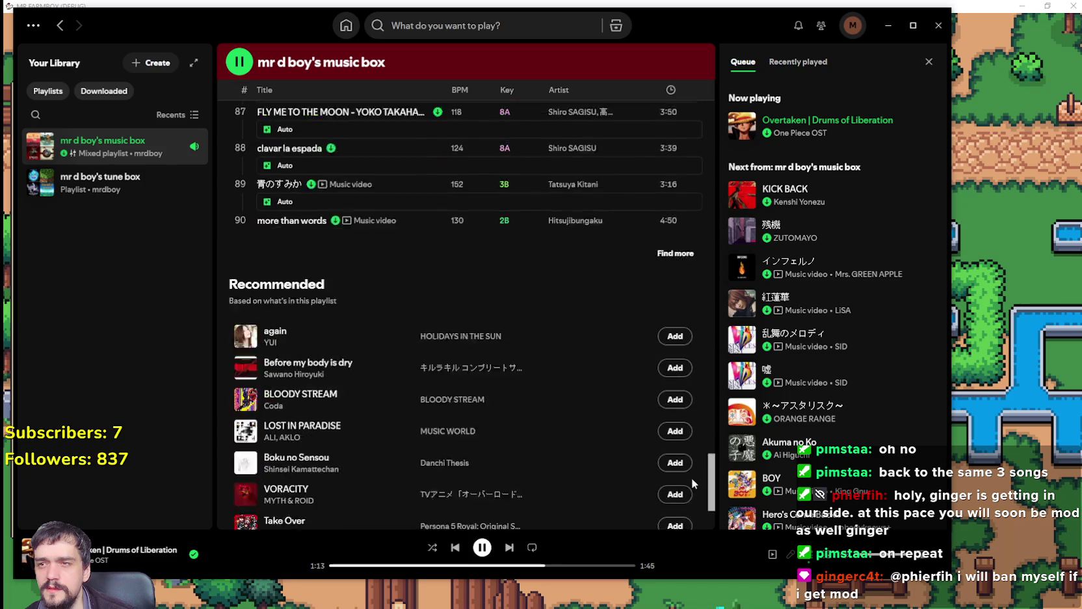
pyautogui.scroll(20, 689, 501)
pyautogui.scroll(3, 678, 79)
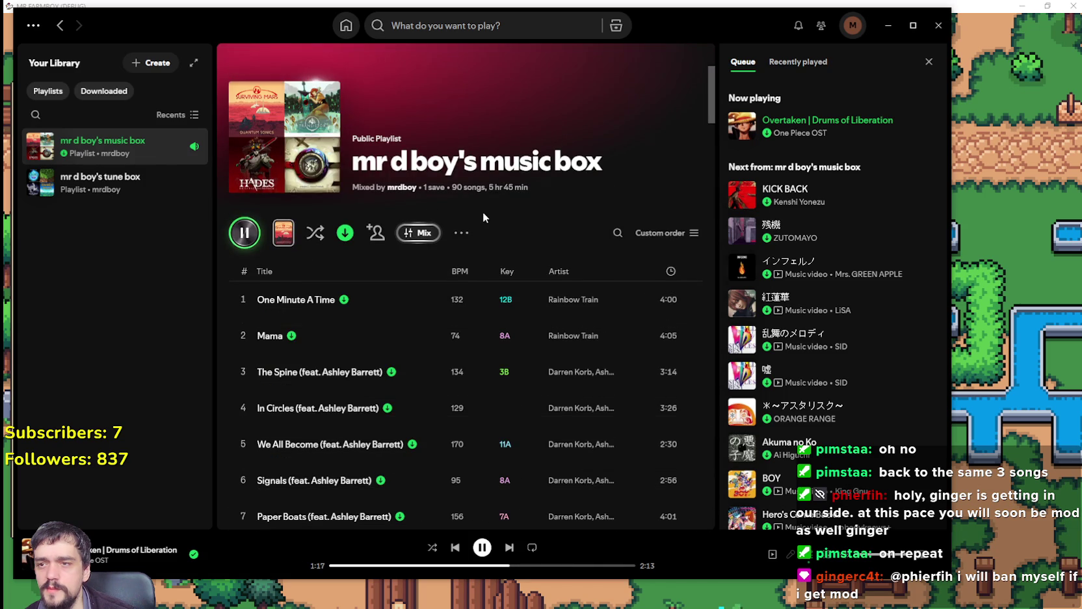
# Check the playlist's options and sort menus without changes, keeping Custom order.
pyautogui.click(464, 232)
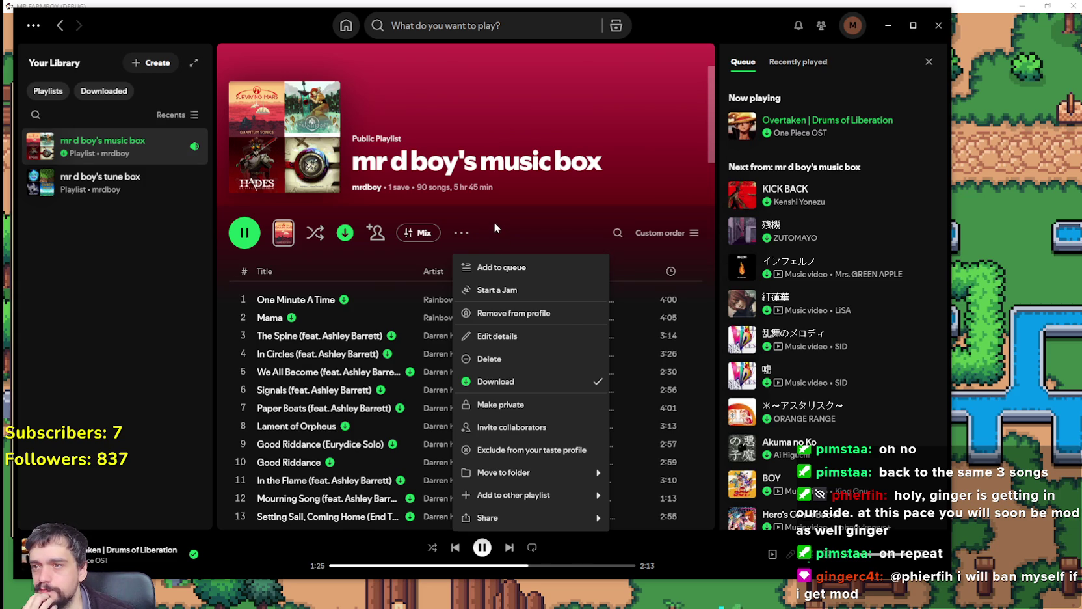
pyautogui.click(494, 225)
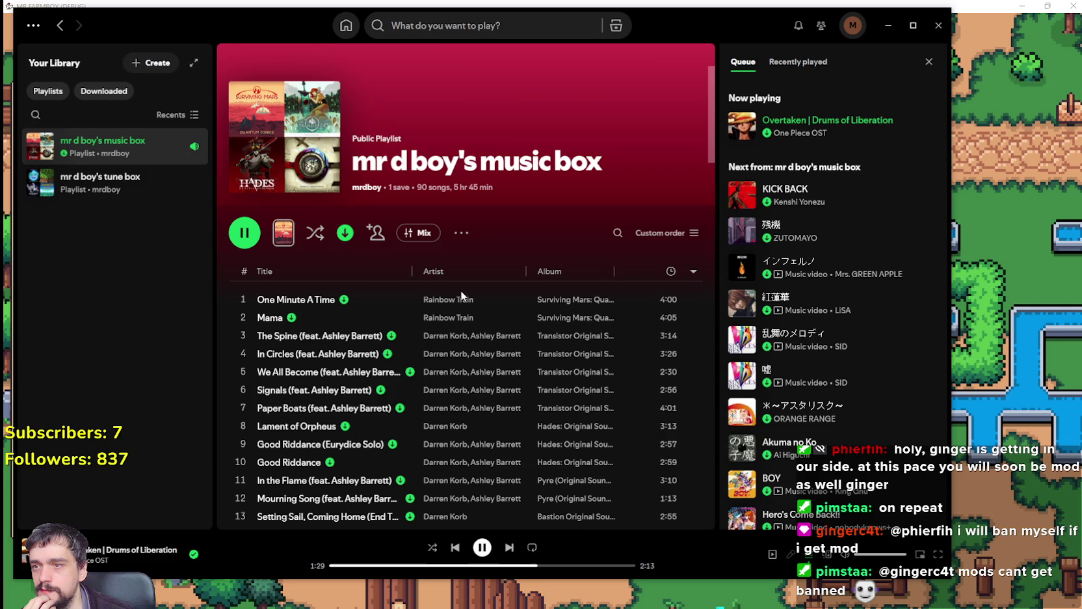
pyautogui.click(696, 232)
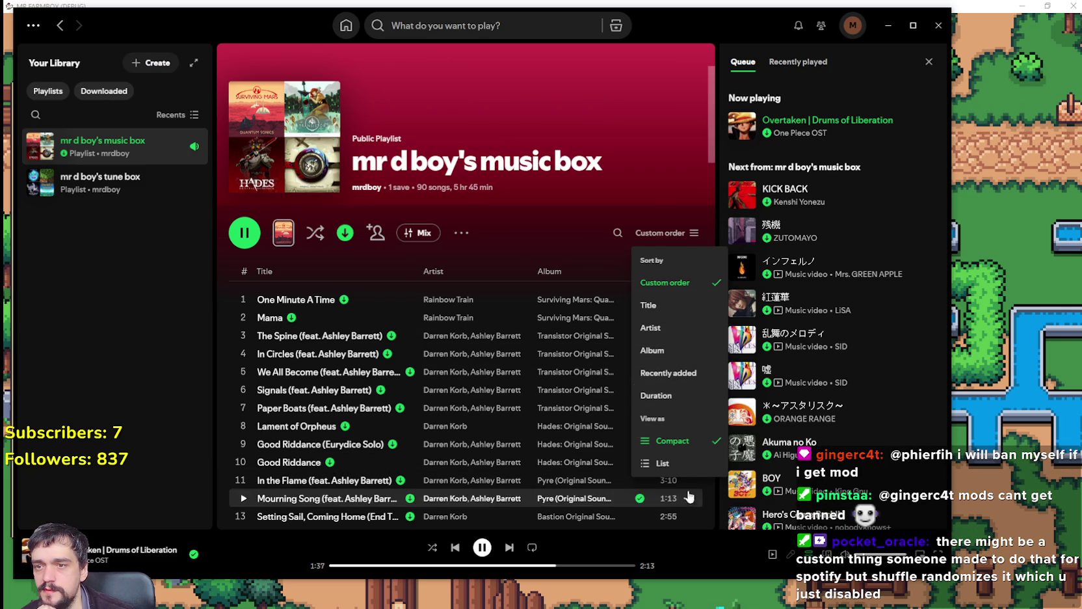
pyautogui.click(554, 302)
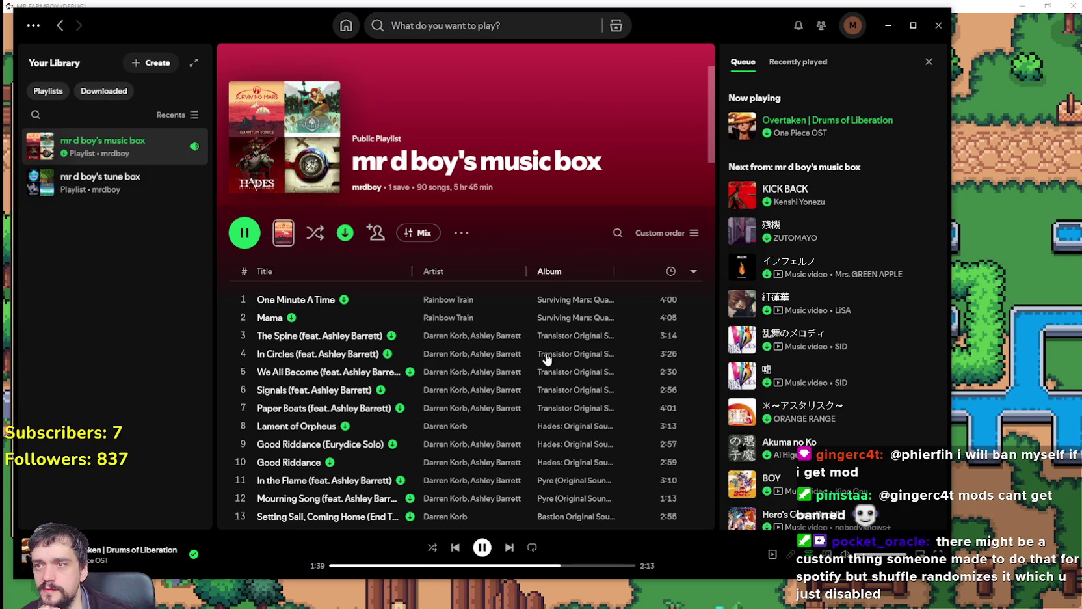
pyautogui.scroll(-10, 554, 299)
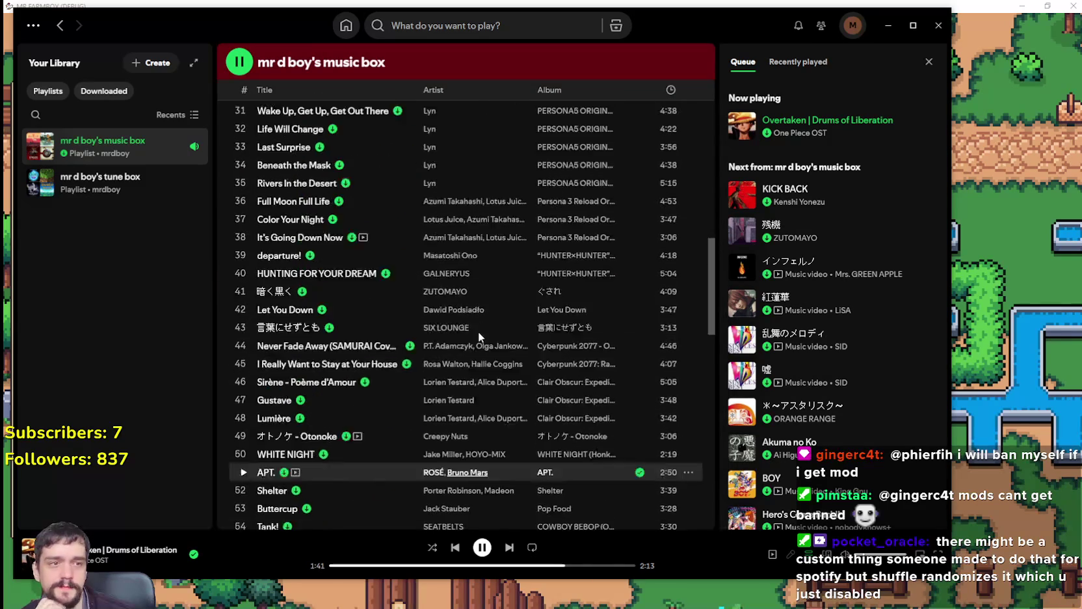
pyautogui.scroll(10, 480, 336)
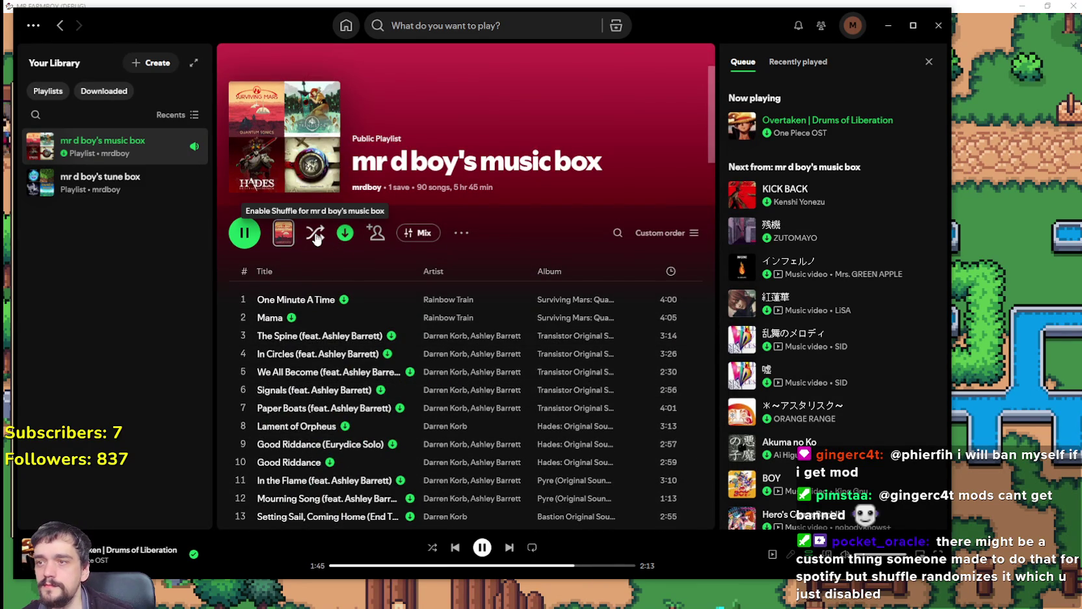
# Cycle through the shuffle modes and leave shuffle turned on.
pyautogui.click(315, 238)
pyautogui.click(315, 242)
pyautogui.click(315, 244)
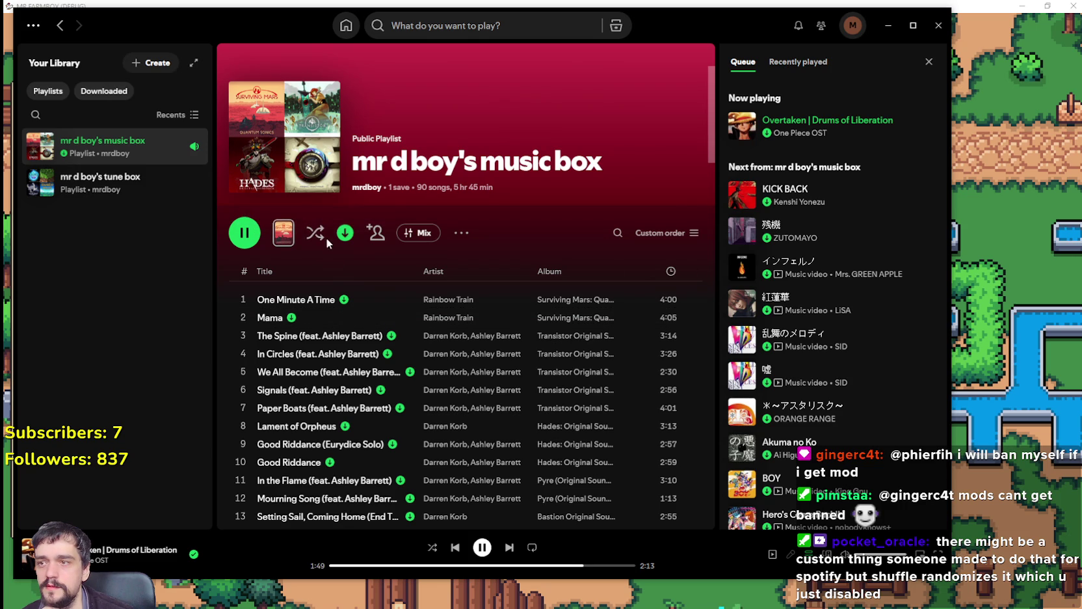
pyautogui.click(322, 236)
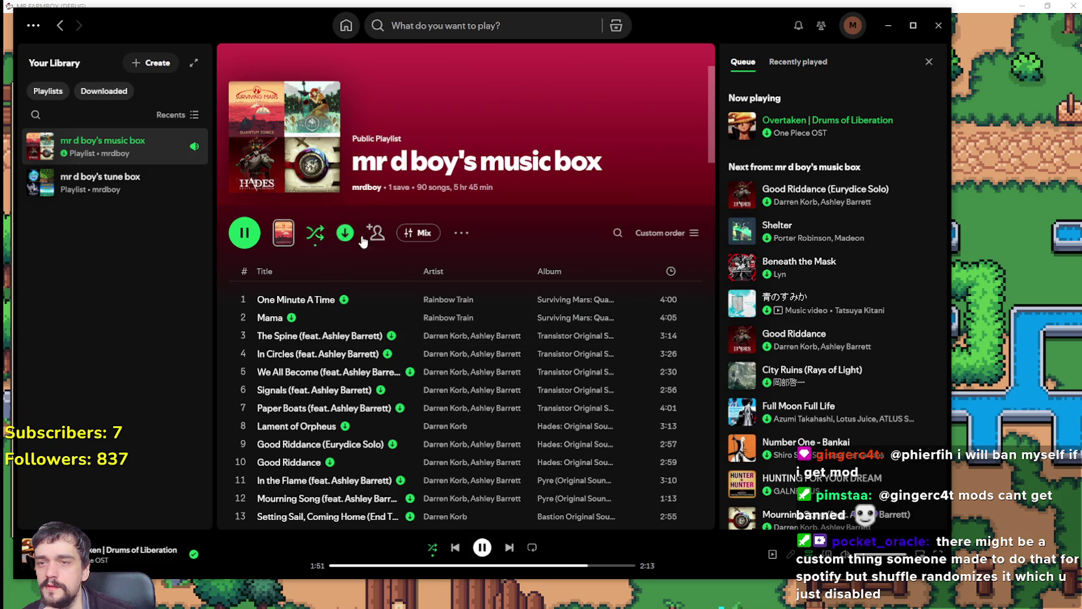
# Look through the reshuffled queue, then minimize Spotify to show the farm game.
pyautogui.scroll(-3, 737, 366)
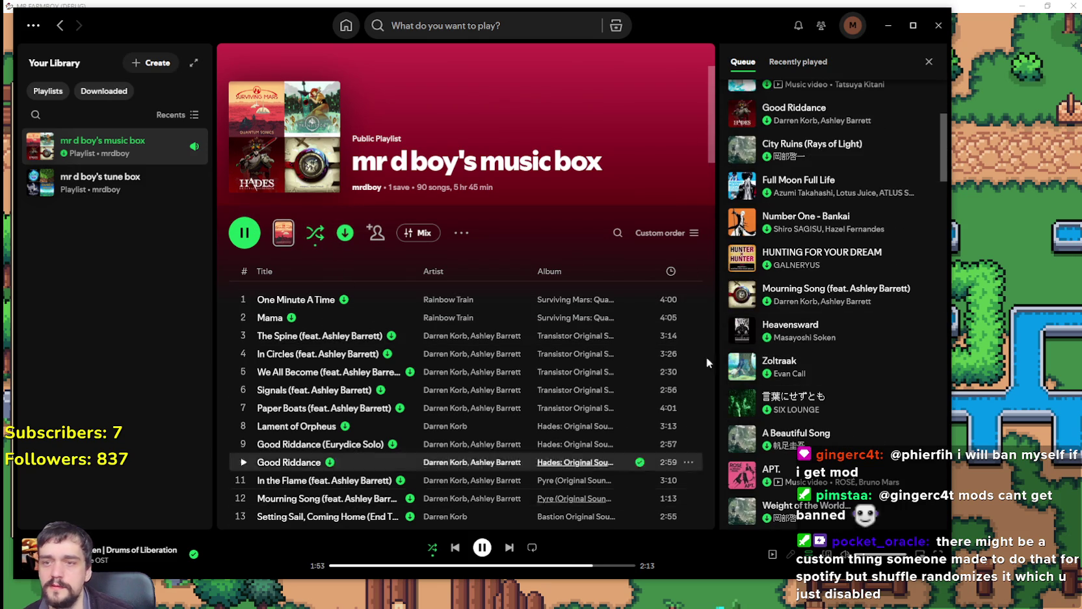
pyautogui.scroll(4, 905, 374)
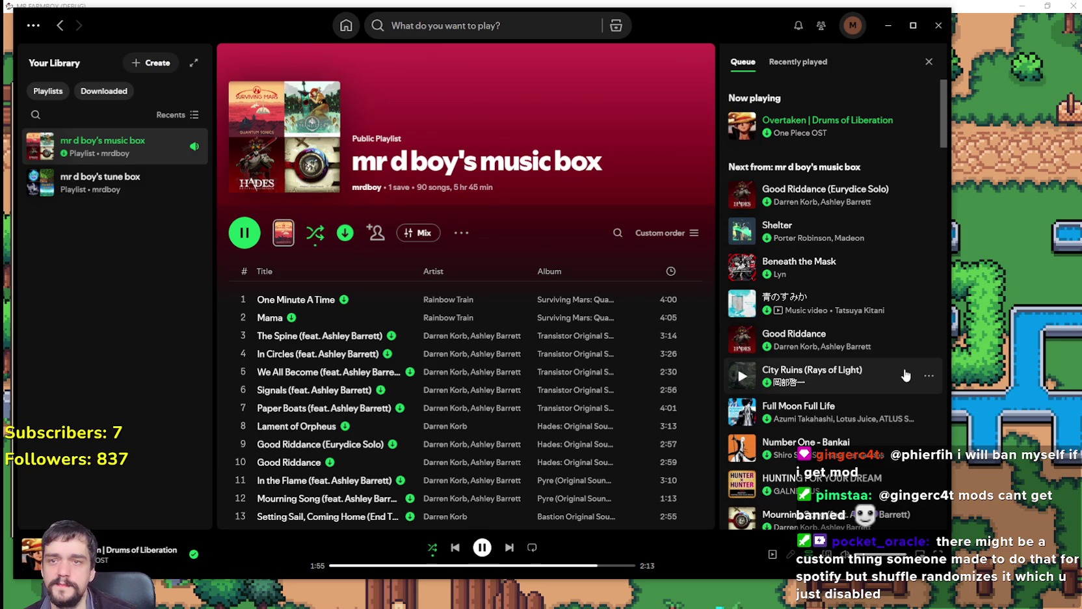
pyautogui.scroll(-10, 905, 376)
pyautogui.scroll(-15, 876, 341)
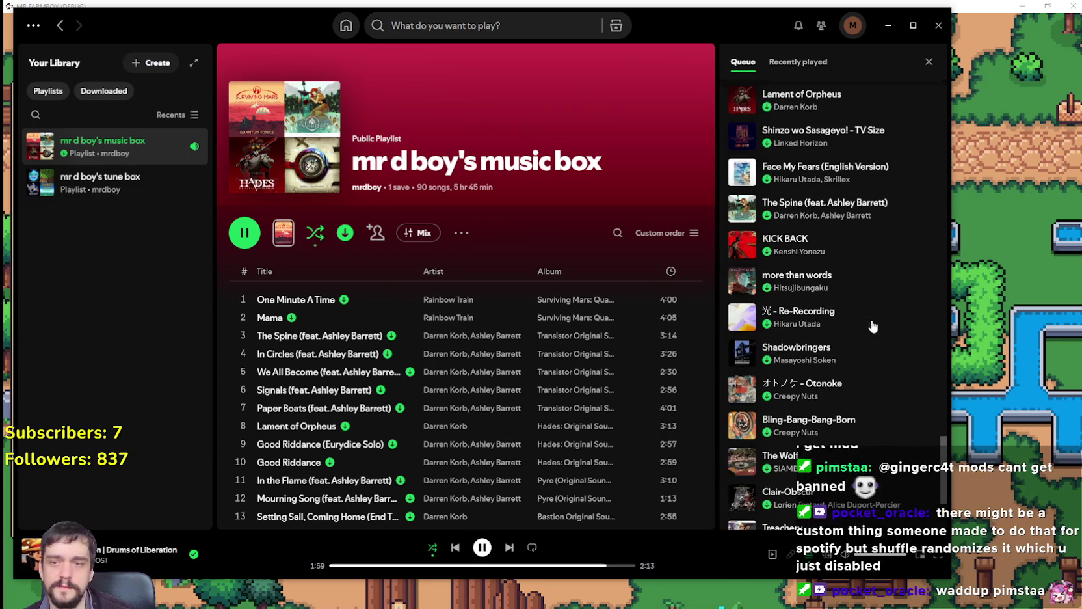
pyautogui.click(888, 24)
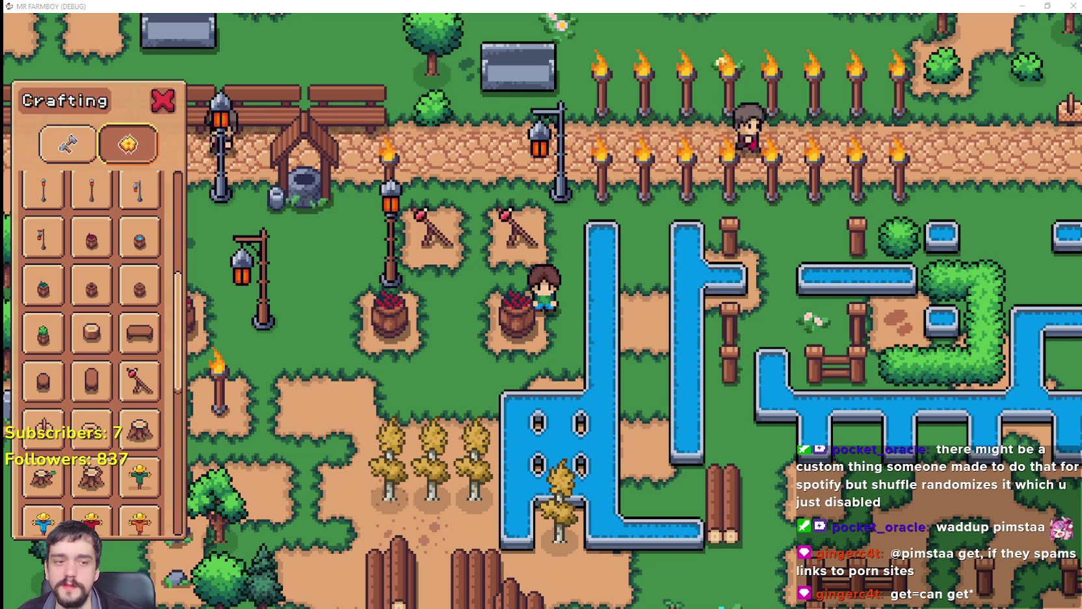
# Bring Spotify back over the game and enable repeat while 'Good Riddance (Eurydice Solo)' plays.
pyautogui.hotkey('alt', 'Tab')
pyautogui.scroll(-15, 481, 389)
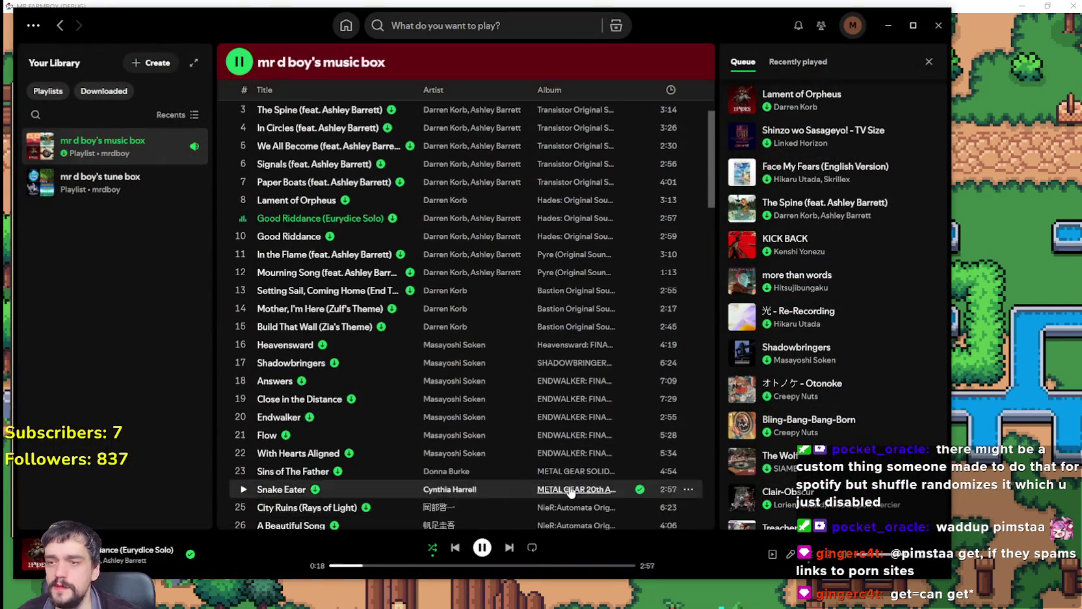
pyautogui.scroll(-2, 528, 290)
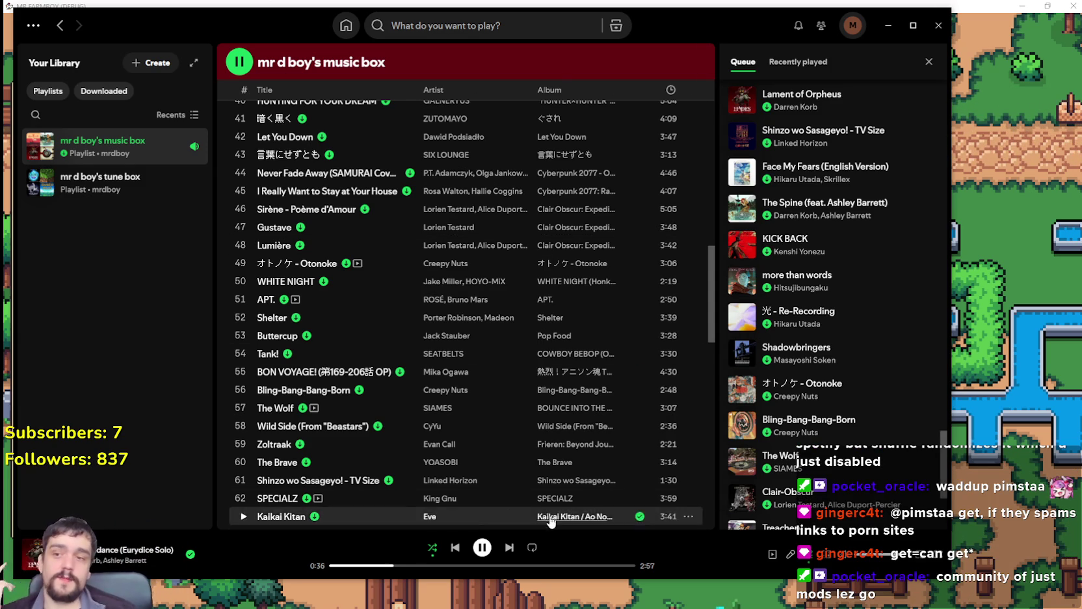
pyautogui.click(532, 549)
pyautogui.scroll(-3, 647, 237)
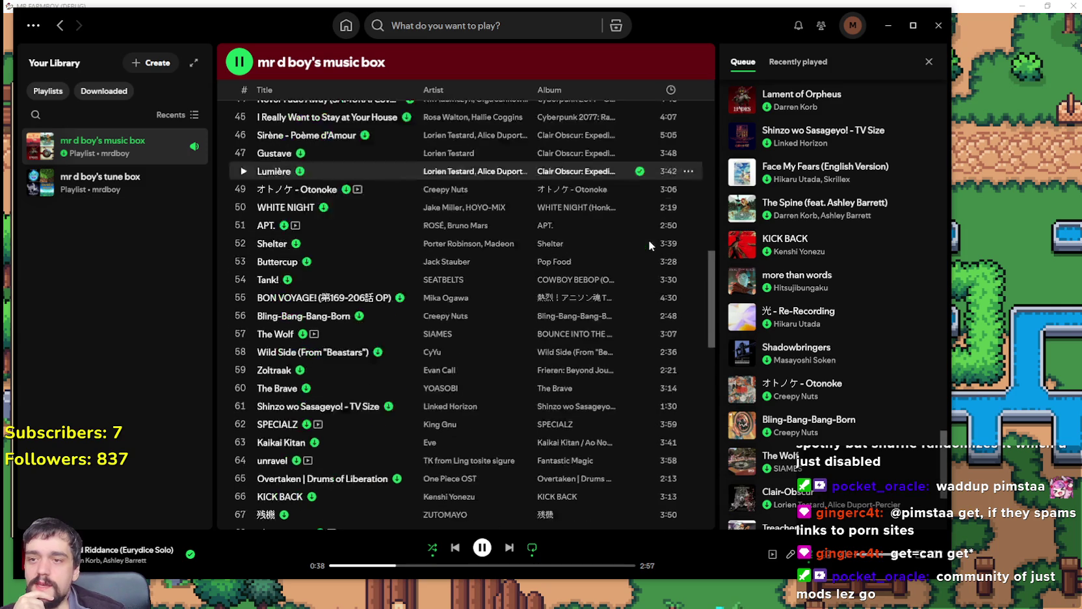
pyautogui.scroll(-3, 838, 325)
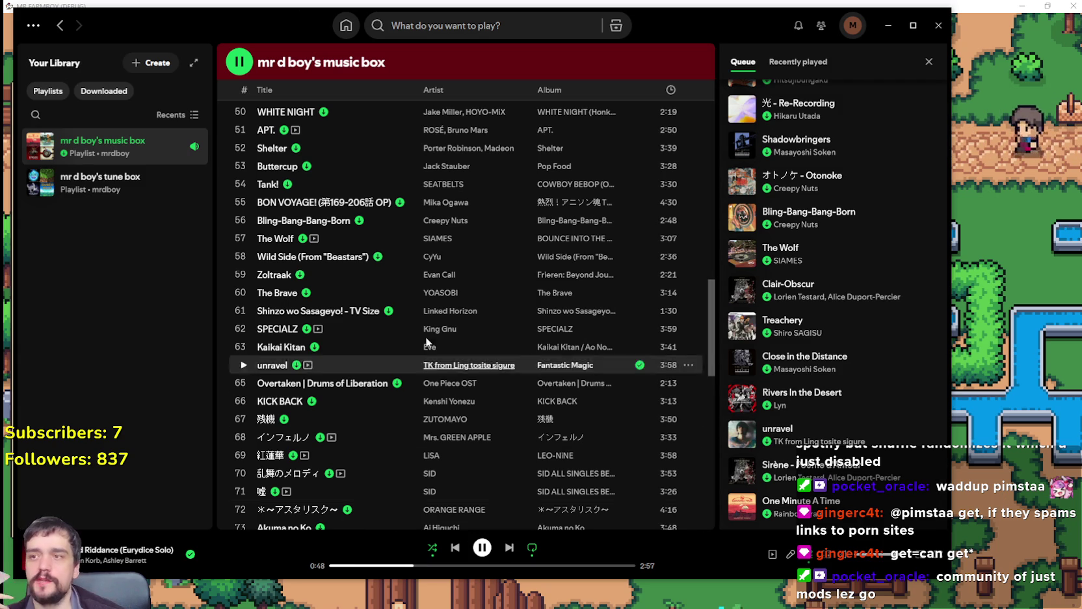
pyautogui.scroll(10, 443, 331)
pyautogui.scroll(4, 442, 331)
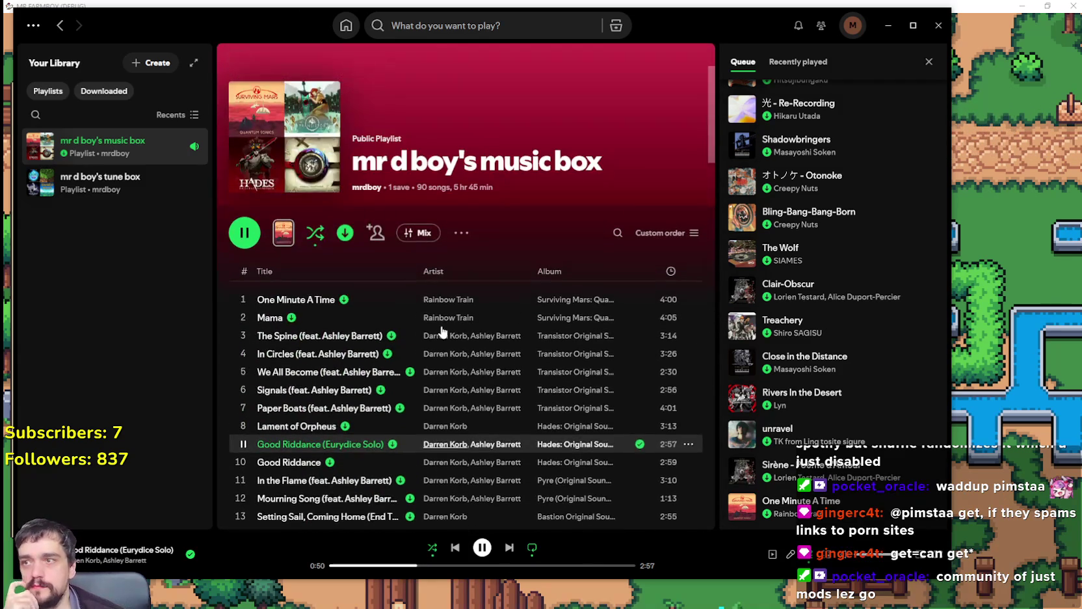